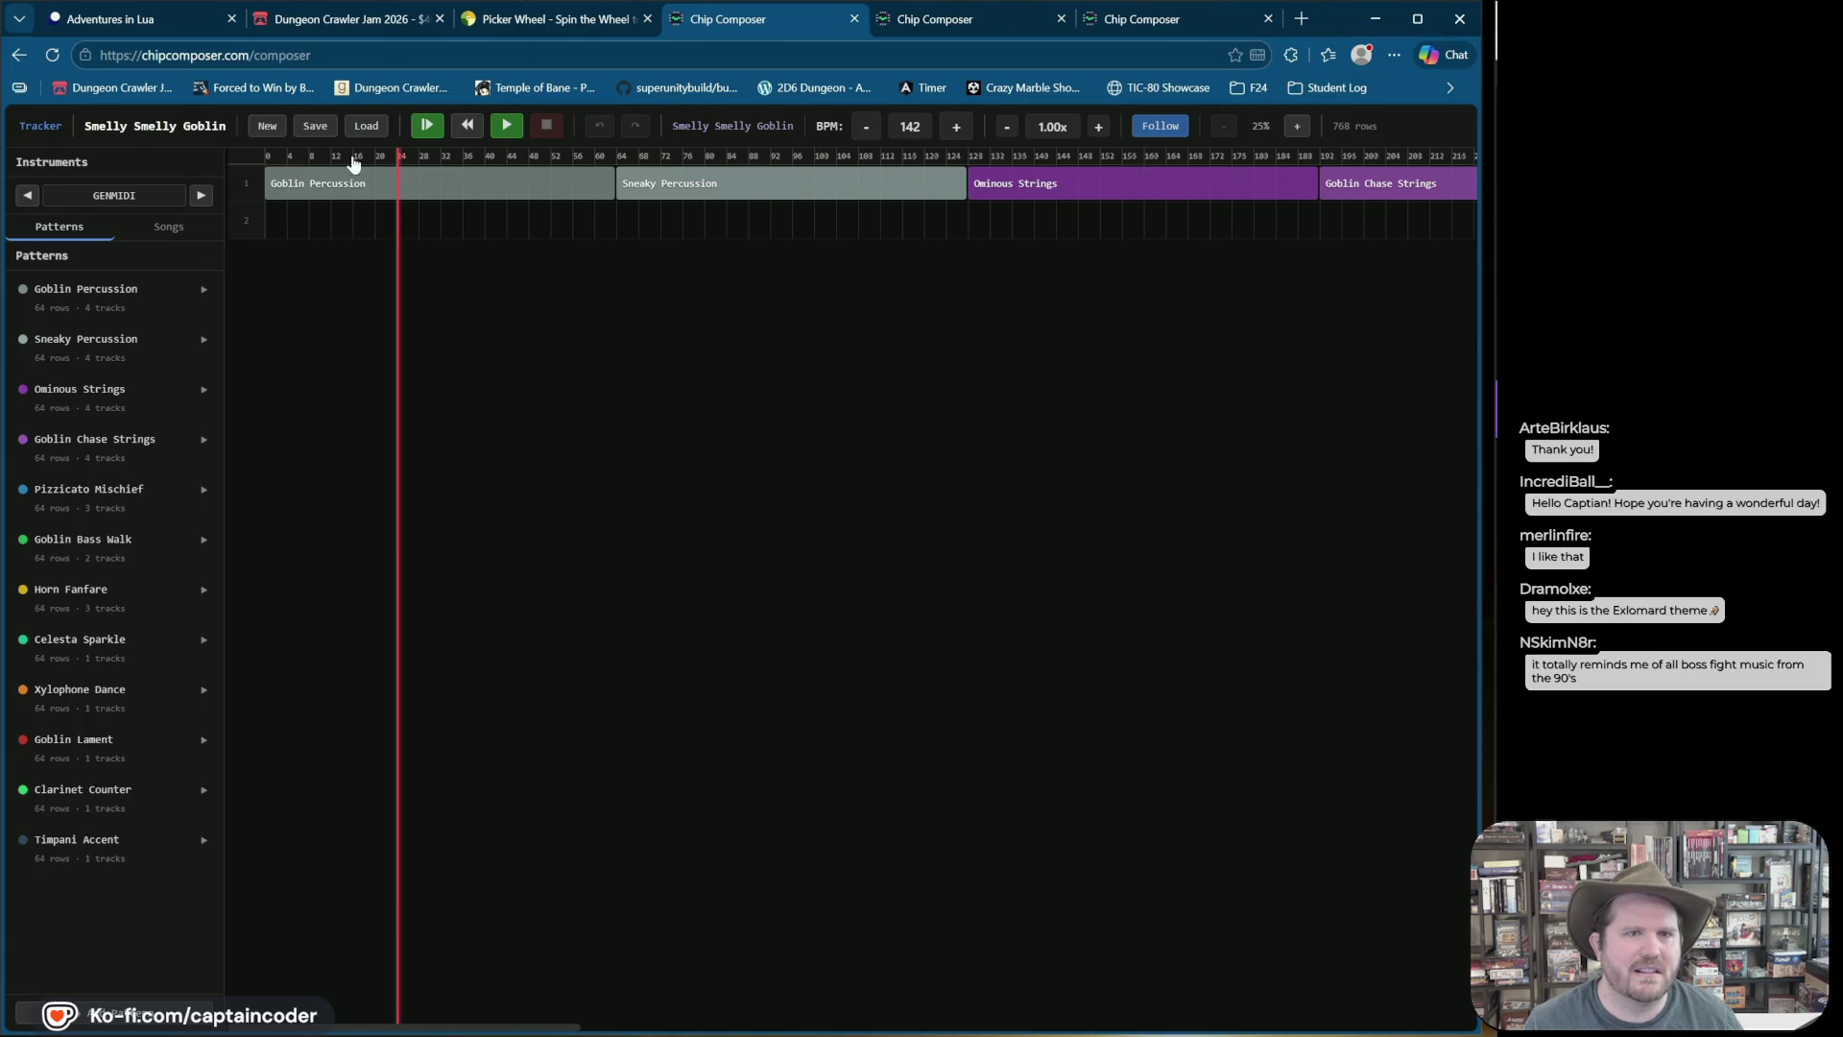
Step: Reset the playhead, reload the composer, and audition the Goblin Percussion pattern
click(276, 159)
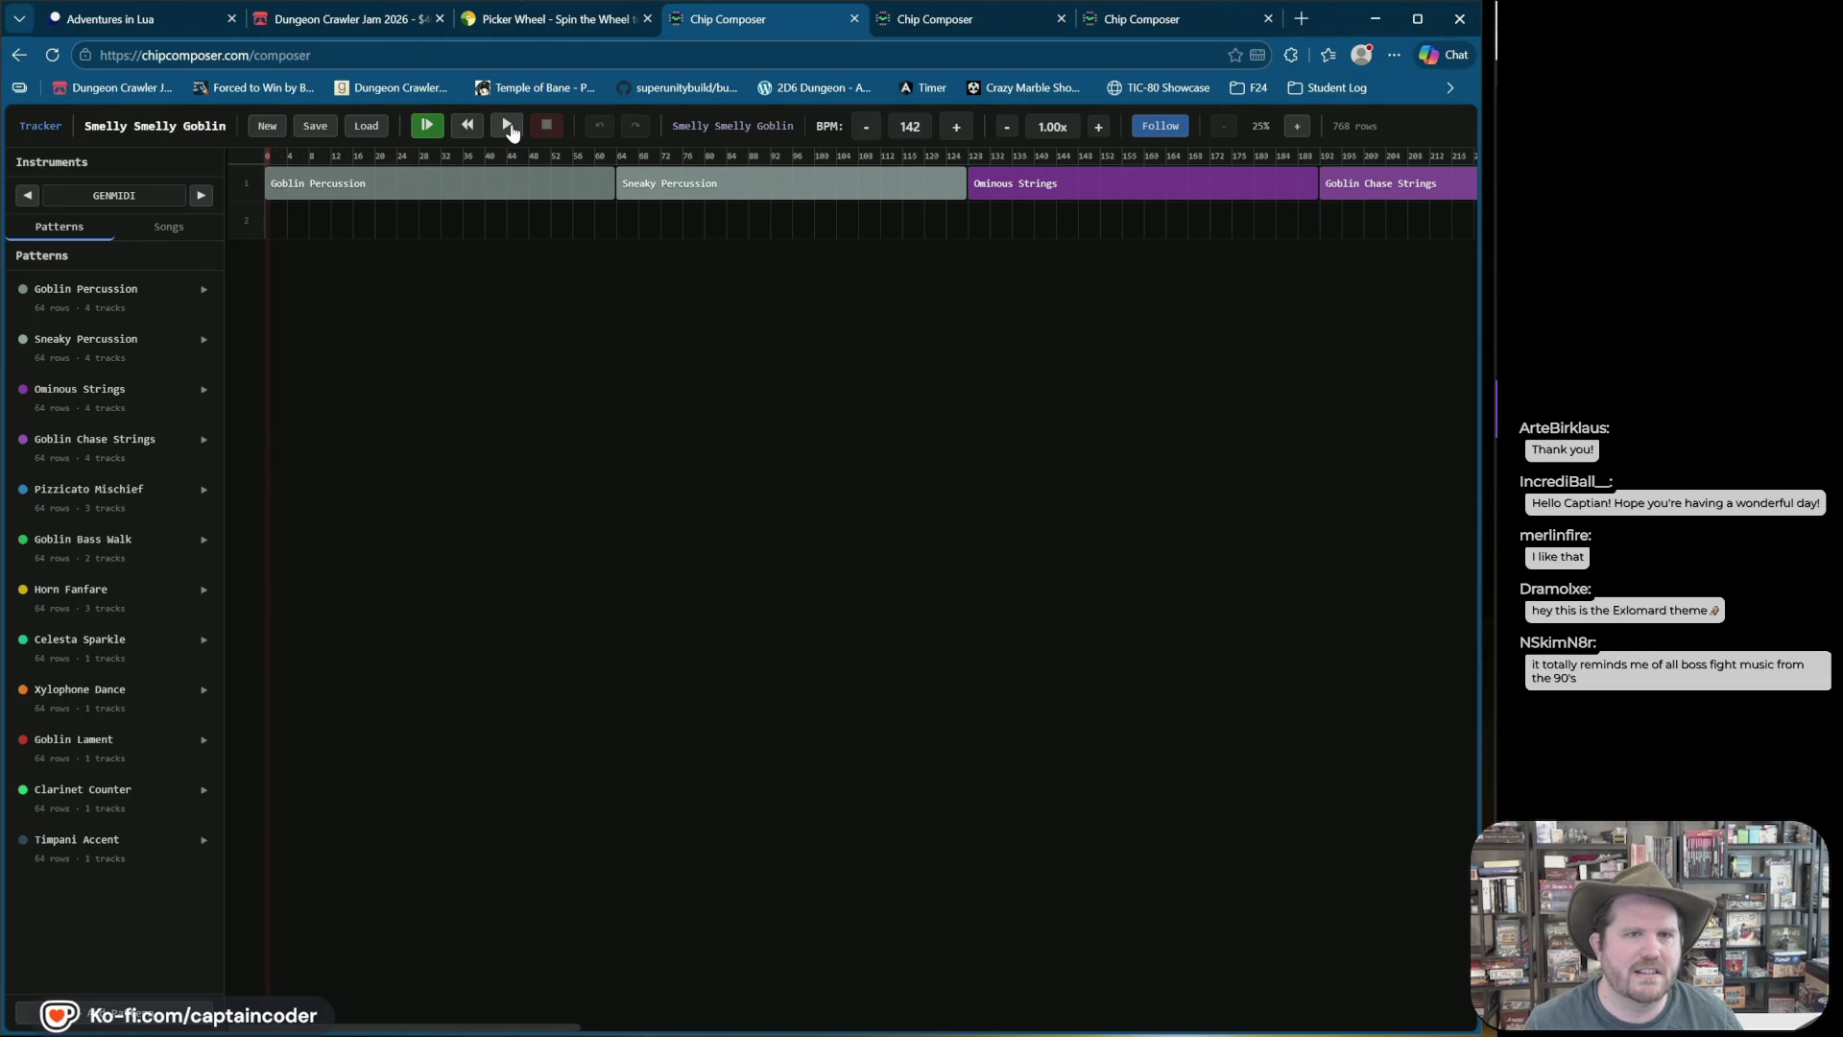
click(48, 55)
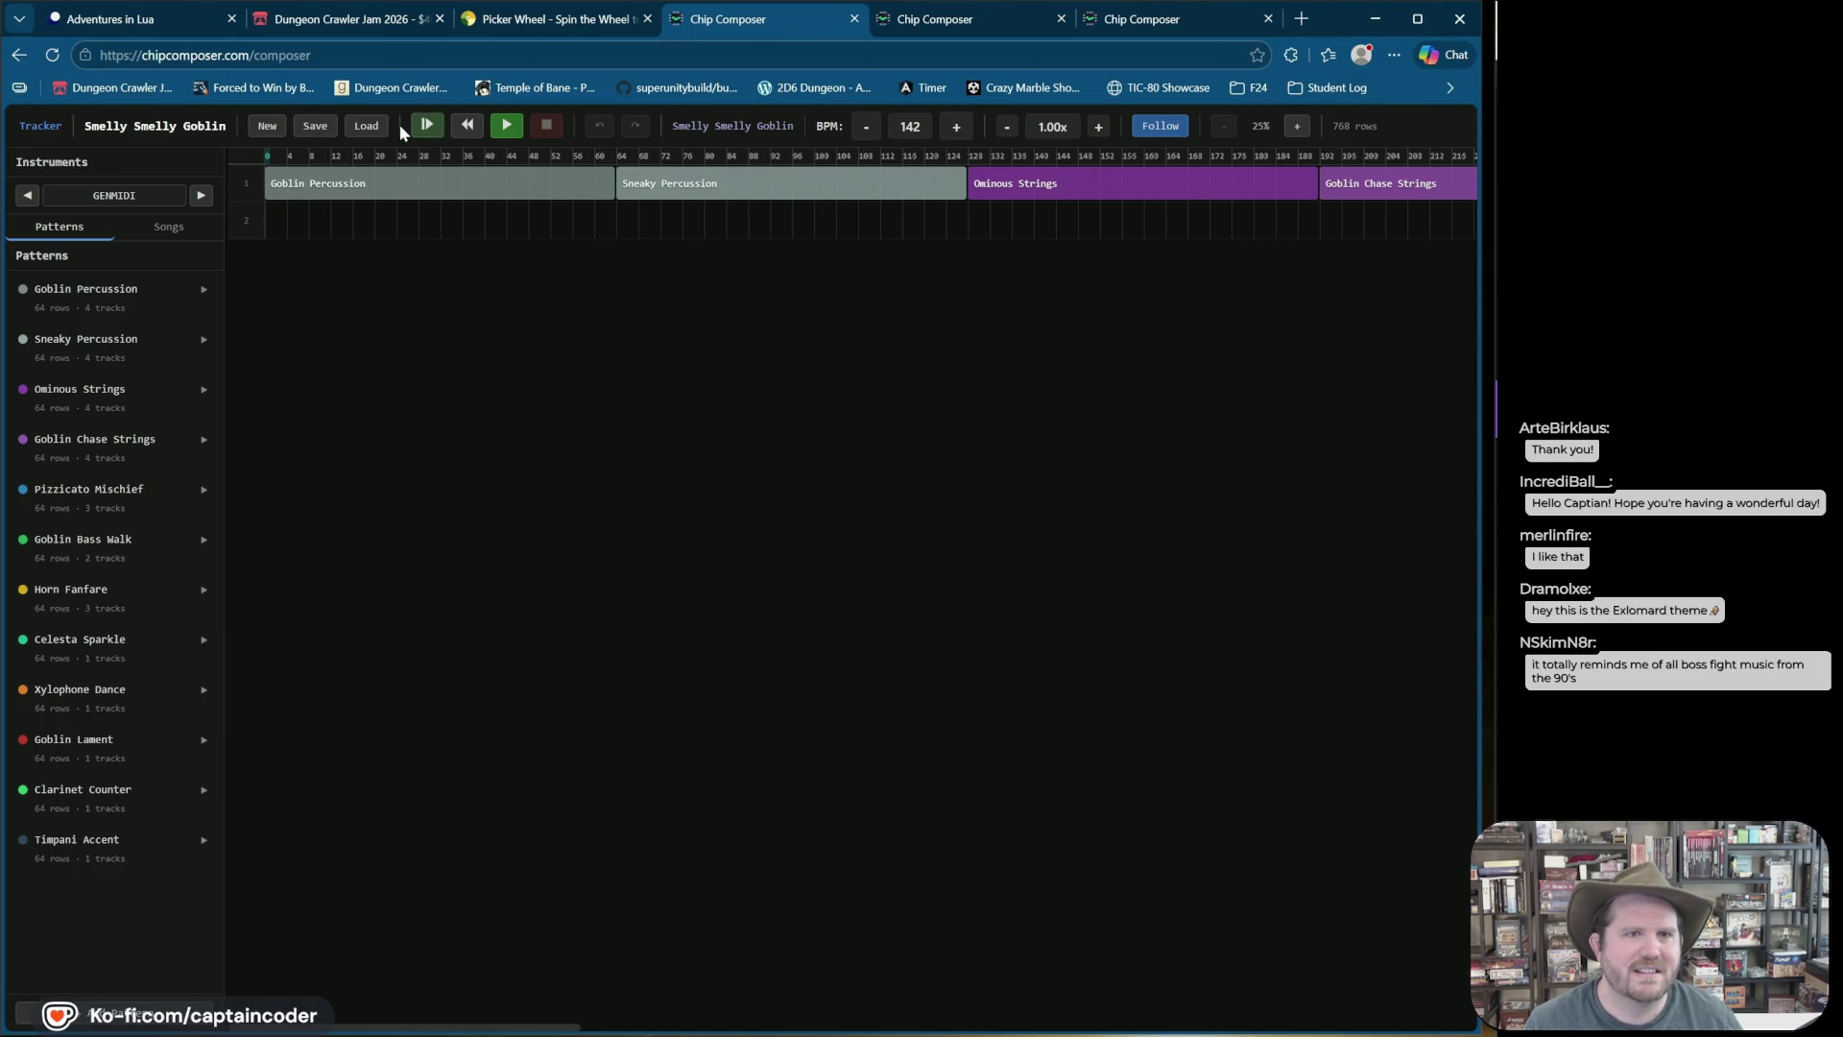
click(378, 181)
double_click(103, 297)
click(294, 280)
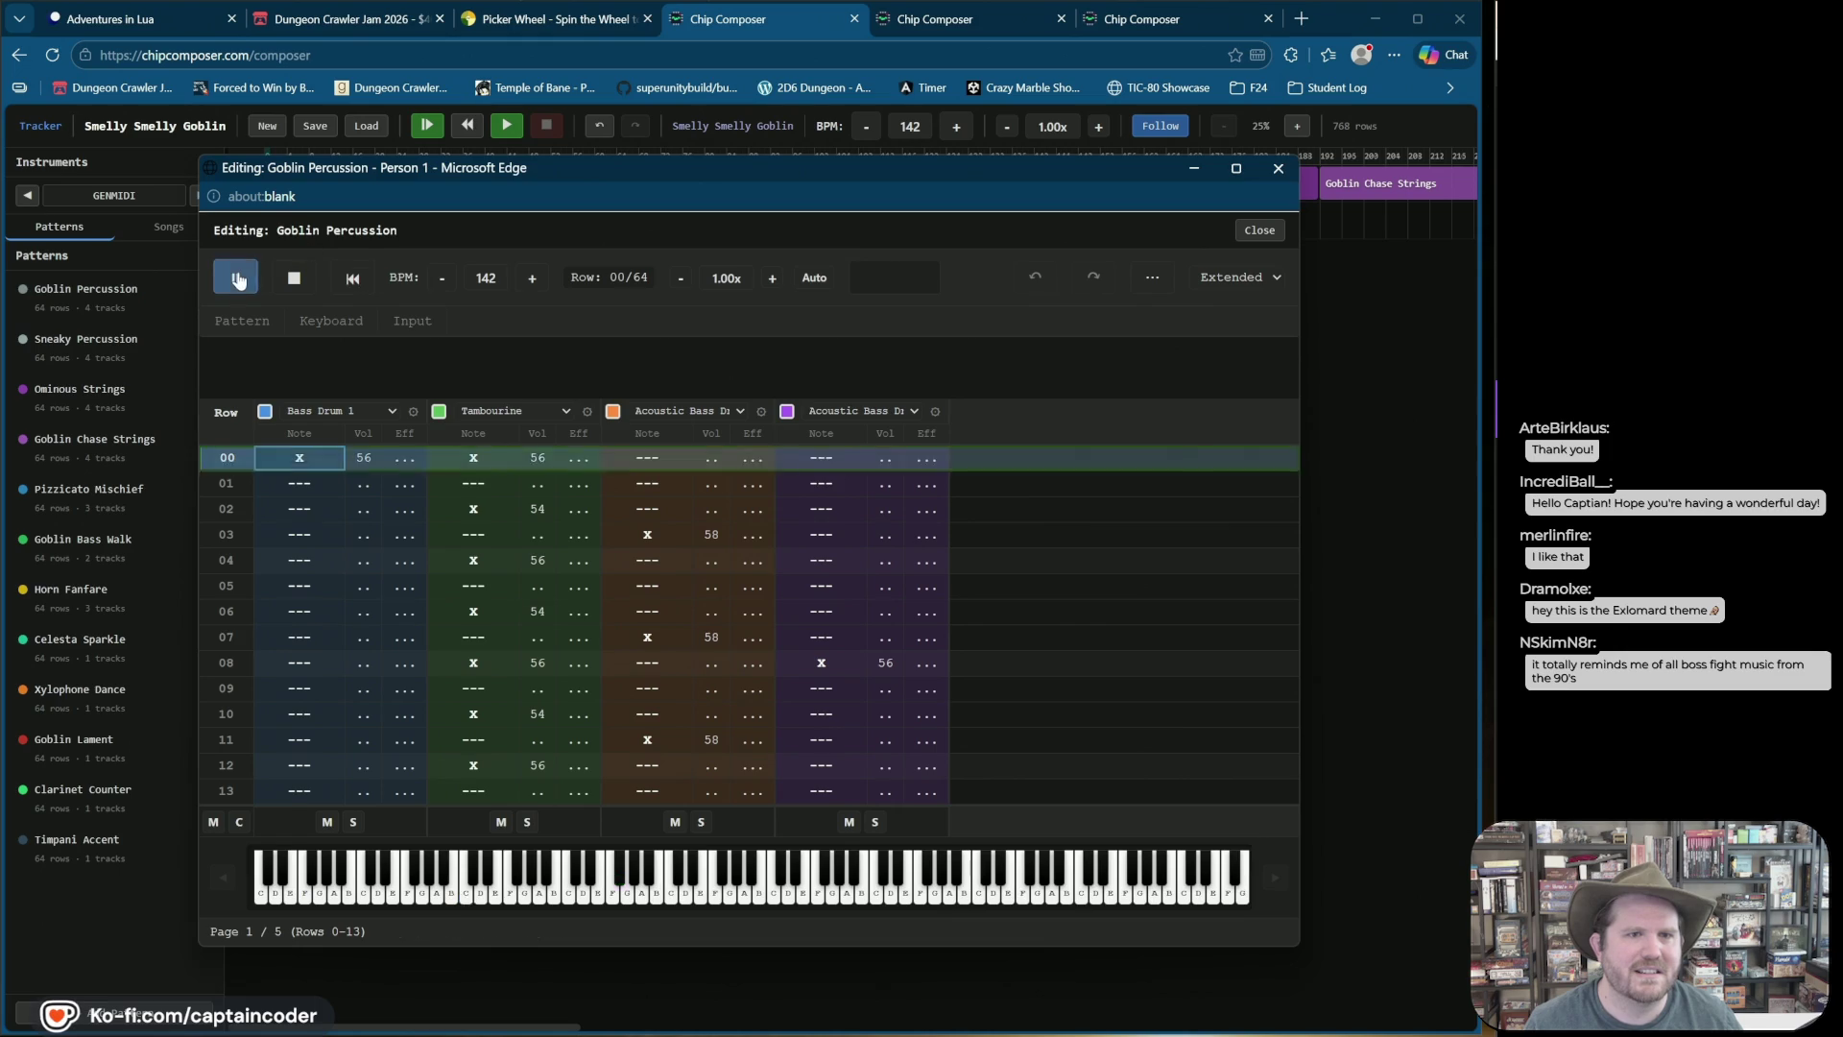
click(297, 285)
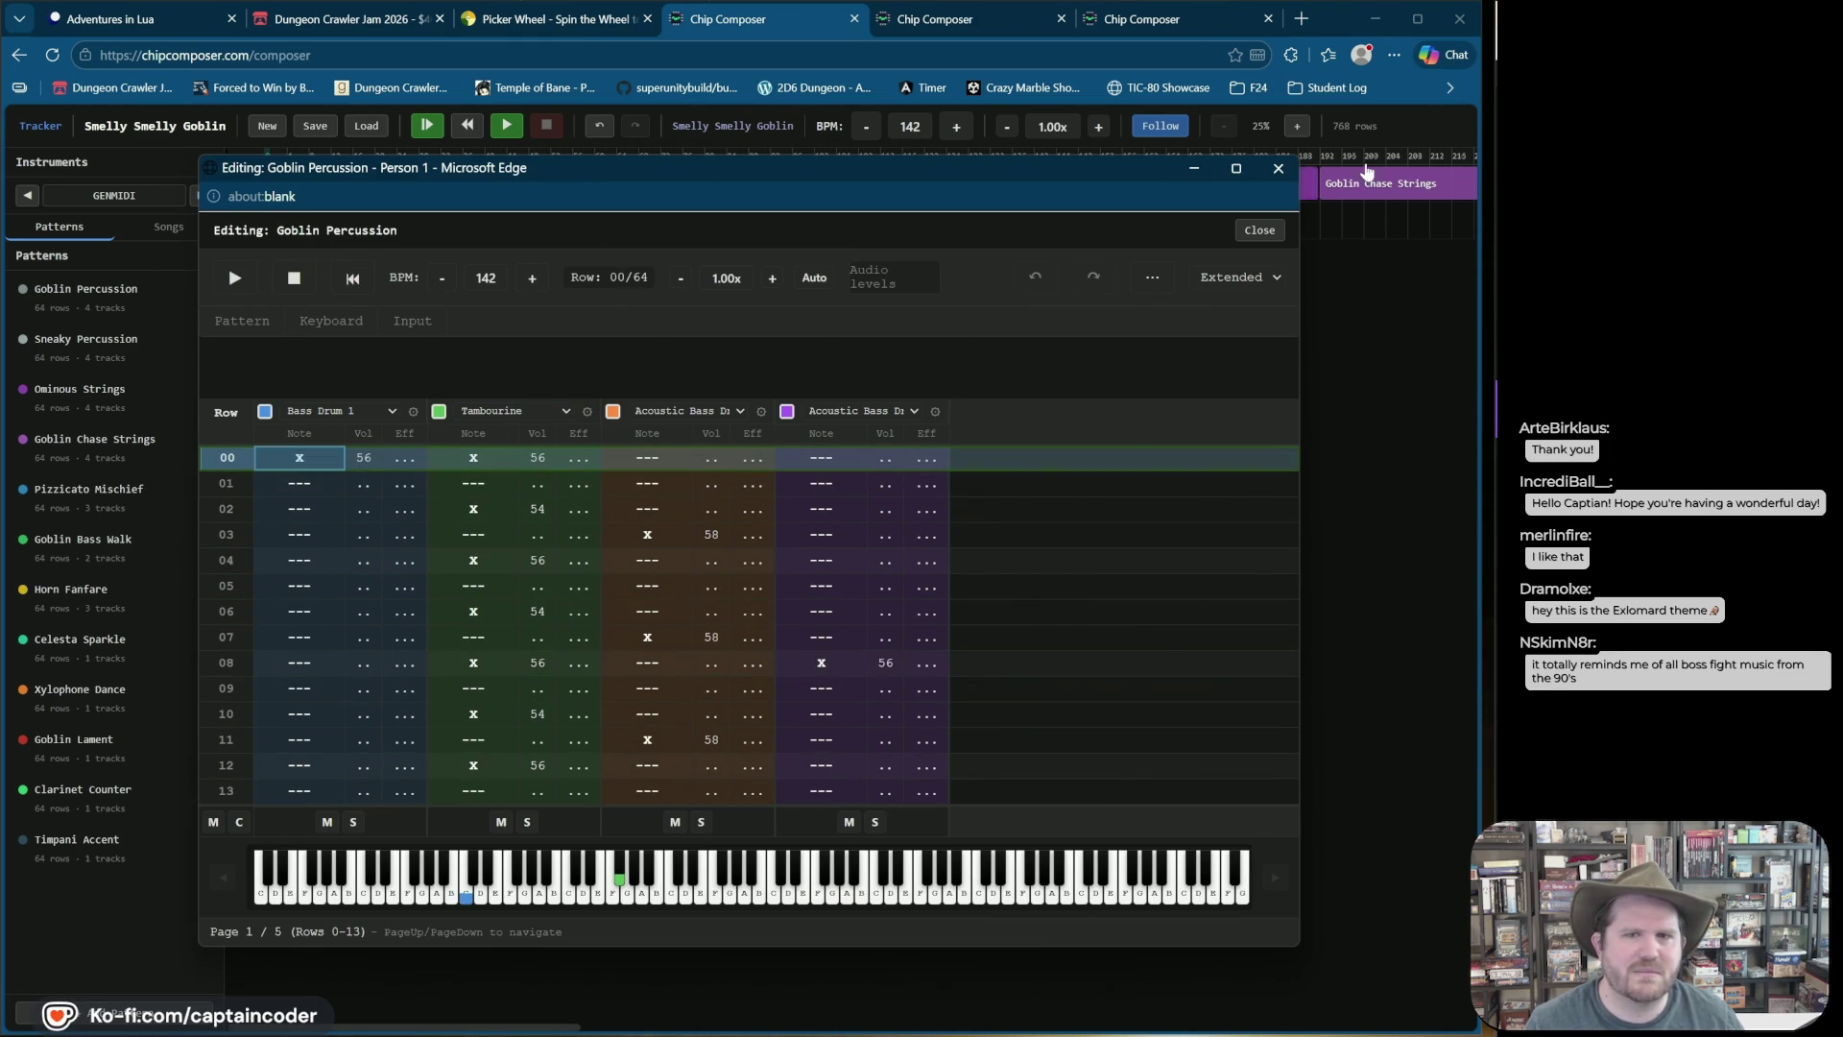
click(1278, 168)
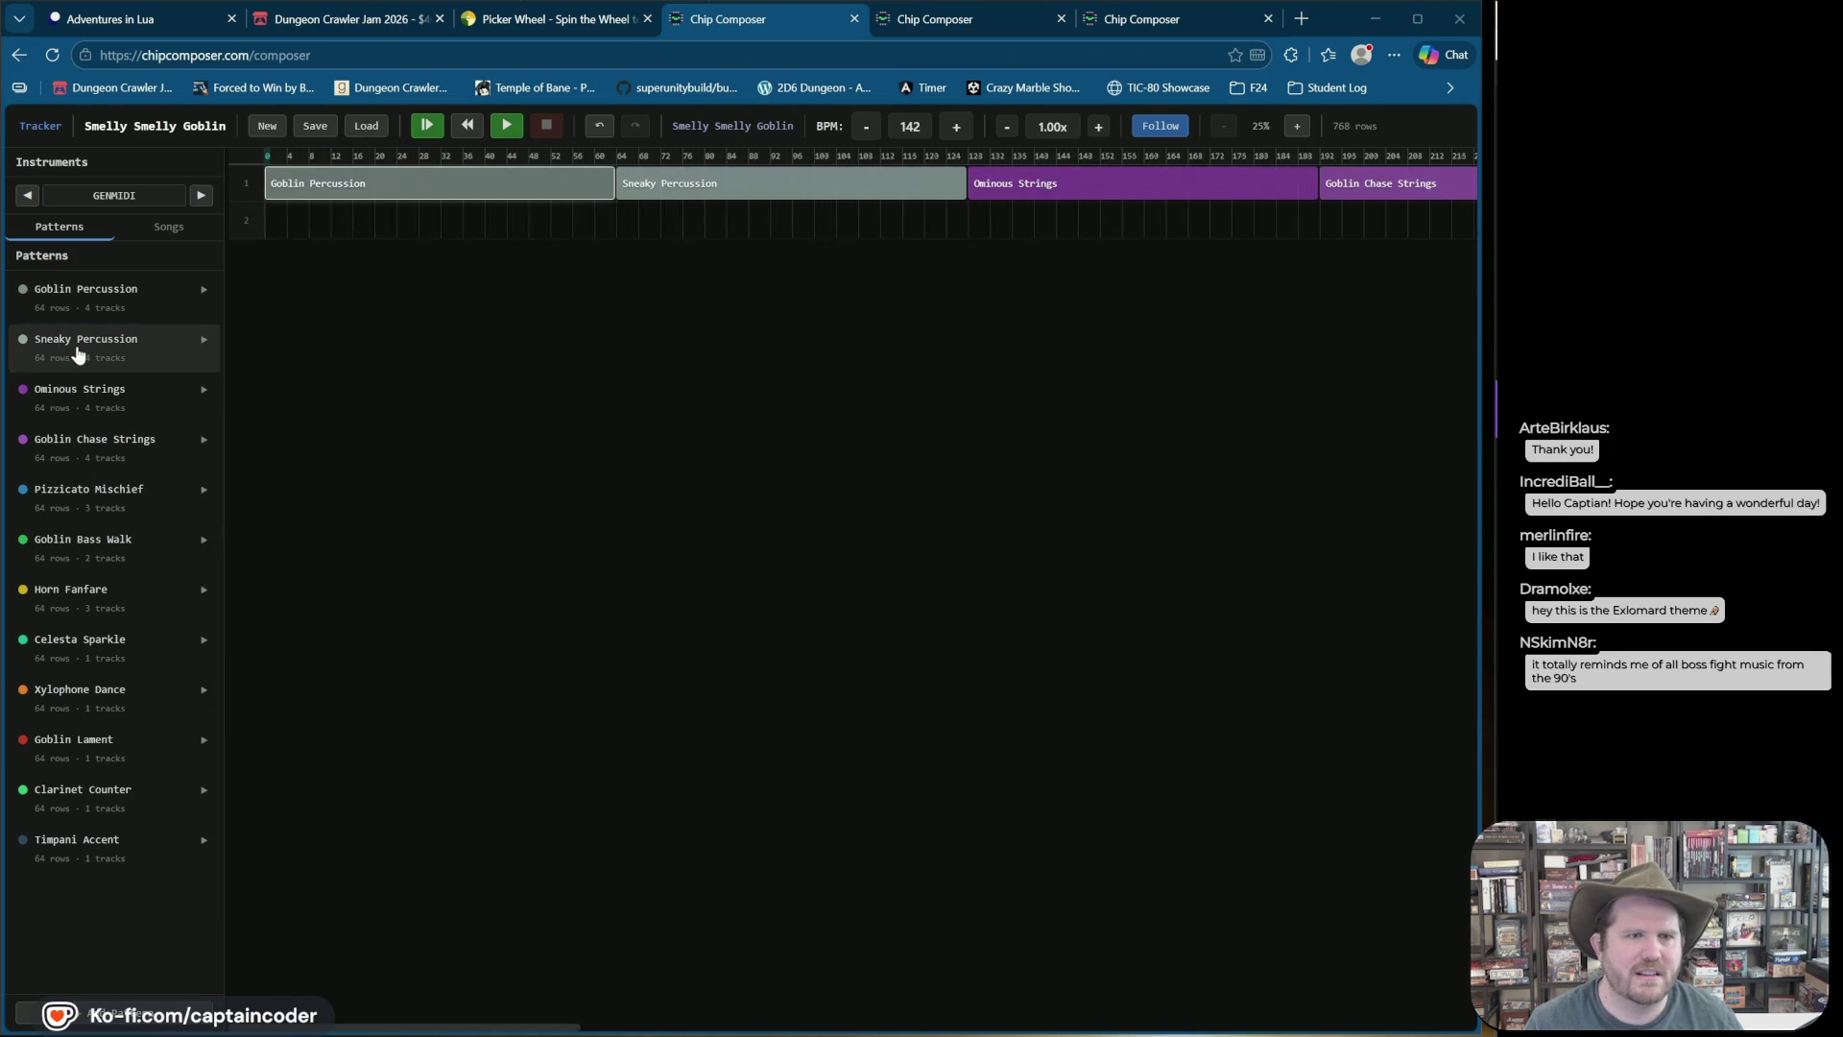
Step: Audition the Sneaky Percussion and Ominous Strings patterns, then remove the Goblin Percussion clip
click(79, 355)
click(245, 285)
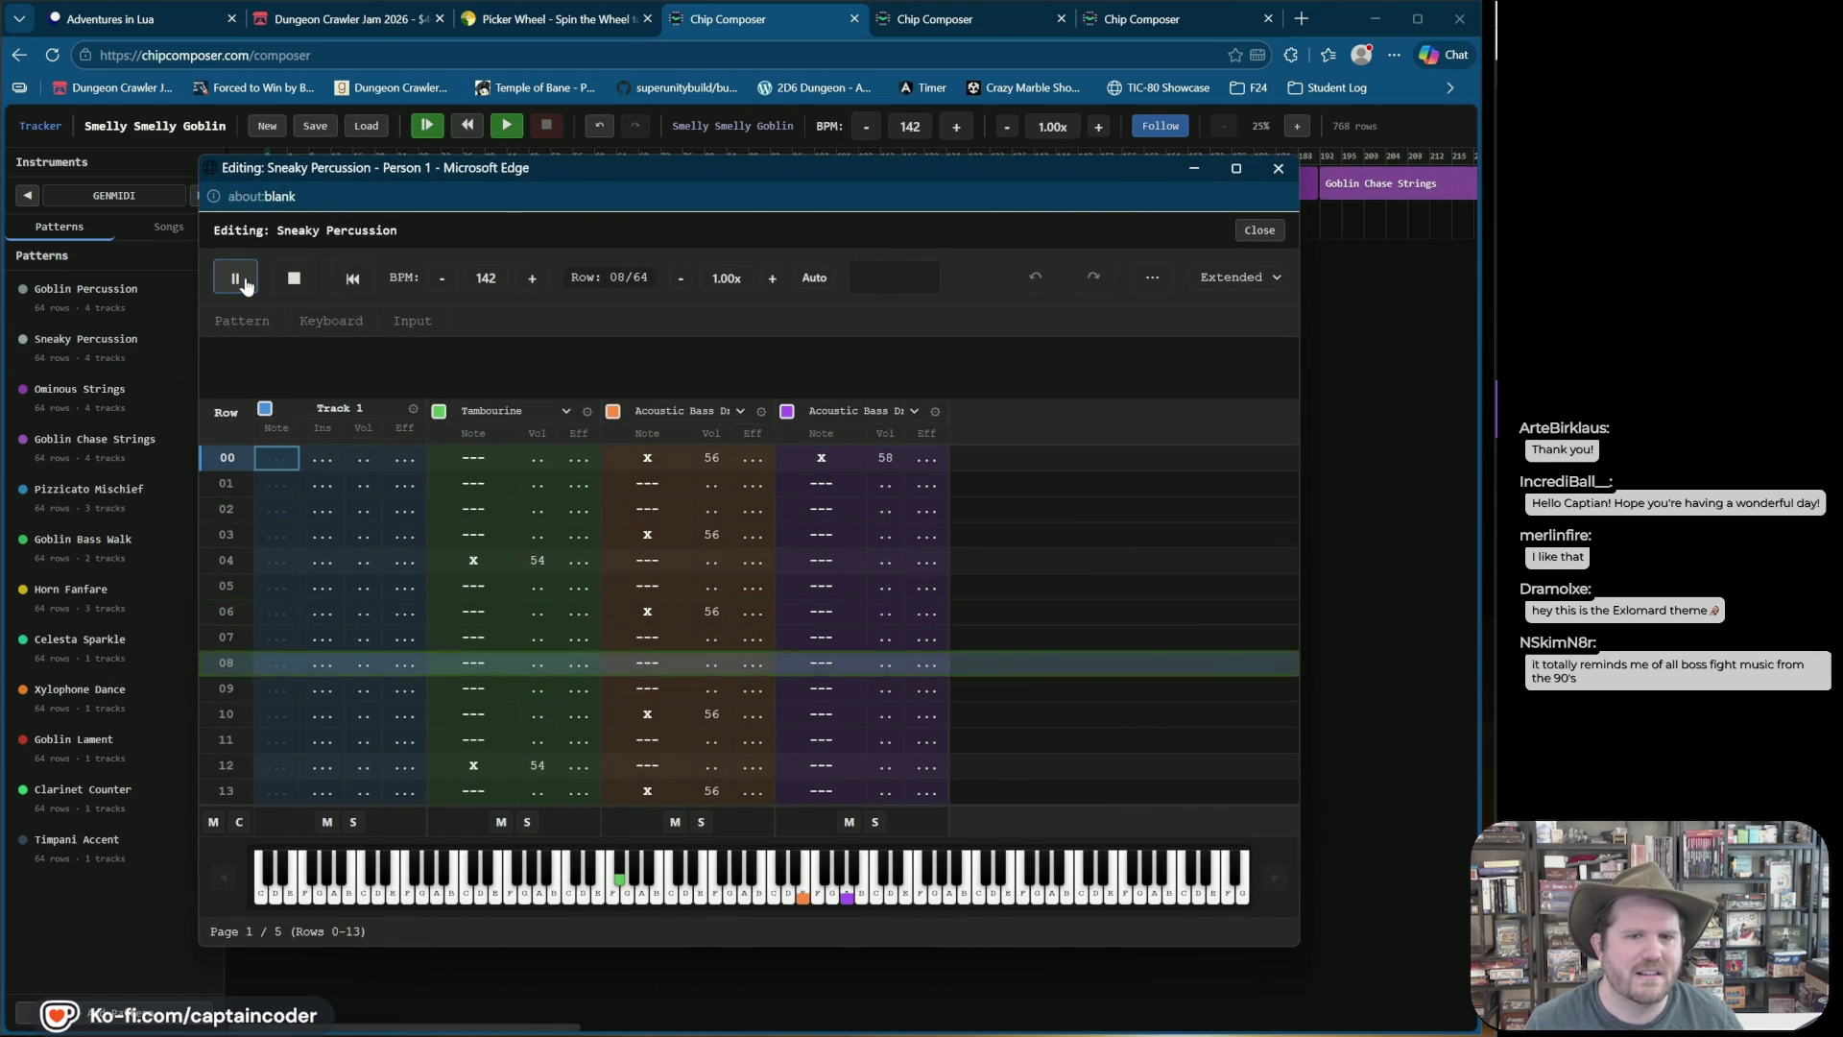
click(1277, 168)
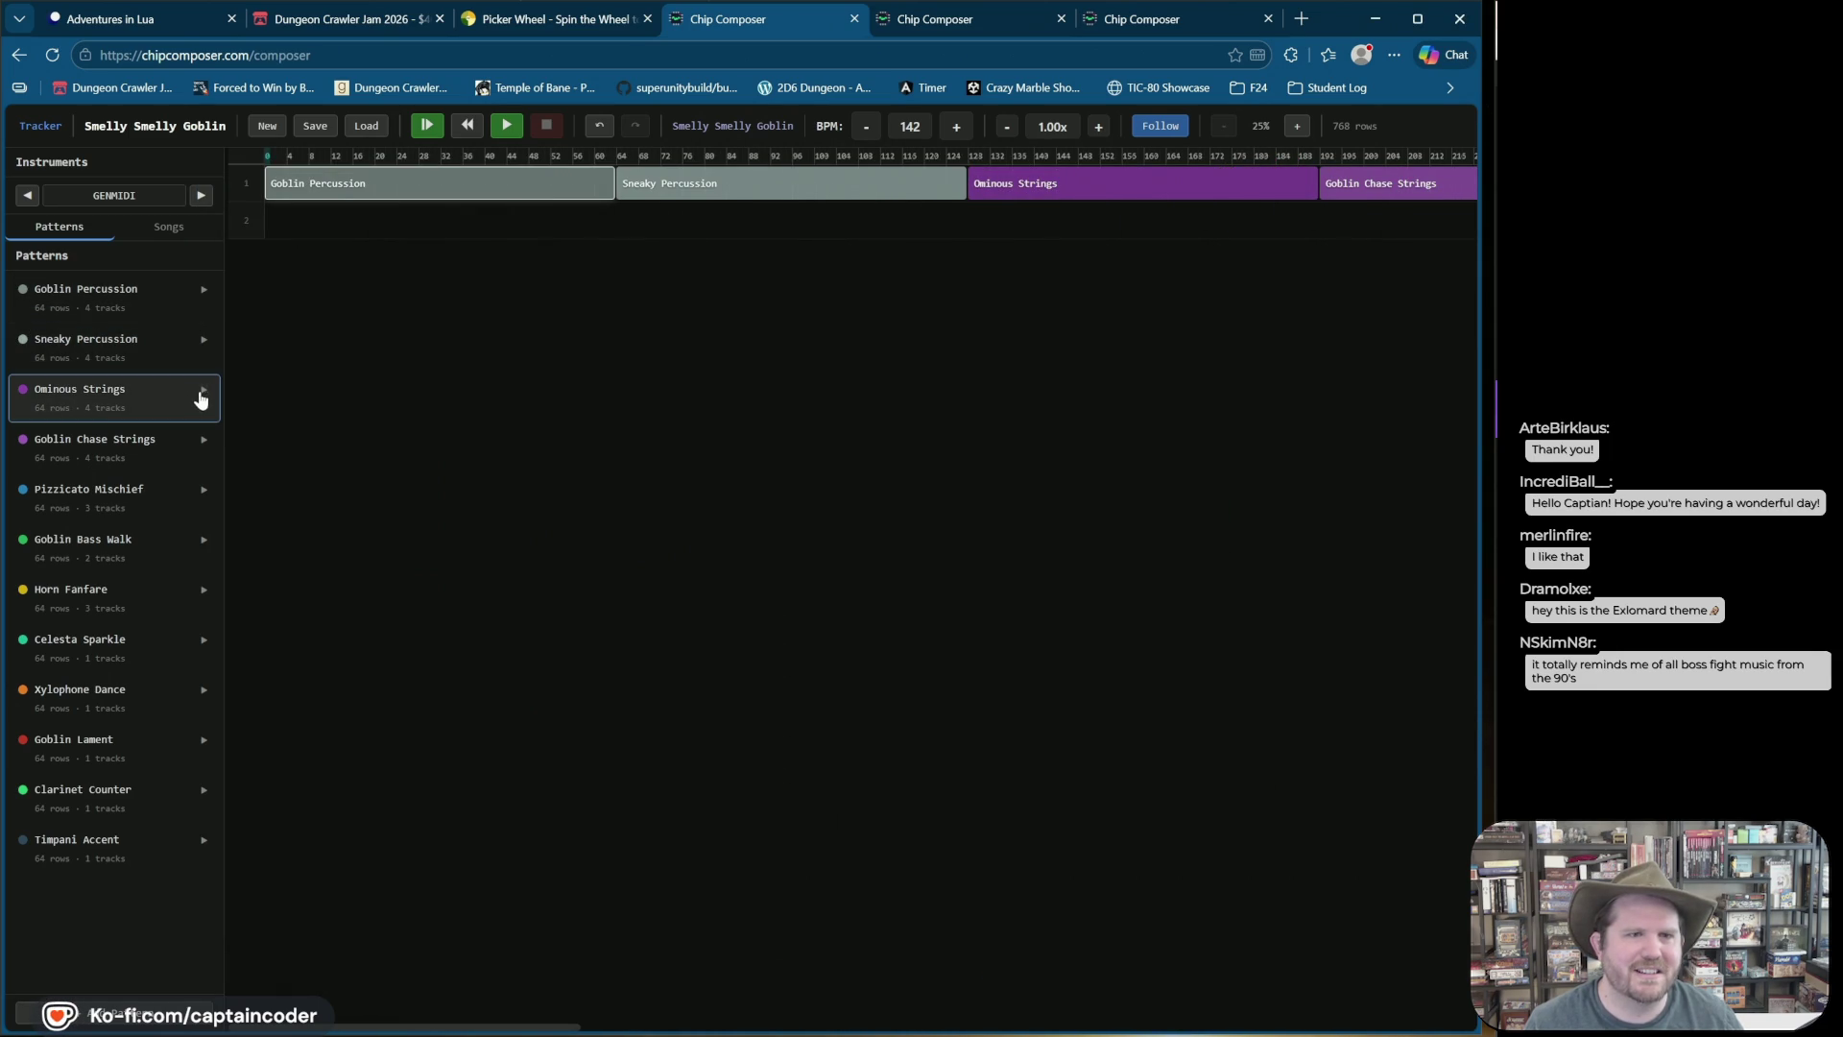
double_click(130, 394)
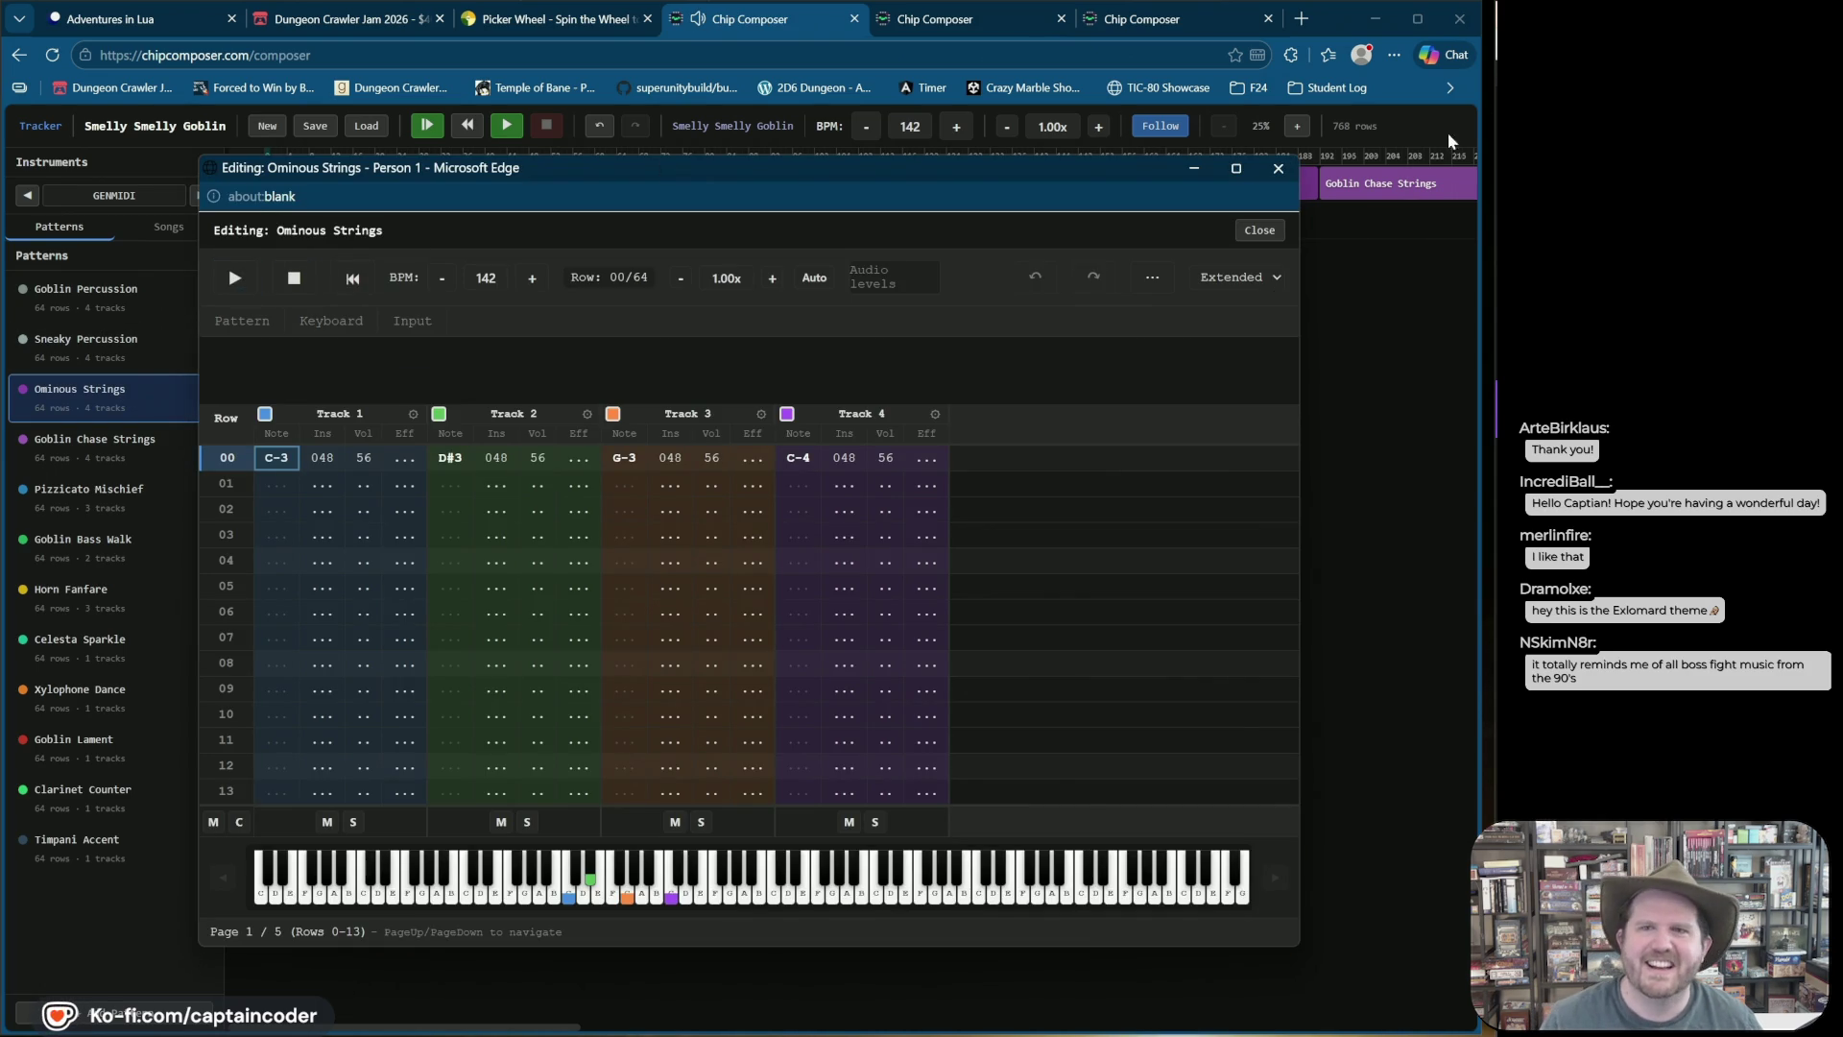
click(1278, 169)
right_click(490, 192)
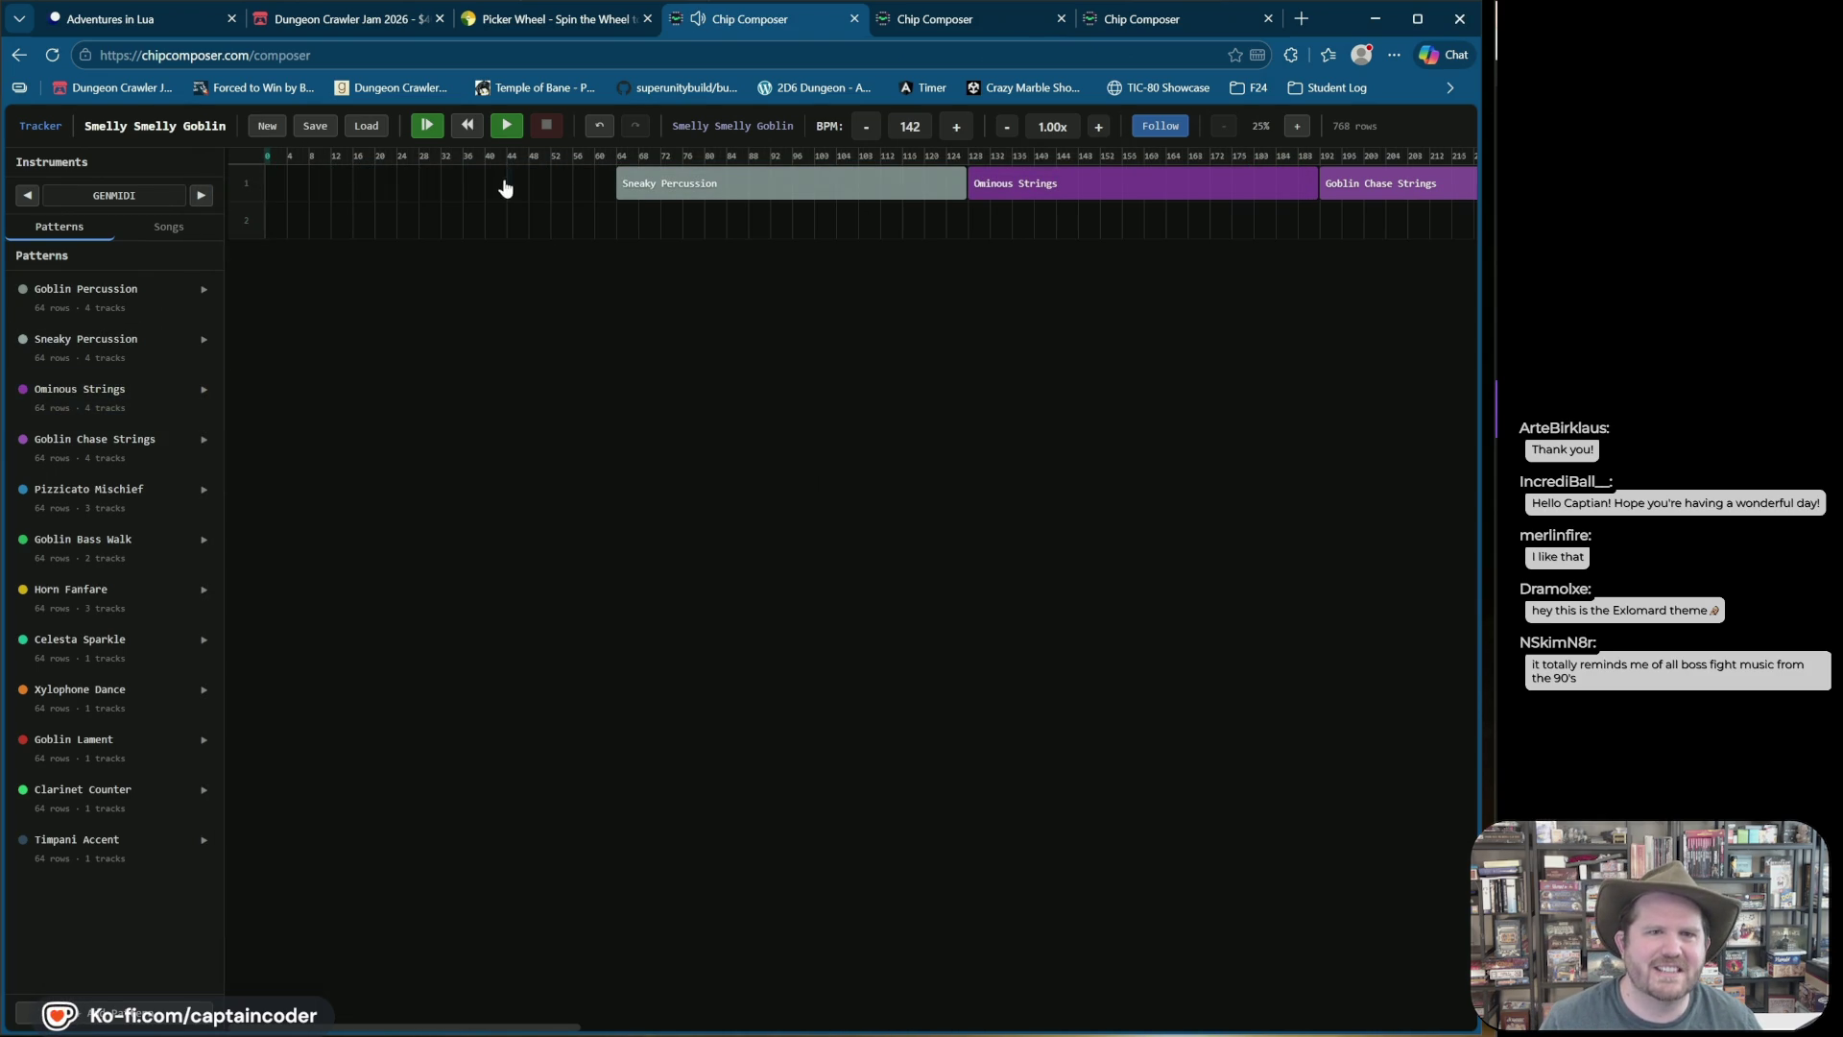
Step: Remove the Sneaky Percussion clip and the Ominous Strings clip on track 1
right_click(667, 178)
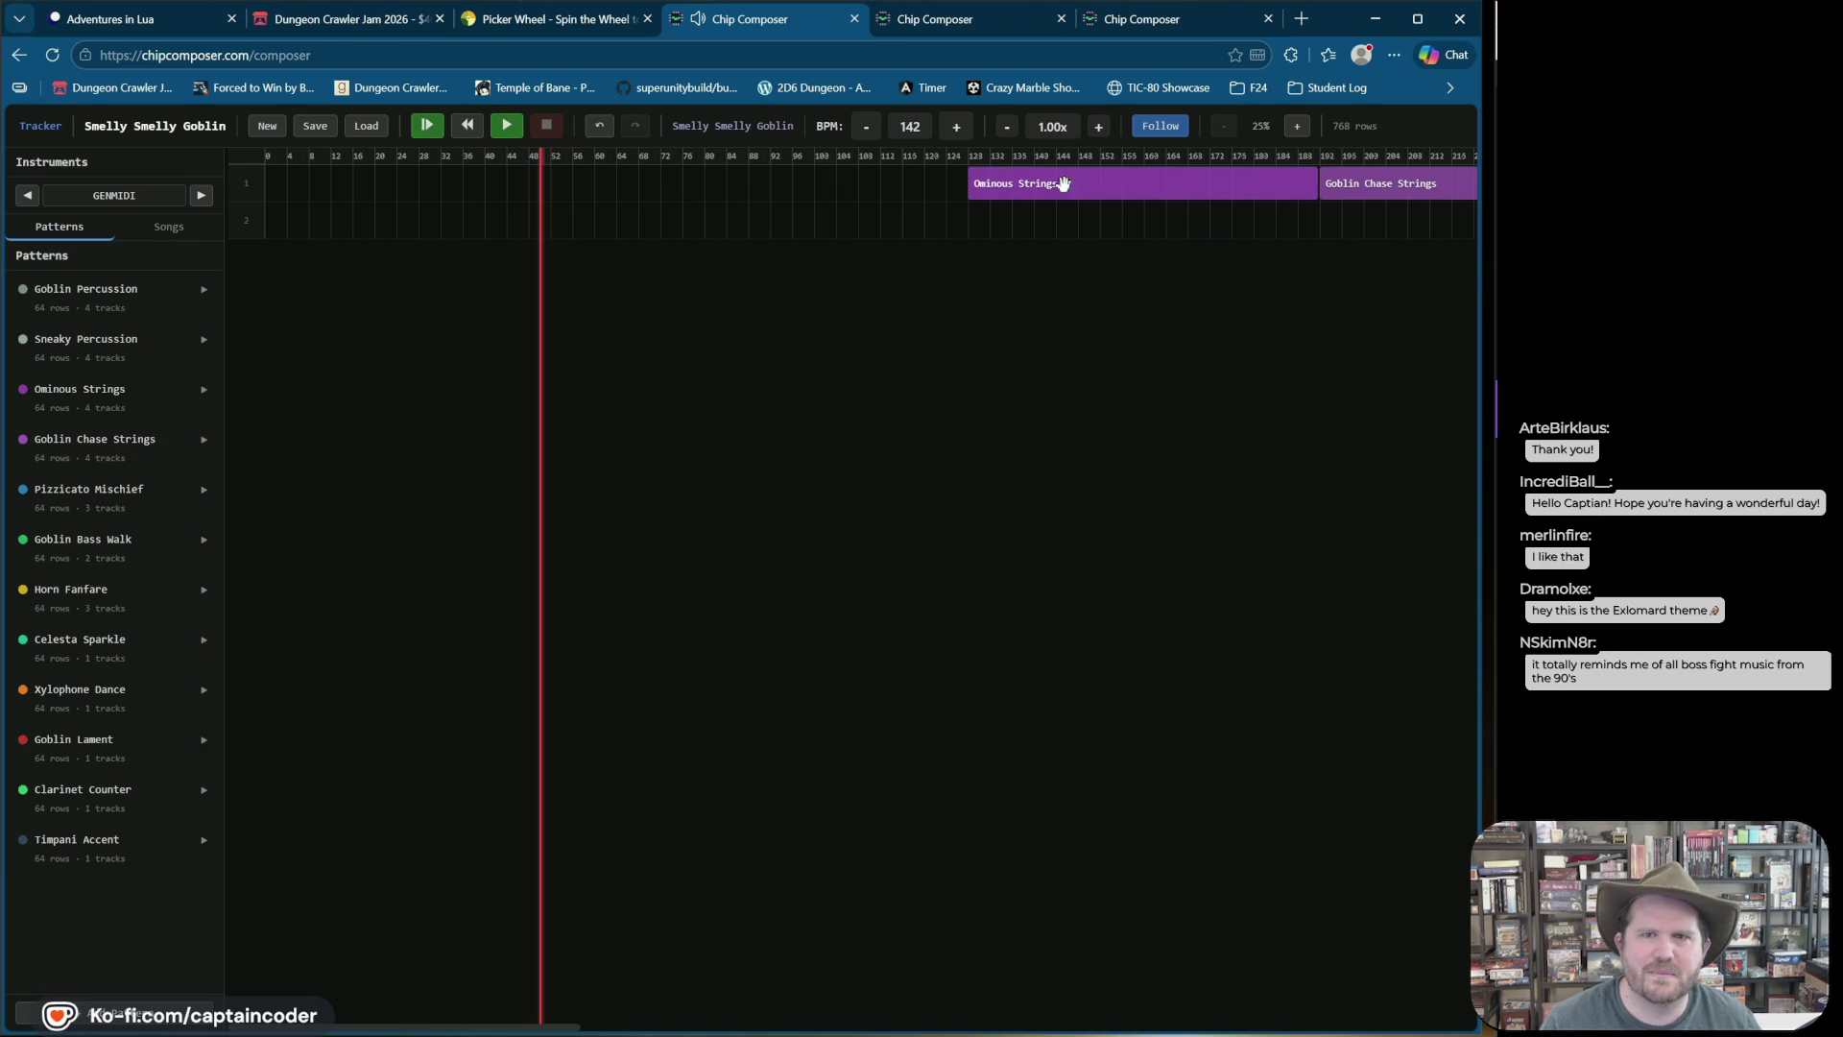
right_click(1147, 187)
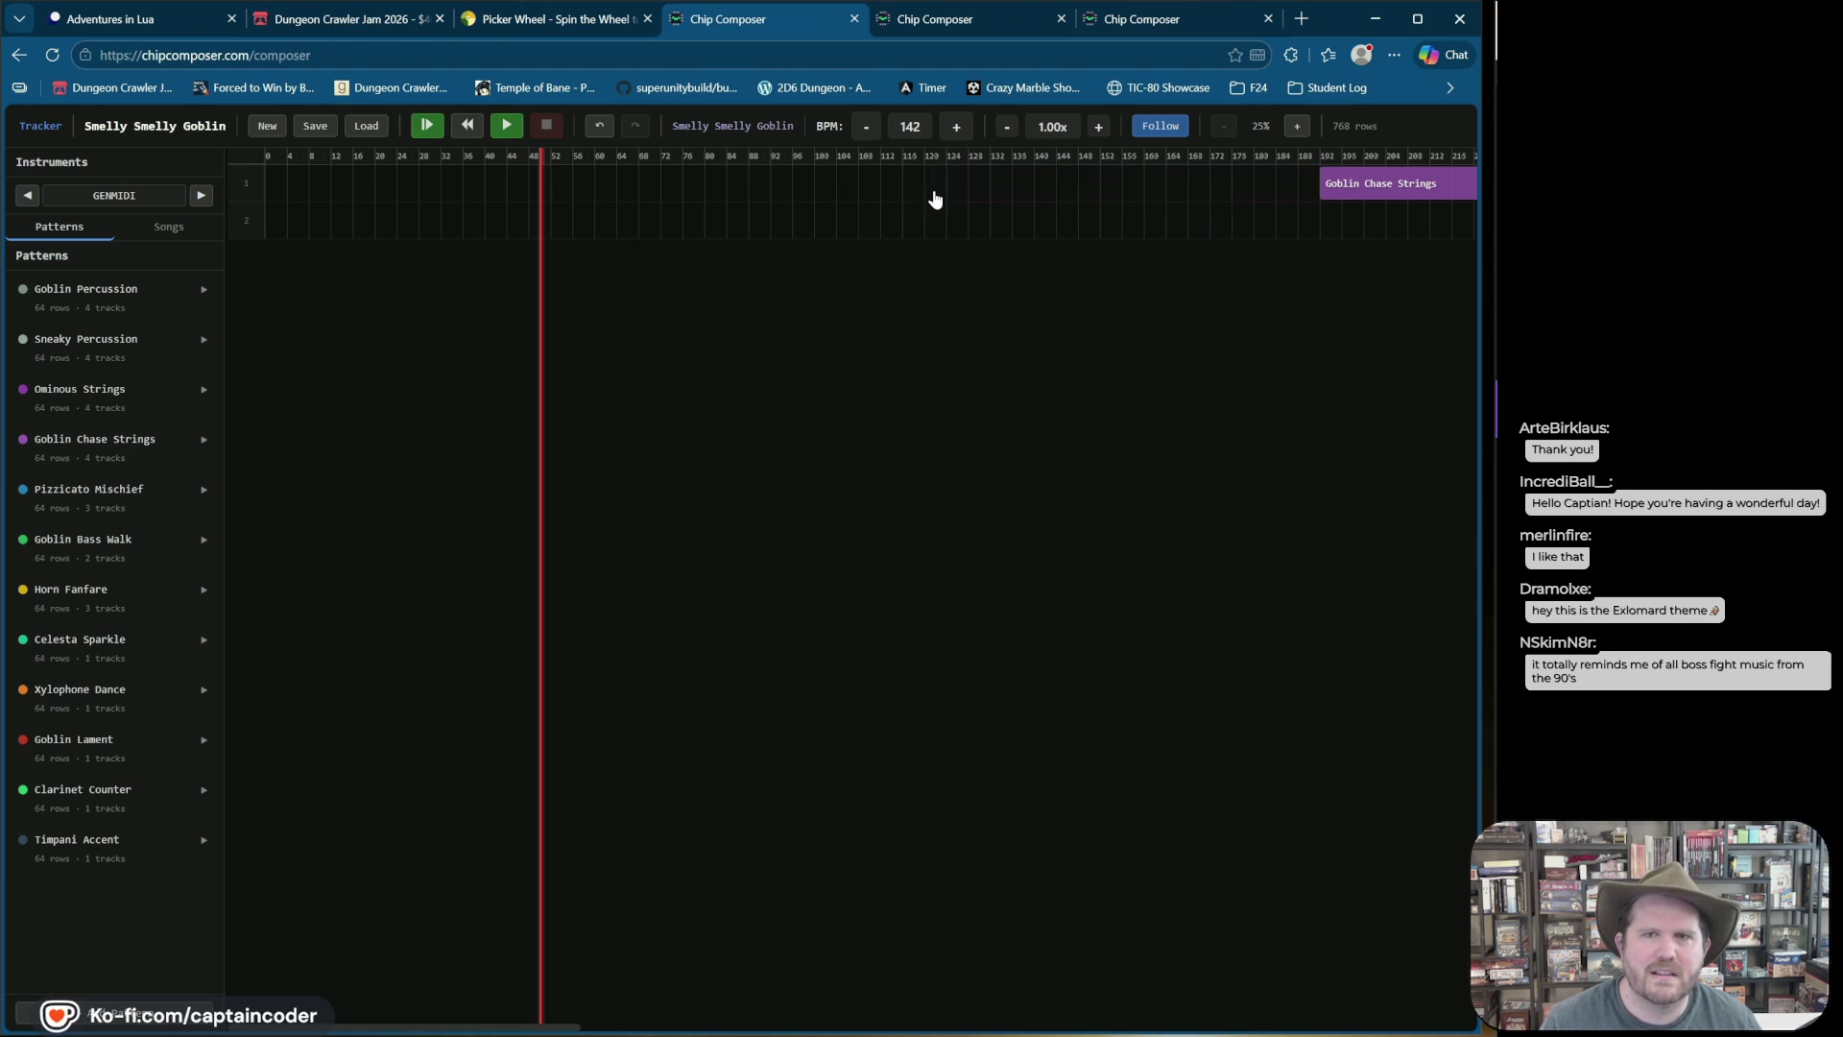
key(ctrl+a)
right_click(573, 192)
click(403, 188)
Step: Delete the Pizzicato Mischief, Goblin Chase Strings and Goblin Bass Walk clips
mouse_move(845, 161)
mouse_down()
mouse_move(1406, 156)
mouse_move(1331, 146)
mouse_up()
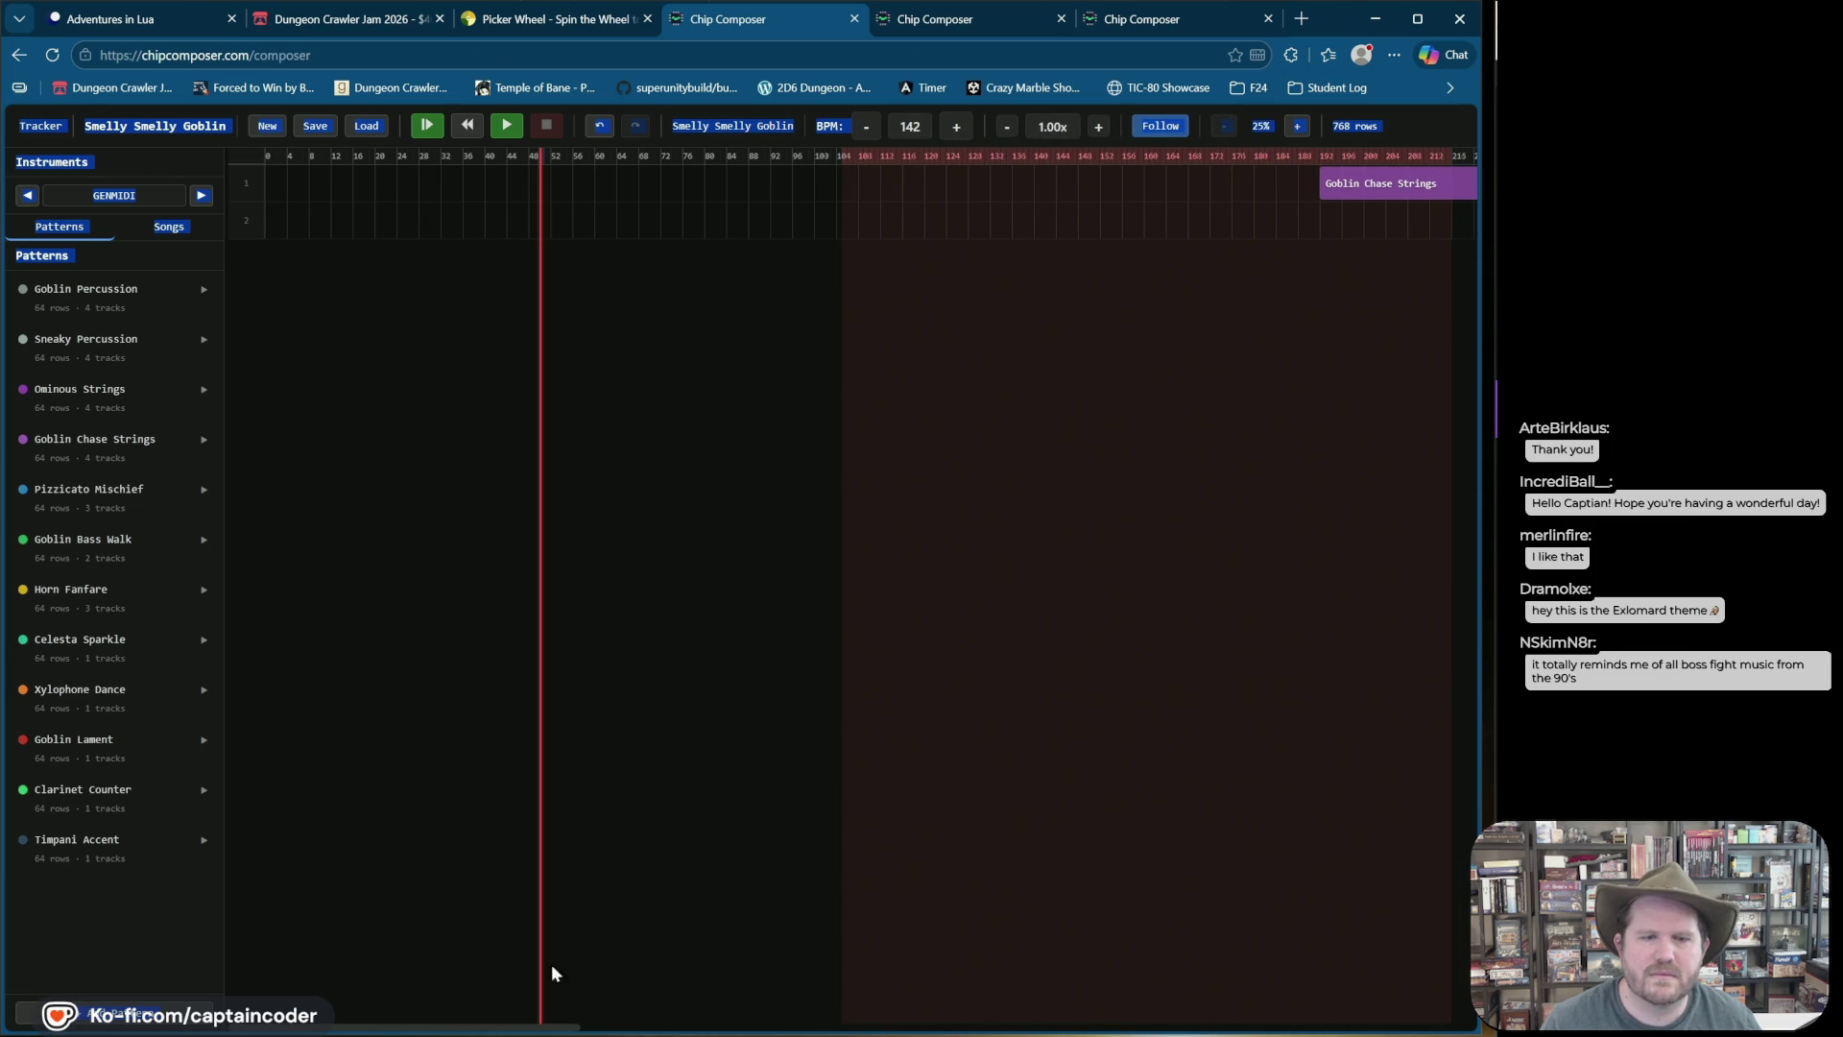
mouse_move(516, 1030)
mouse_down()
mouse_move(975, 1024)
mouse_move(776, 1024)
mouse_up()
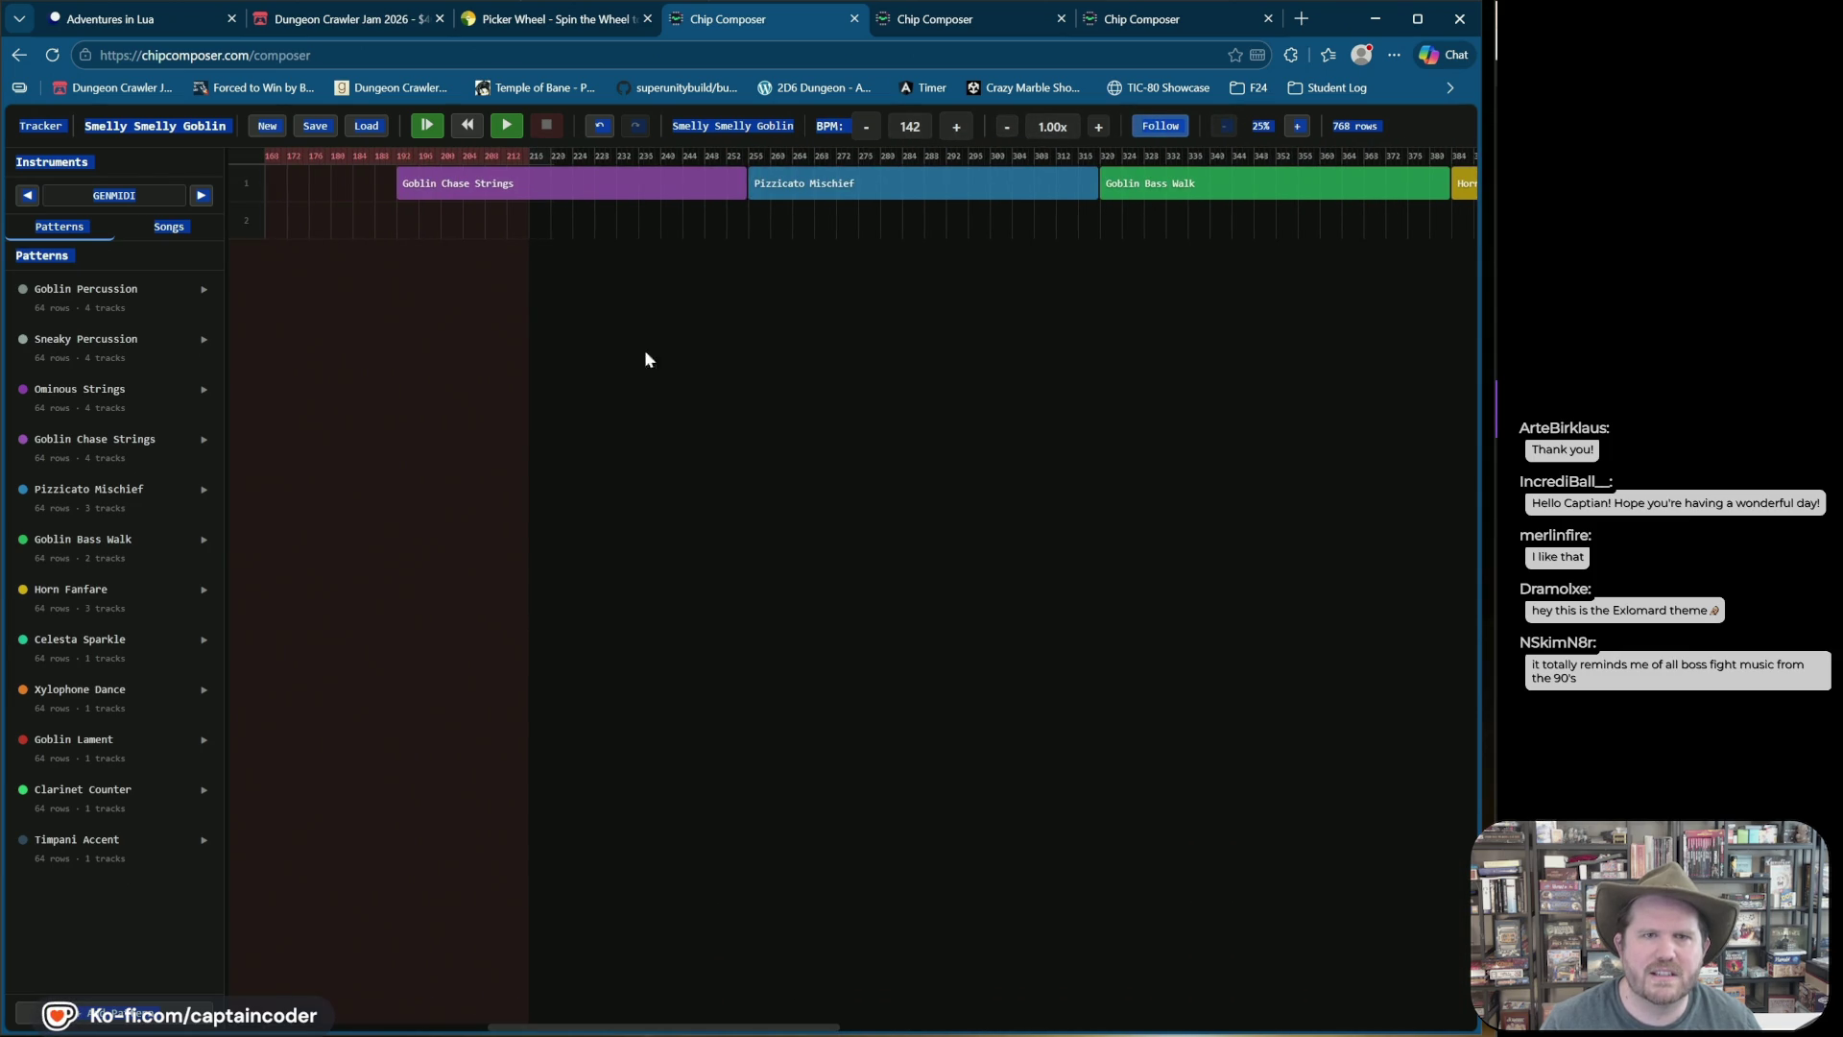
drag(596, 160, 1308, 157)
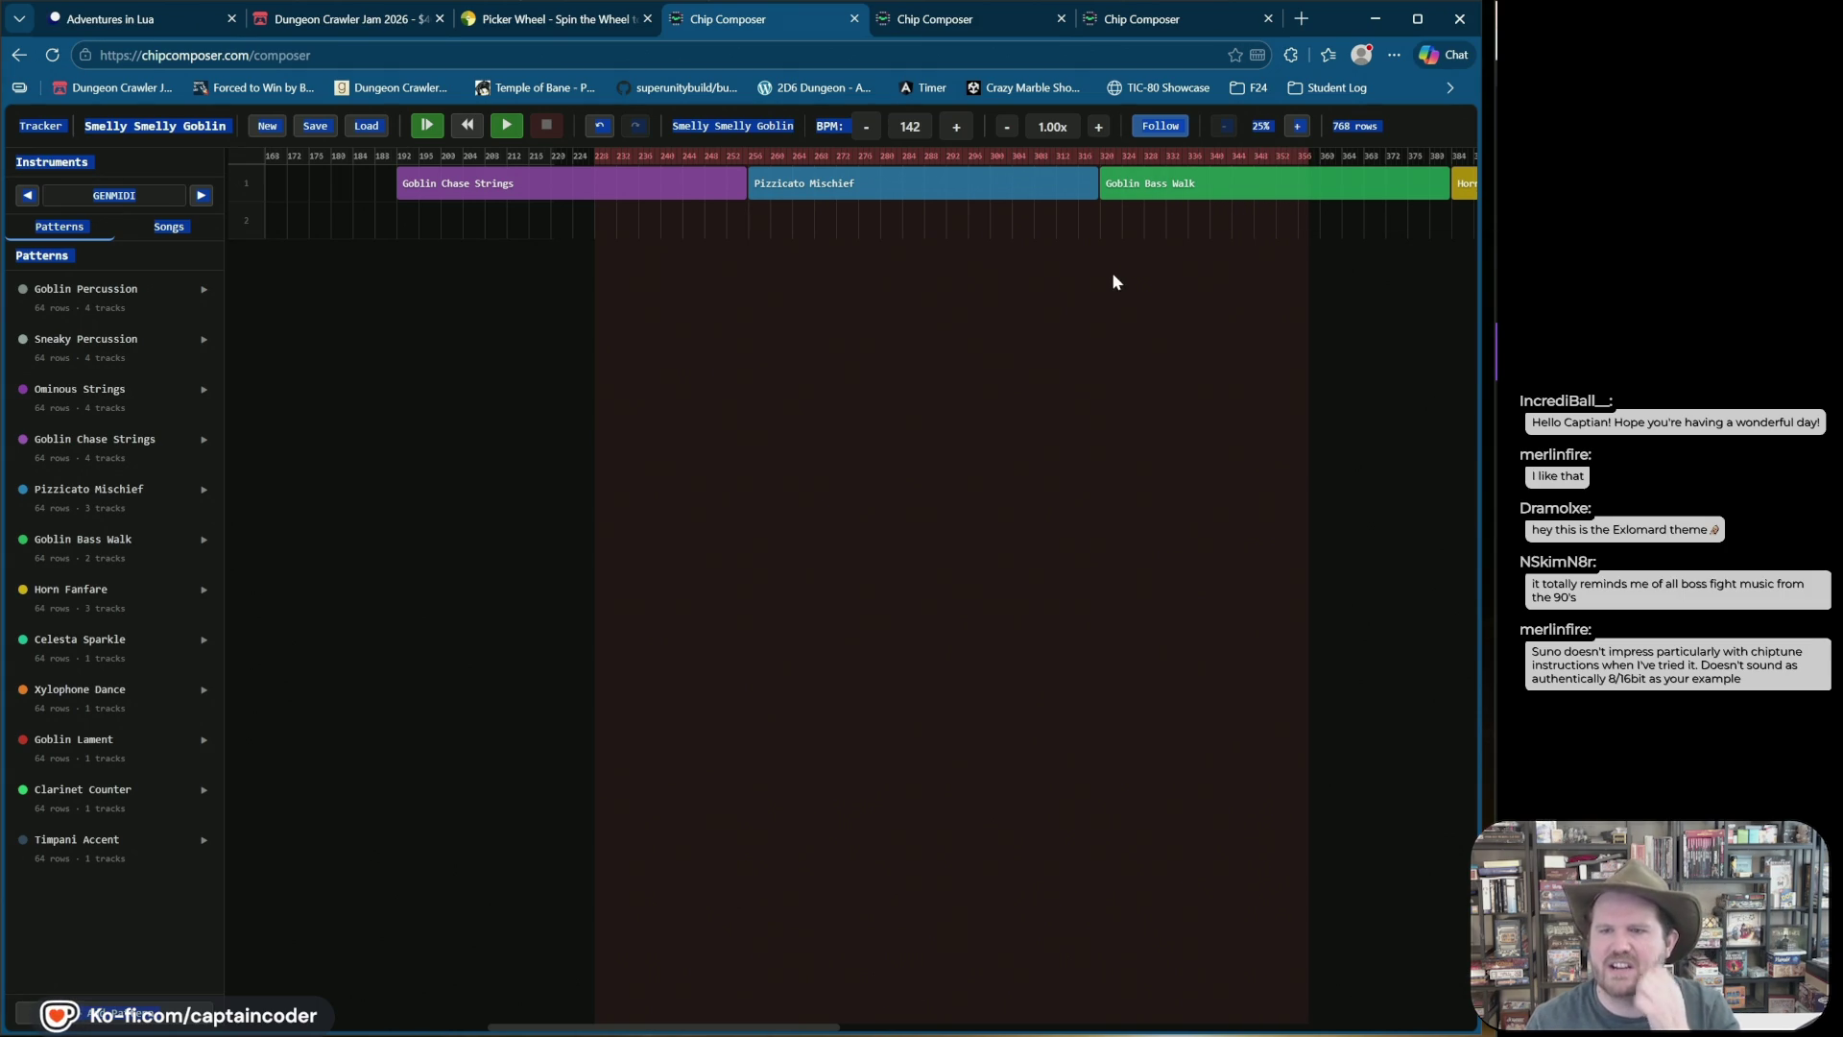
right_click(973, 187)
click(1044, 326)
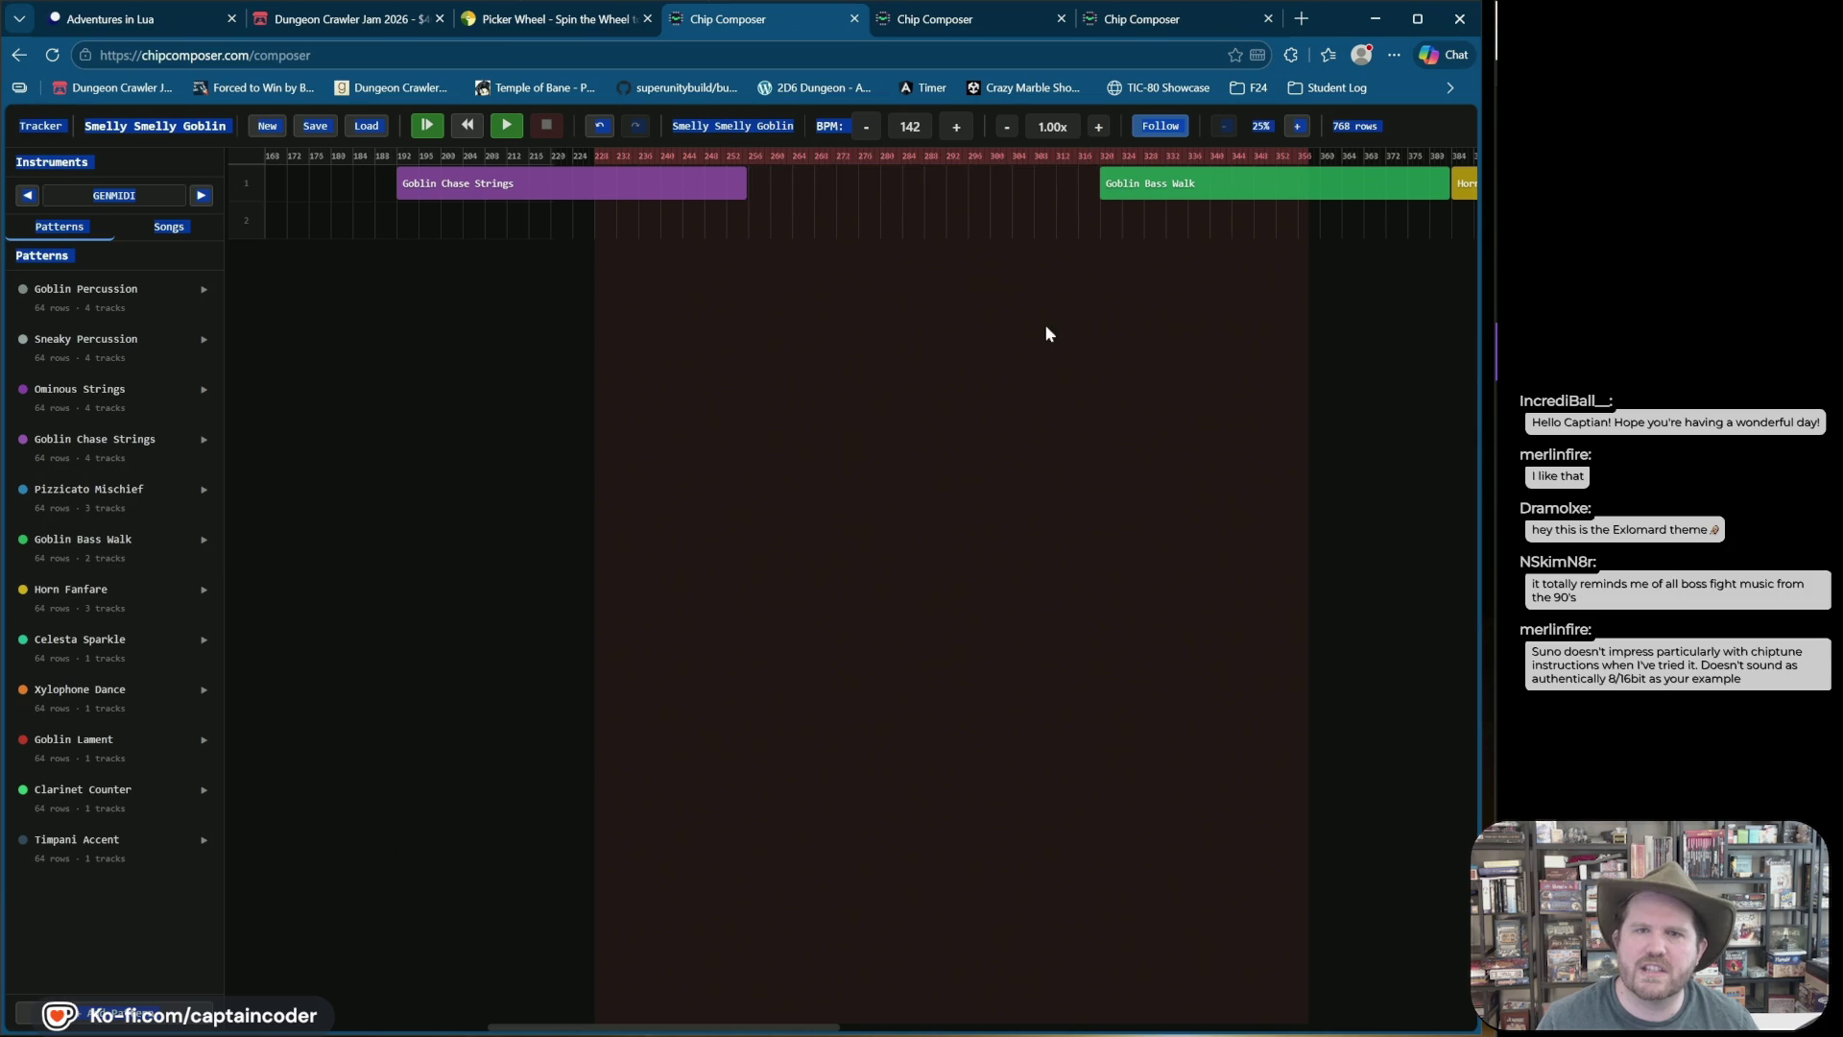
right_click(637, 182)
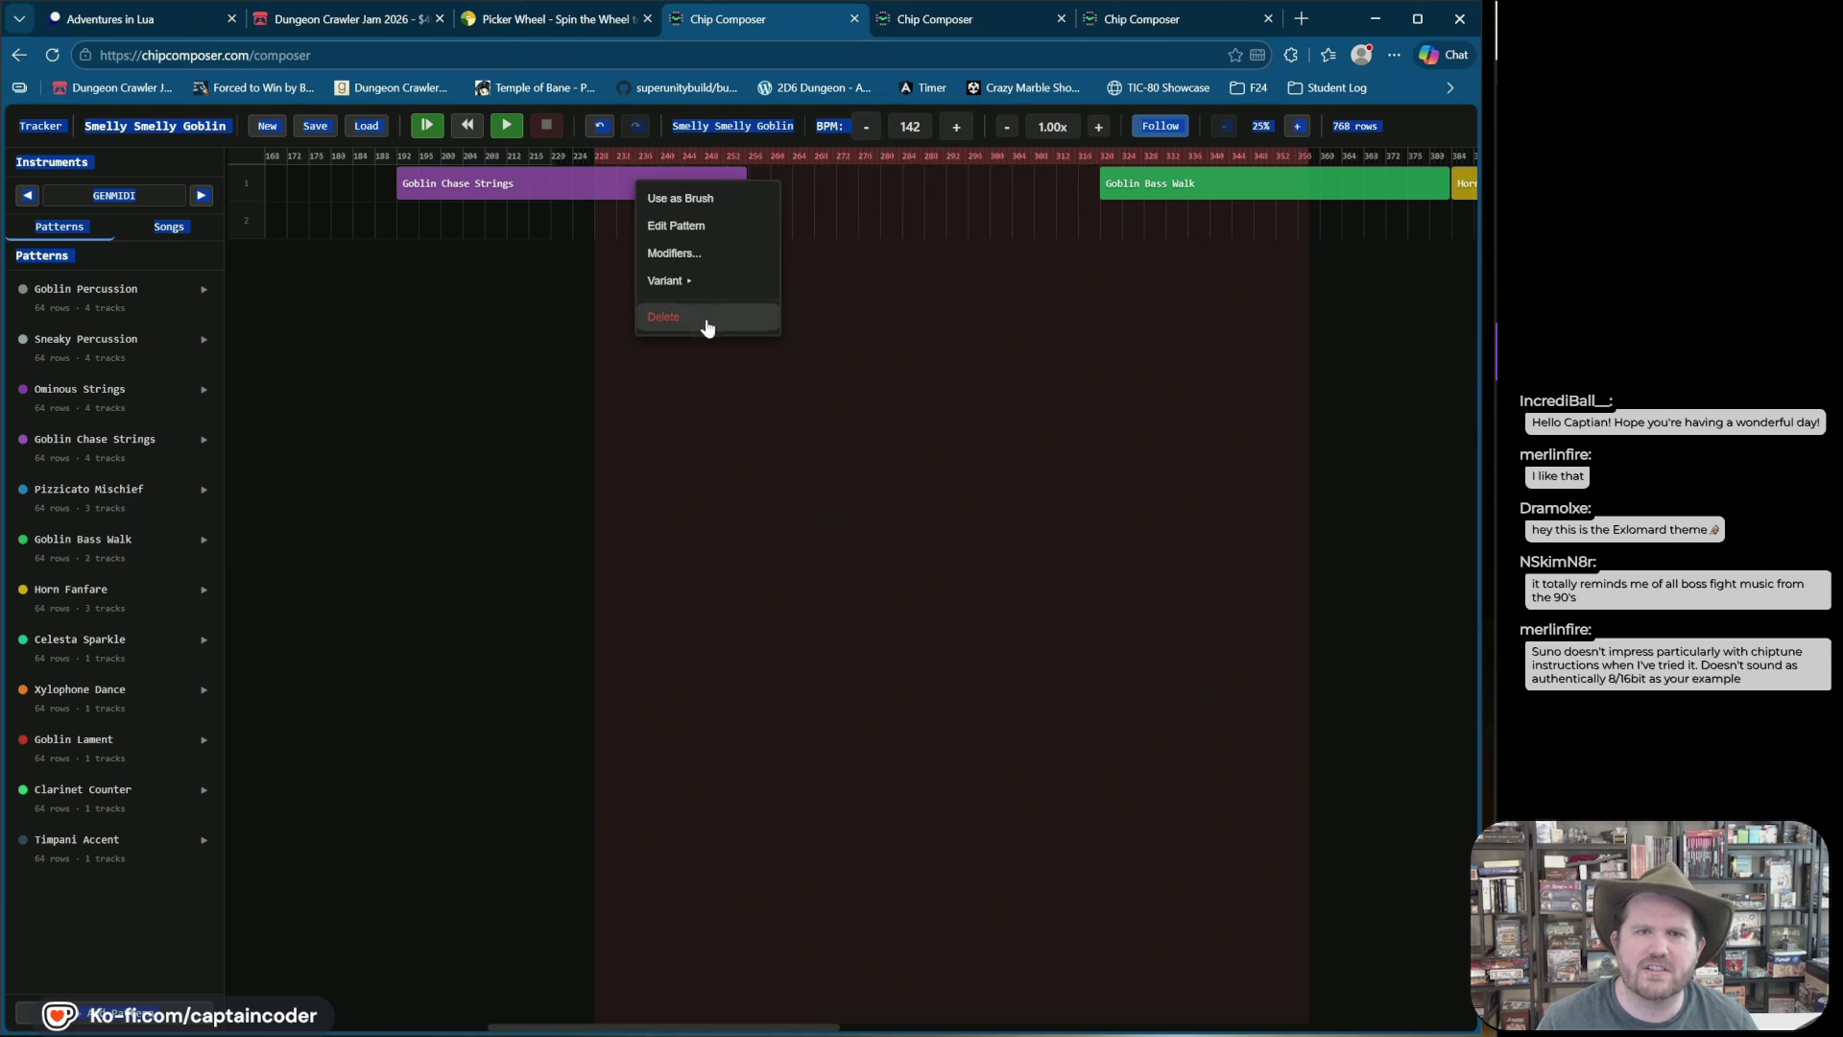
click(706, 327)
right_click(1223, 184)
click(1308, 329)
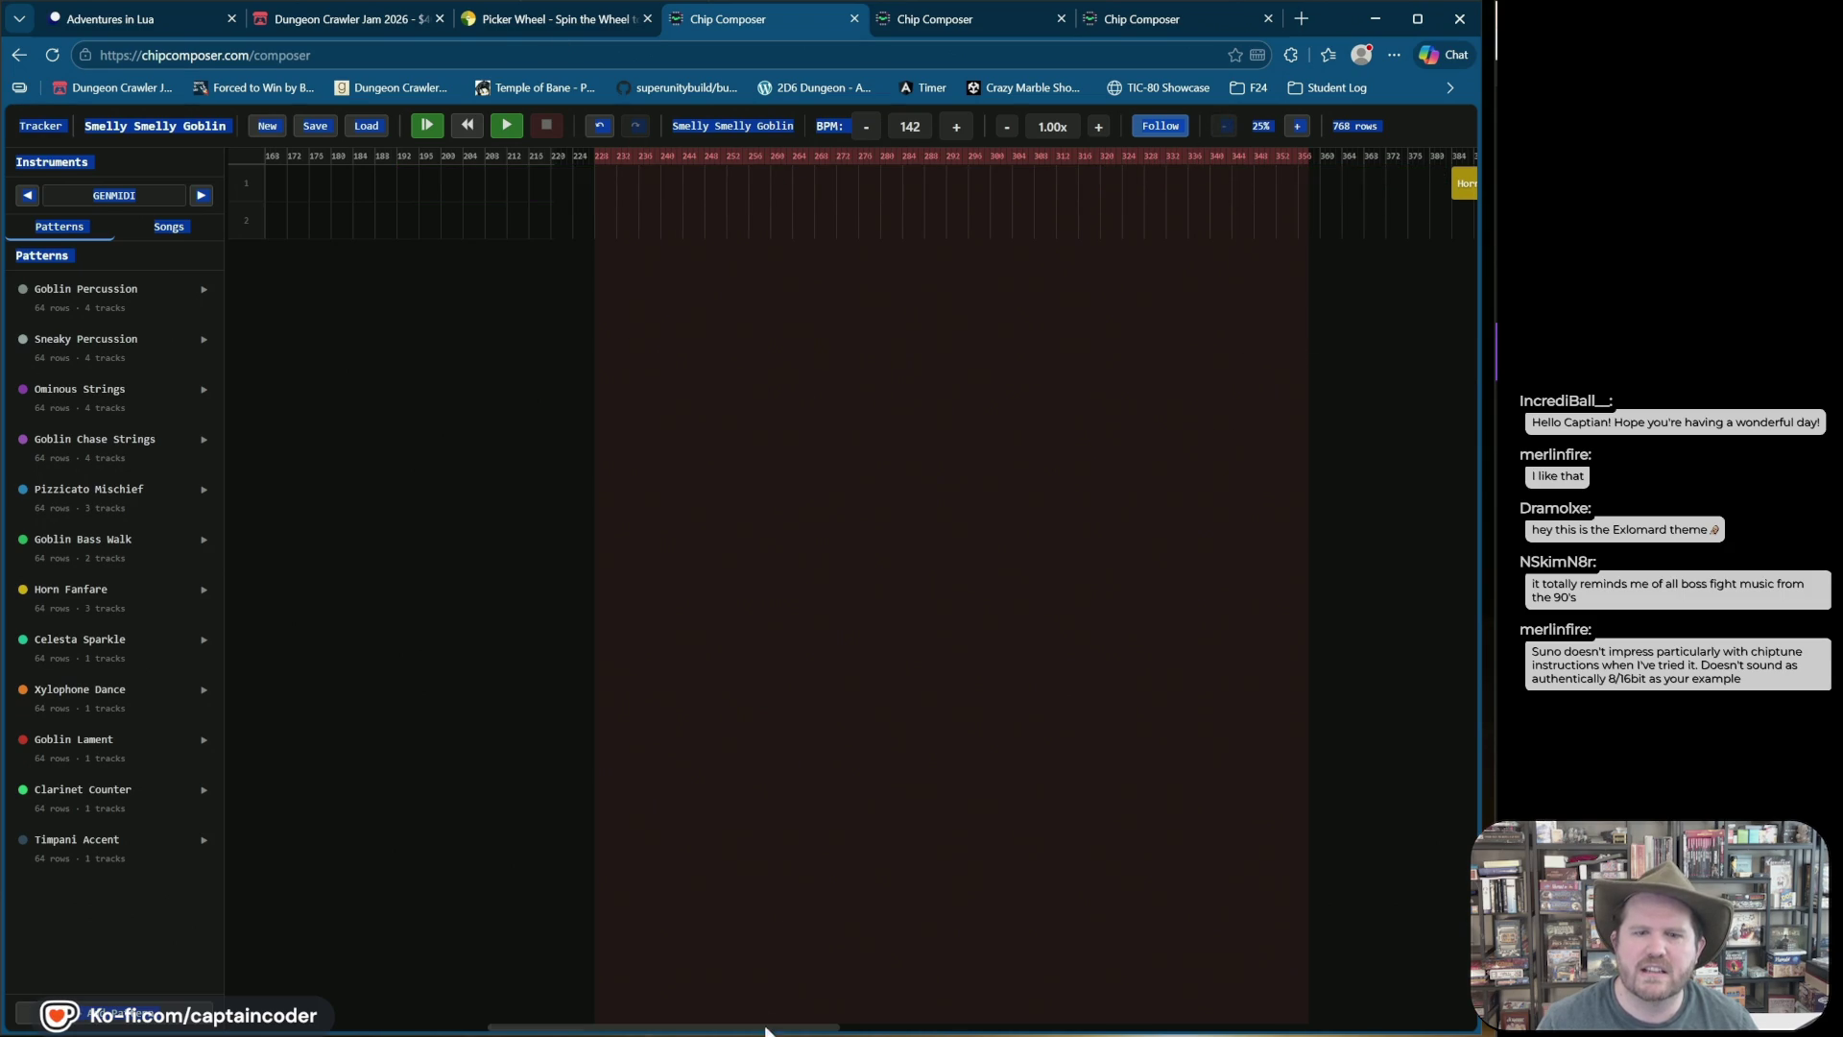
Step: Delete the Xylophone Dance and Celesta Sparkle clips further along the song
mouse_move(833, 1032)
mouse_down()
mouse_move(1103, 1027)
mouse_move(672, 480)
mouse_move(373, 162)
mouse_move(368, 246)
mouse_move(231, 135)
mouse_up()
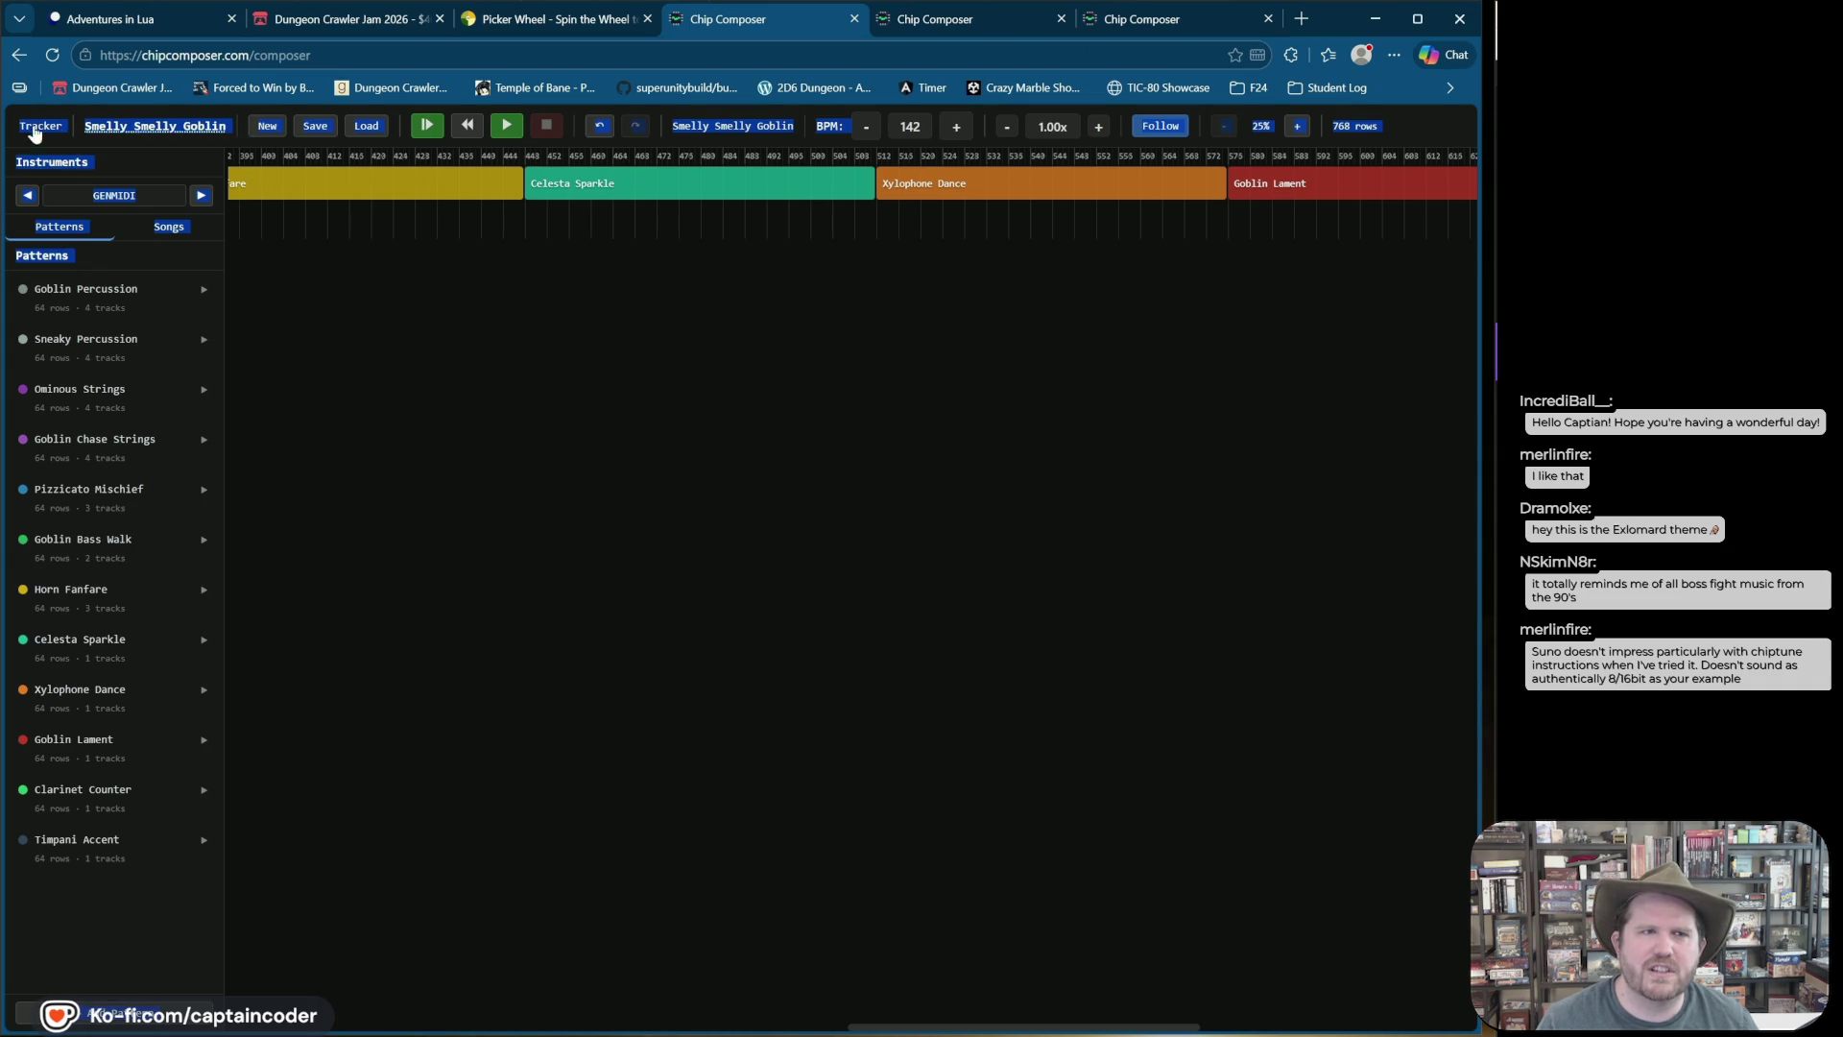
click(67, 128)
drag(417, 168, 989, 163)
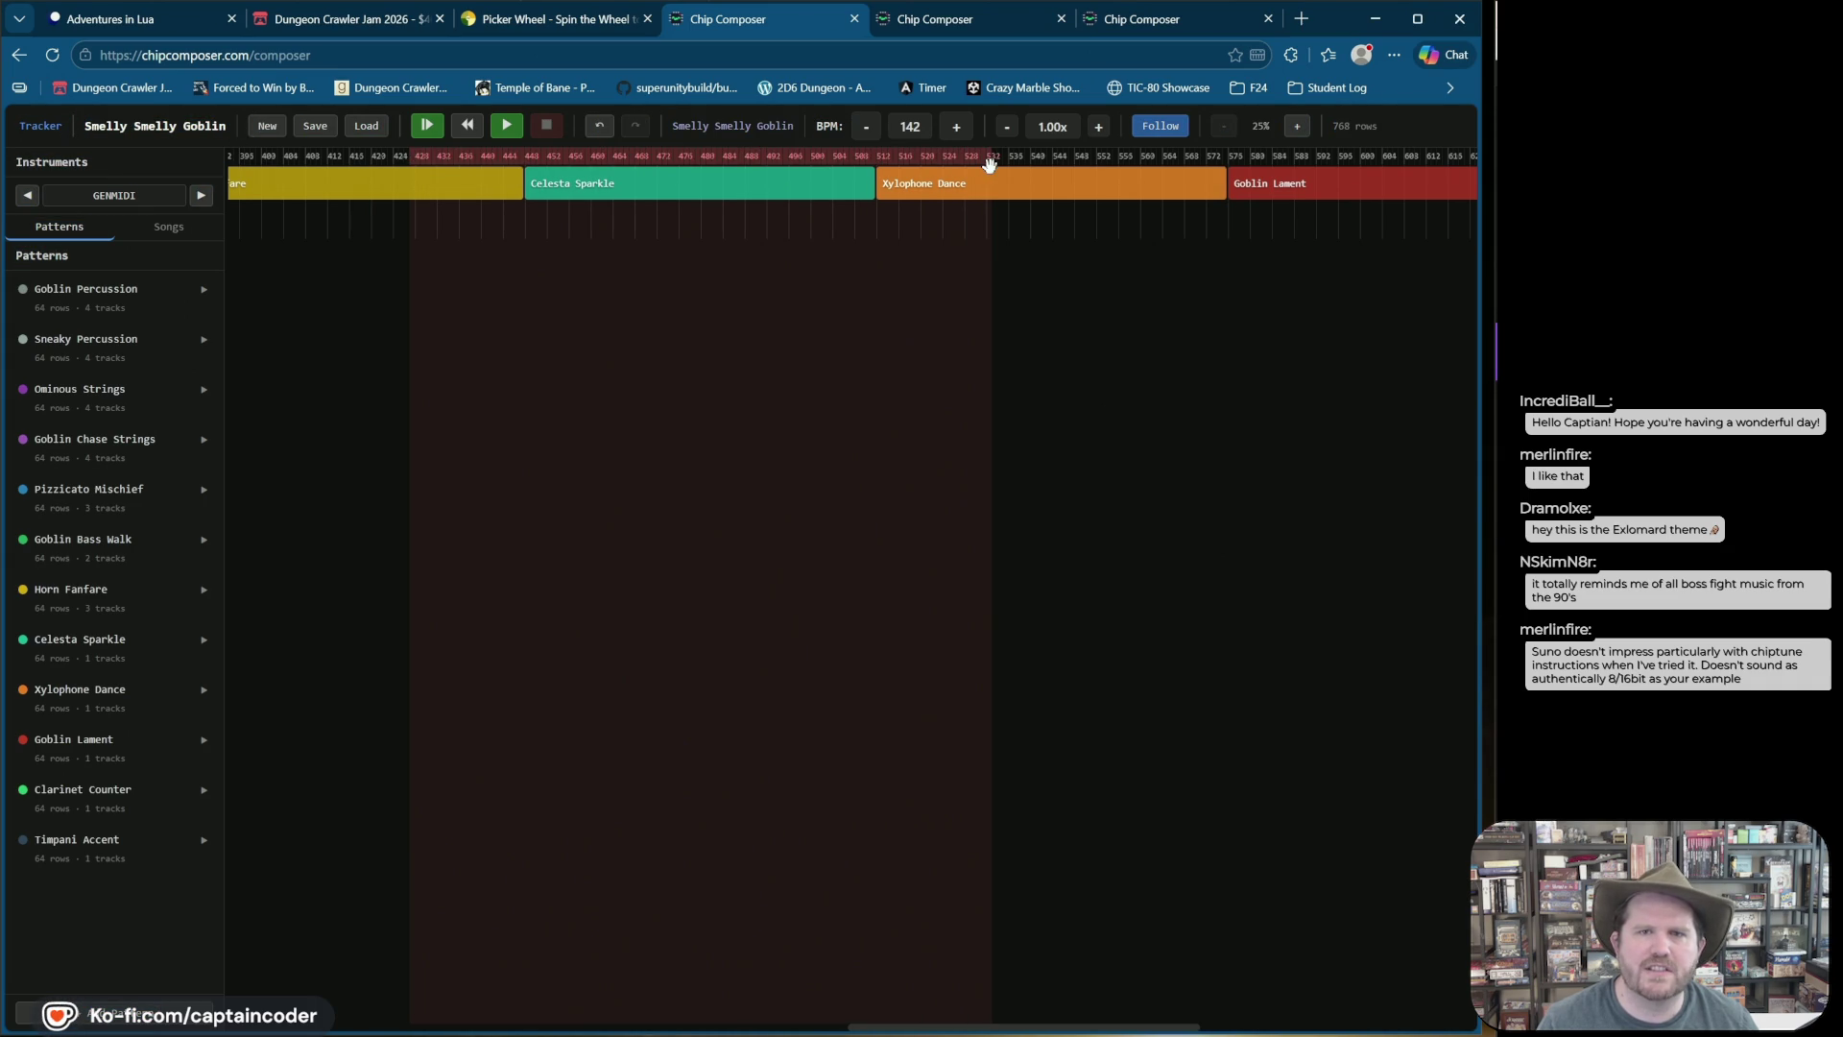
right_click(943, 192)
click(1007, 329)
right_click(646, 180)
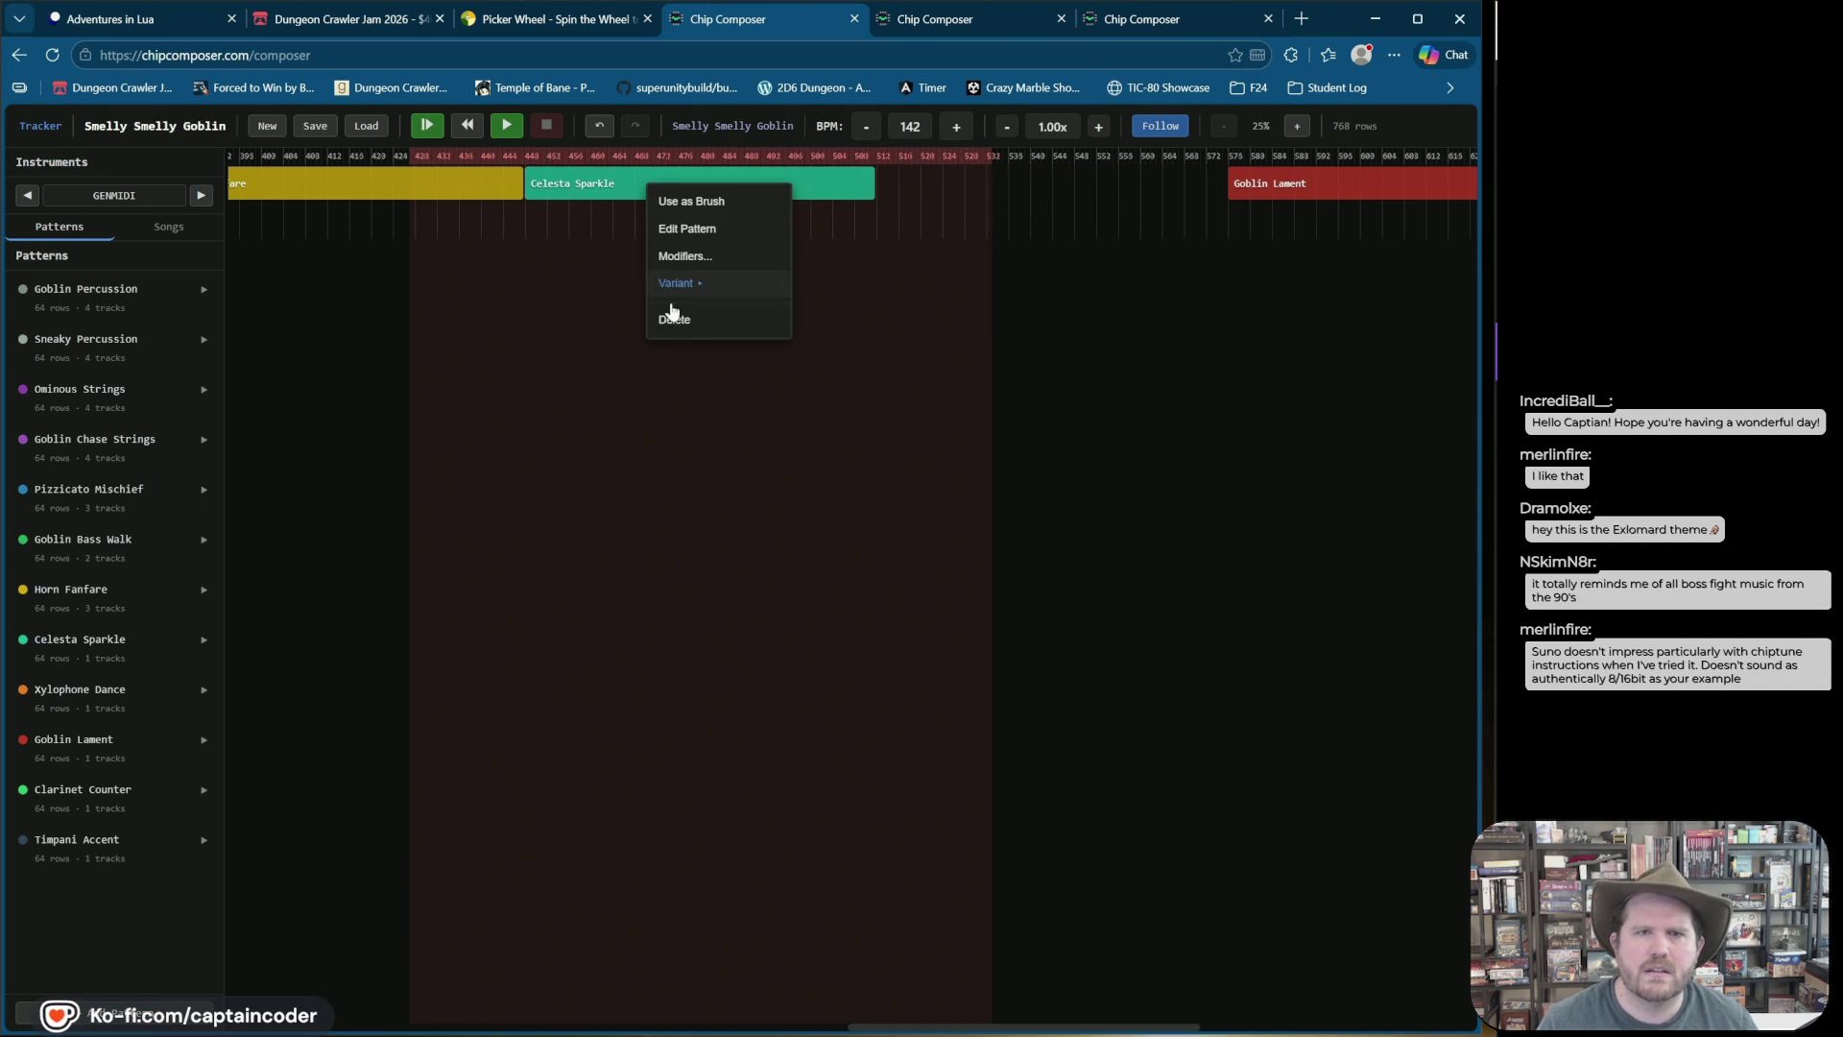
click(662, 318)
Step: Delete the yellow clip, Goblin Lament, Clarinet Counter and Timpani Accent clips
click(443, 185)
key(Delete)
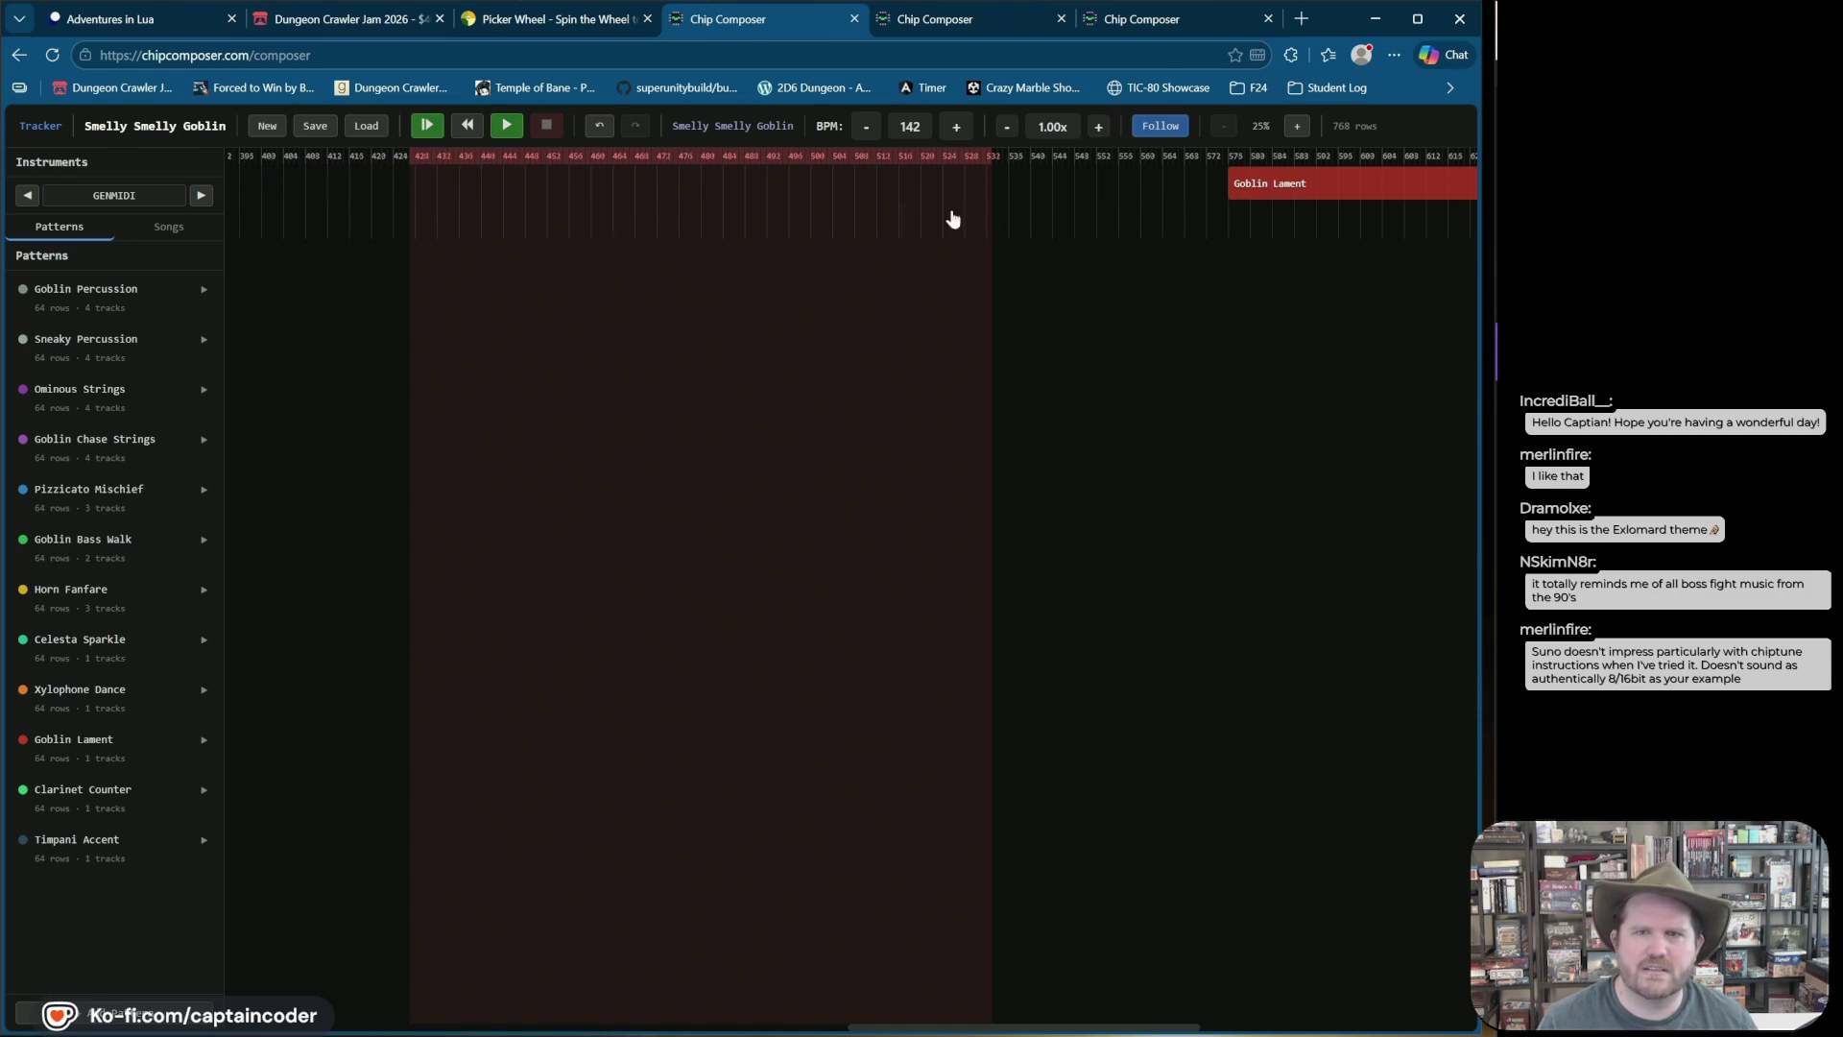
mouse_move(1135, 197)
mouse_down()
mouse_move(1357, 272)
mouse_move(1373, 243)
mouse_up()
key(Delete)
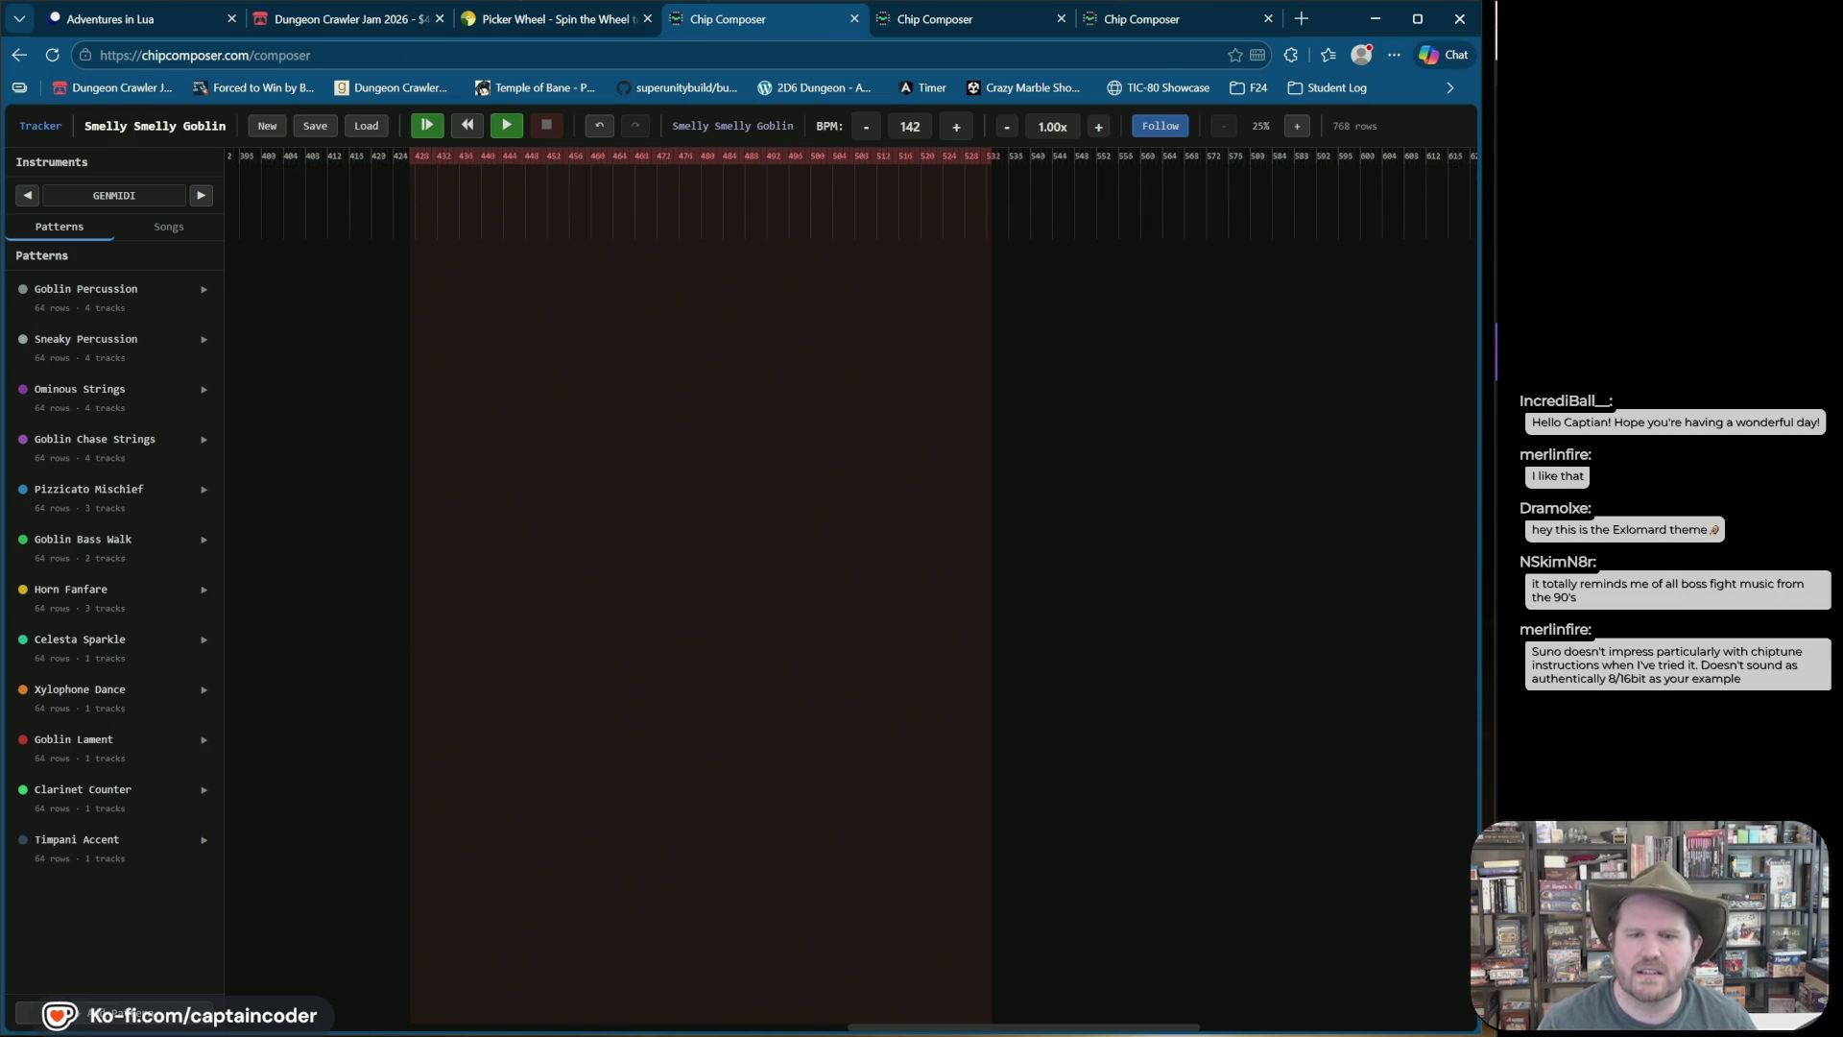
click(1250, 1030)
mouse_move(554, 202)
mouse_down()
mouse_move(1119, 235)
mouse_move(1008, 182)
mouse_up()
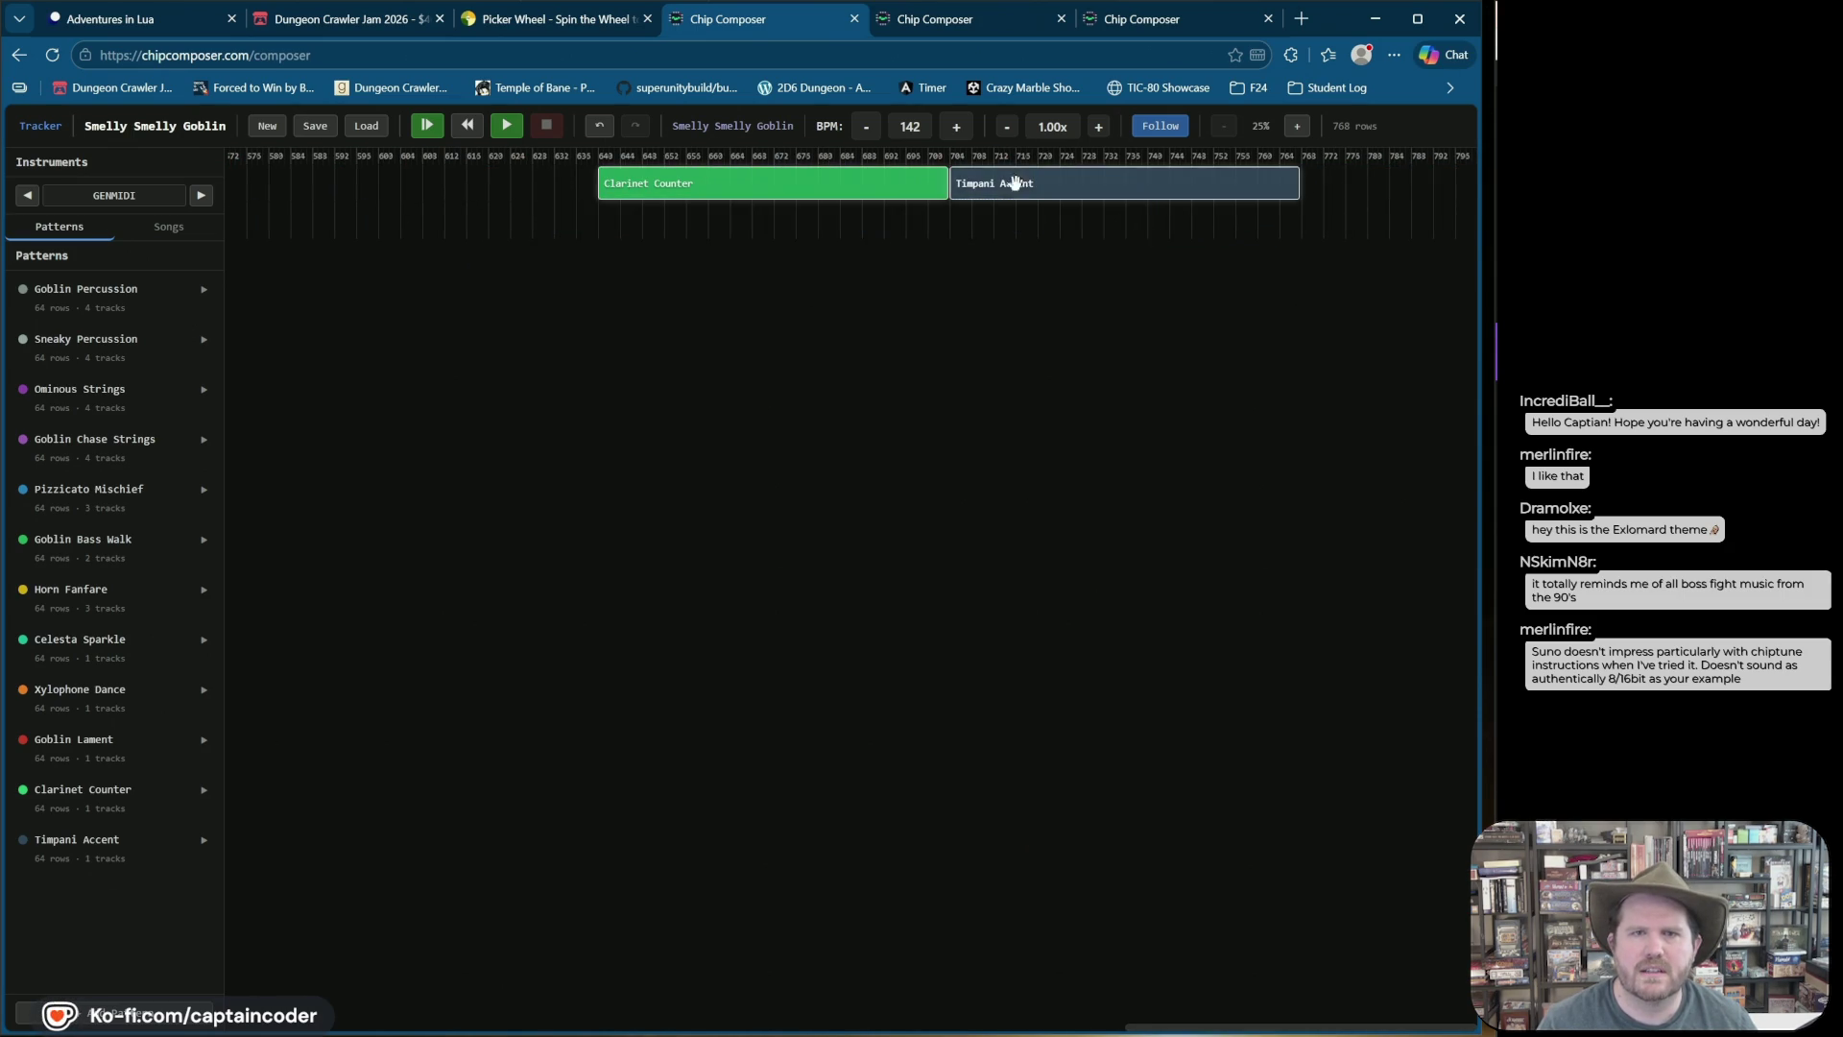
key(Delete)
Step: Place an Ominous Strings clip at the start of track 1 and bring up the Open dialog
drag(1218, 1030, 251, 1027)
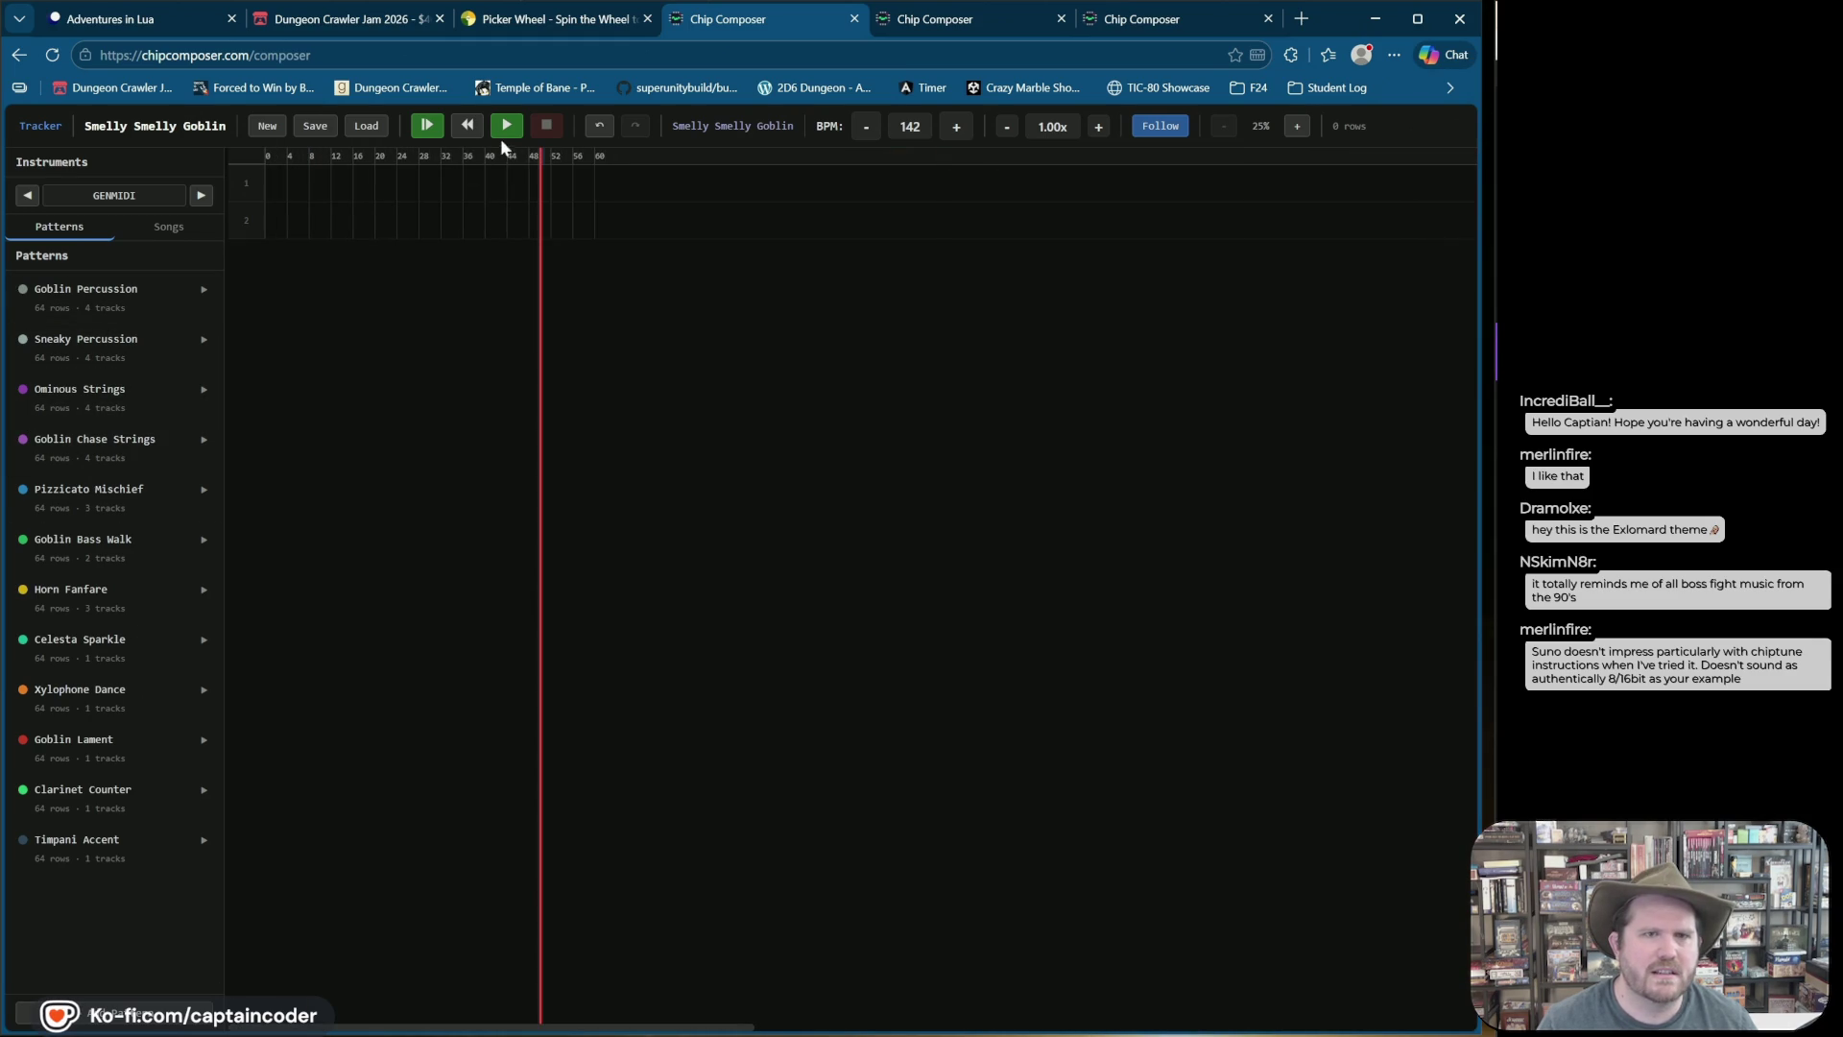
mouse_move(90, 407)
mouse_down()
mouse_move(313, 180)
mouse_move(271, 203)
mouse_up()
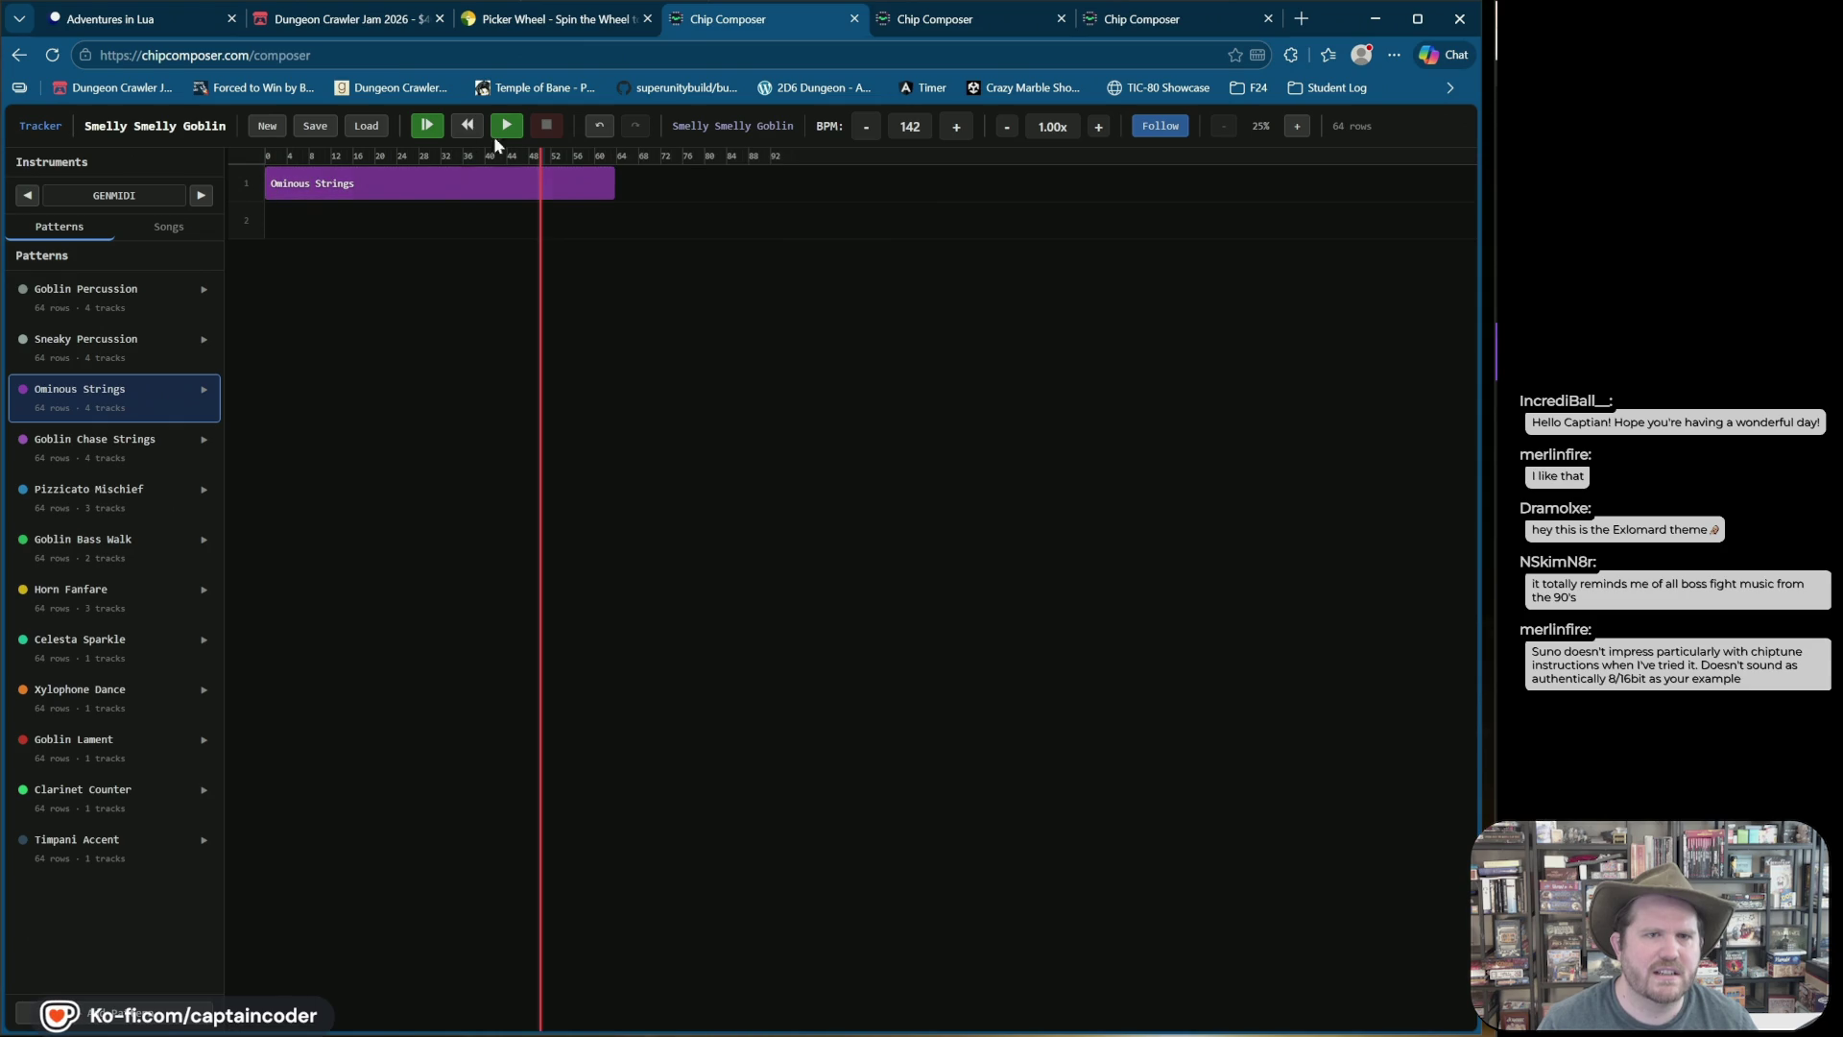
click(366, 126)
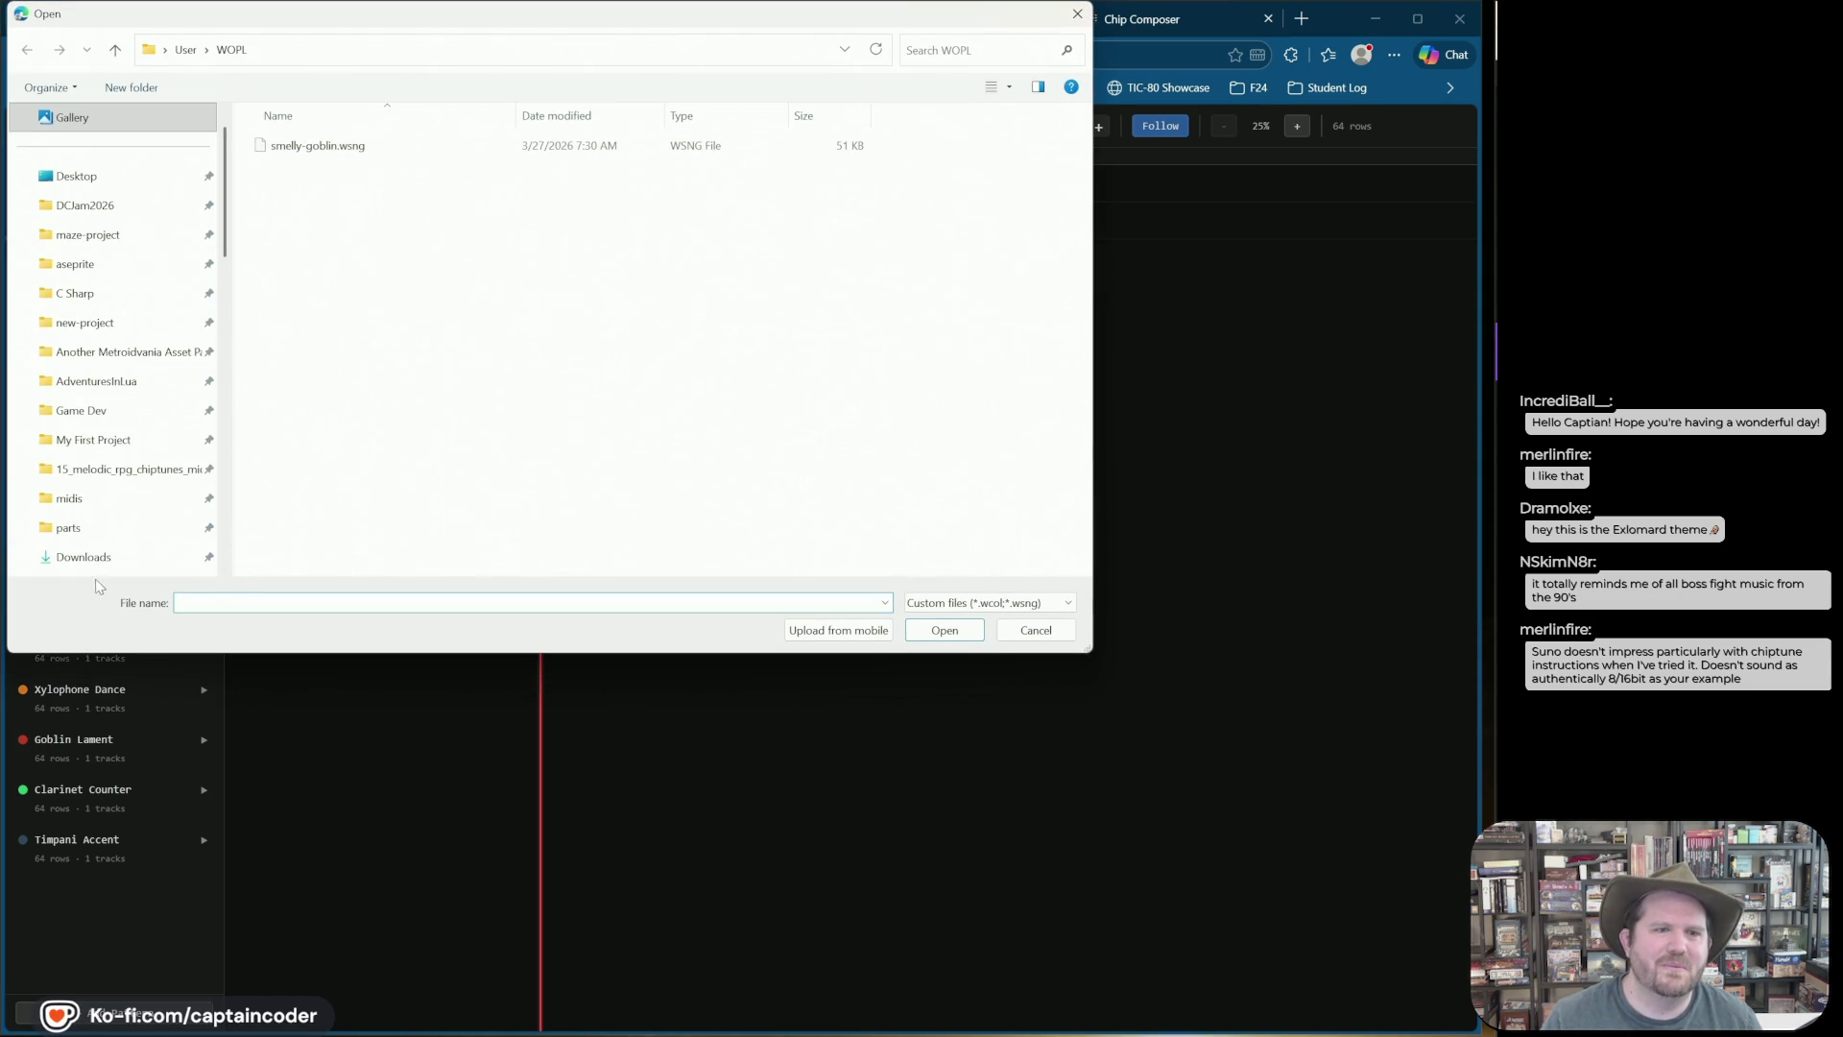
Step: Load the untitled-collection (5) file from Downloads, then dismiss a second Open dialog
click(84, 559)
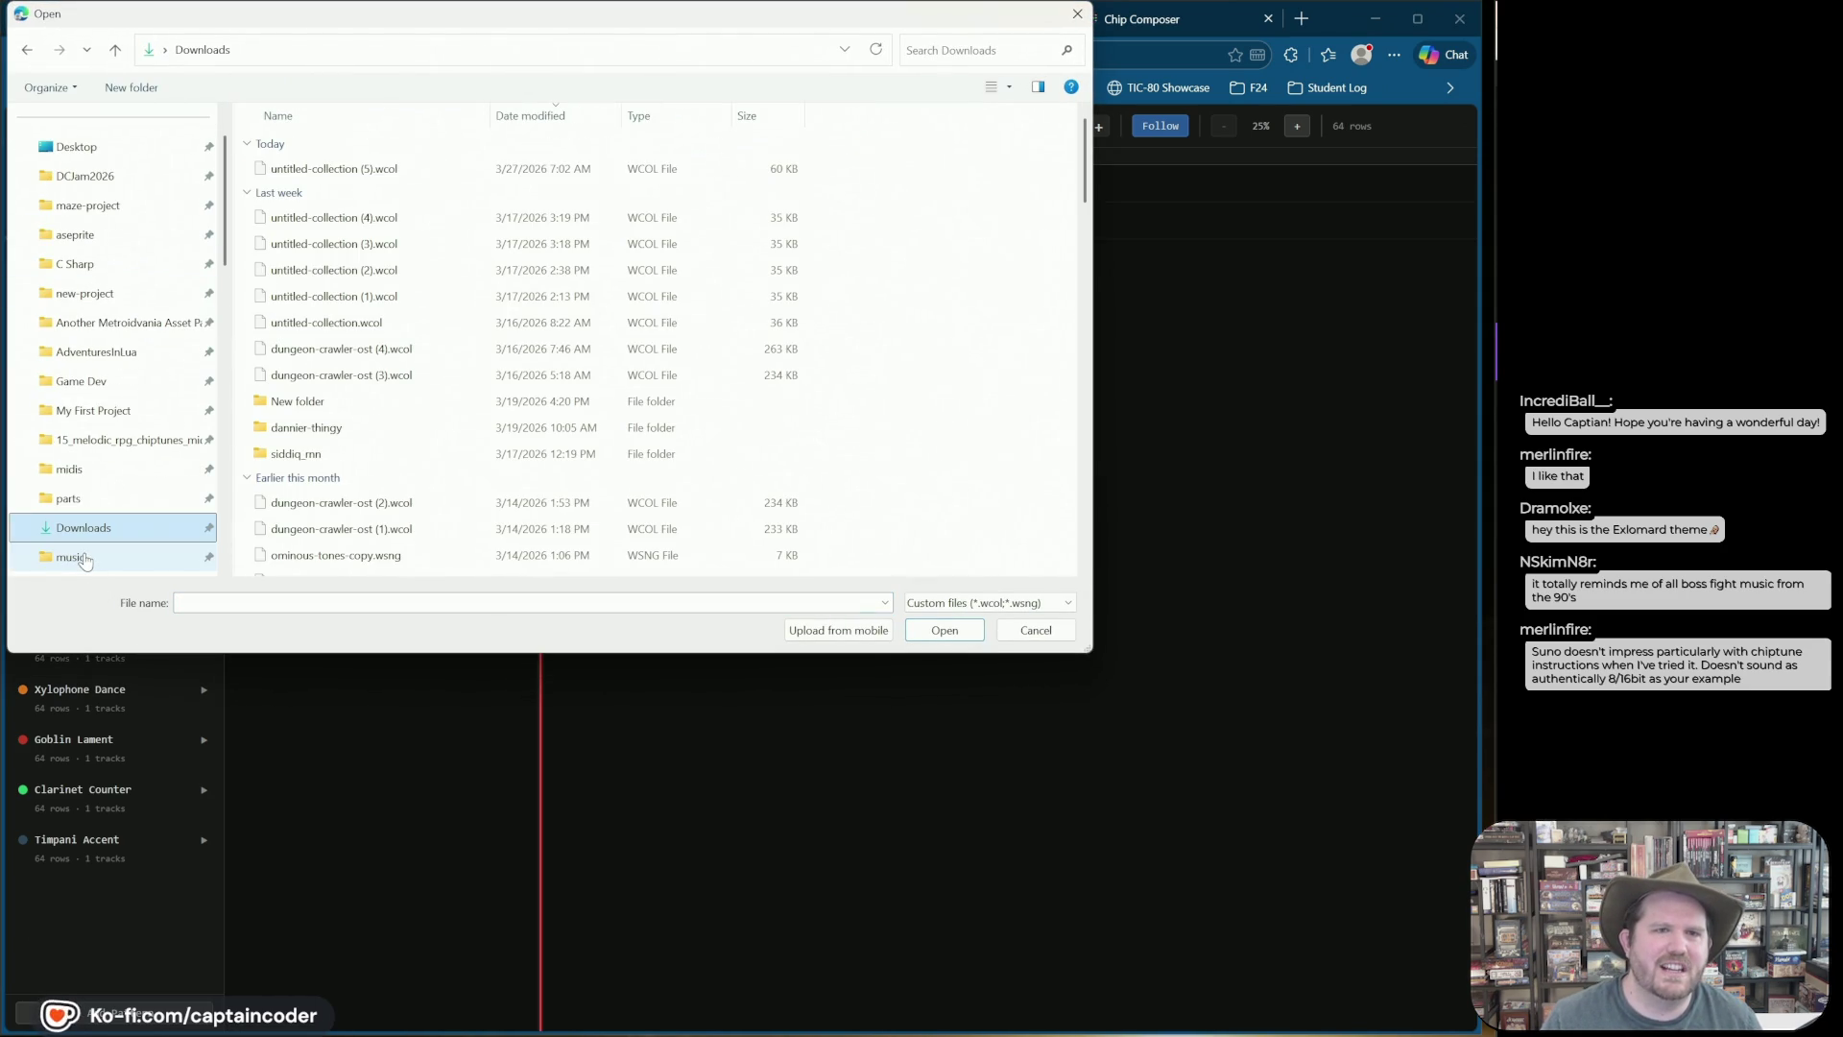
double_click(398, 173)
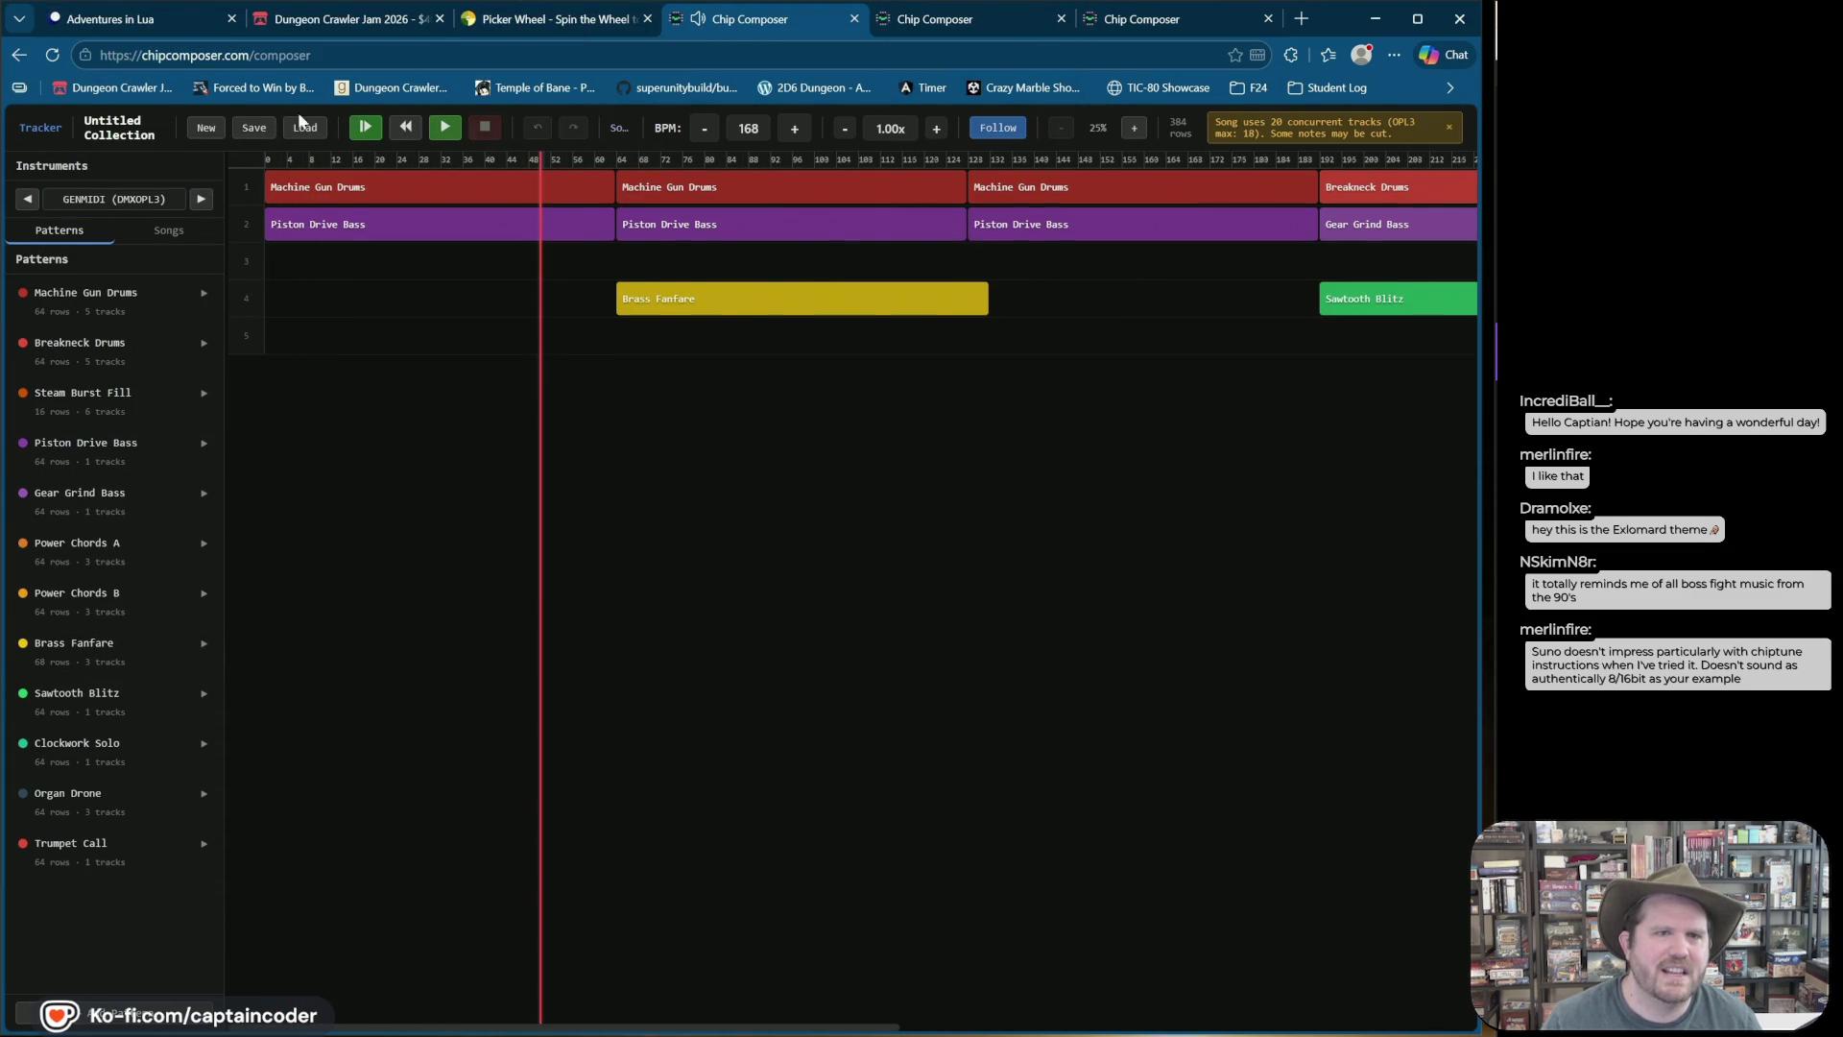
click(305, 131)
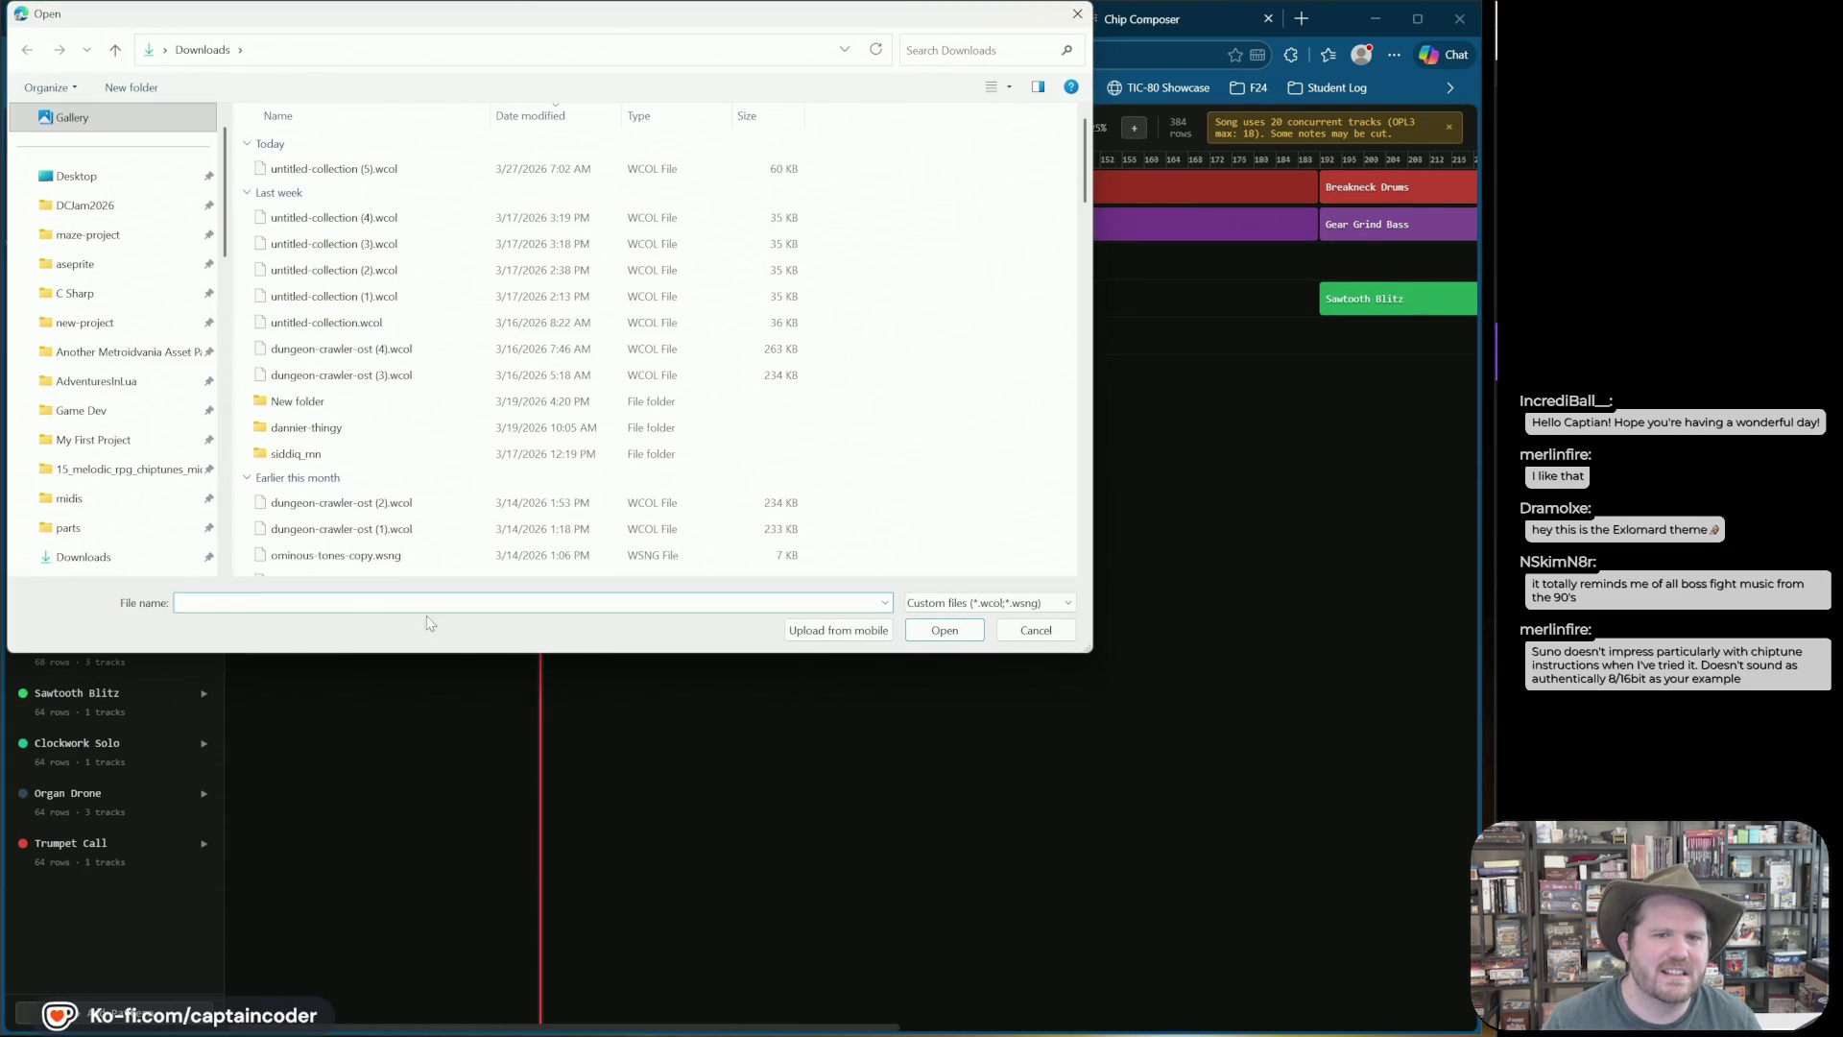
click(1062, 639)
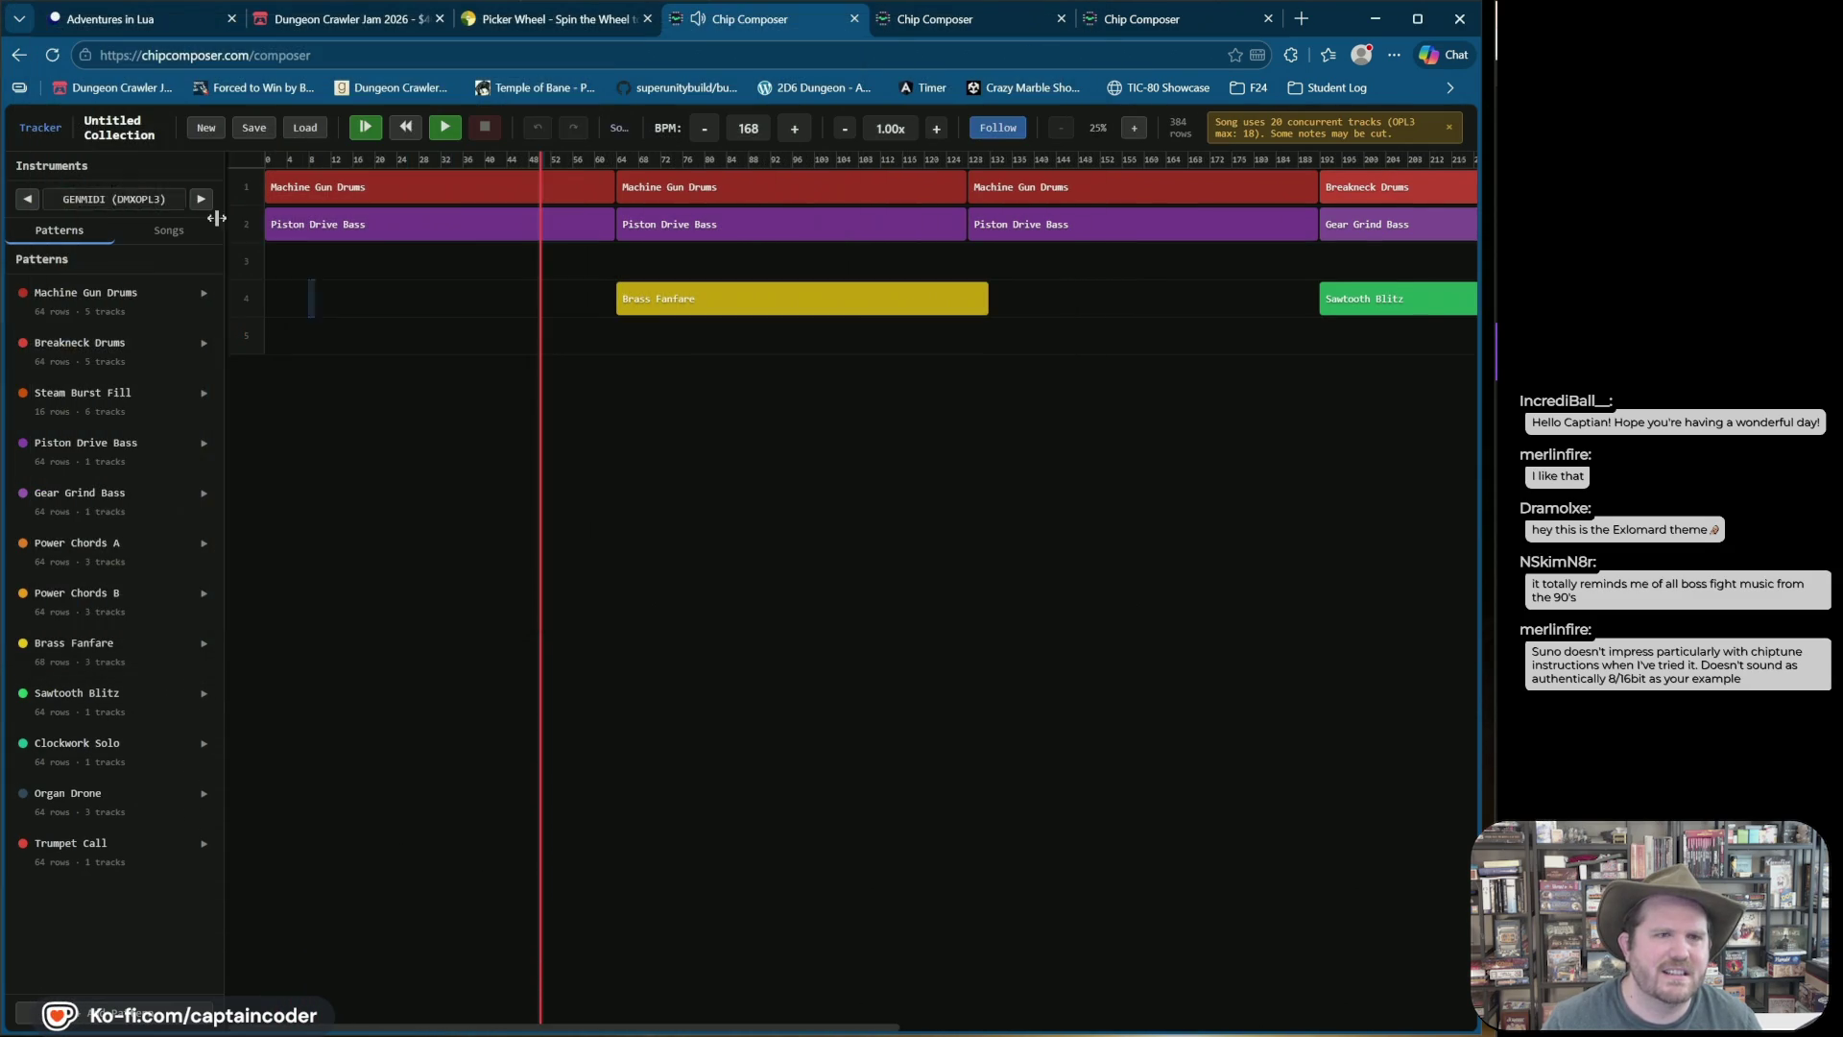
Step: Import smelly-goblin.wsng from the WOPL folder, load Smelly Smelly Goblin, and start playback
click(172, 238)
click(119, 262)
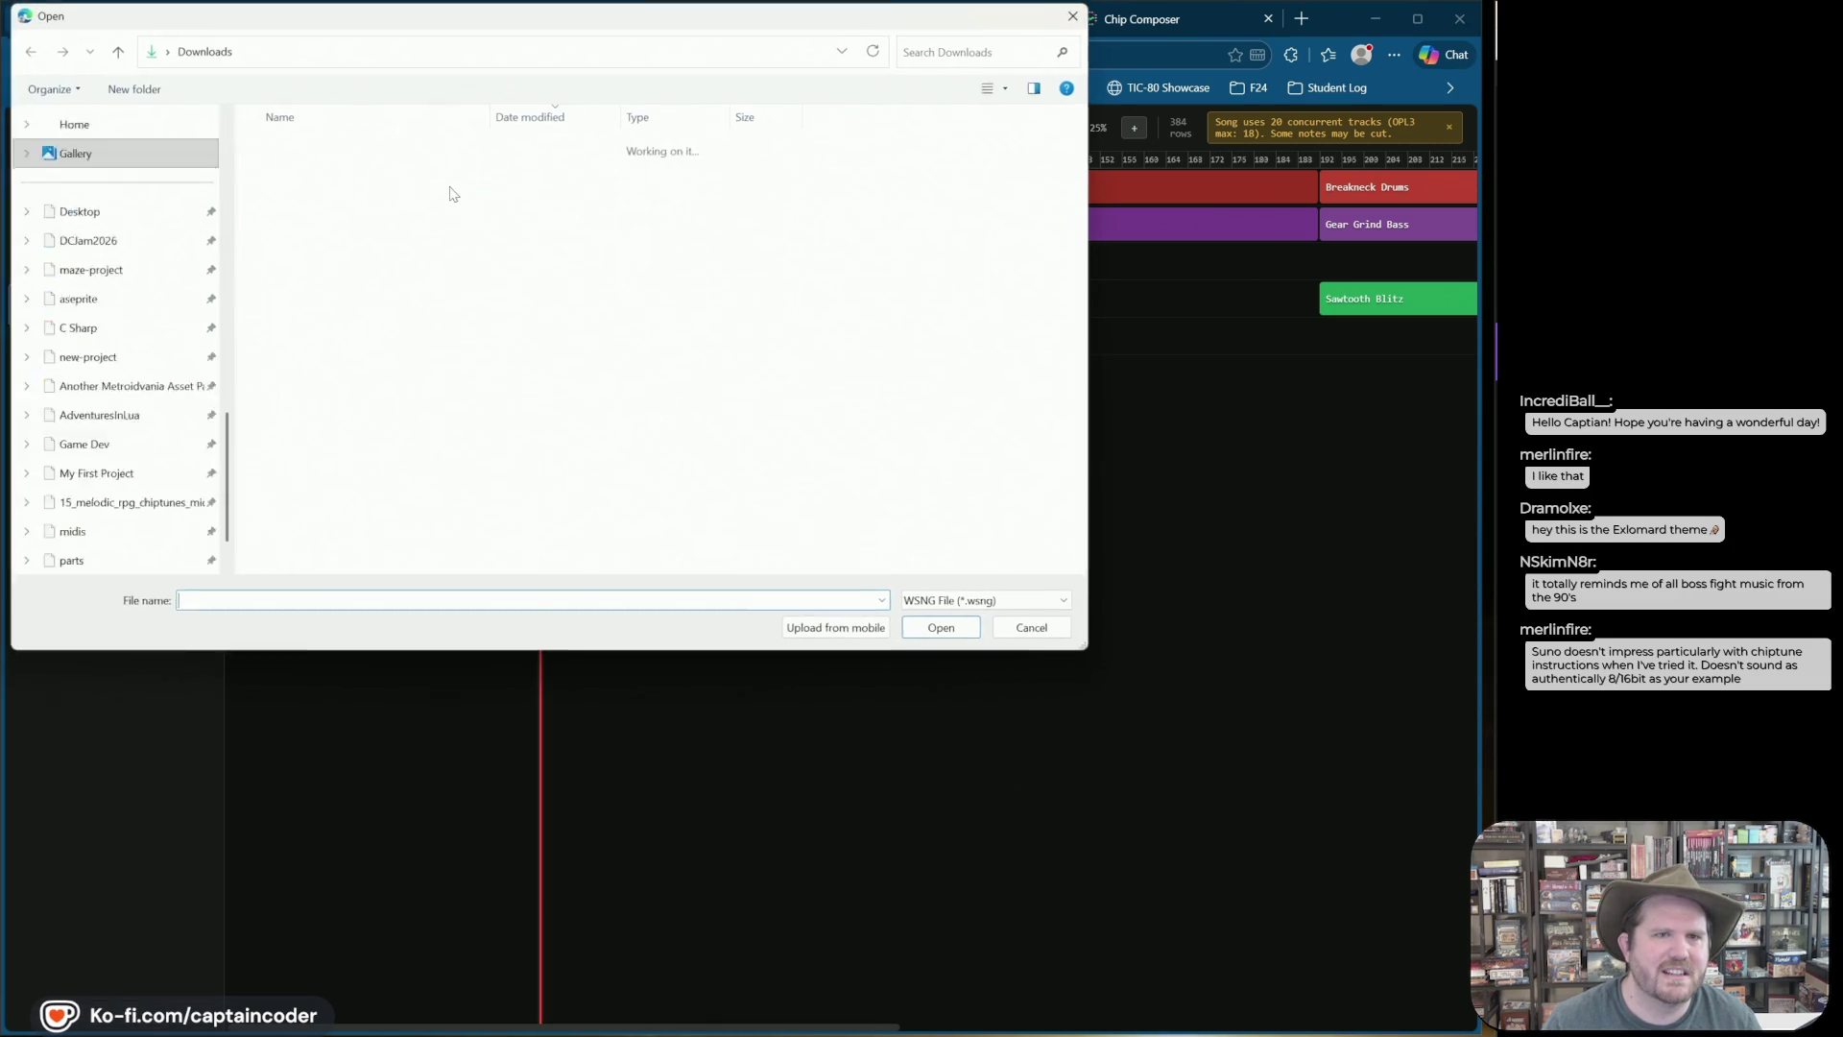
scroll(124, 384, down, 5)
click(104, 355)
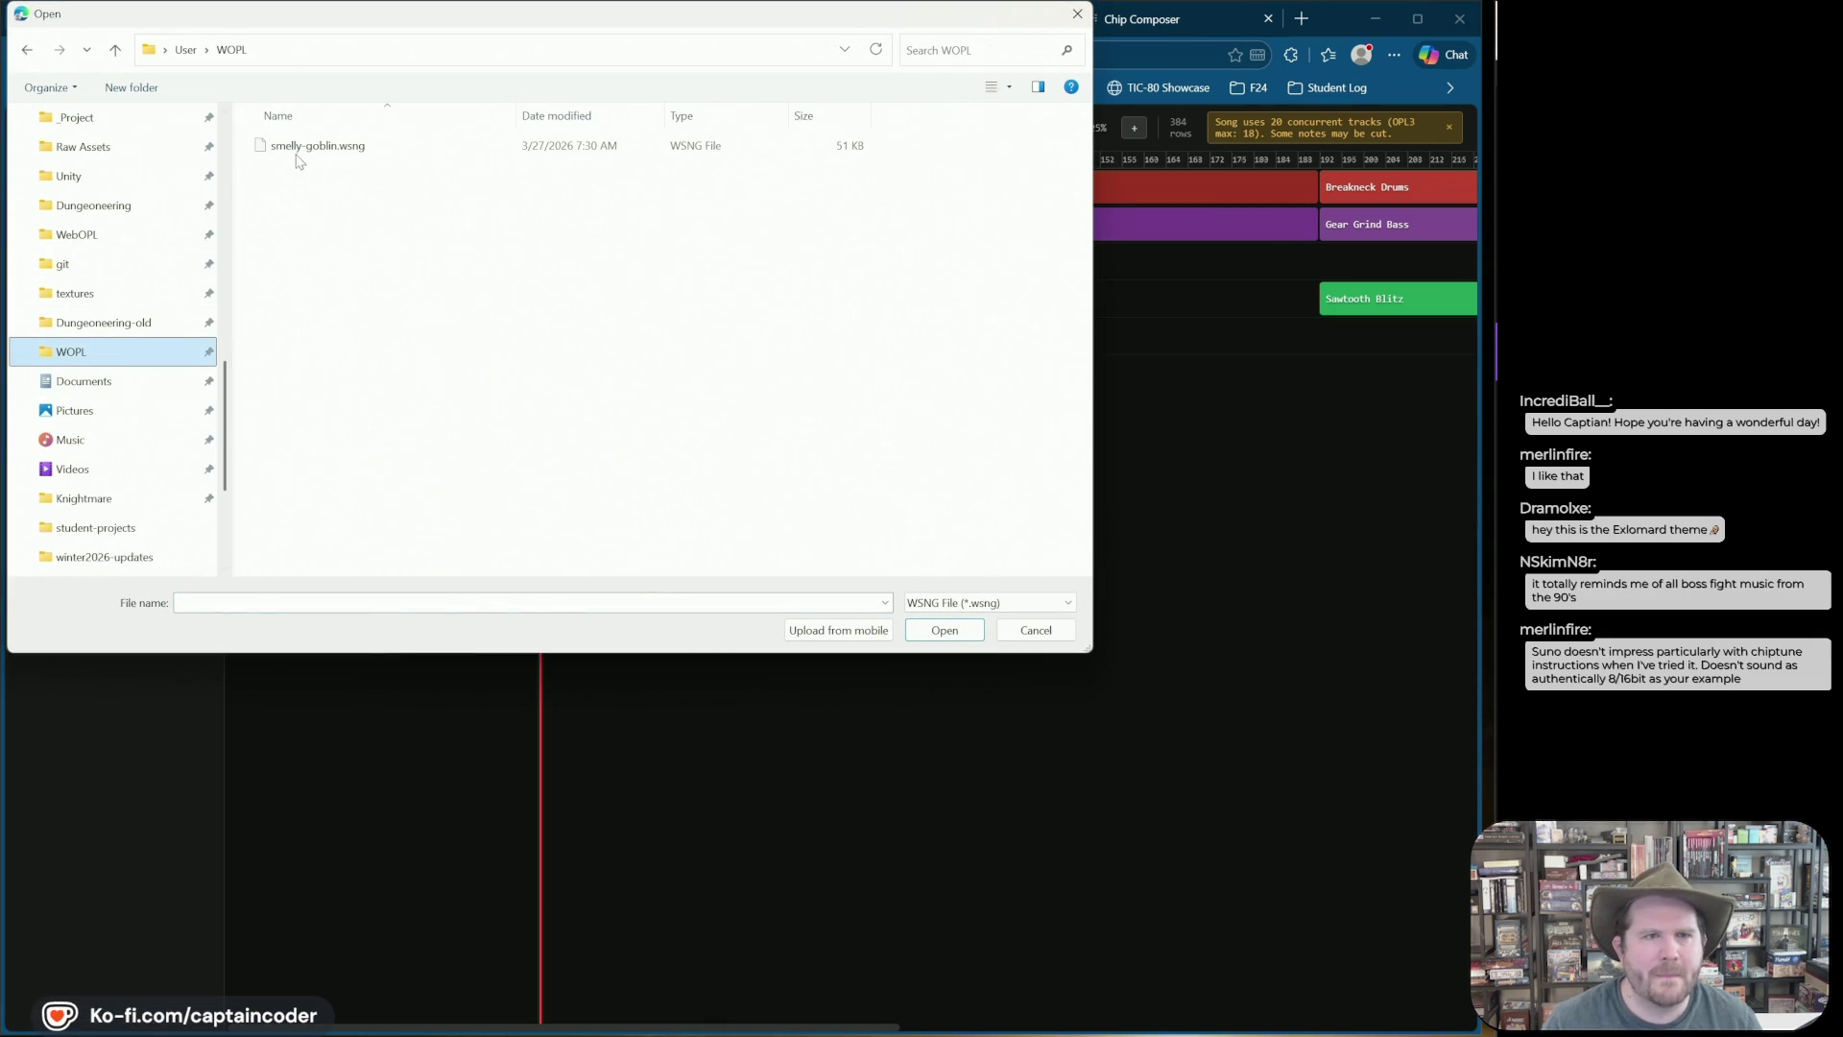
double_click(307, 144)
click(106, 365)
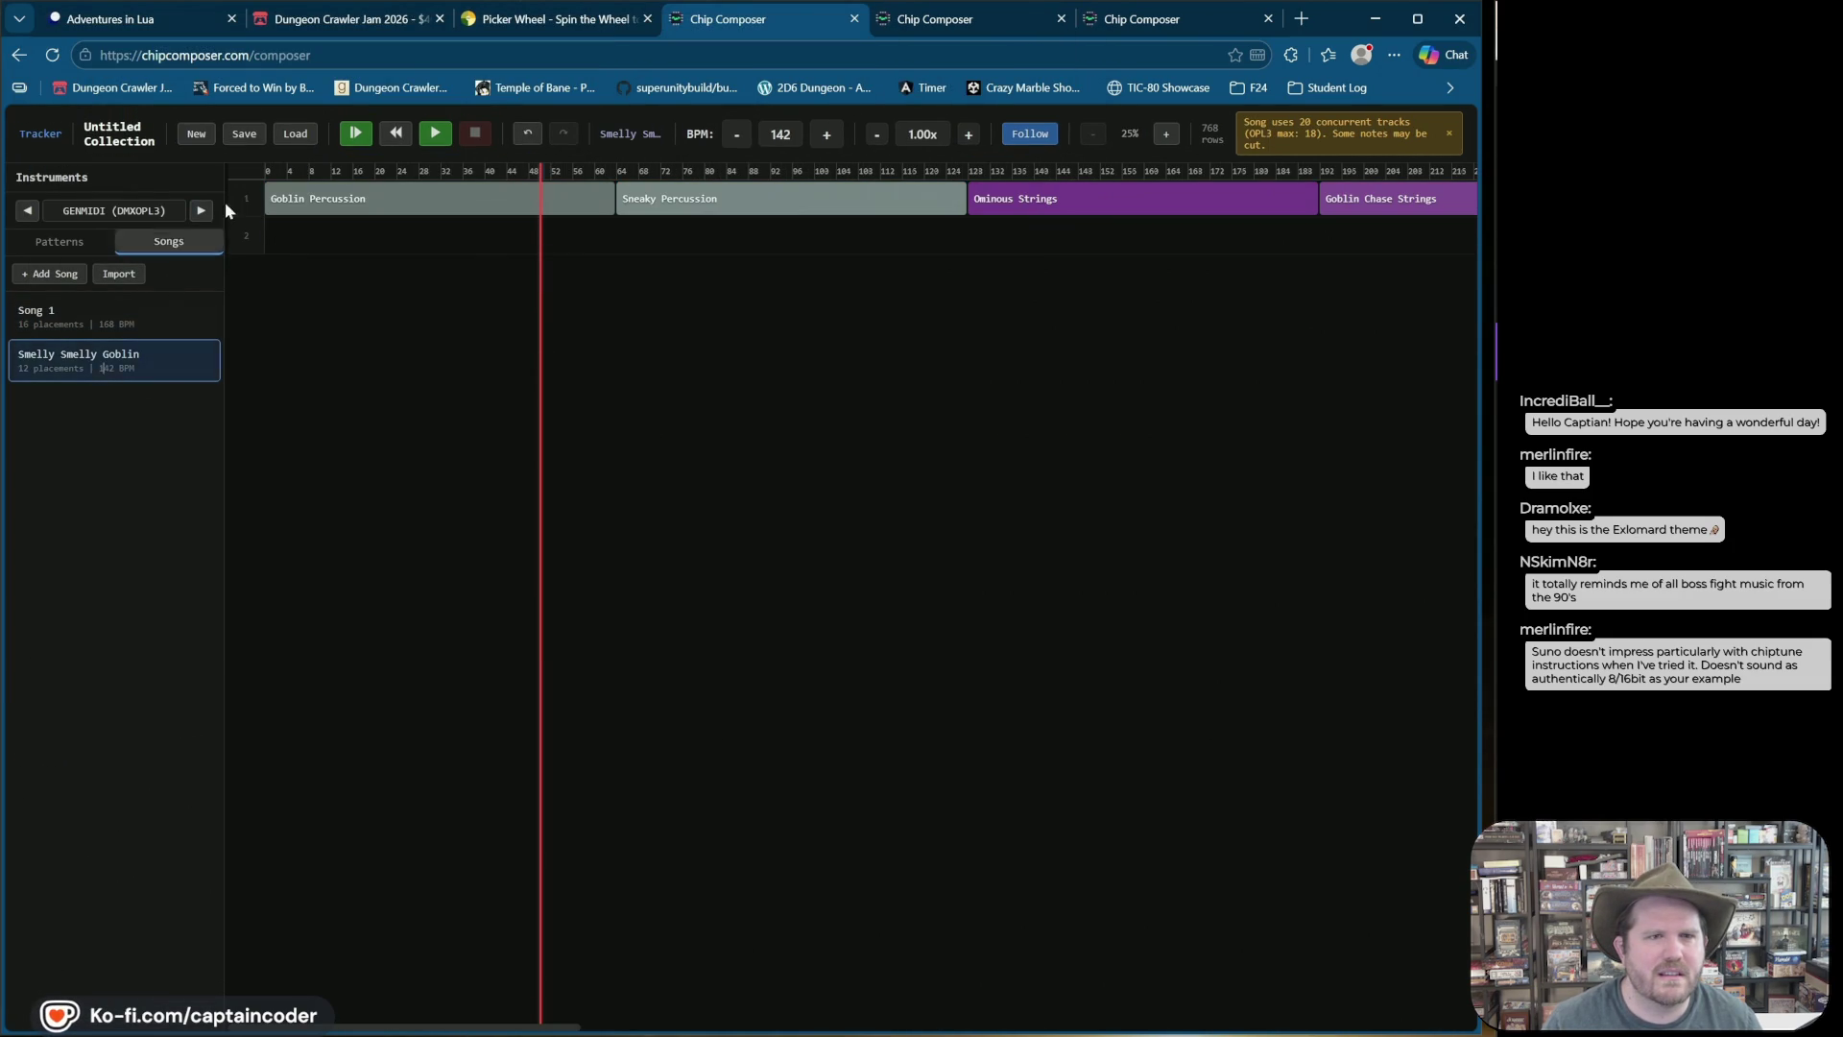
click(355, 134)
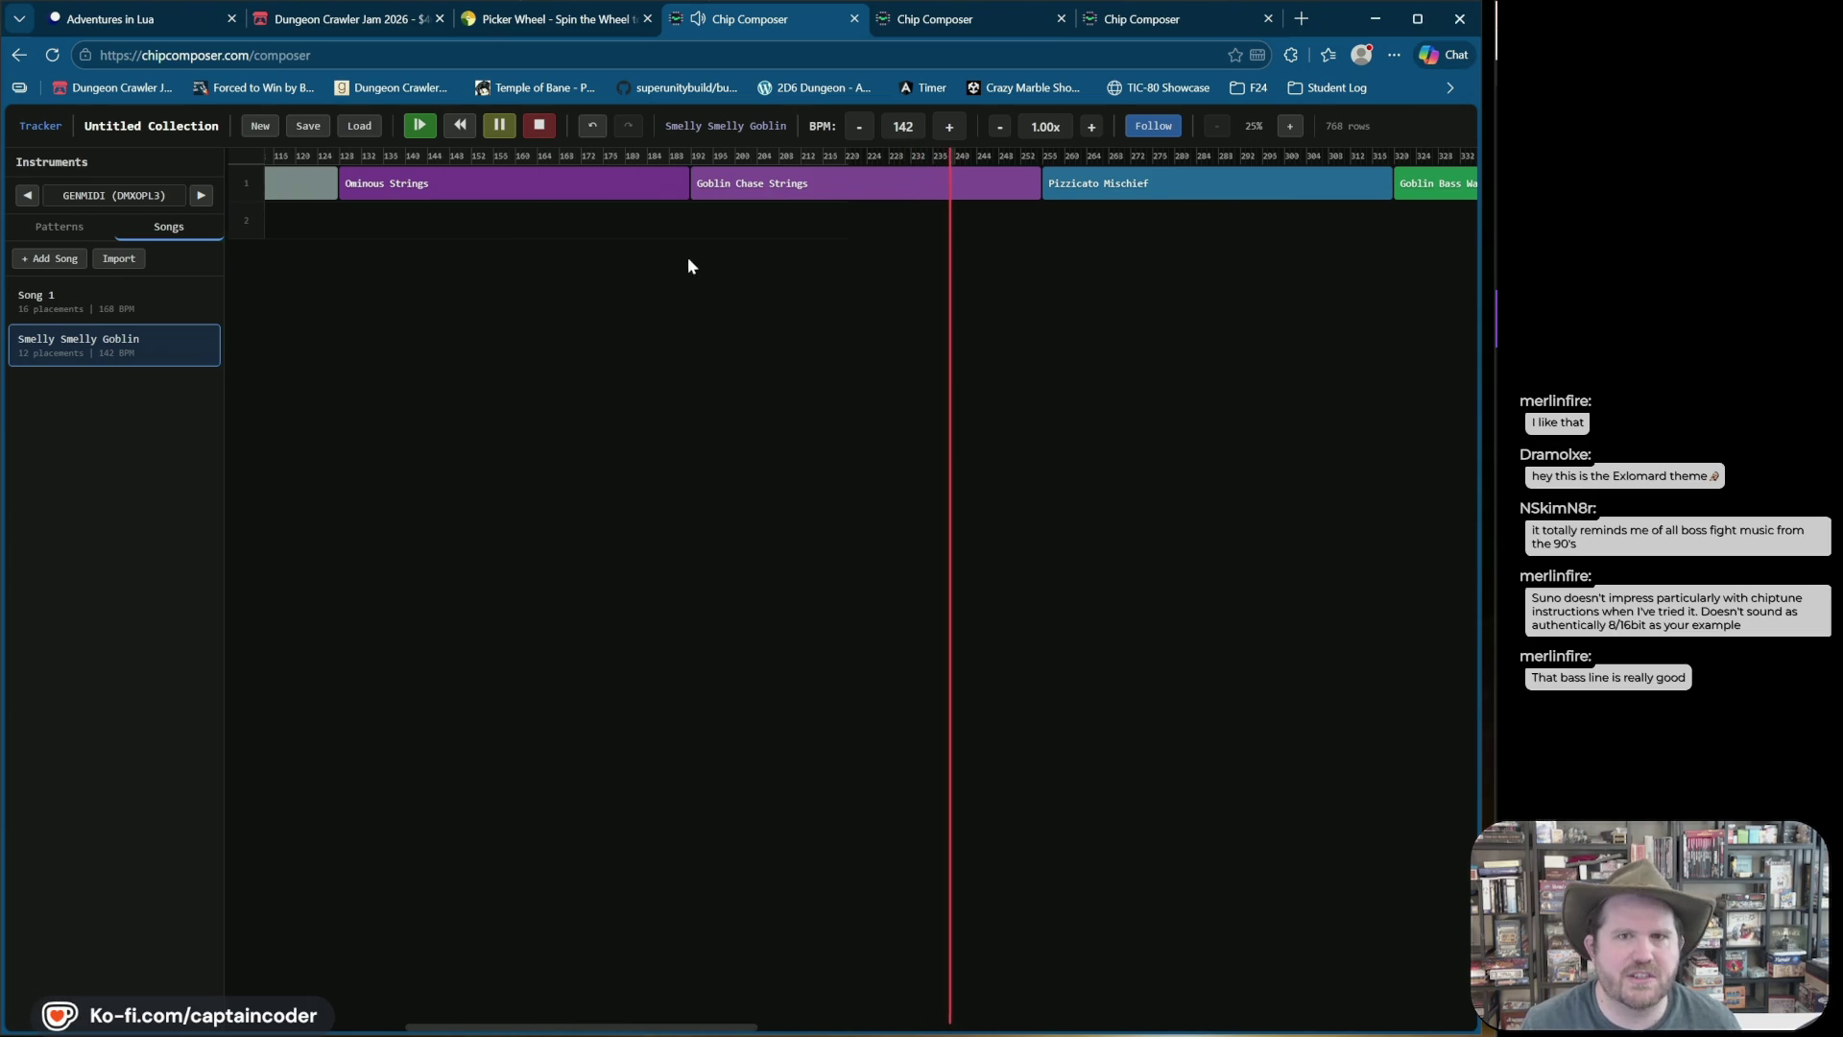
Step: Raise playback speed to 2.50x, scroll through the song, then stop and return to the start
click(1091, 125)
click(1091, 126)
click(1091, 126)
click(1091, 125)
click(1091, 125)
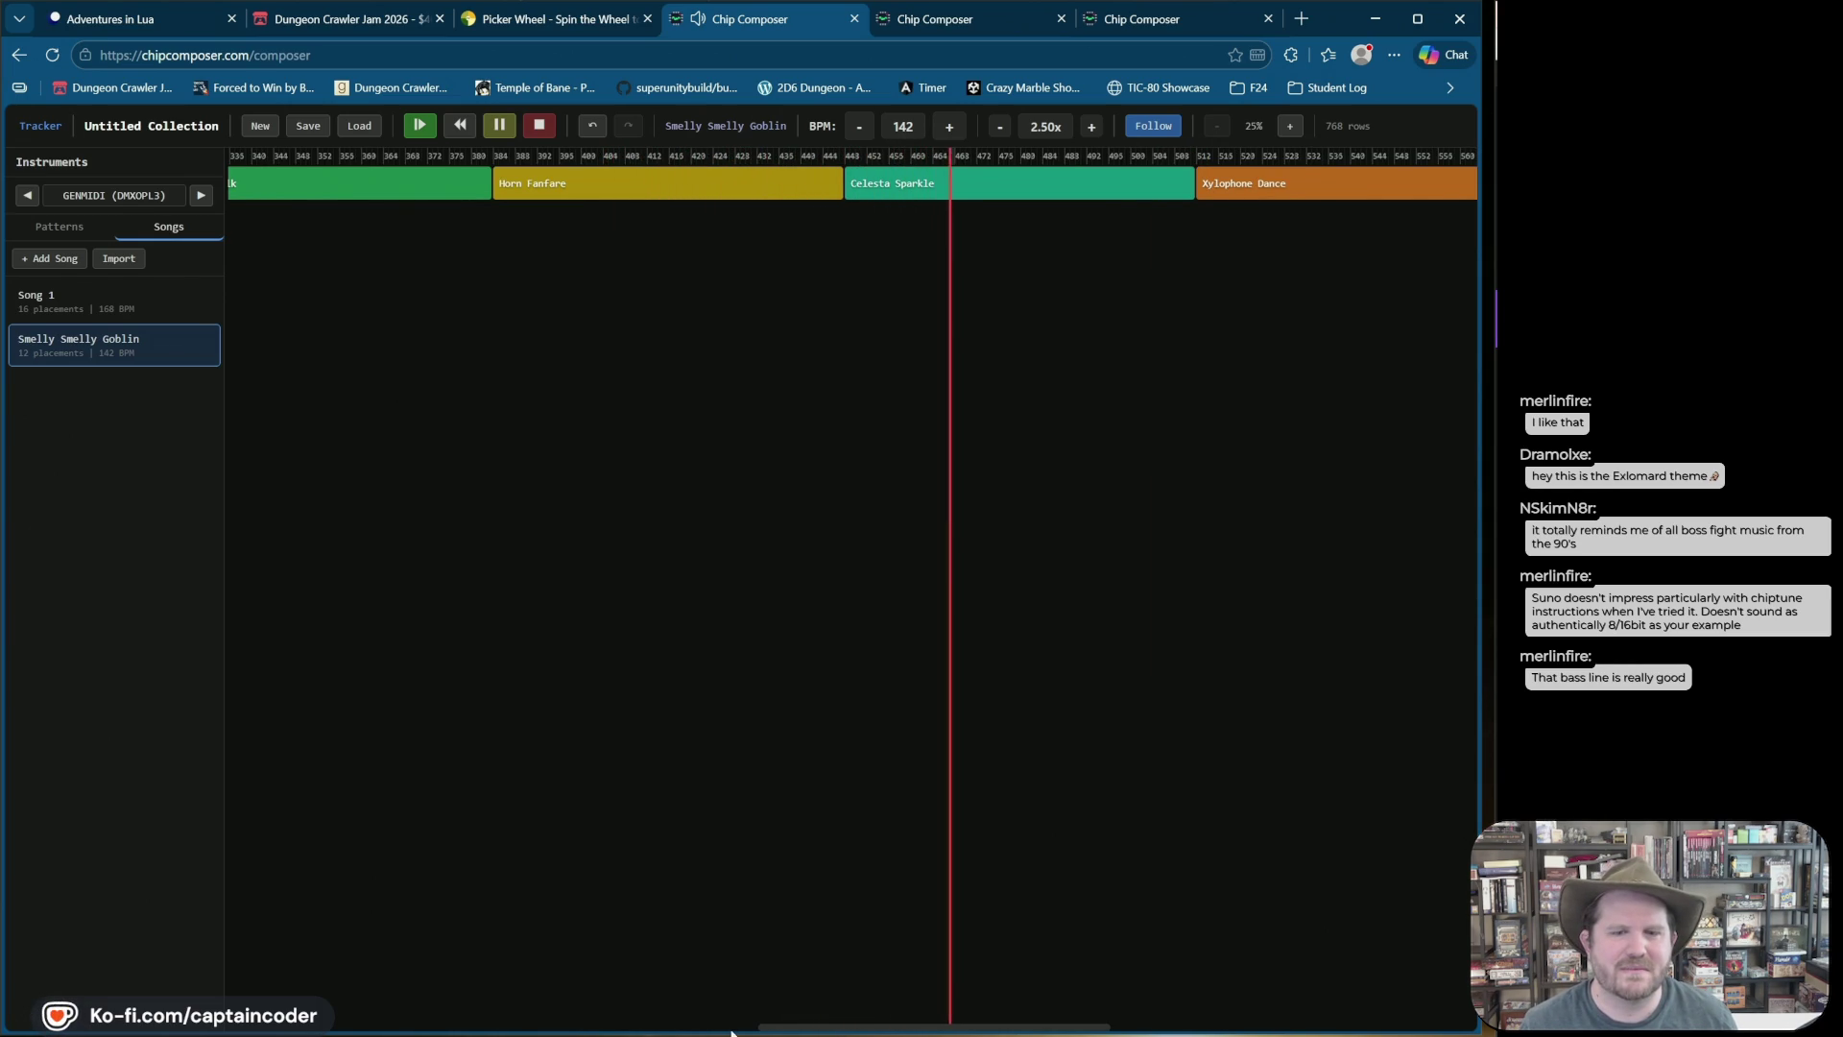
drag(815, 1029, 975, 1027)
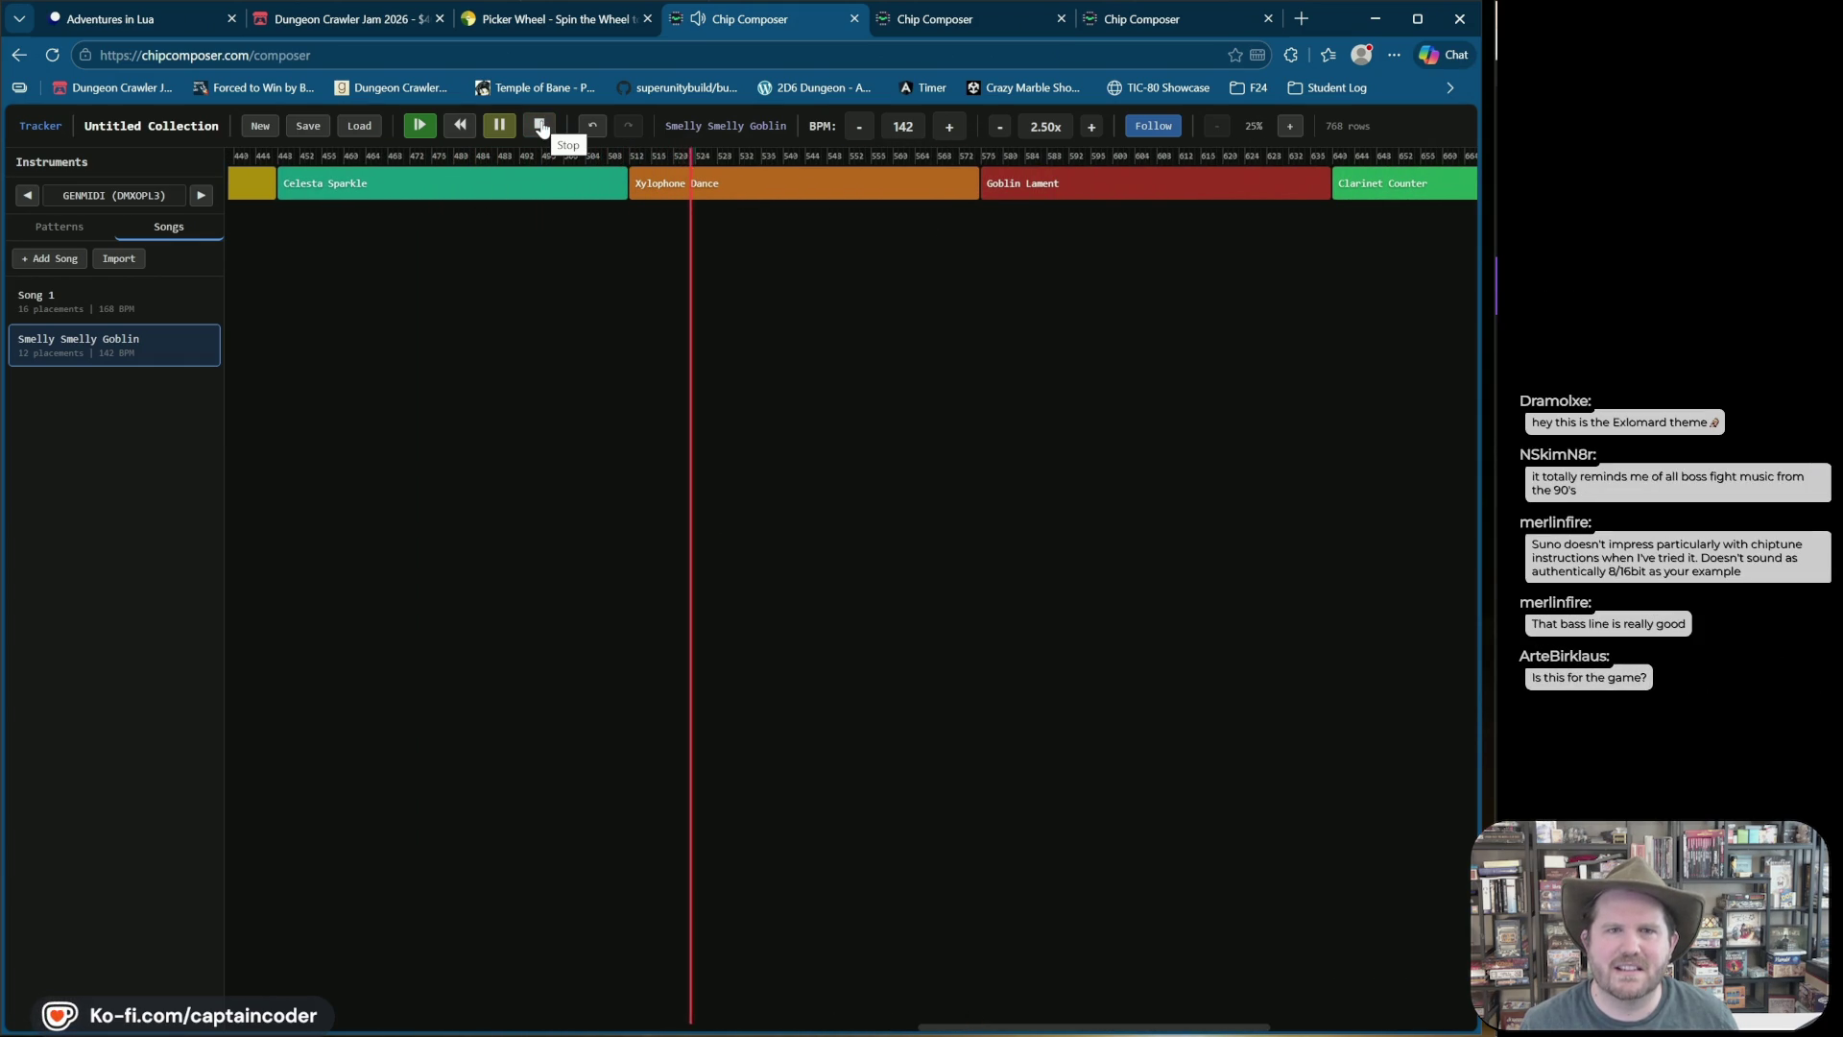
click(541, 128)
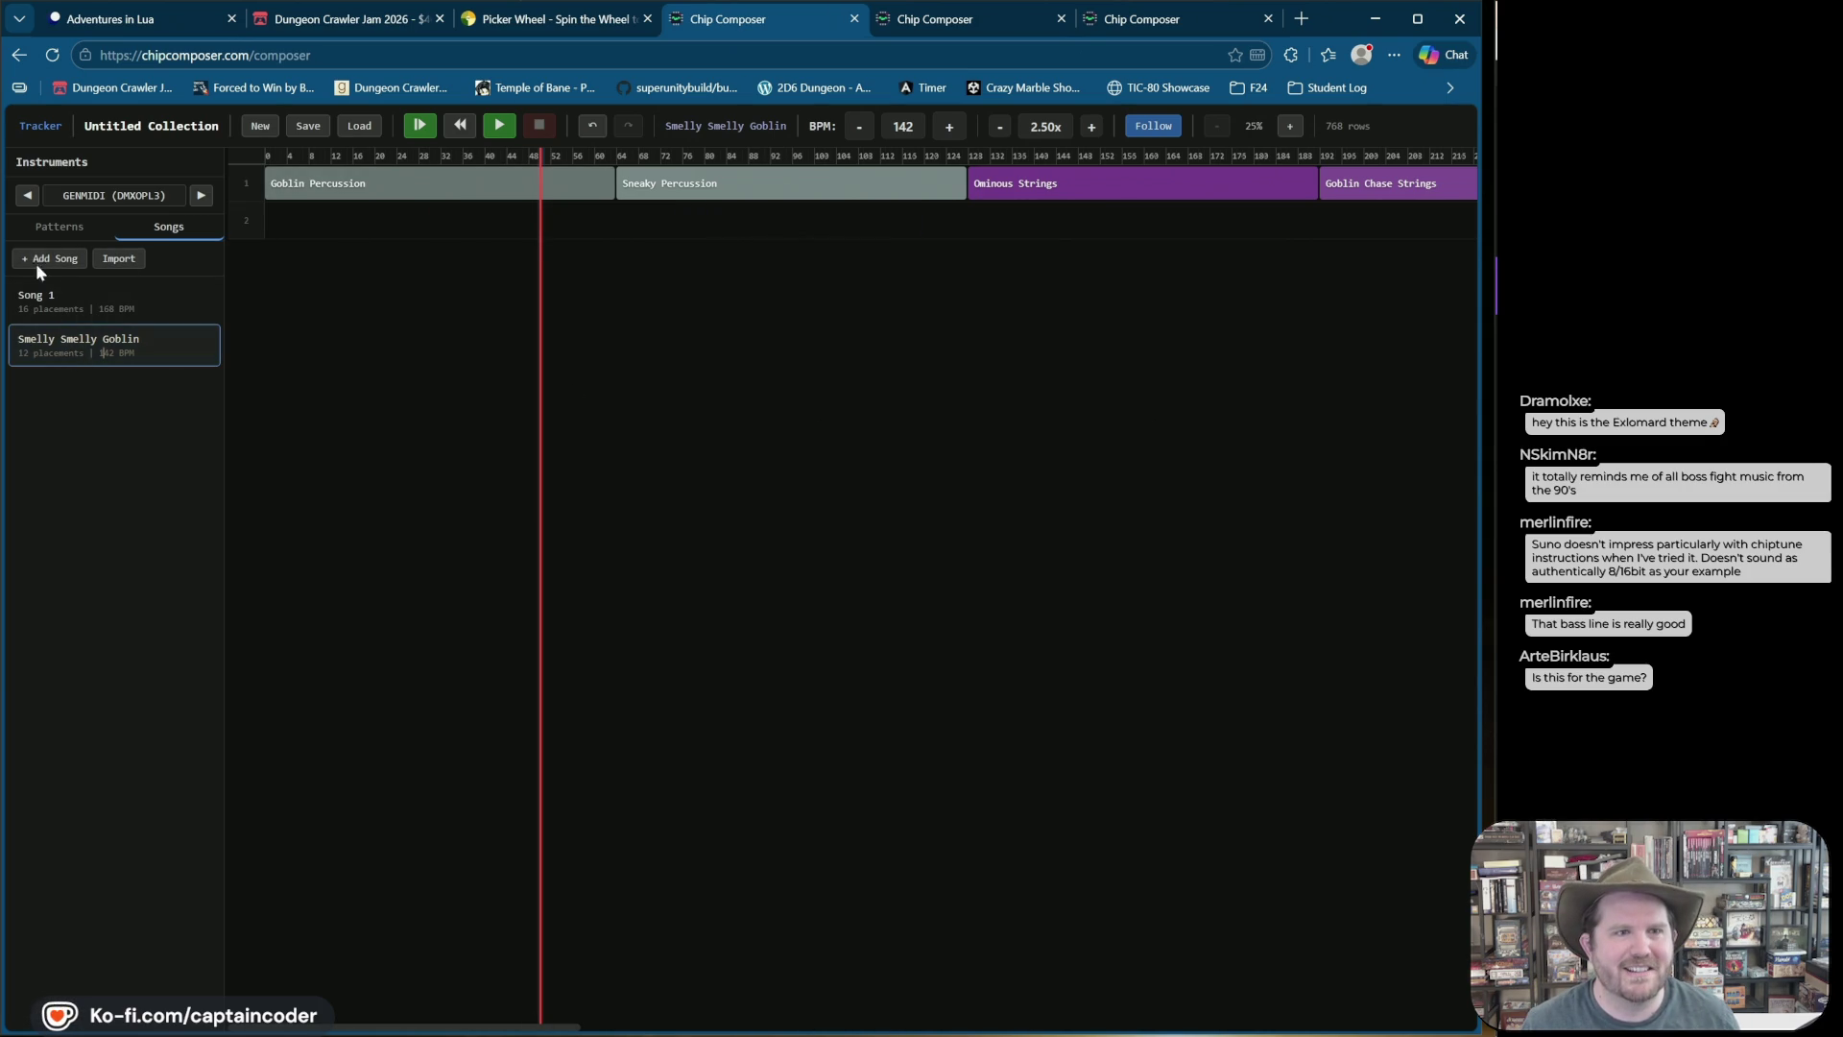
Step: Box-delete the first three clips, zoom the browser out, and select all remaining clips
click(59, 227)
scroll(122, 758, down, 4)
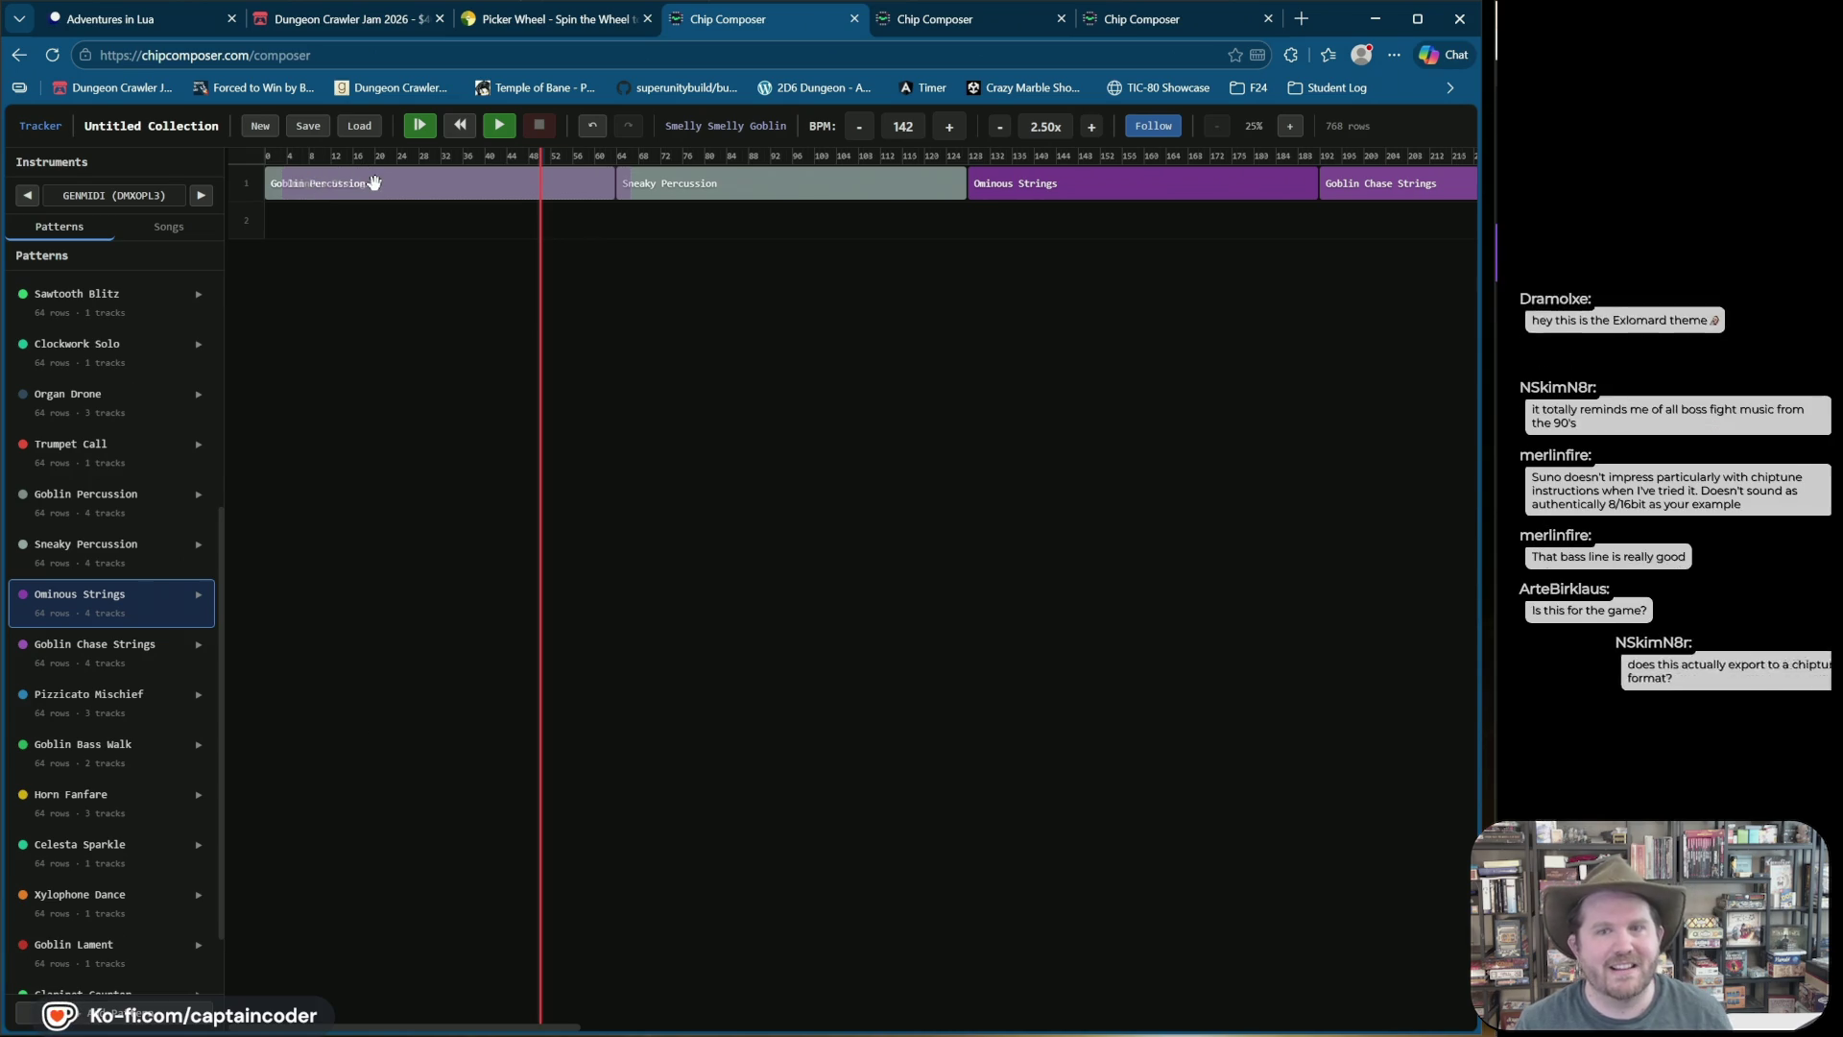
mouse_move(374, 180)
mouse_down()
mouse_move(634, 251)
mouse_move(1151, 227)
mouse_up()
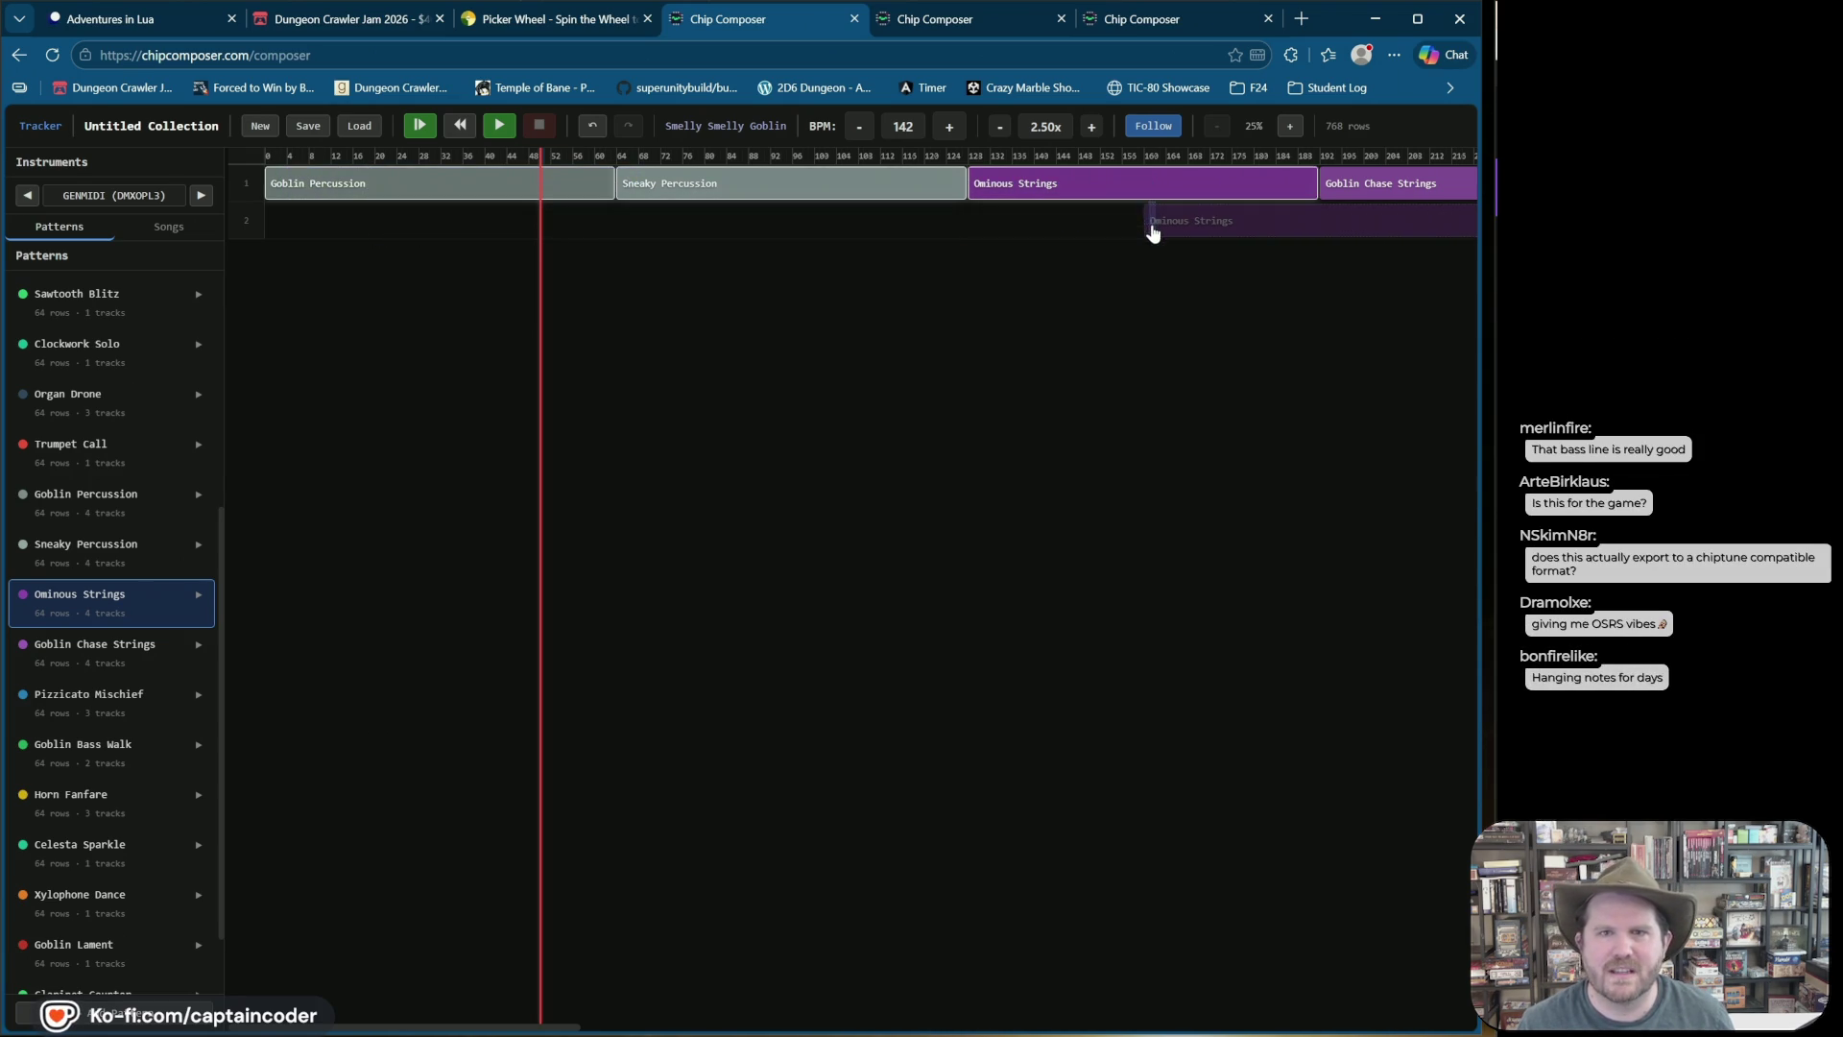
key(Delete)
scroll(835, 219, right, 5)
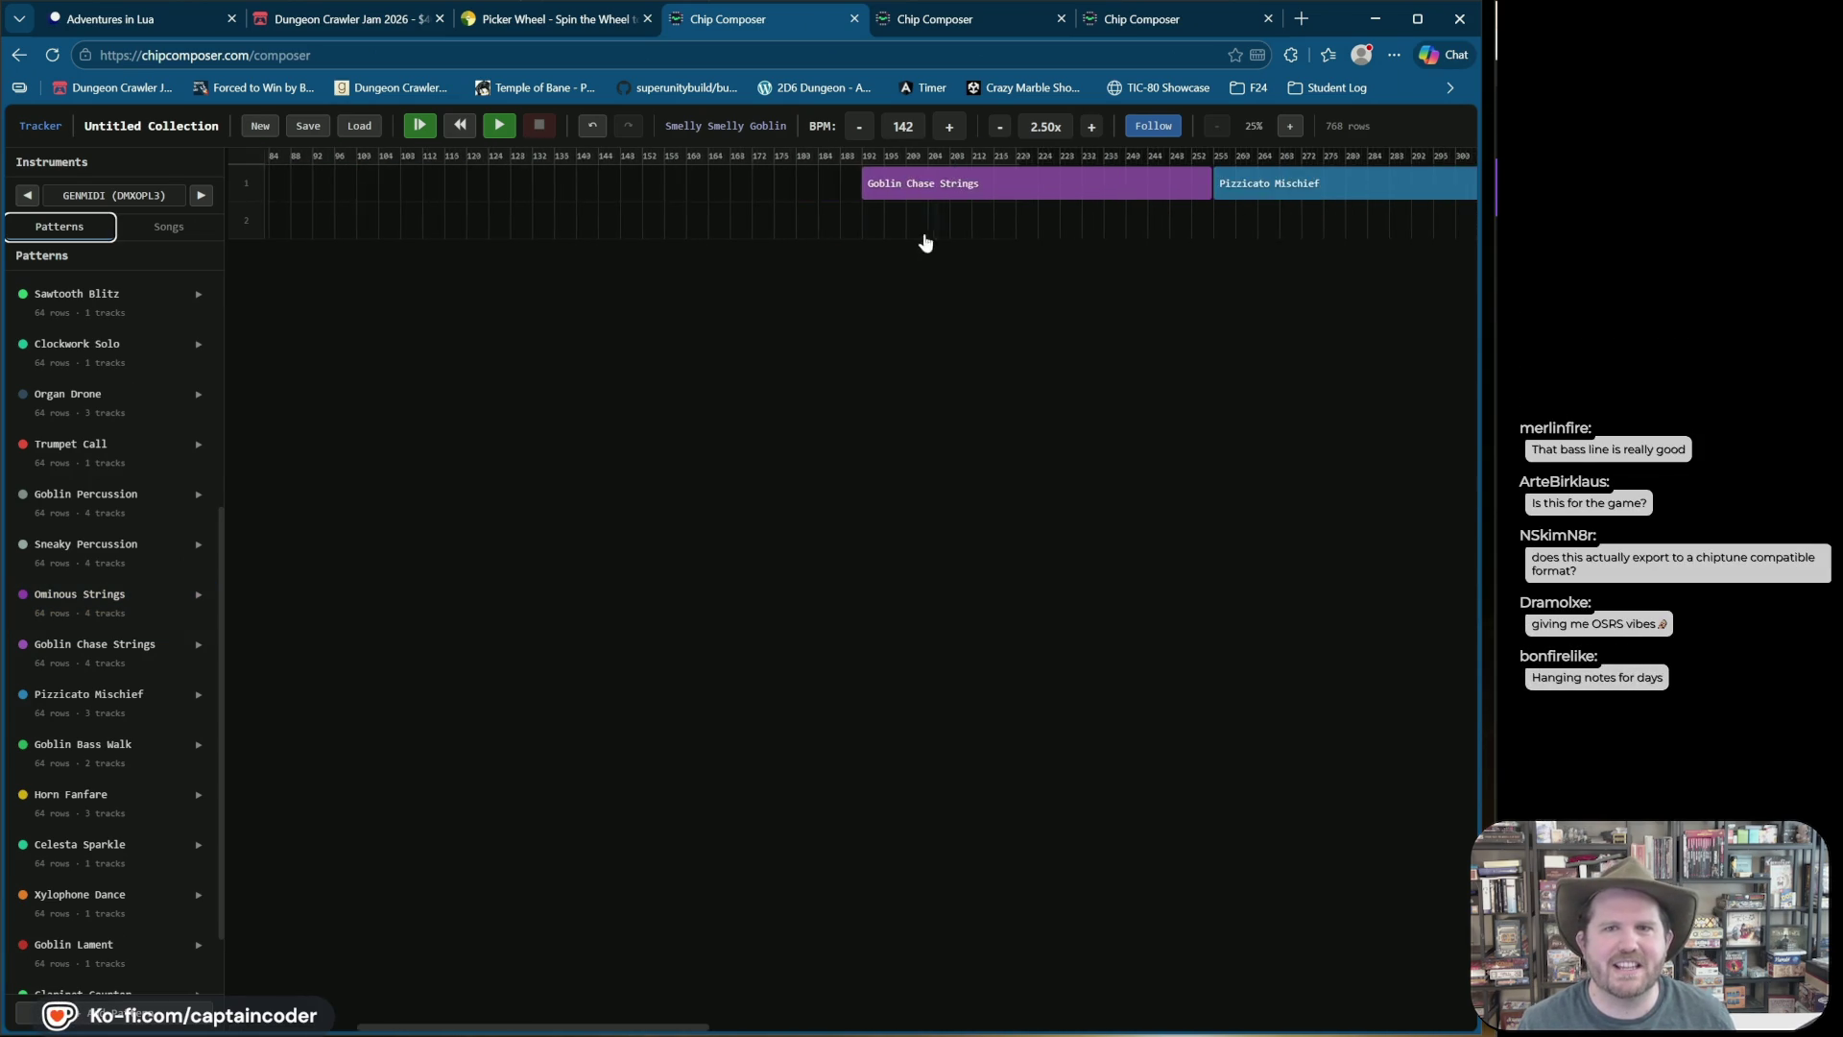
key(ctrl+minus)
key(ctrl+minus)
key(ctrl+minus)
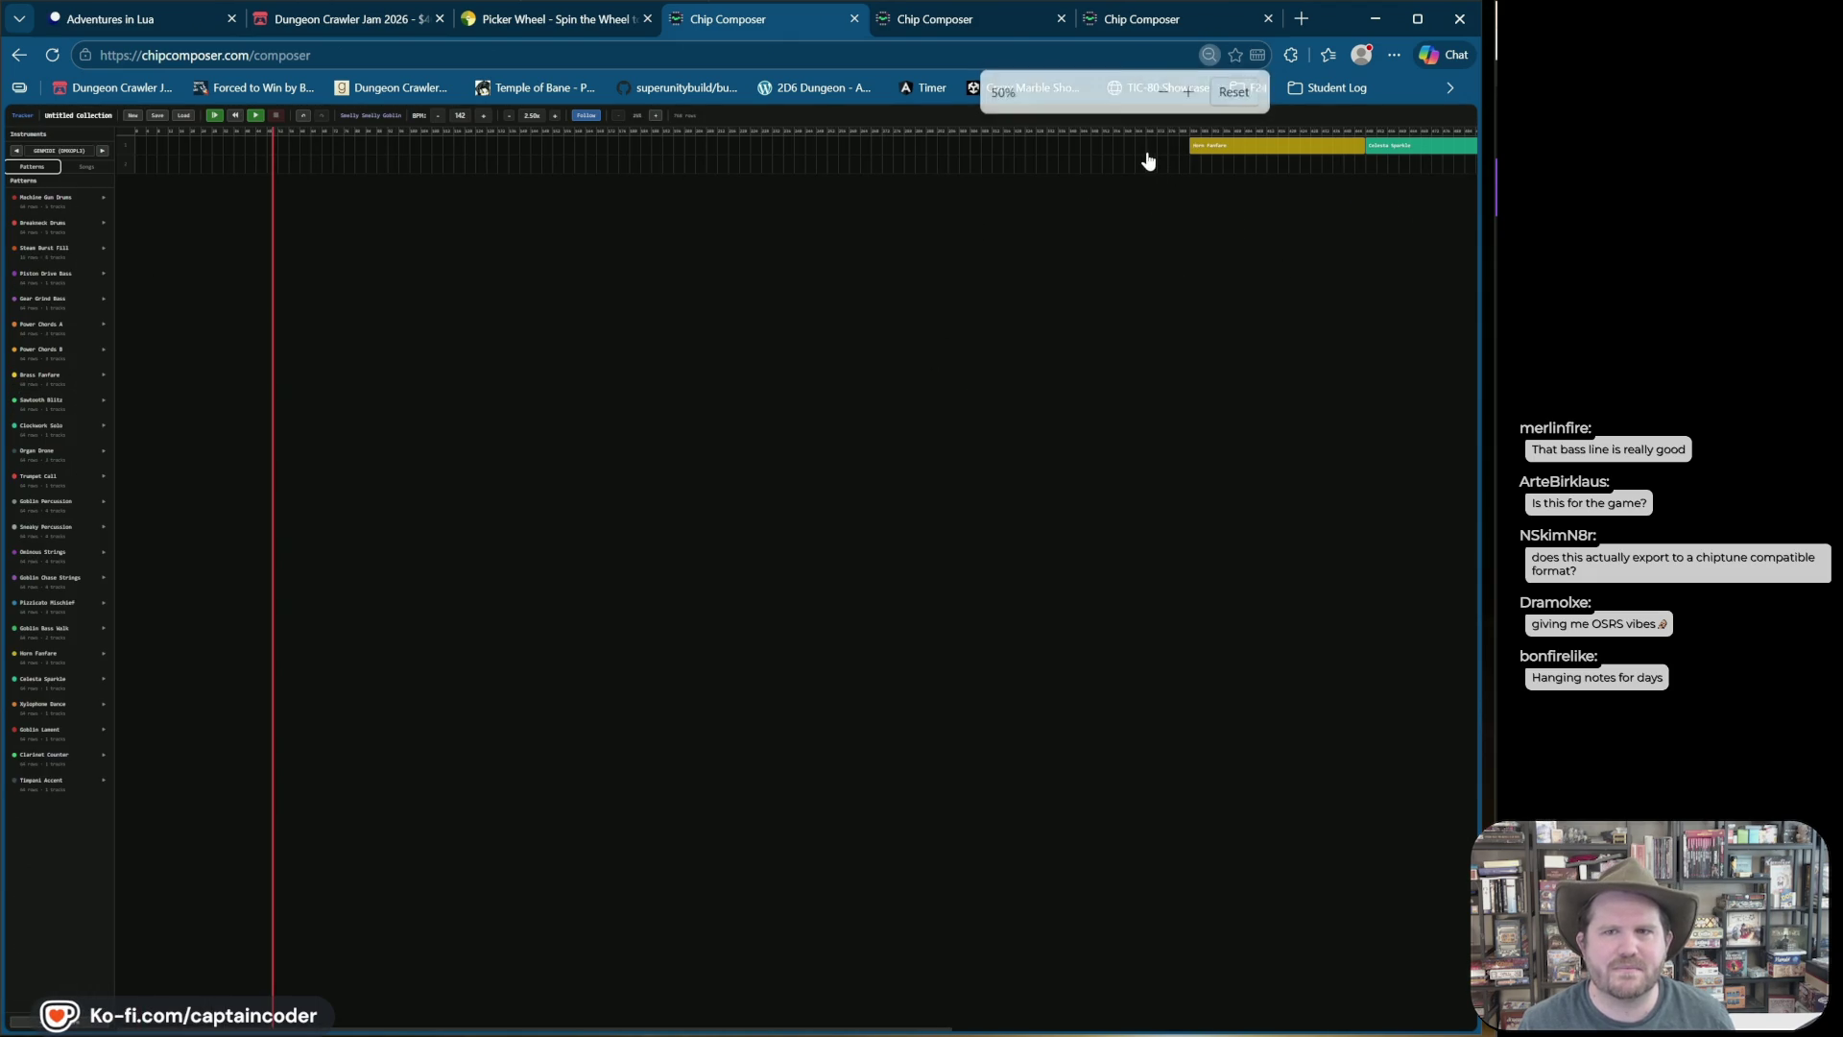
scroll(960, 179, right, 5)
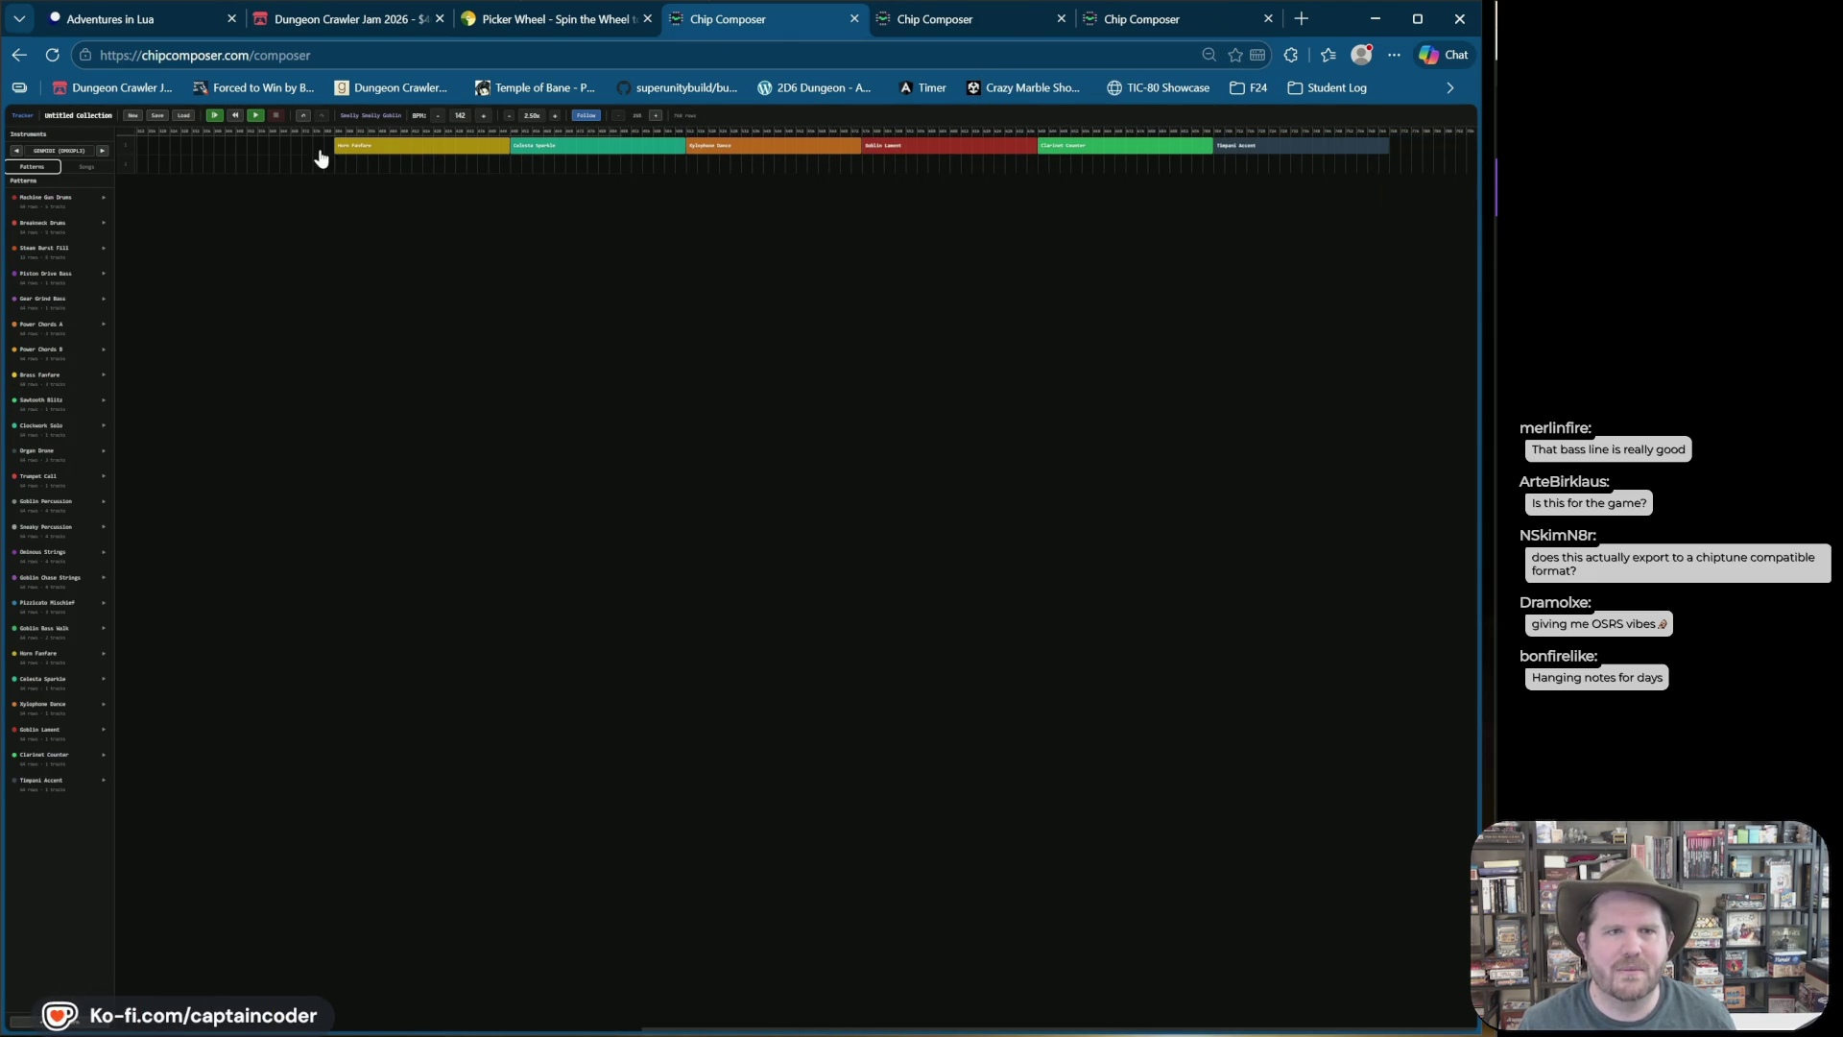
drag(525, 161, 1332, 176)
Step: Delete all selected clips and restore the browser zoom
key(Delete)
key(ctrl+plus)
key(ctrl+plus)
key(ctrl+plus)
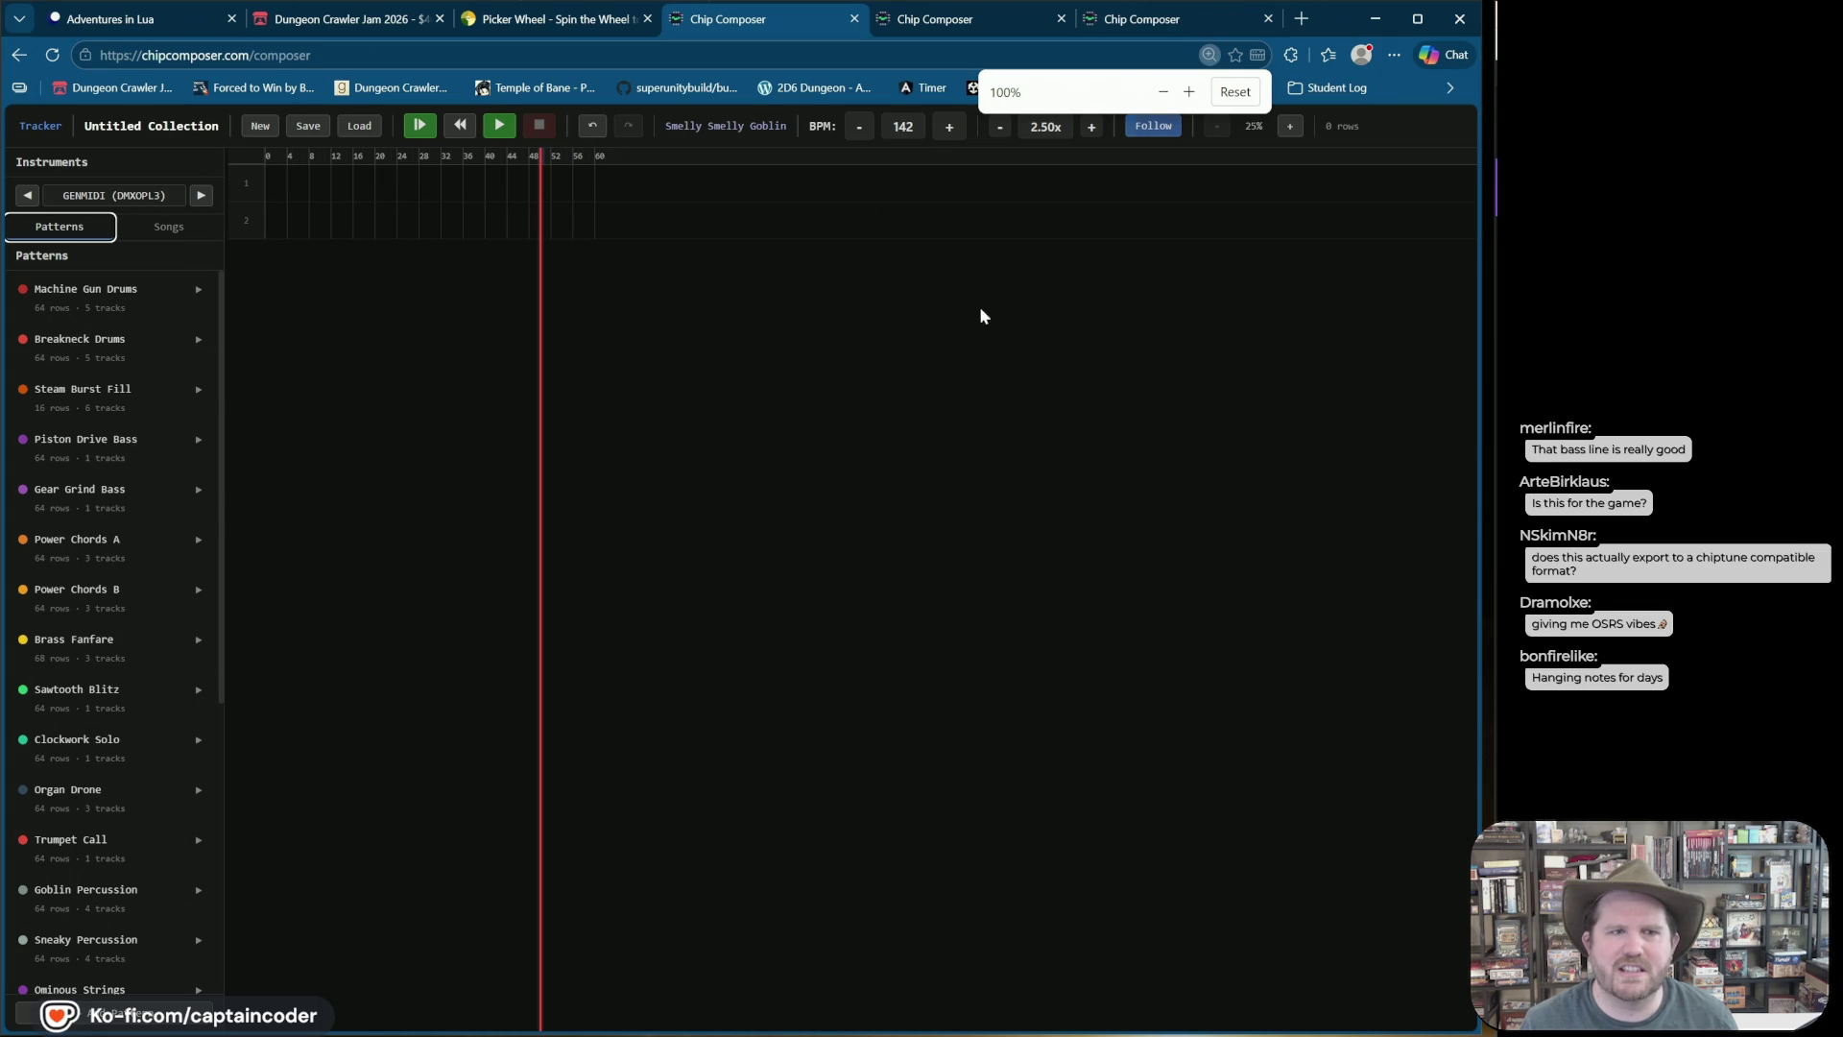
scroll(173, 762, down, 5)
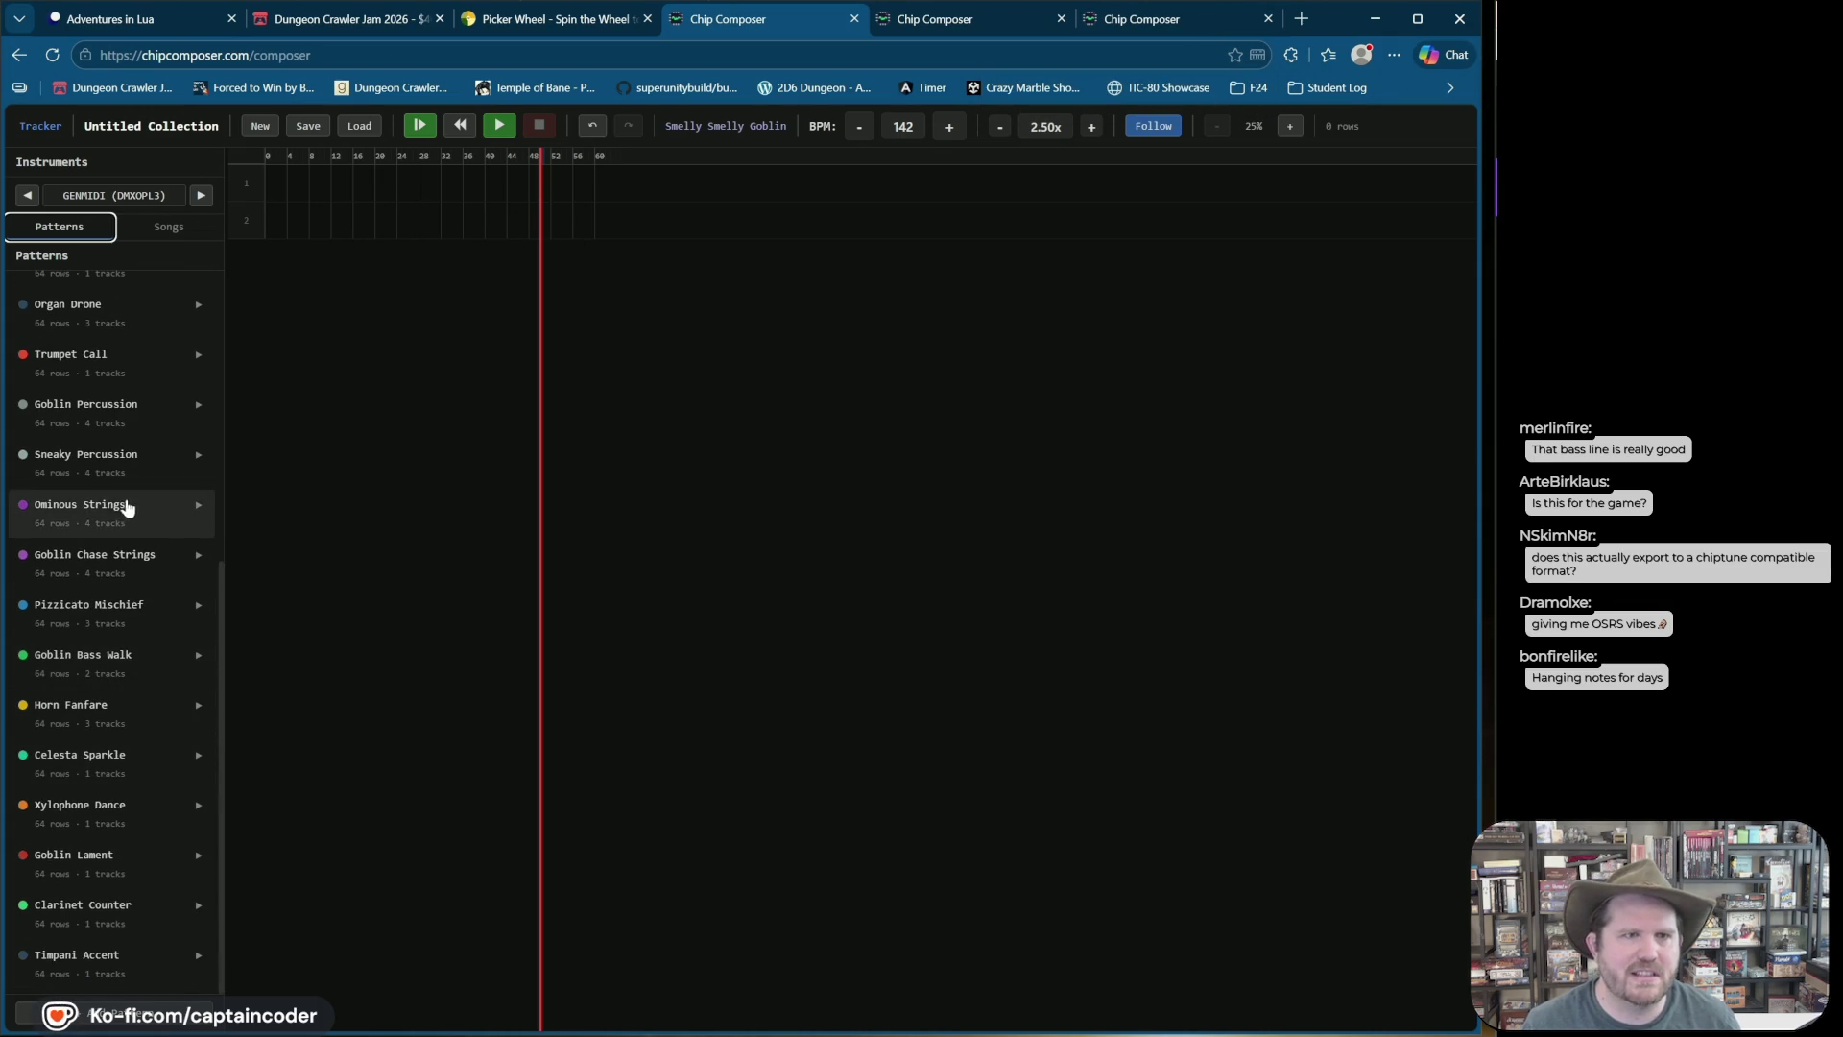
Step: Start a new collection, import smelly-goblin.wsng, and load Smelly Smelly Goblin
click(257, 127)
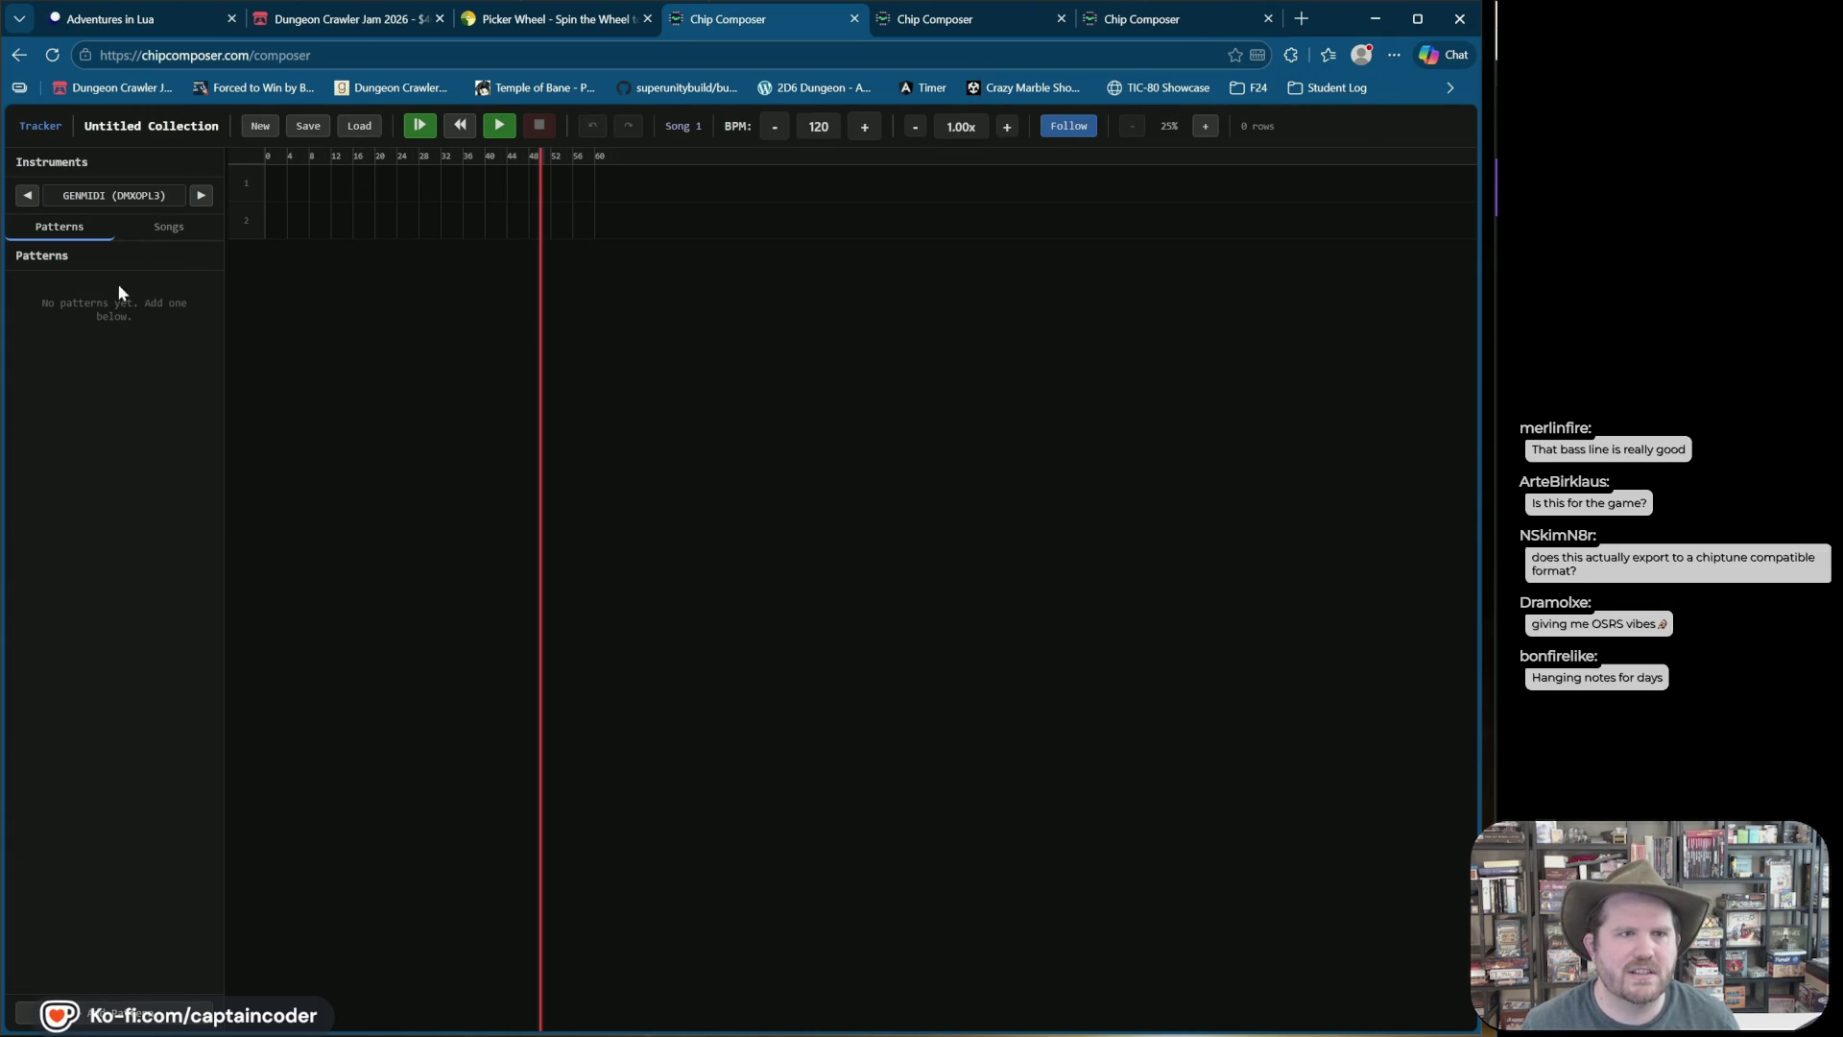
click(175, 236)
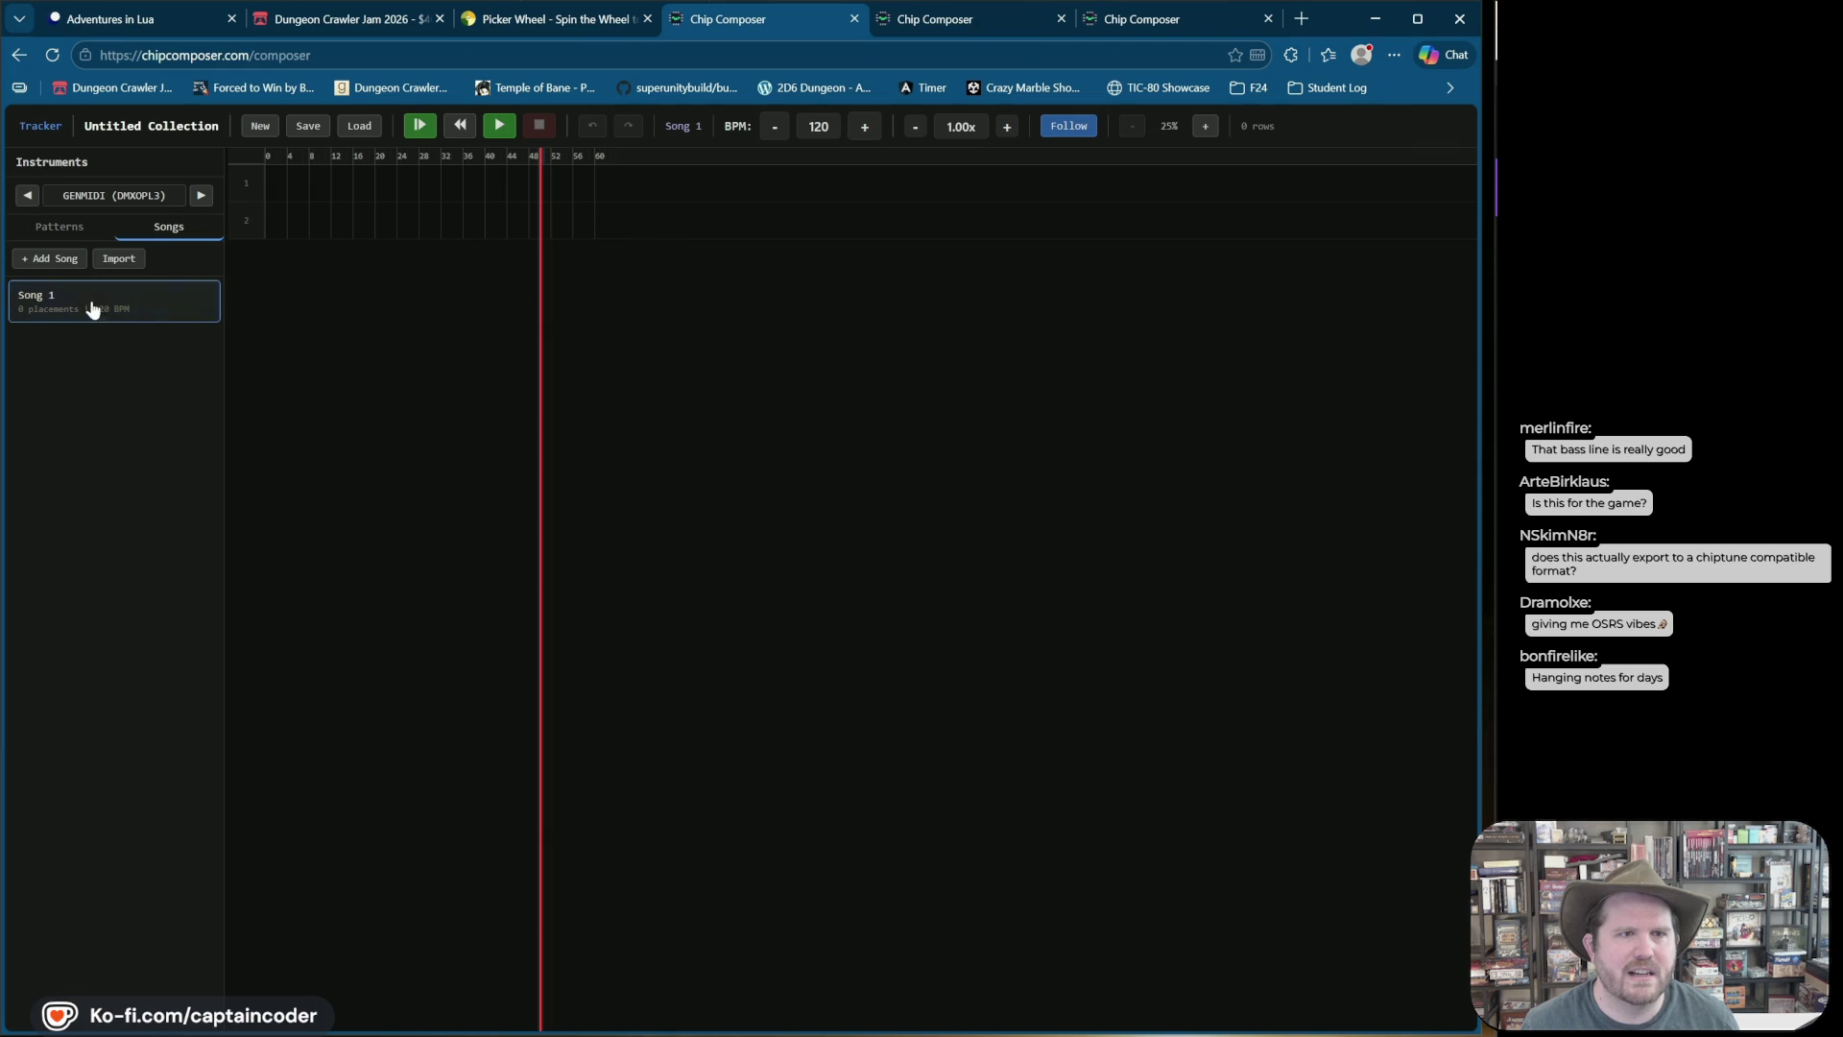
click(103, 259)
double_click(307, 152)
click(113, 341)
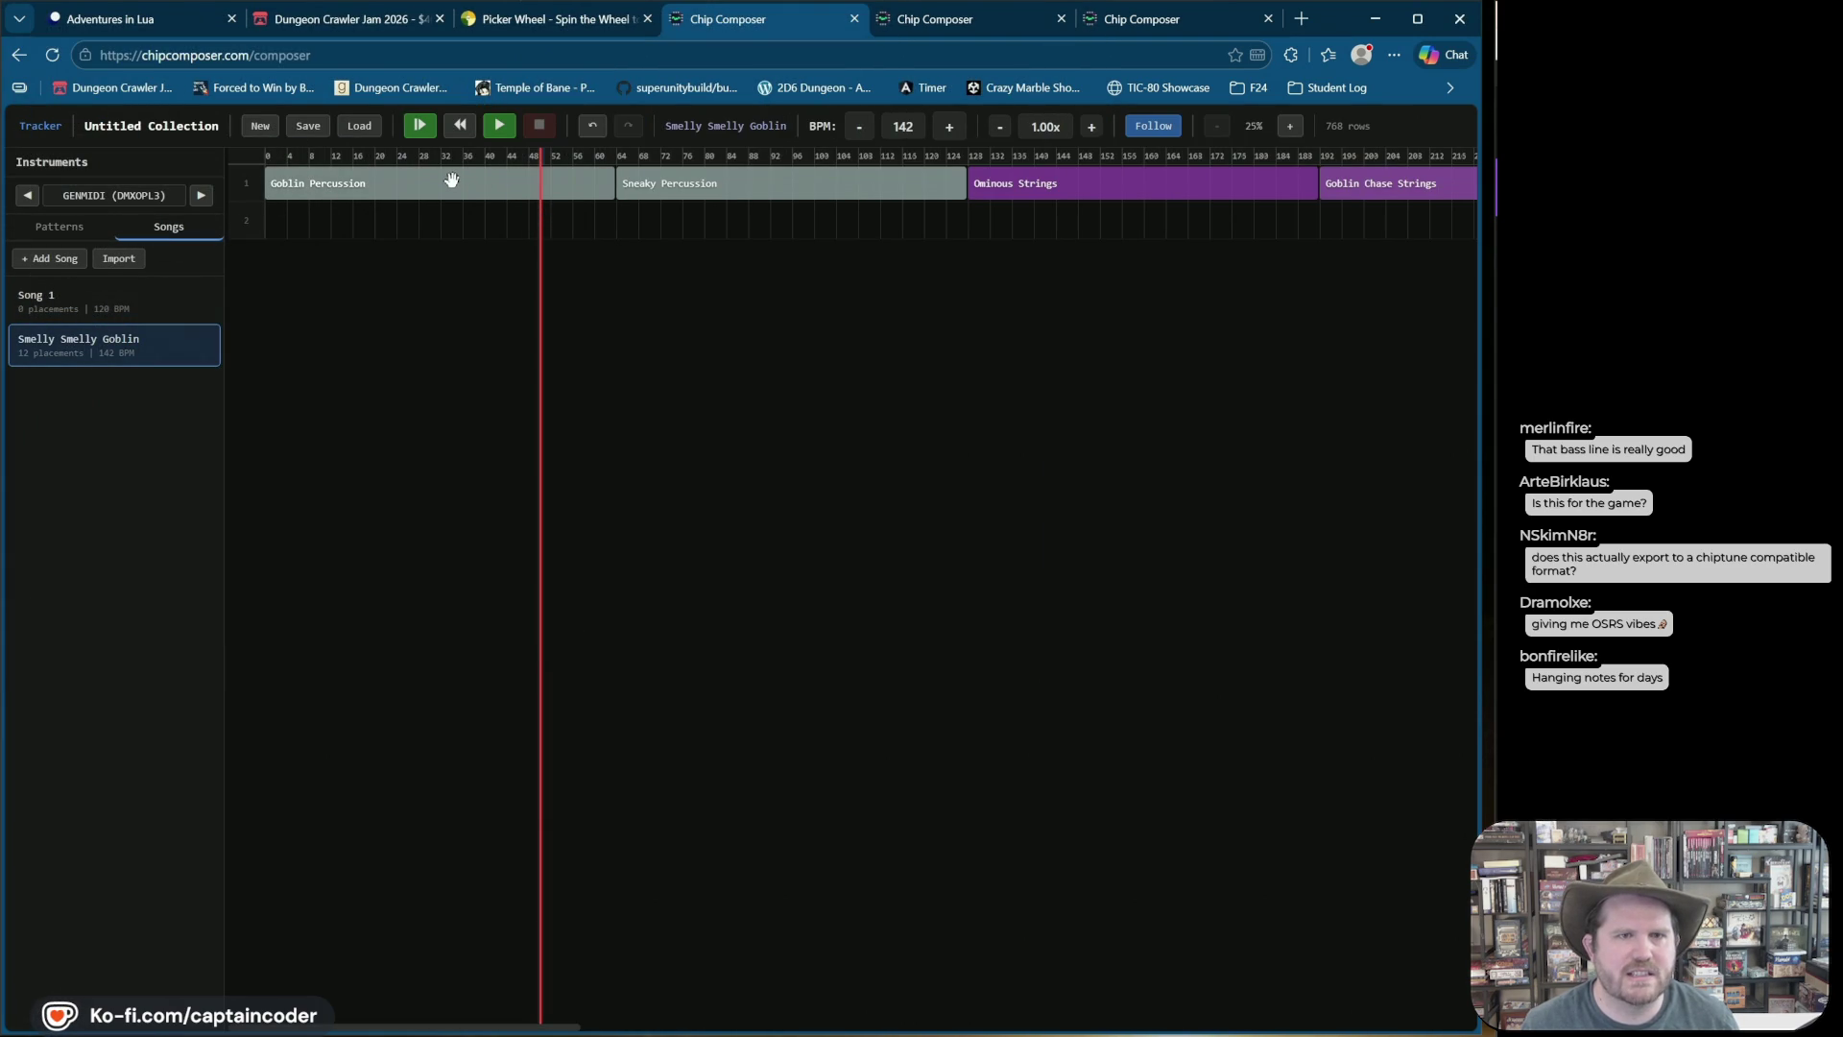
Step: Switch to Song 1 and briefly open the Goblin Percussion pattern from the Patterns list
click(144, 293)
click(59, 226)
double_click(58, 293)
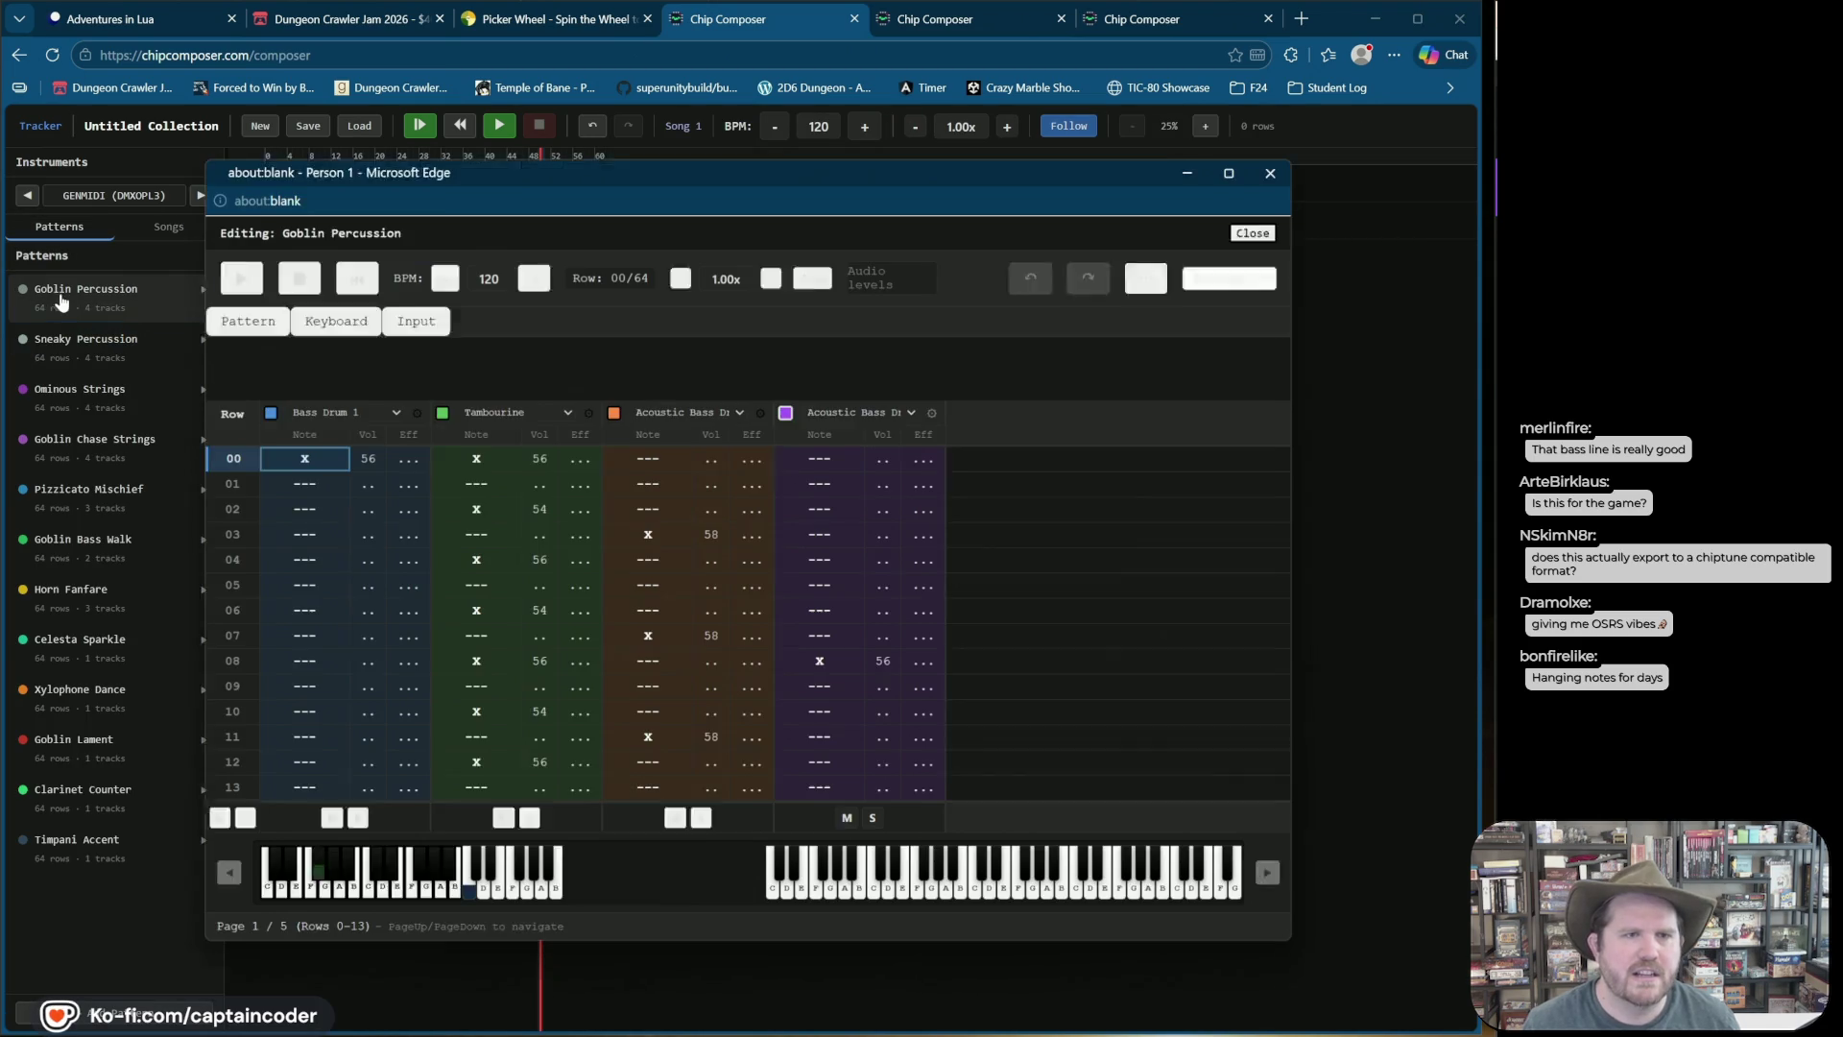
click(1277, 168)
Step: Add row-63 note-offs in Ominous Strings, preview it, then move on to Goblin Chase Strings
double_click(82, 389)
click(671, 633)
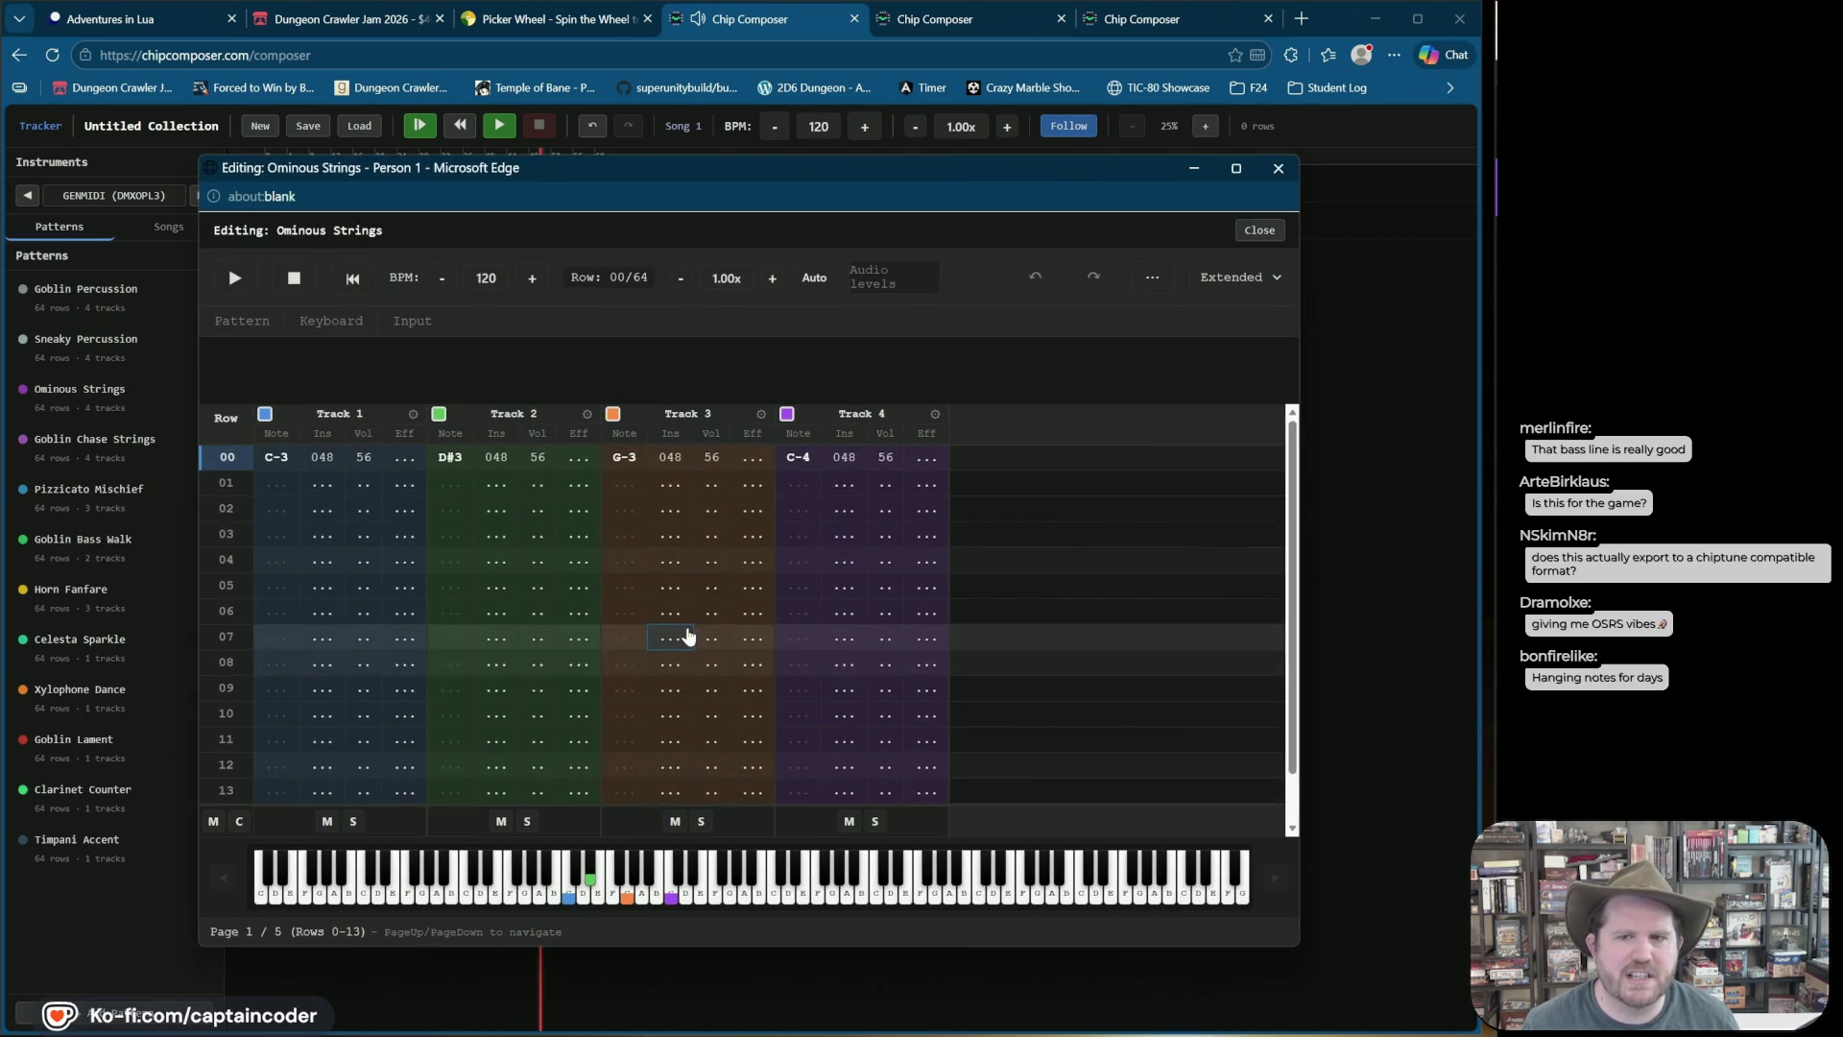
click(274, 735)
key(Down)
key(Down)
key(Down)
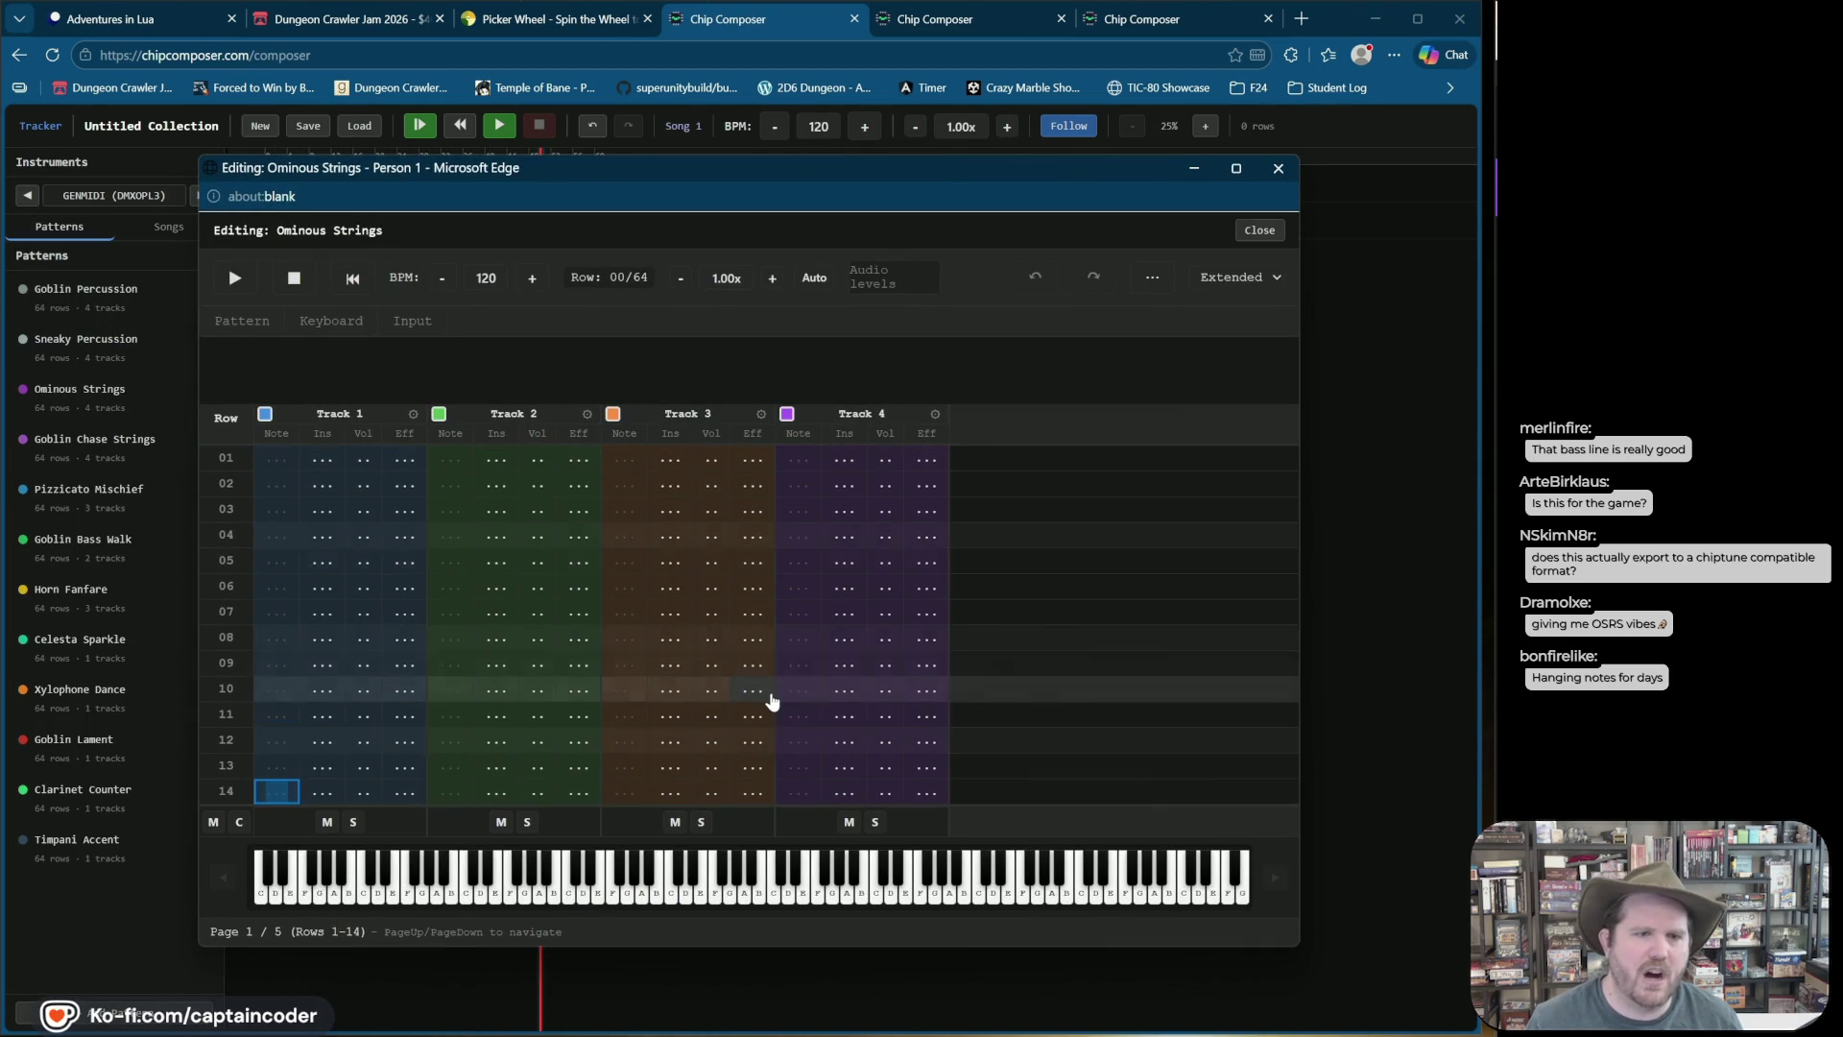
key(Page_Down)
key(Page_Down)
key(Page_Down)
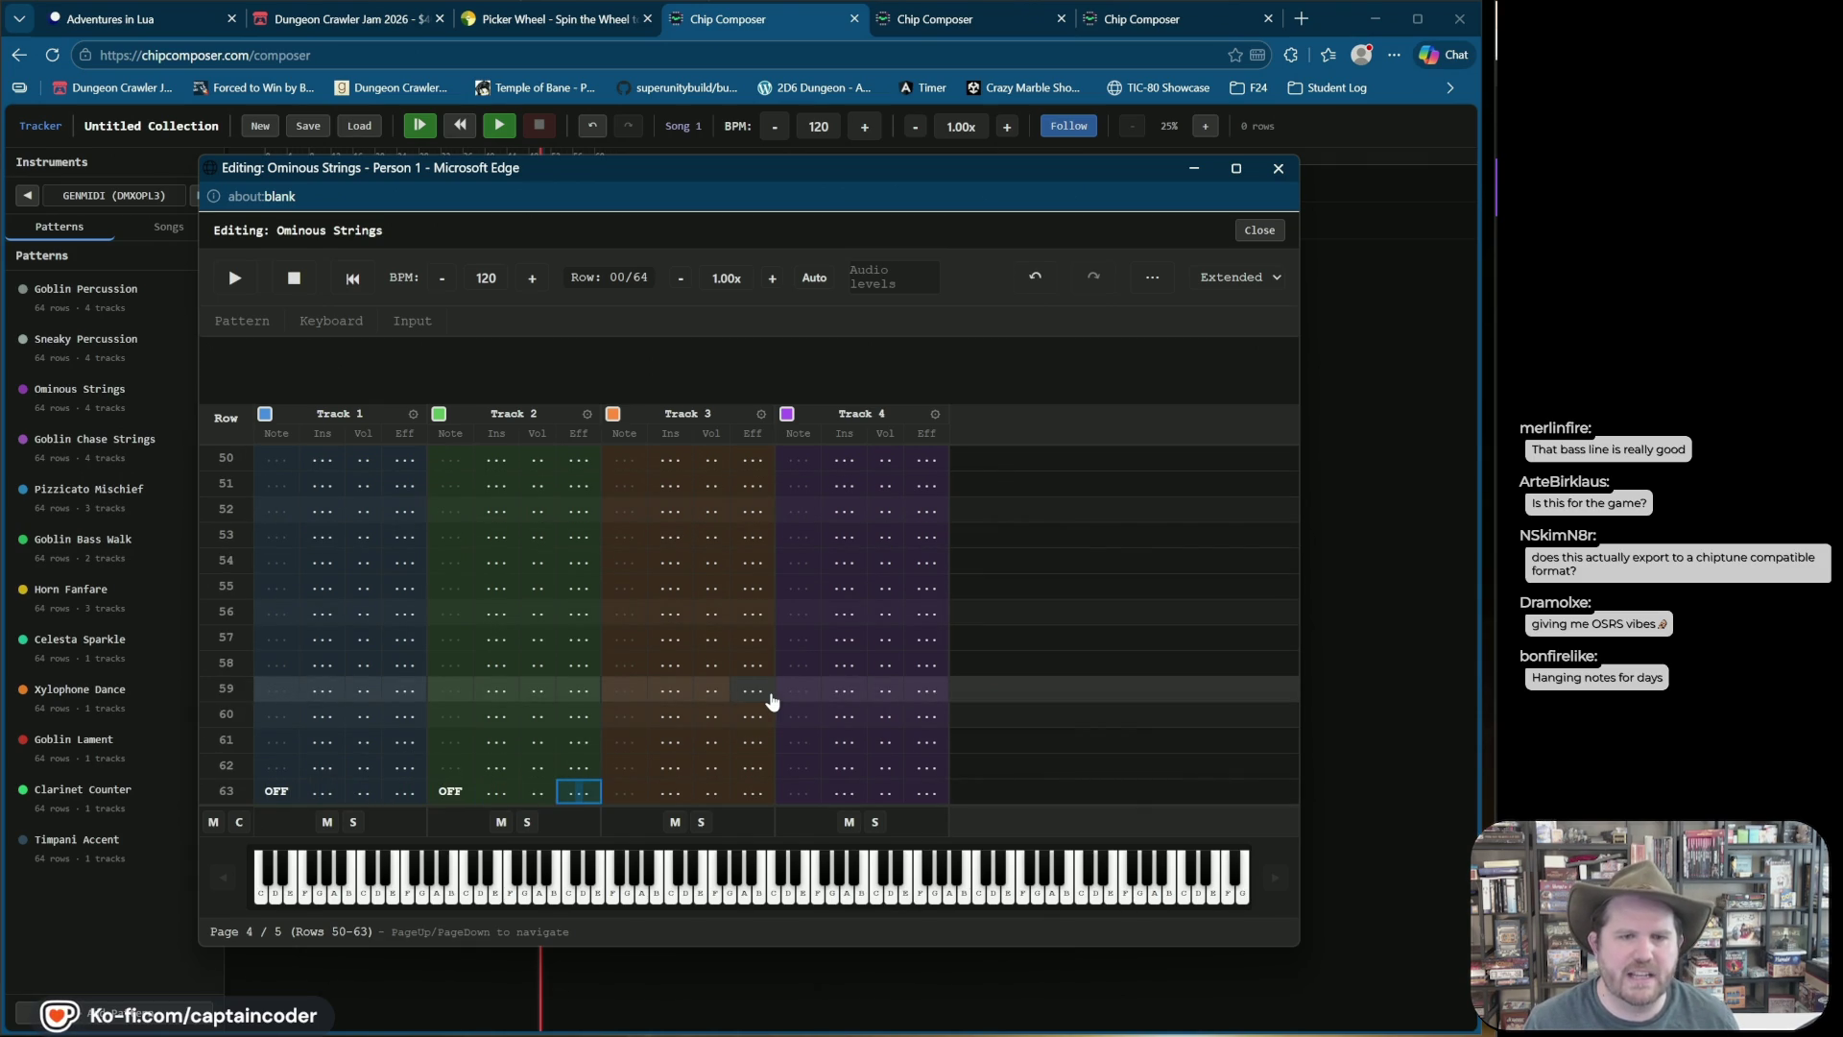
key(Right)
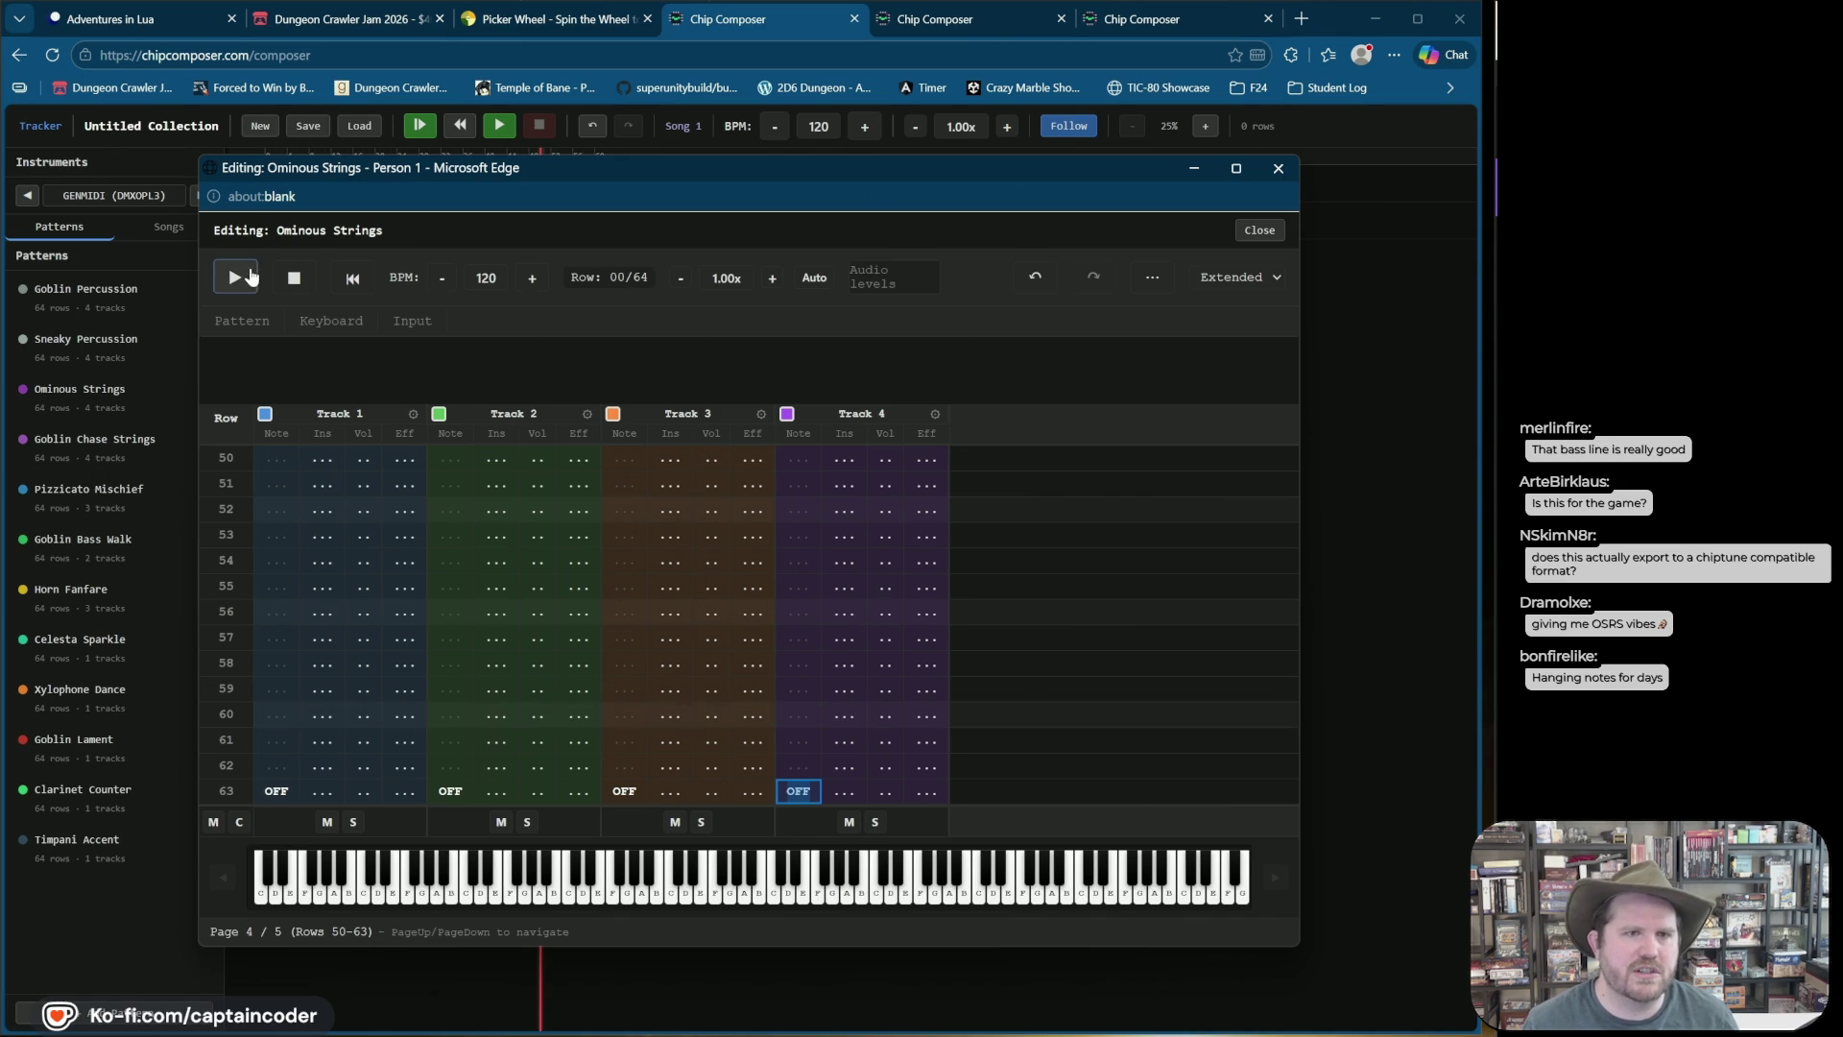
click(234, 279)
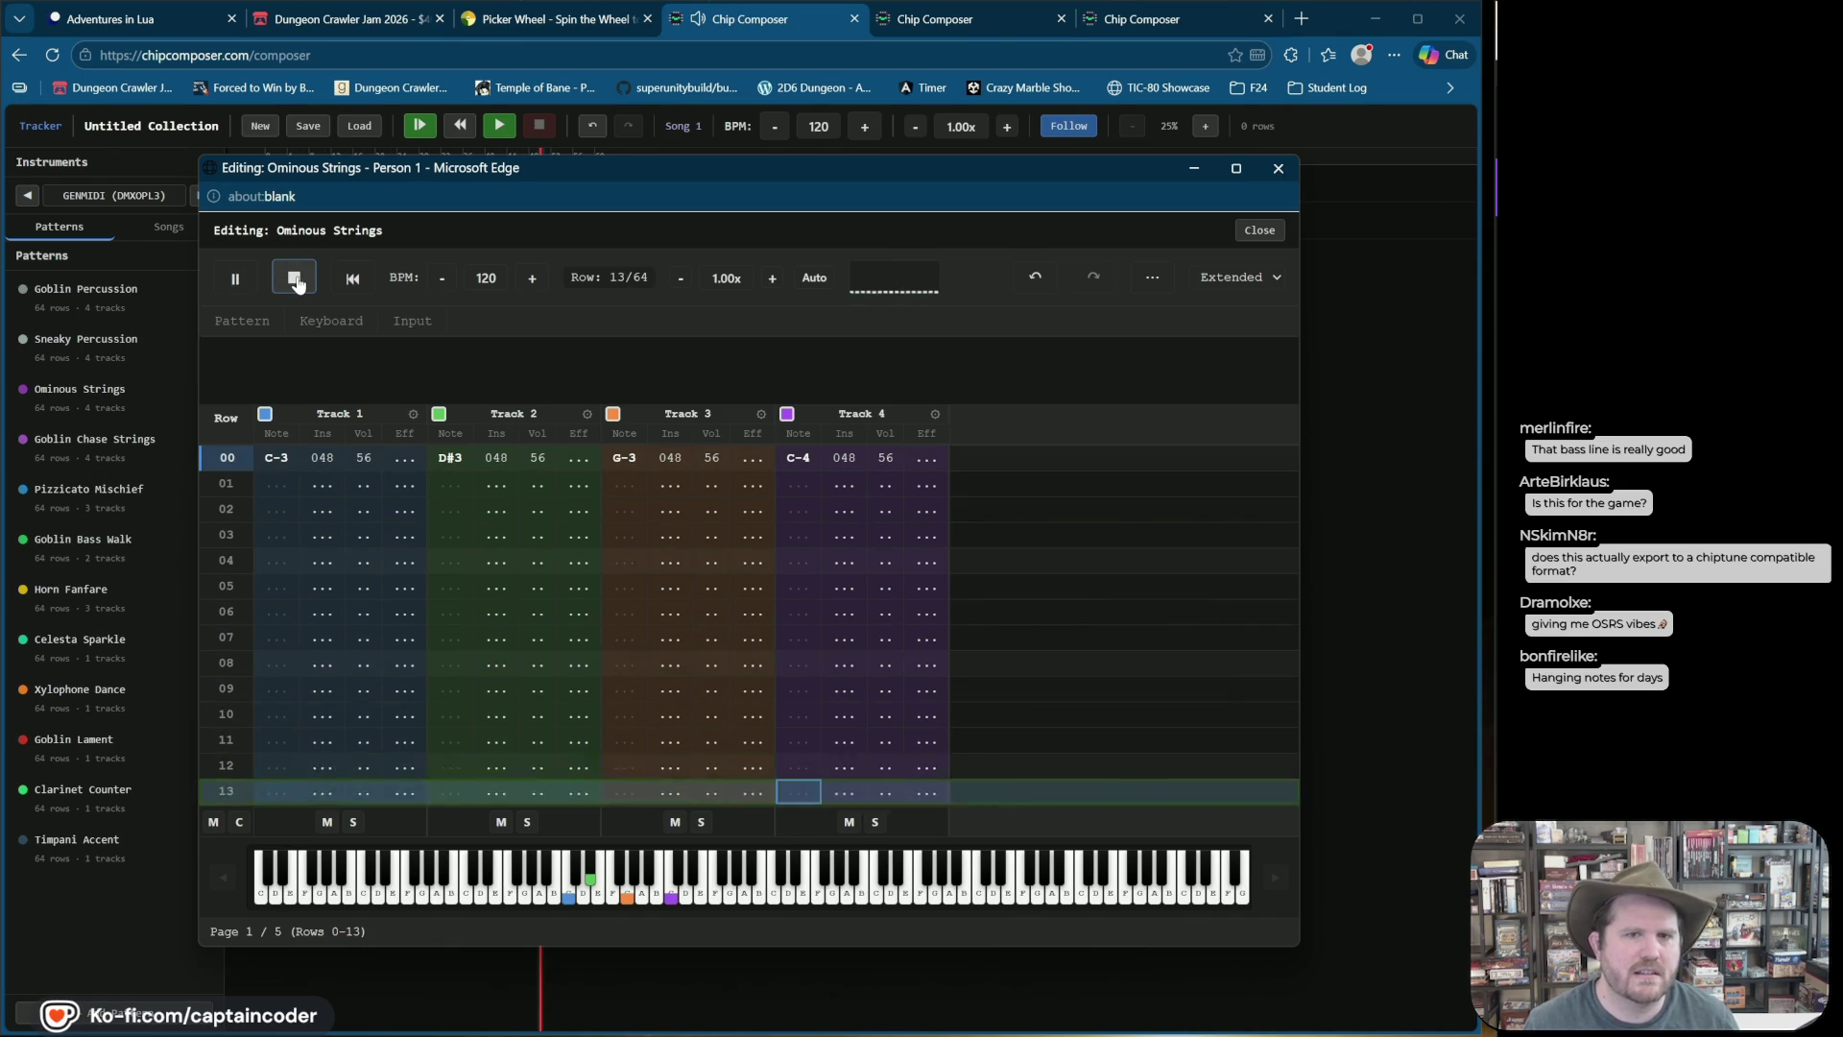
click(294, 281)
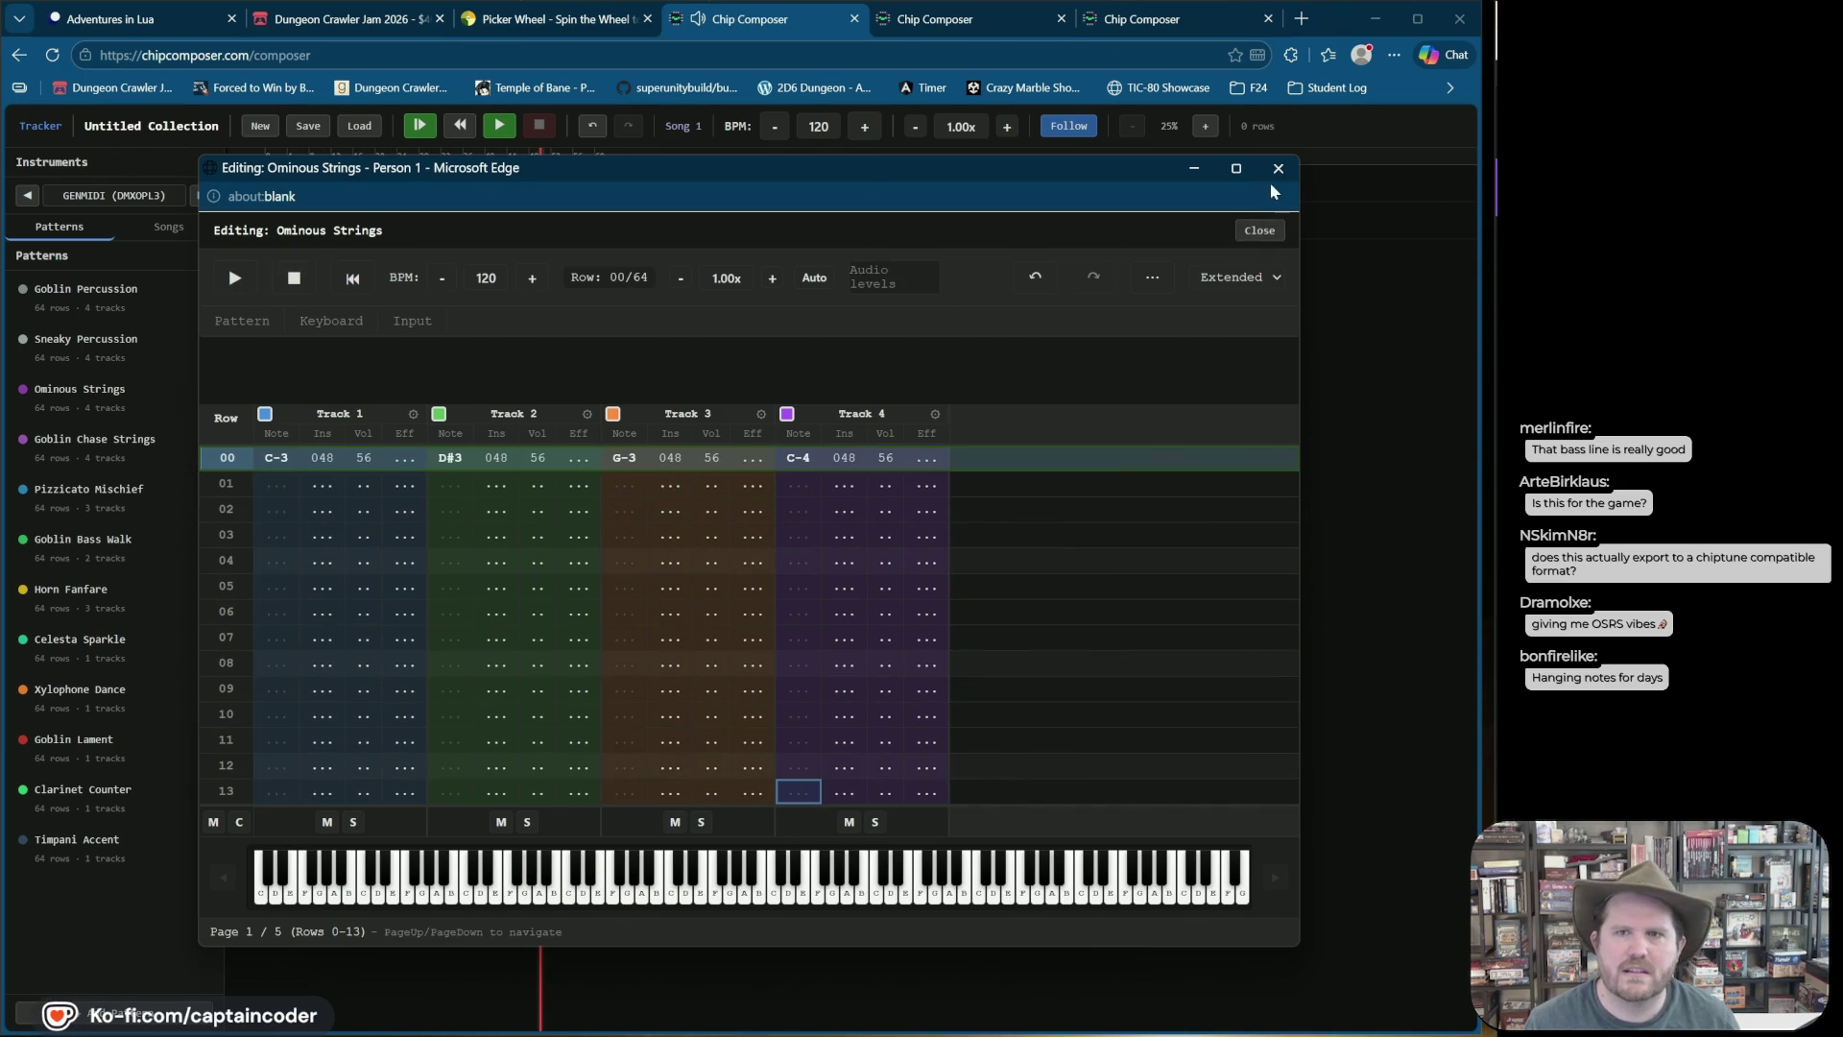
click(1278, 169)
click(95, 438)
Step: Go to row 63 of Goblin Chase Strings and switch the grid to the Compact layout
click(276, 790)
scroll(297, 782, down, 5)
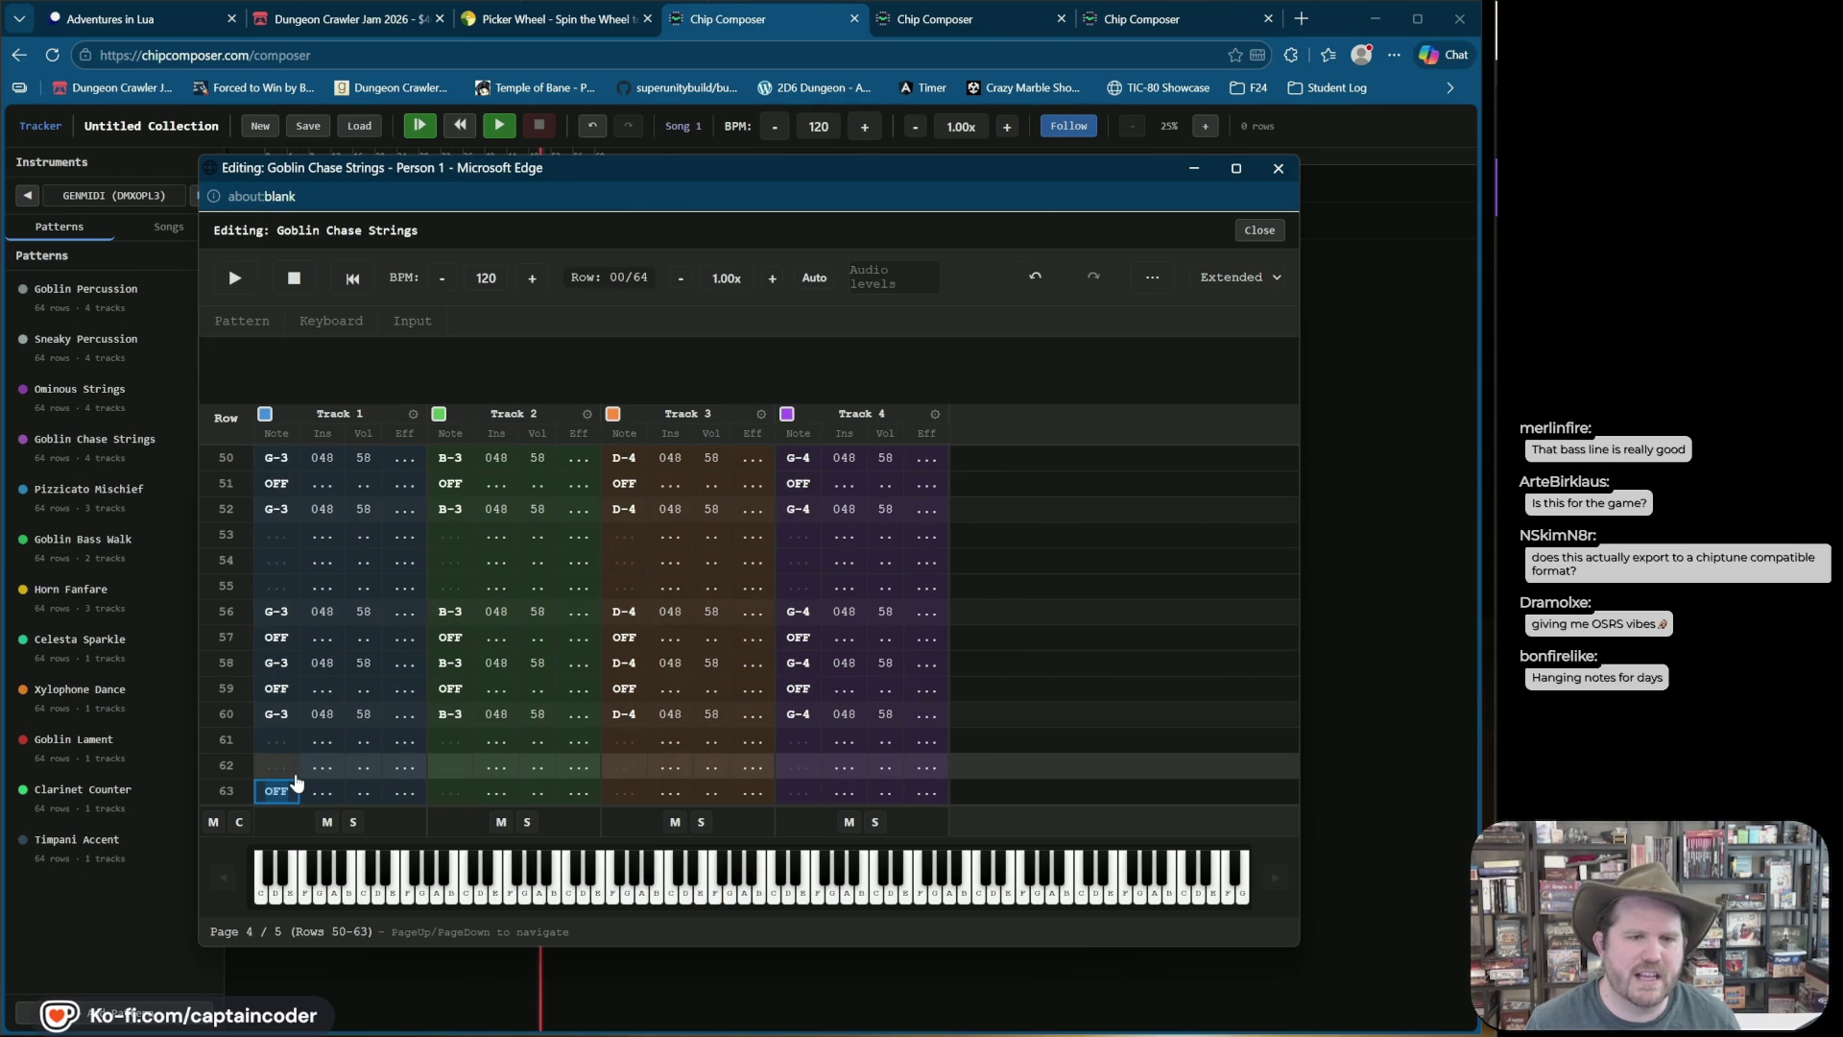
key(Right)
key(Left)
click(1233, 277)
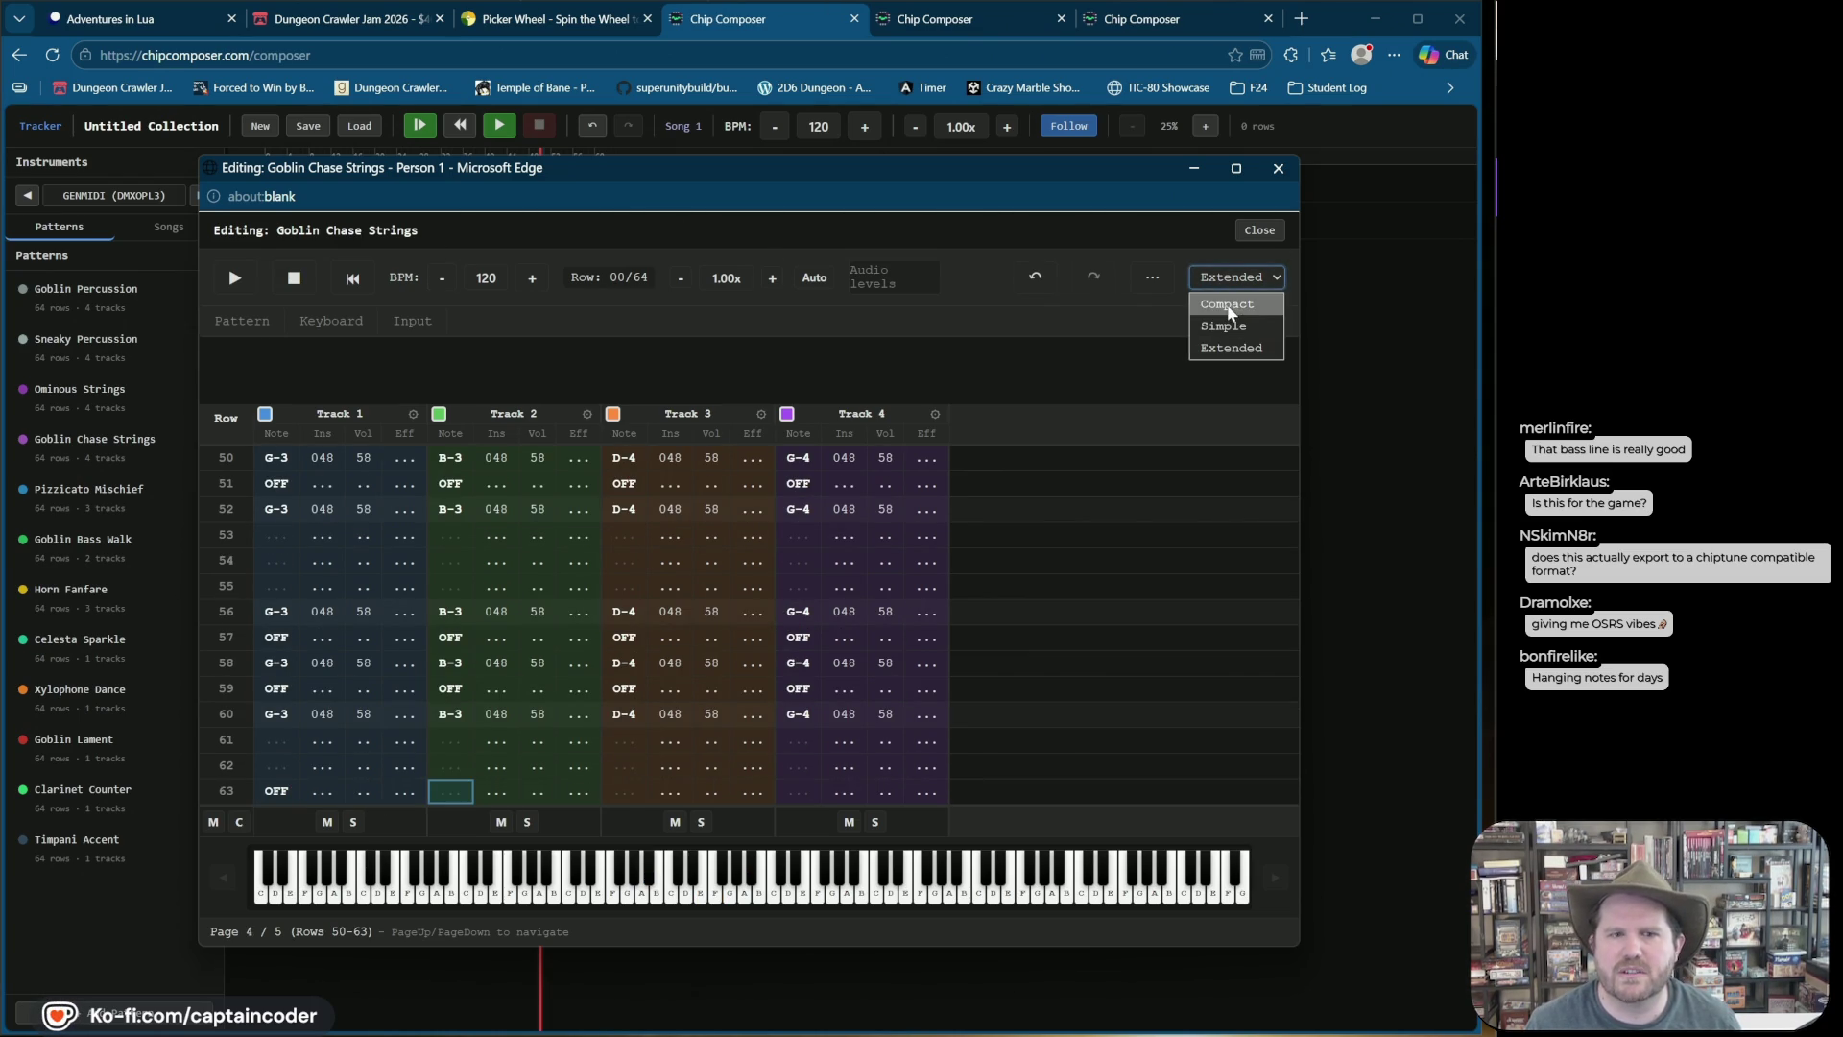
click(1228, 304)
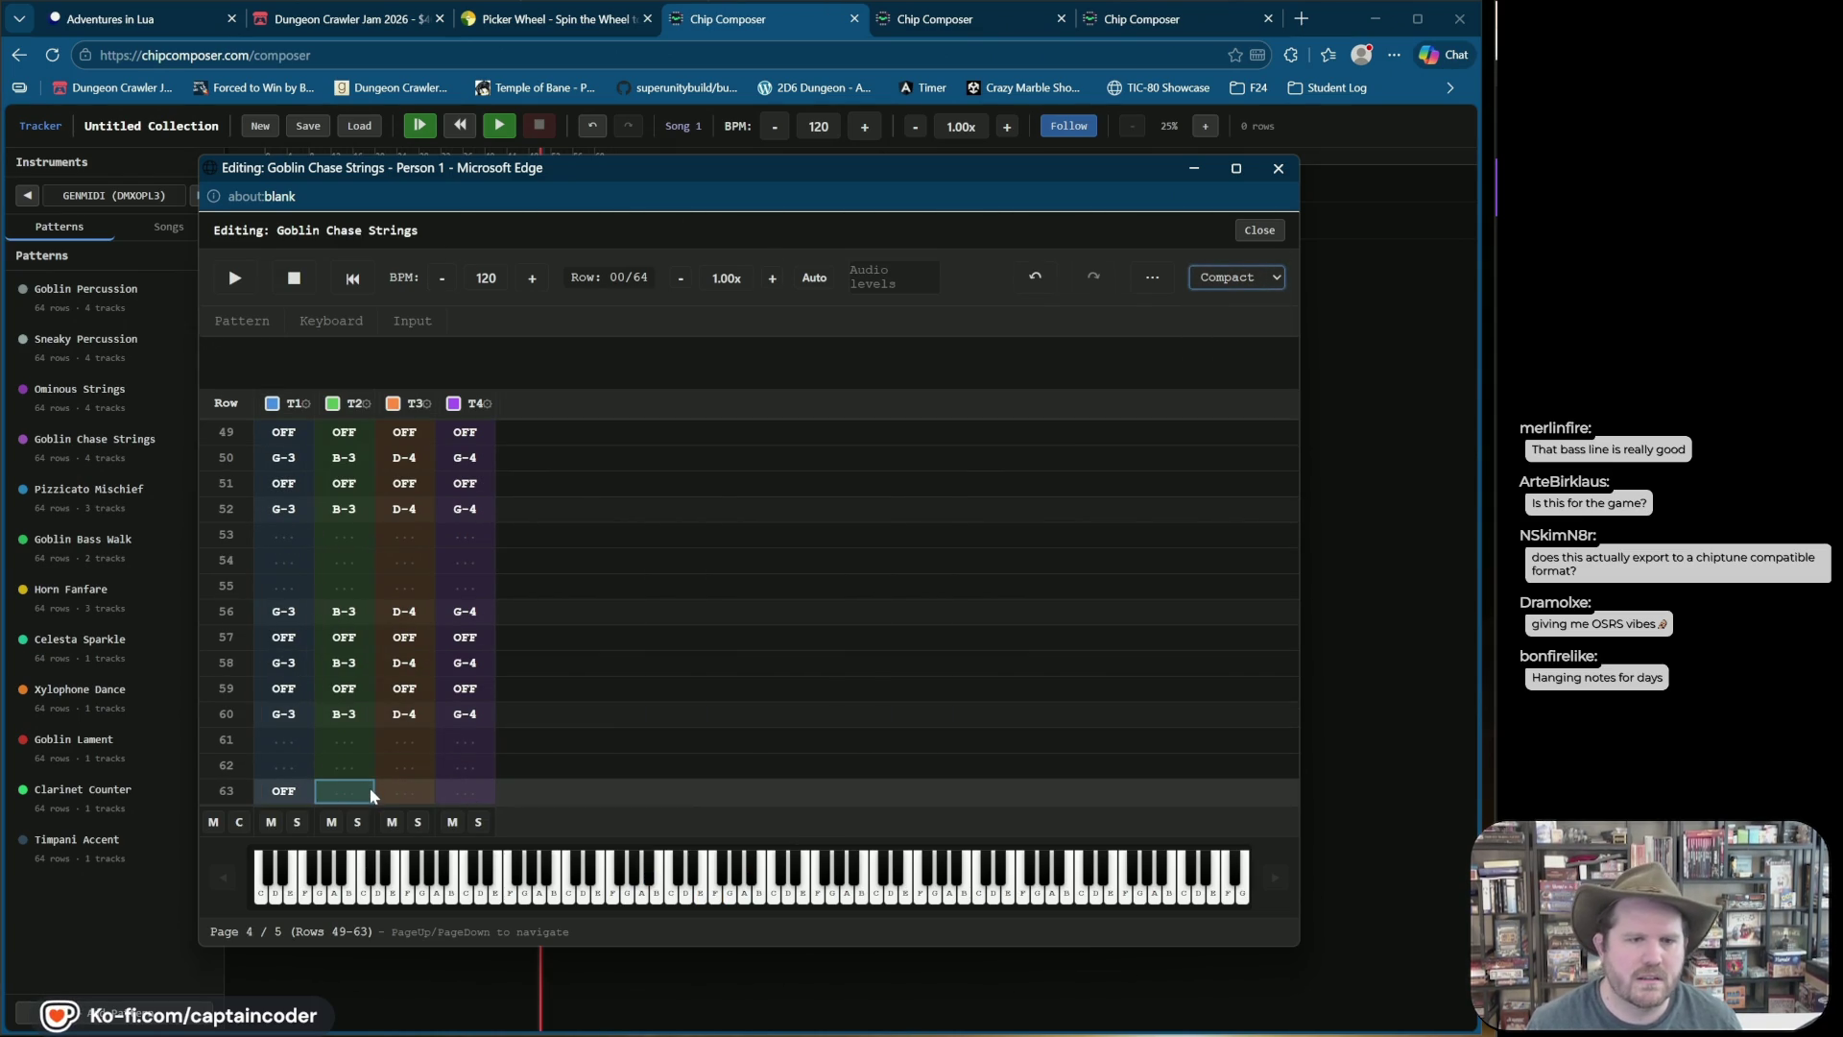
Step: Enter note-offs in T2, T3 and T4 on row 63, close the editor, and open Pizzicato Mischief
key(1)
key(Right)
key(1)
key(Right)
key(1)
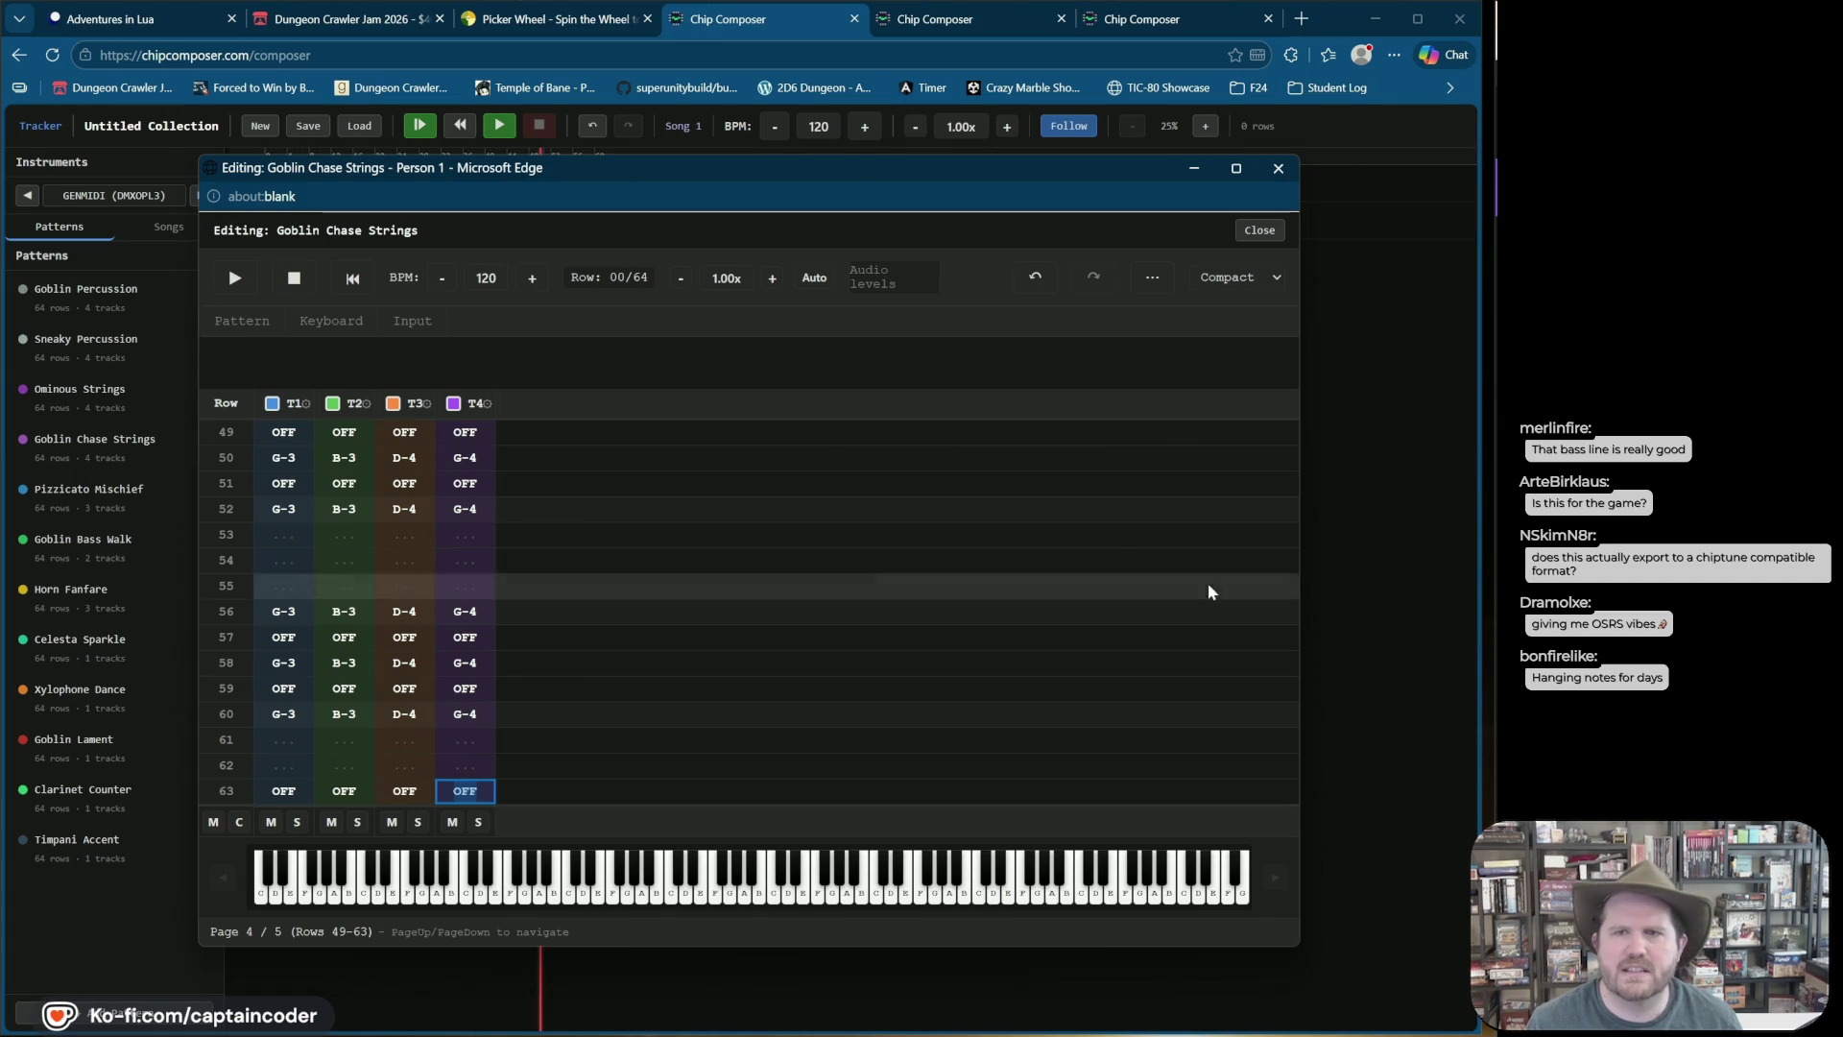
click(1257, 230)
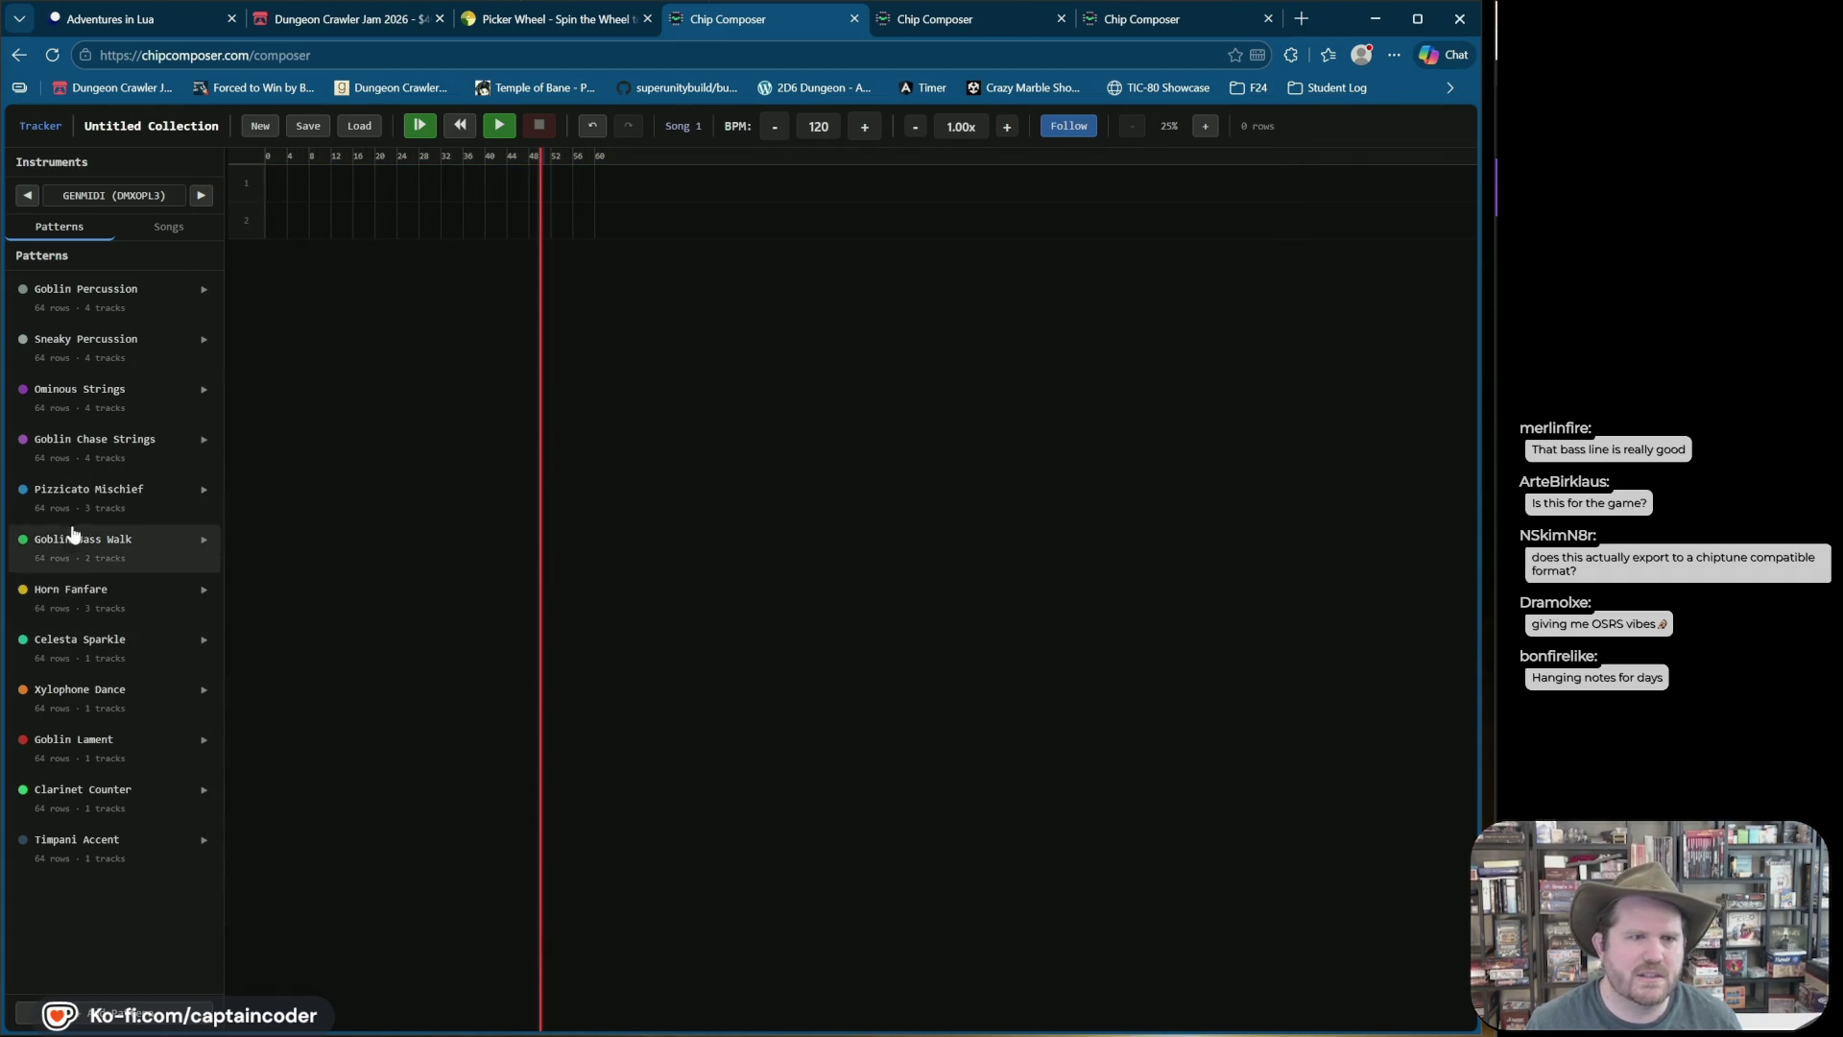
click(84, 496)
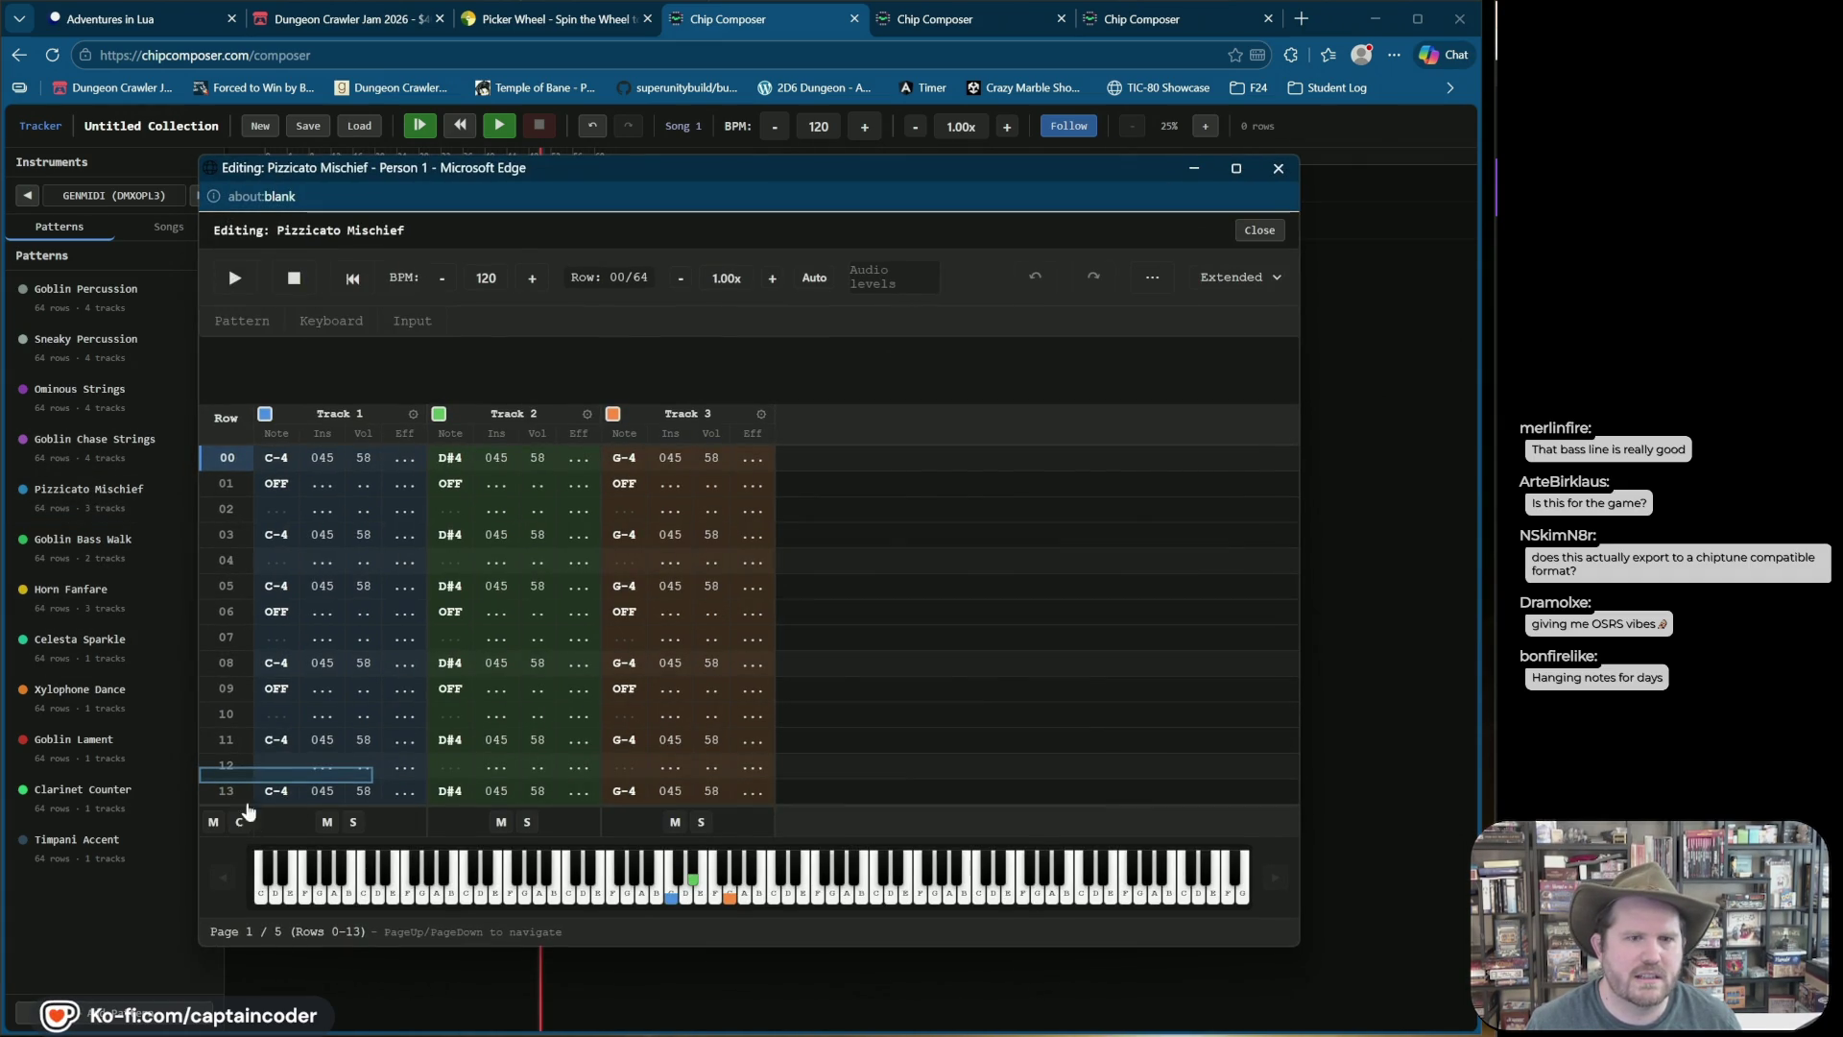
Step: Put a row-63 note-off on Pizzicato Mischief's Track 1 and open Goblin Bass Walk
key(ctrl+End)
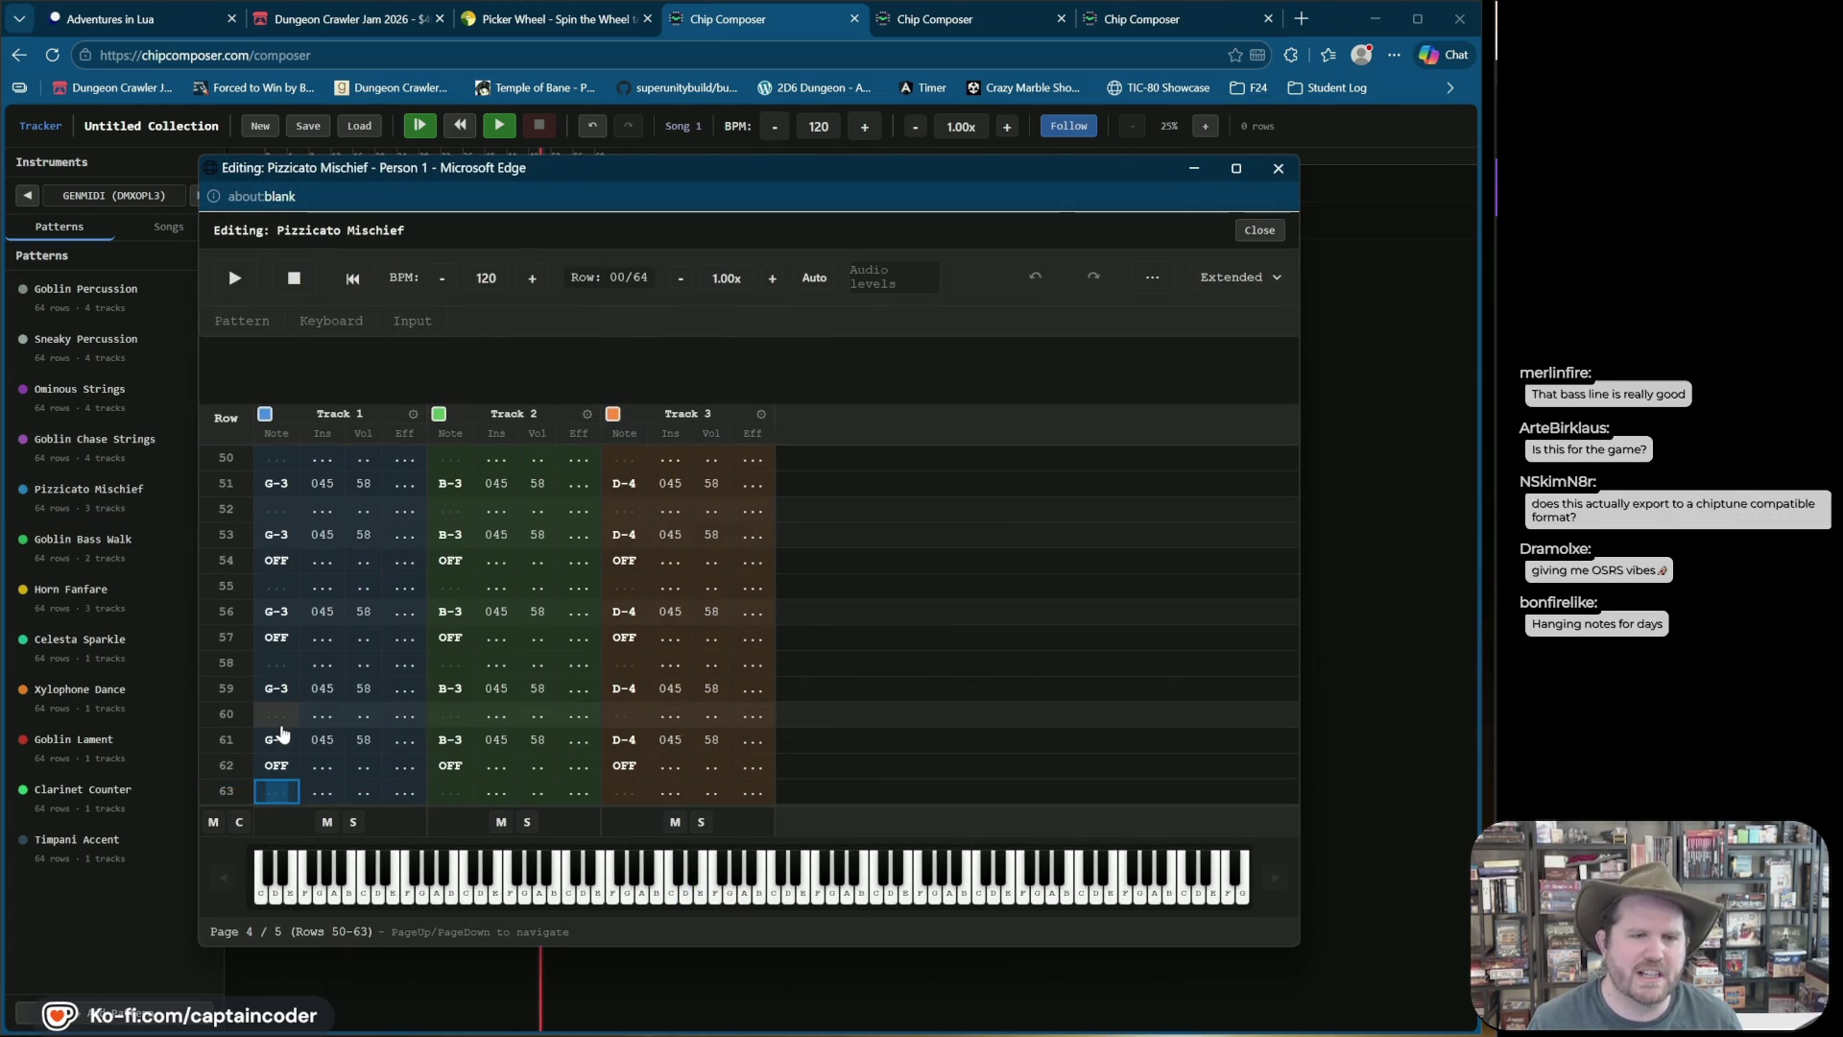
key(1)
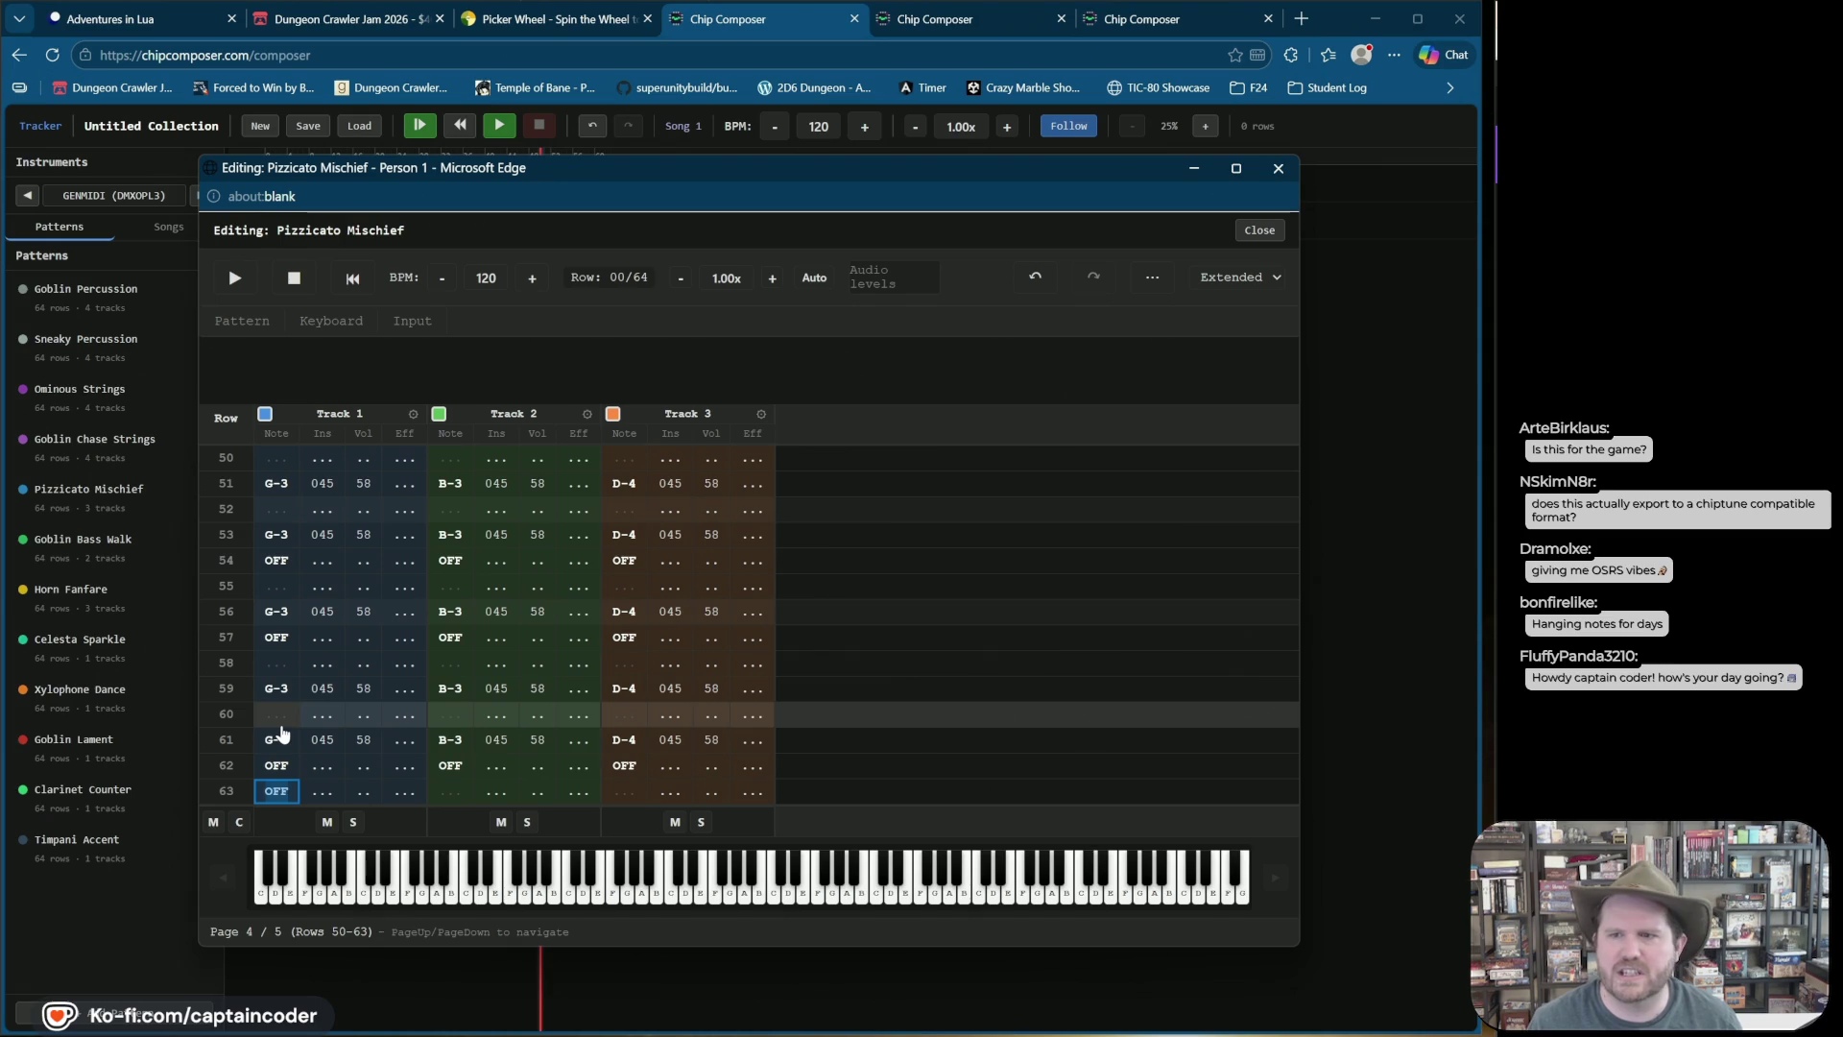
key(Delete)
click(1261, 232)
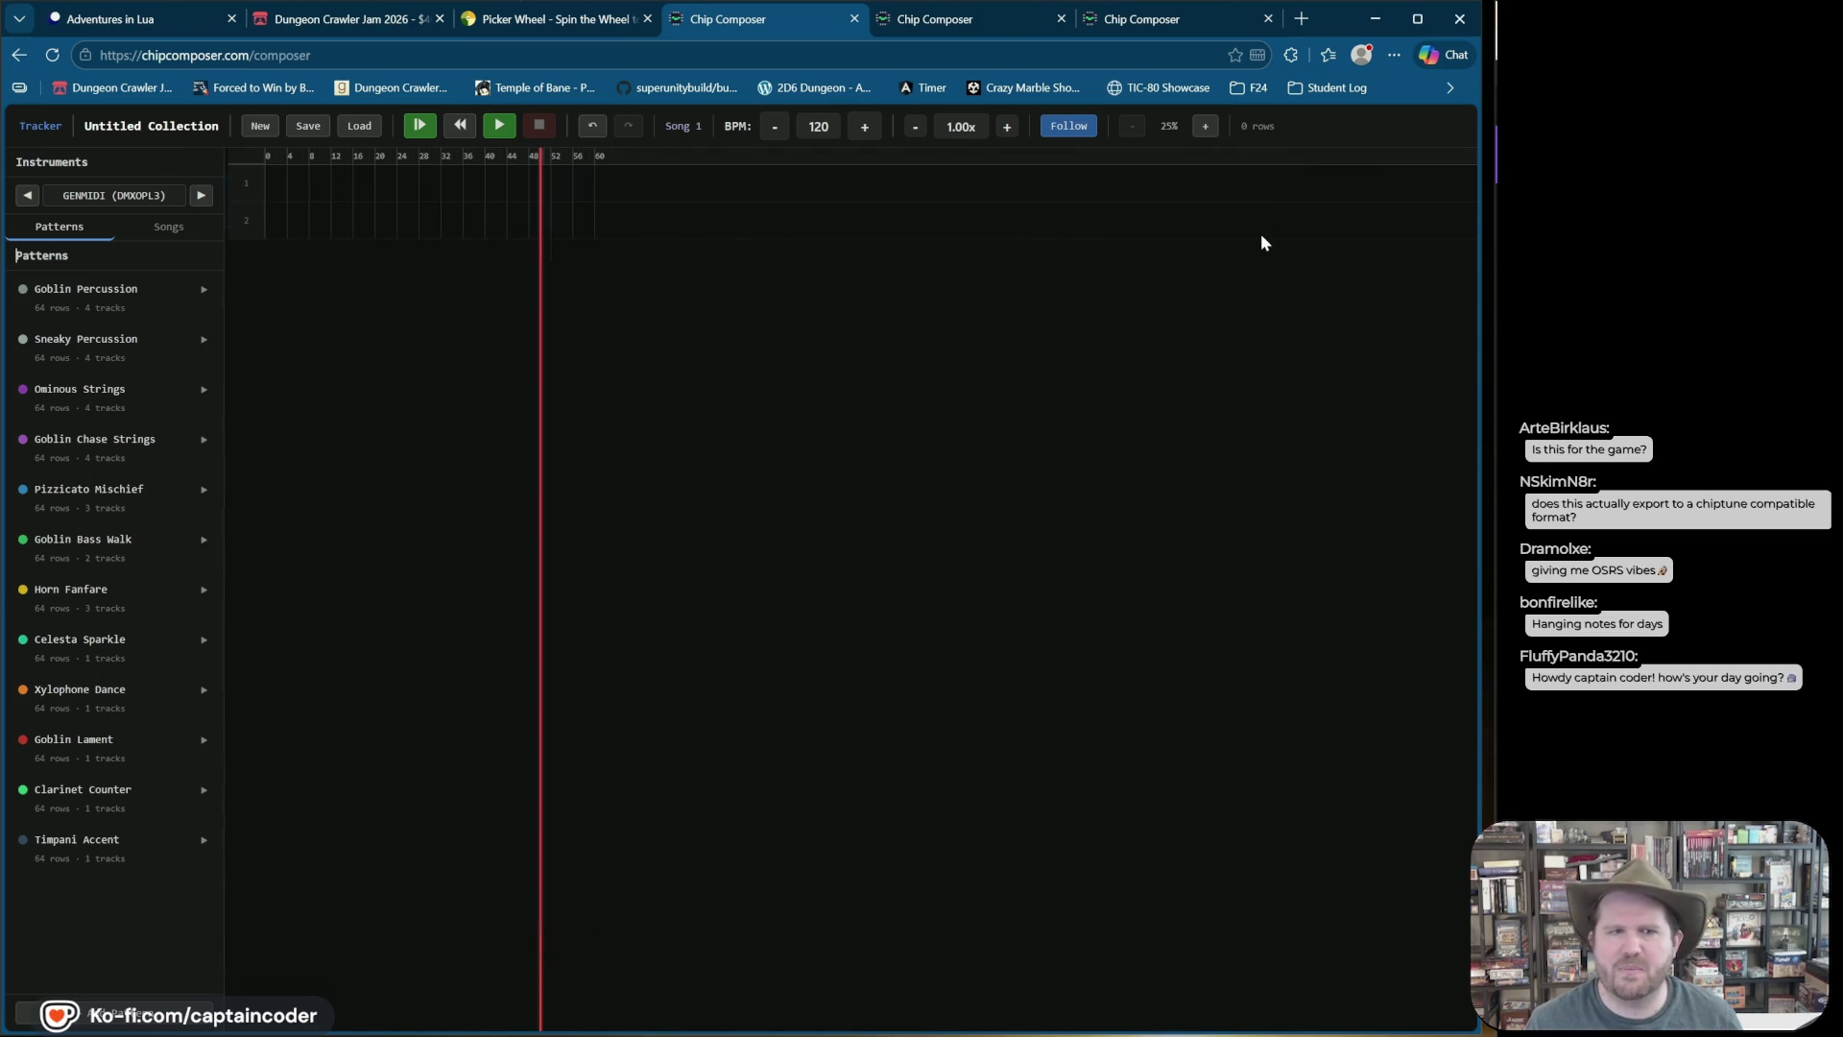
click(94, 548)
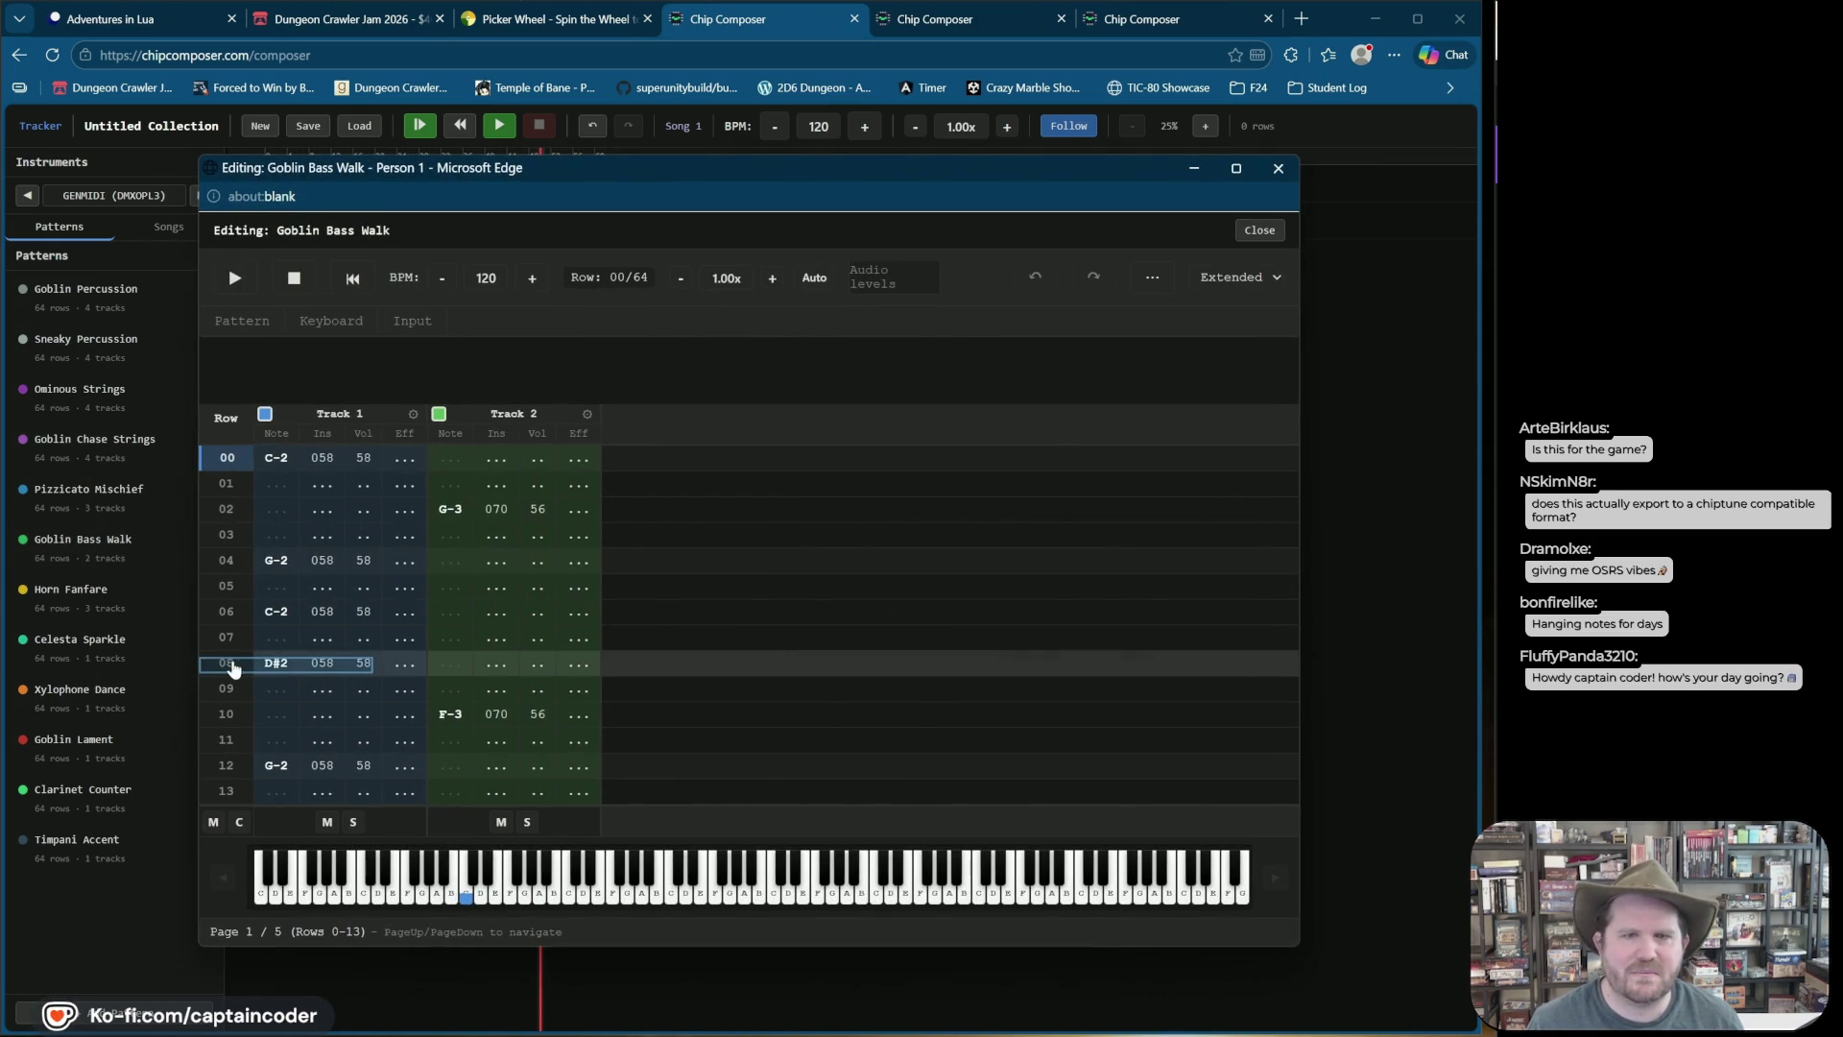
Step: End Goblin Bass Walk's Track 2 with a row-63 note-off and preview the pattern
key(Up)
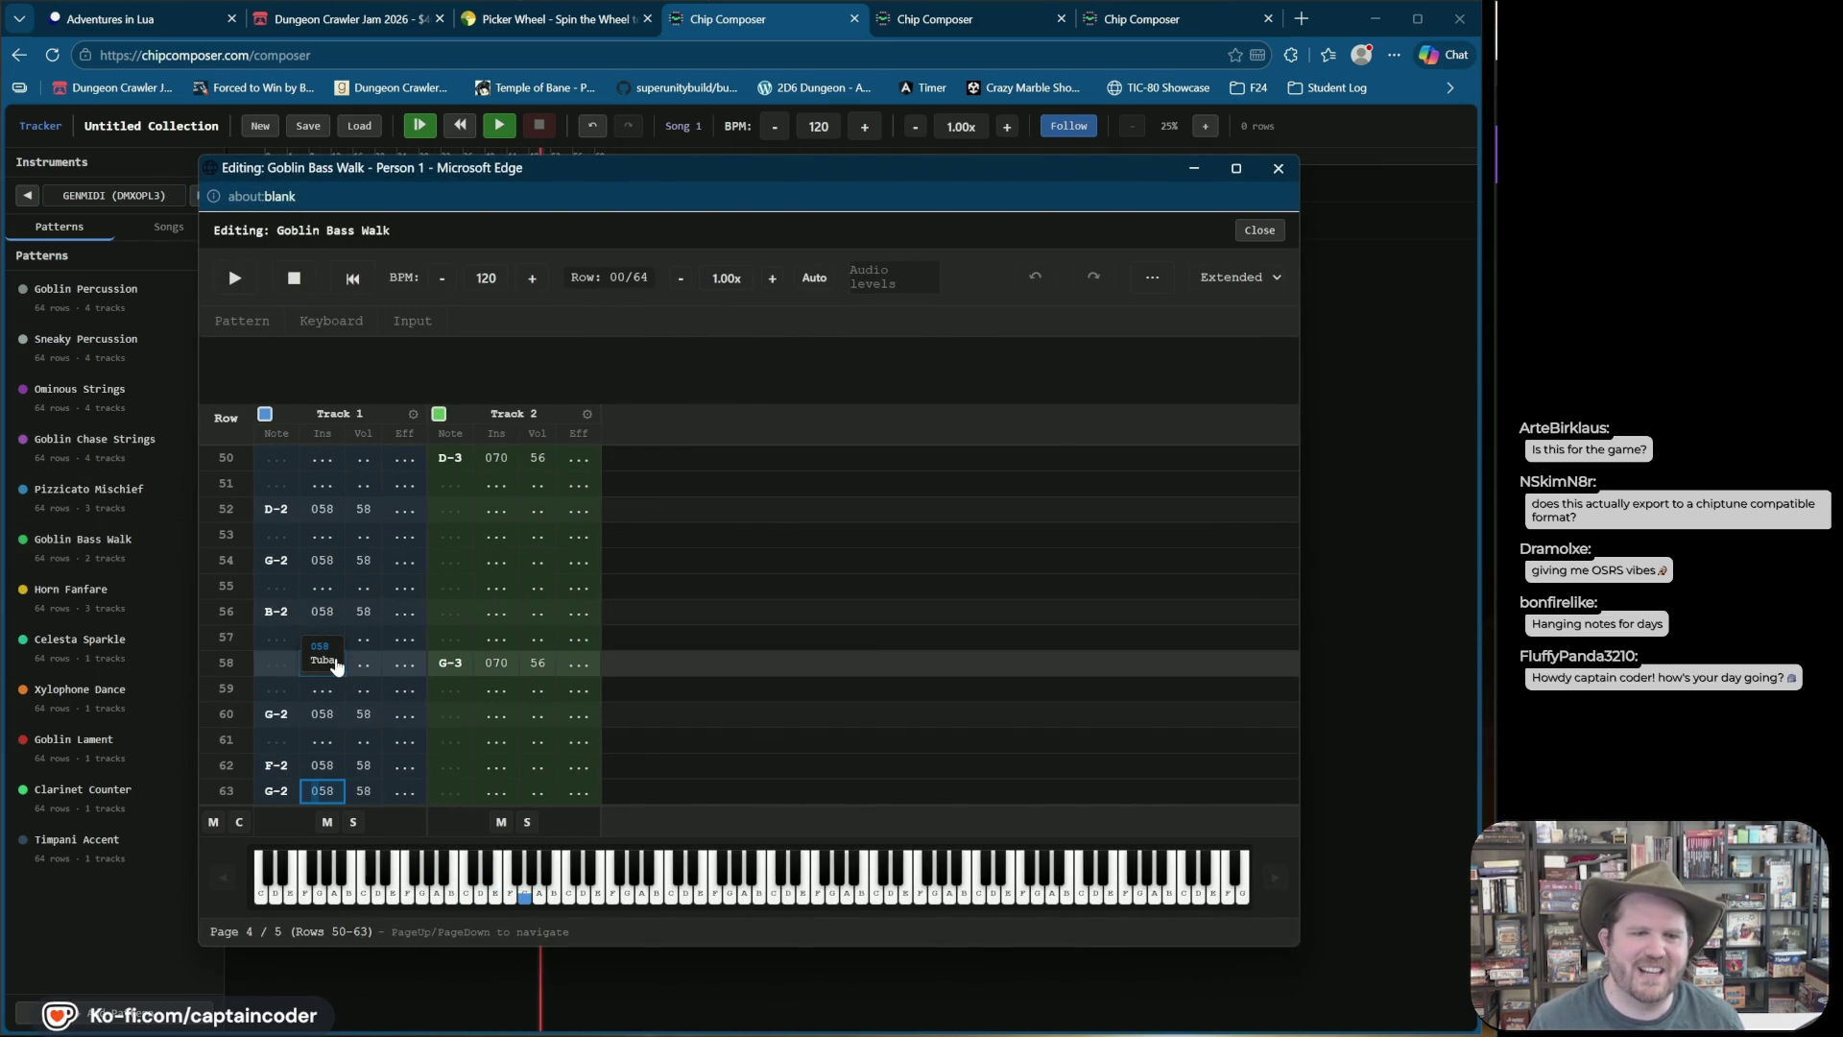
key(Right)
key(Right)
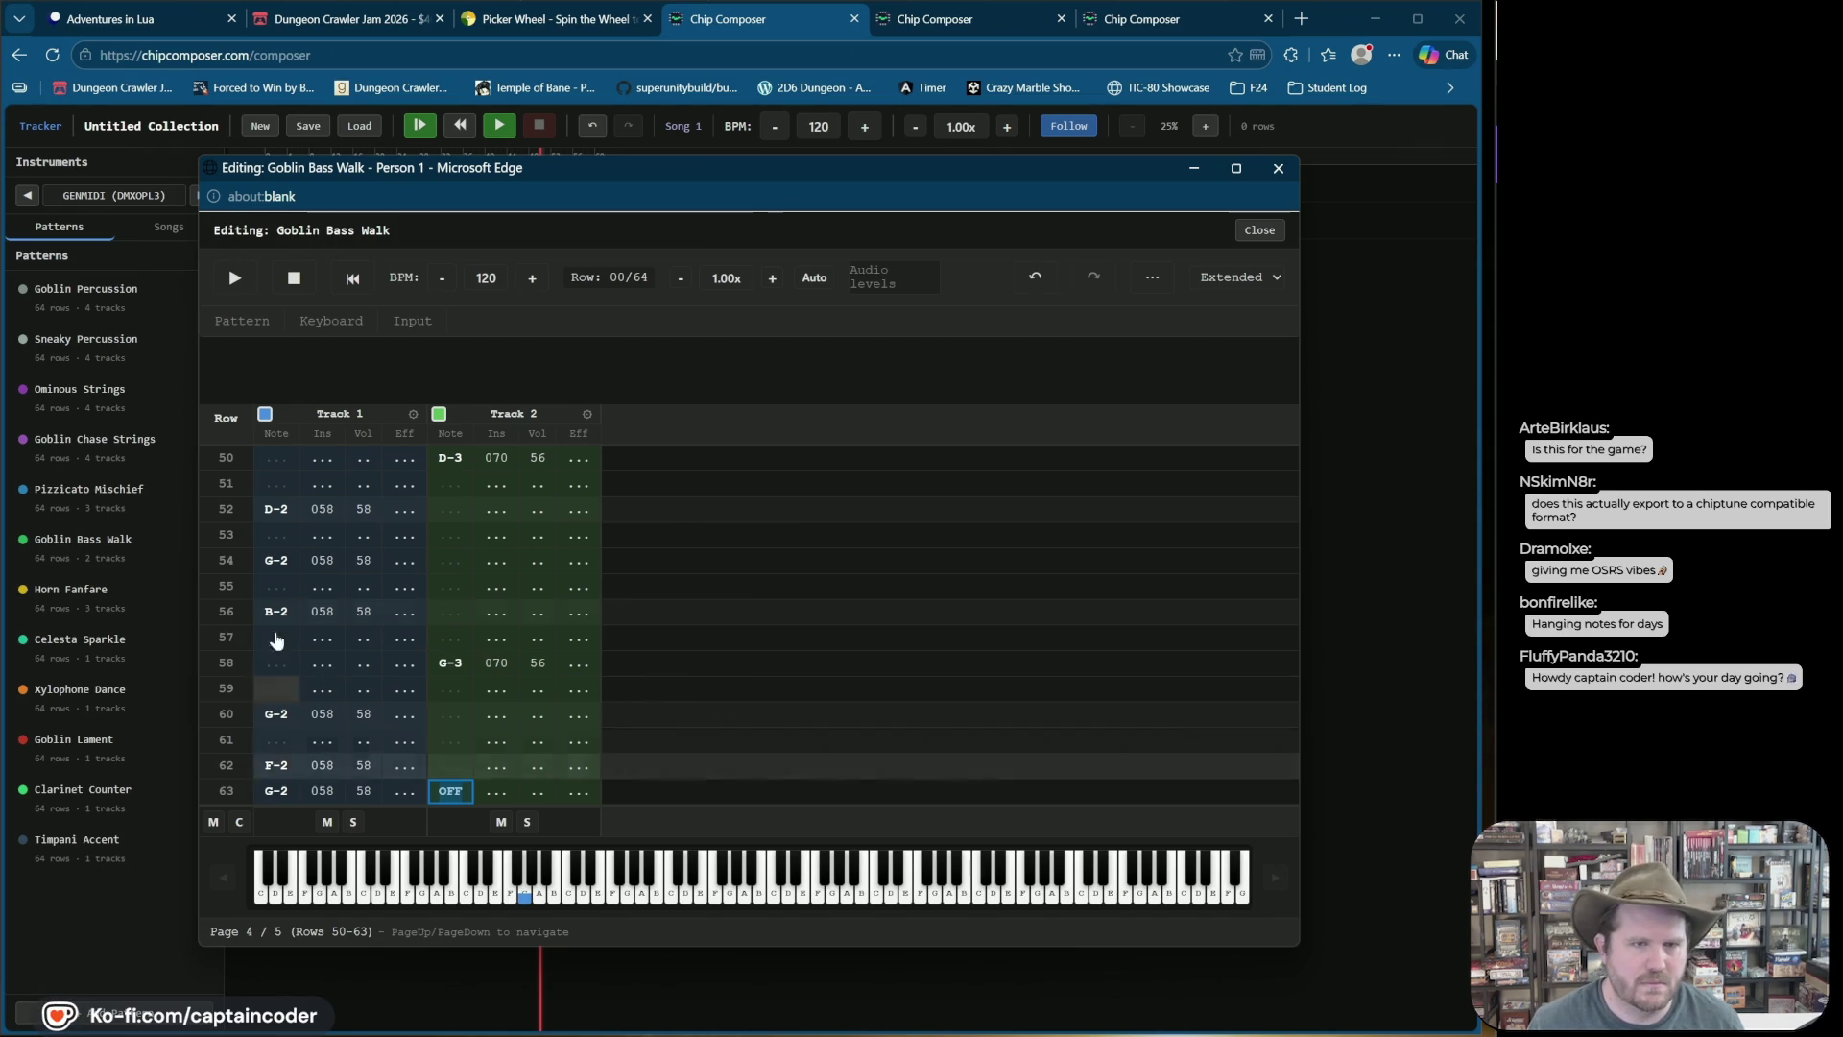
key(Down)
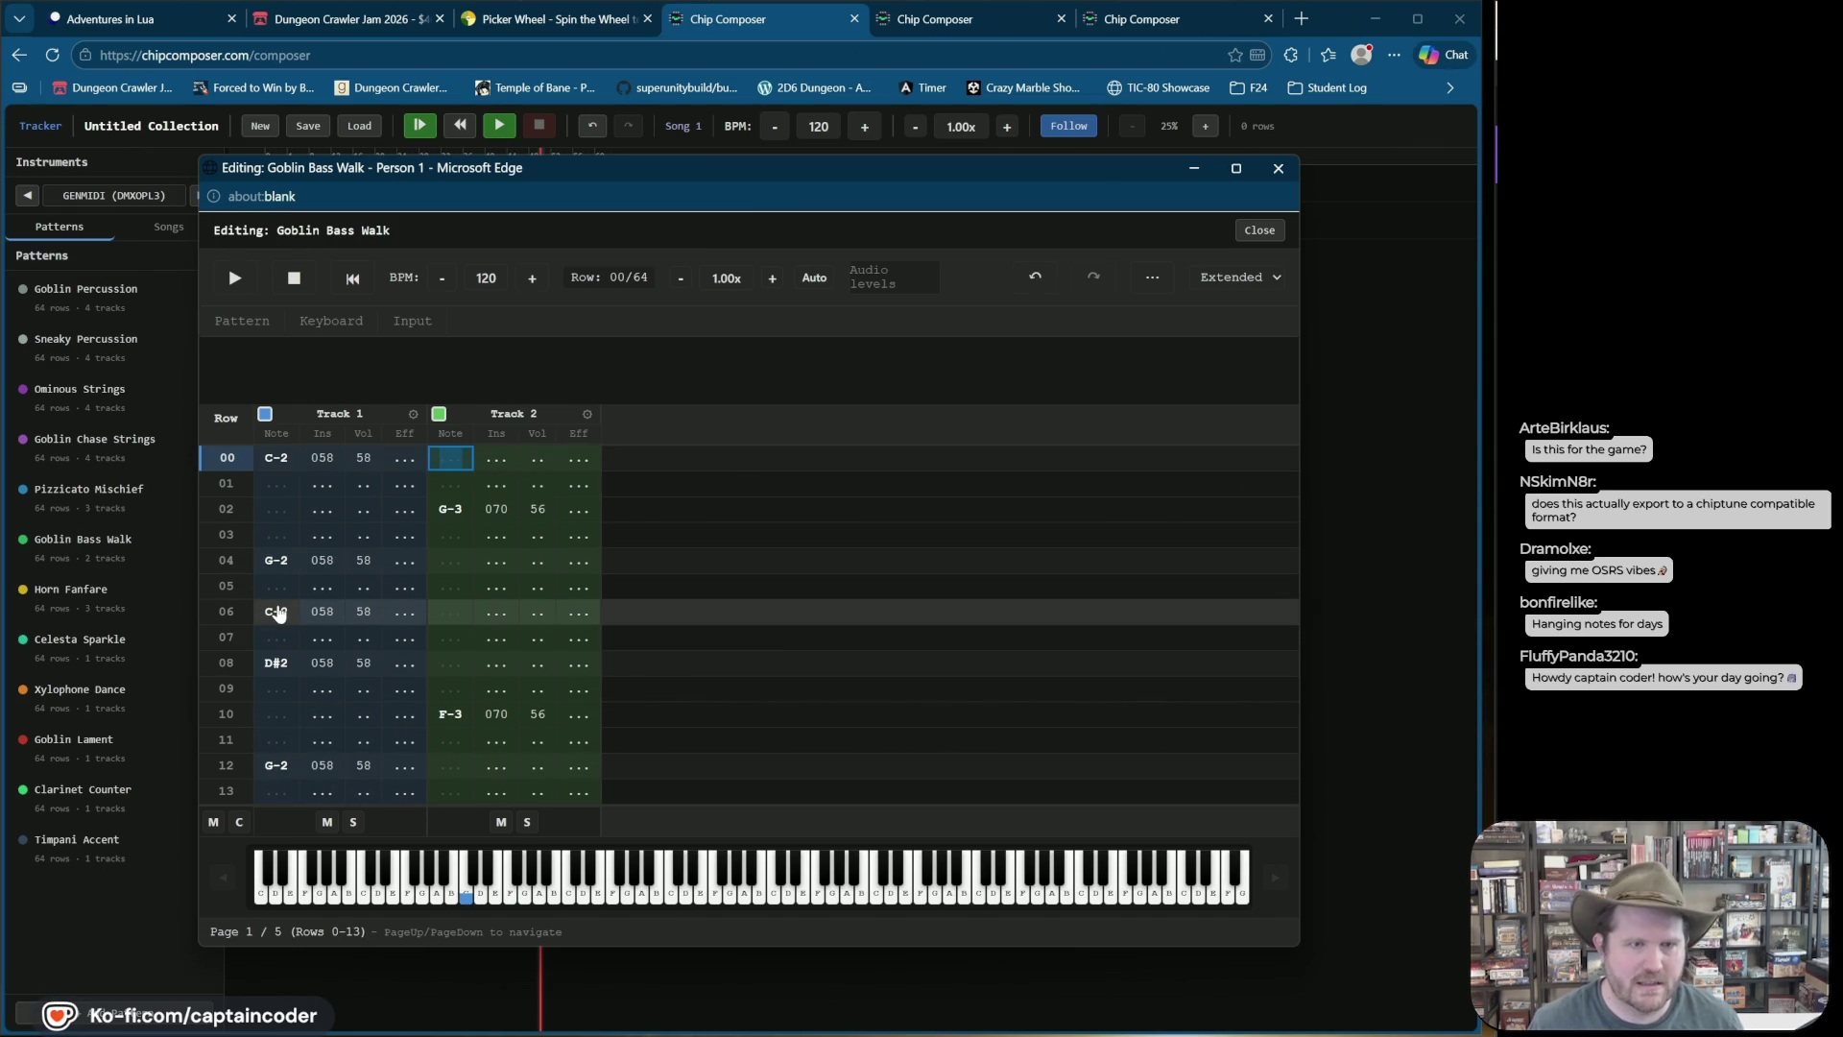
click(235, 278)
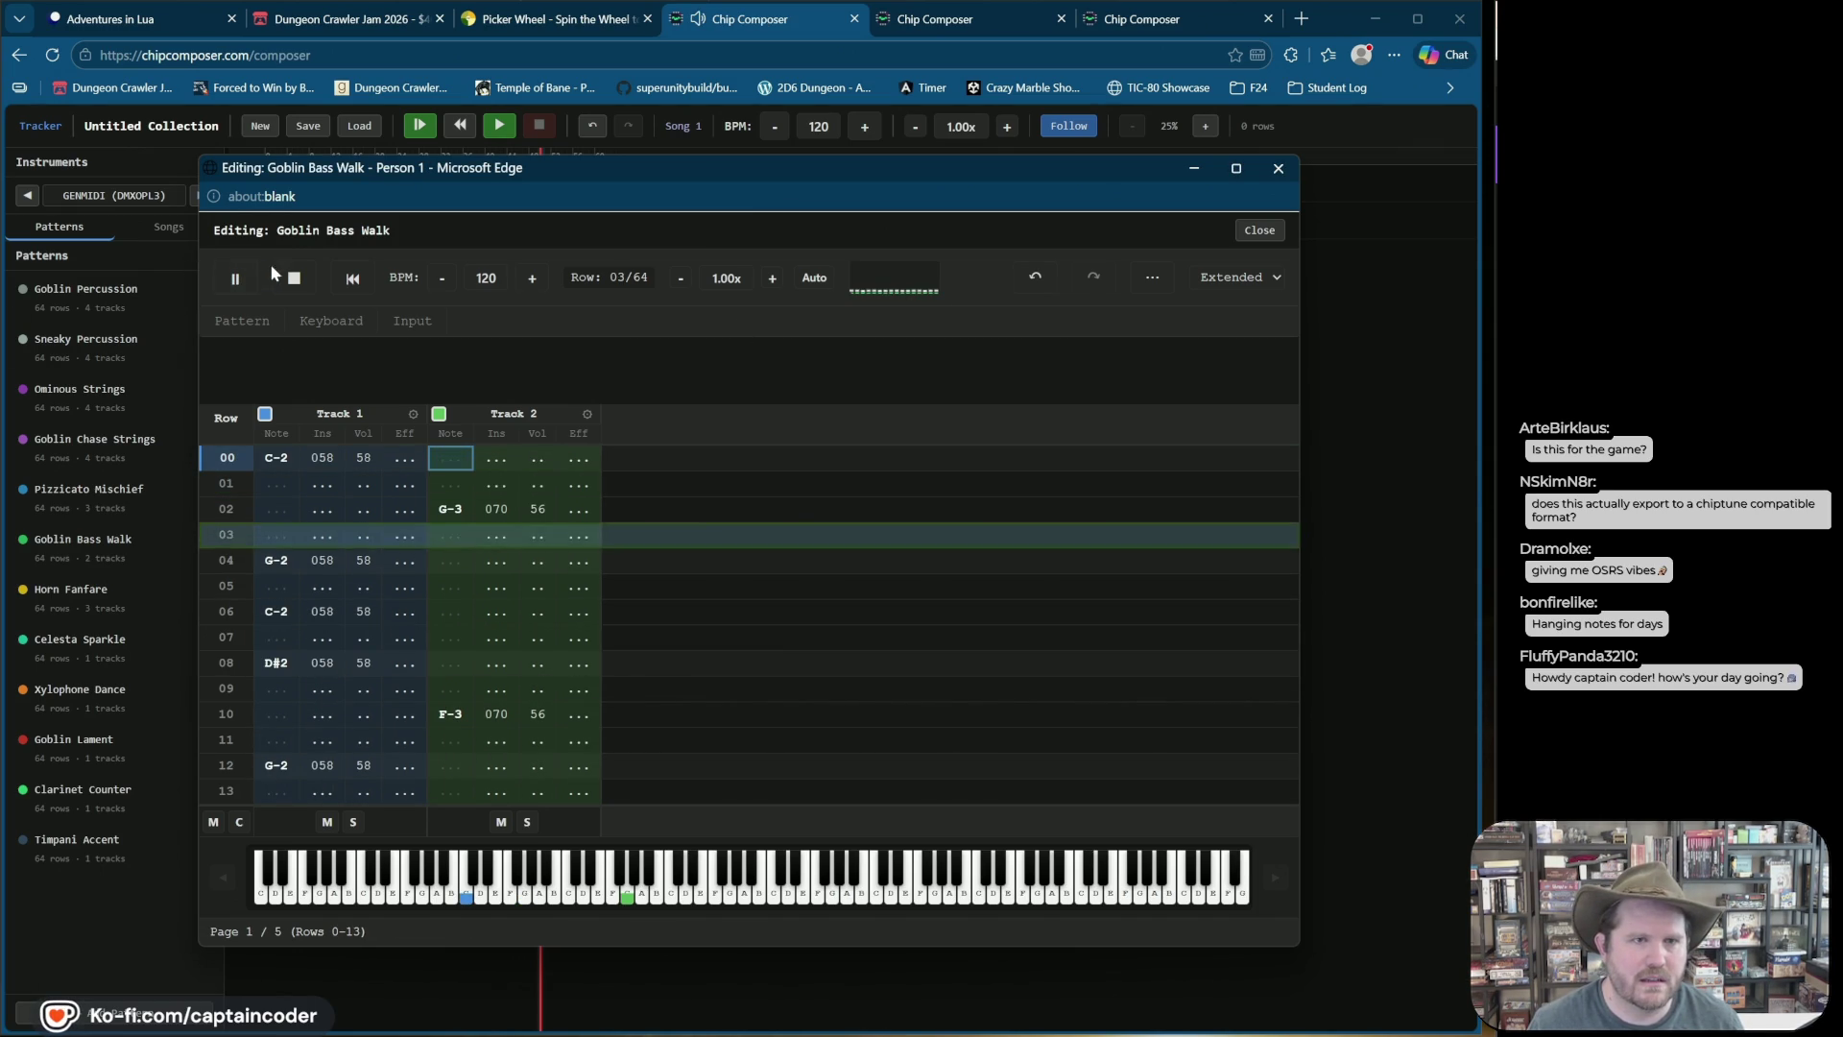
click(290, 284)
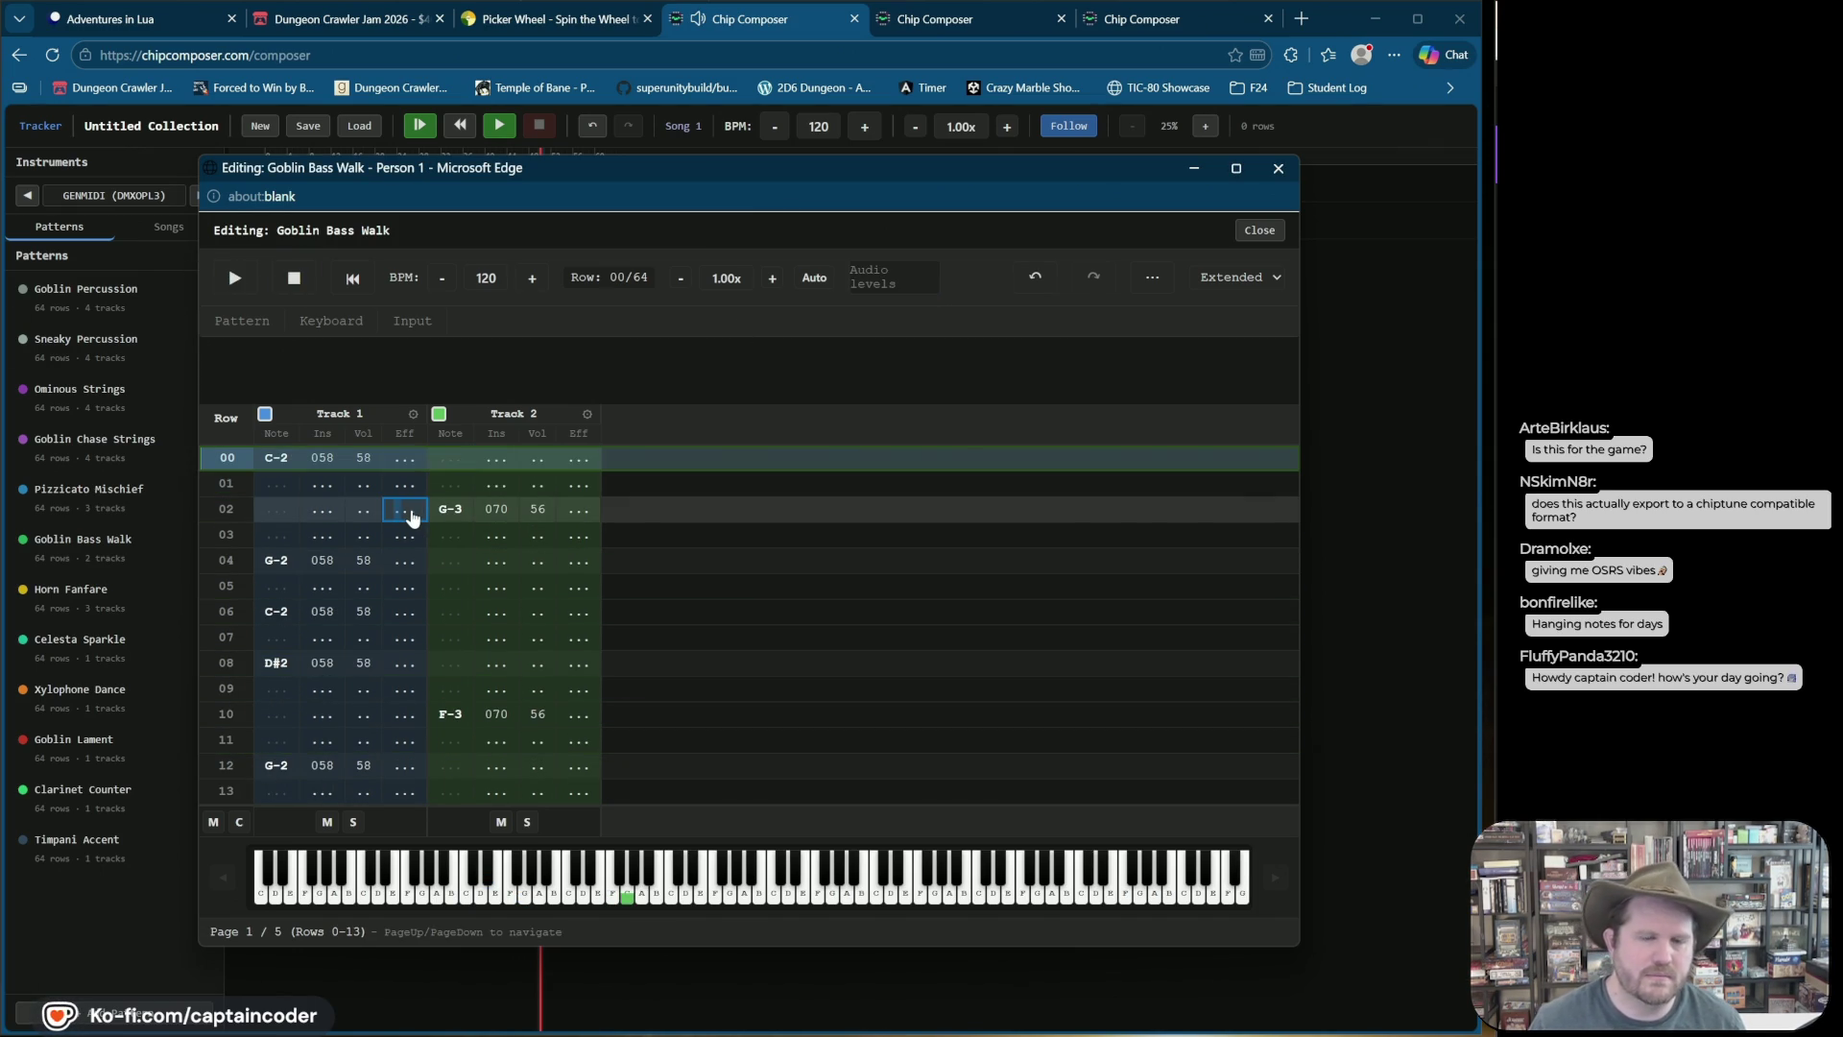
Step: Lengthen the pattern to 68 rows, add a row-64 note-off to Track 1, and close it
key(End)
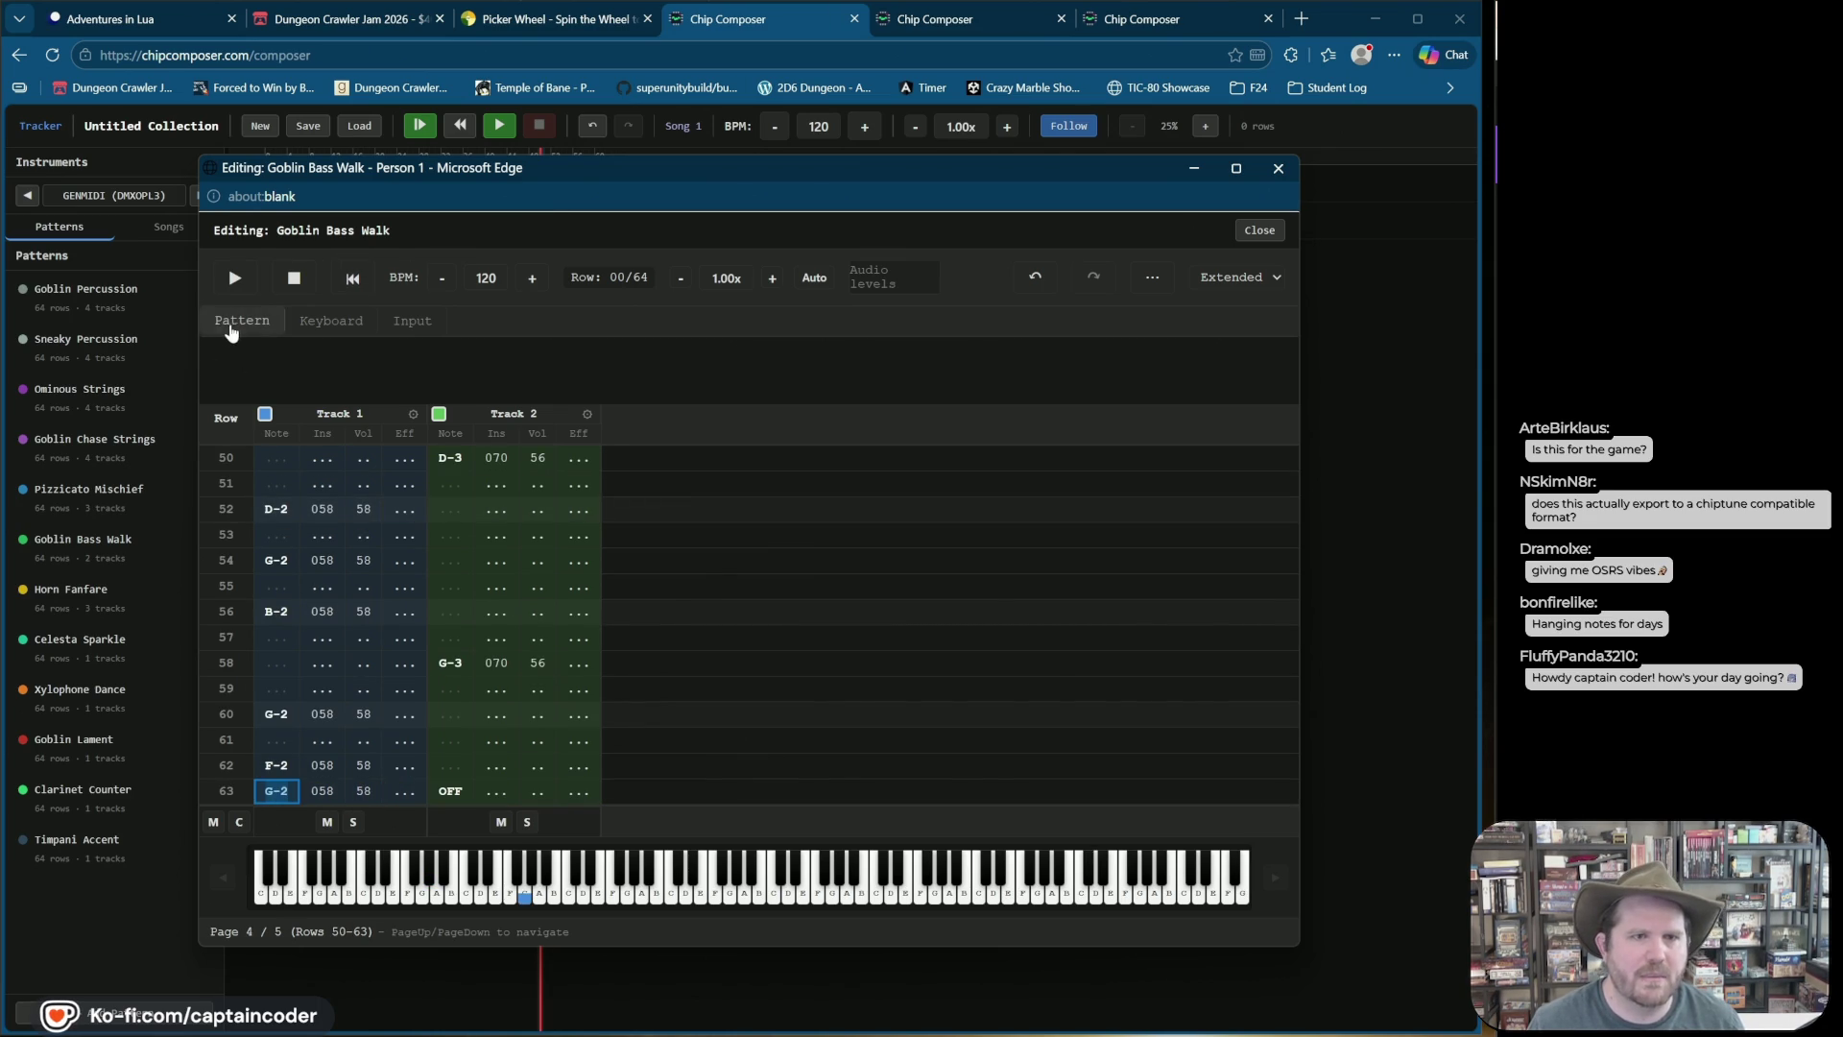
click(223, 324)
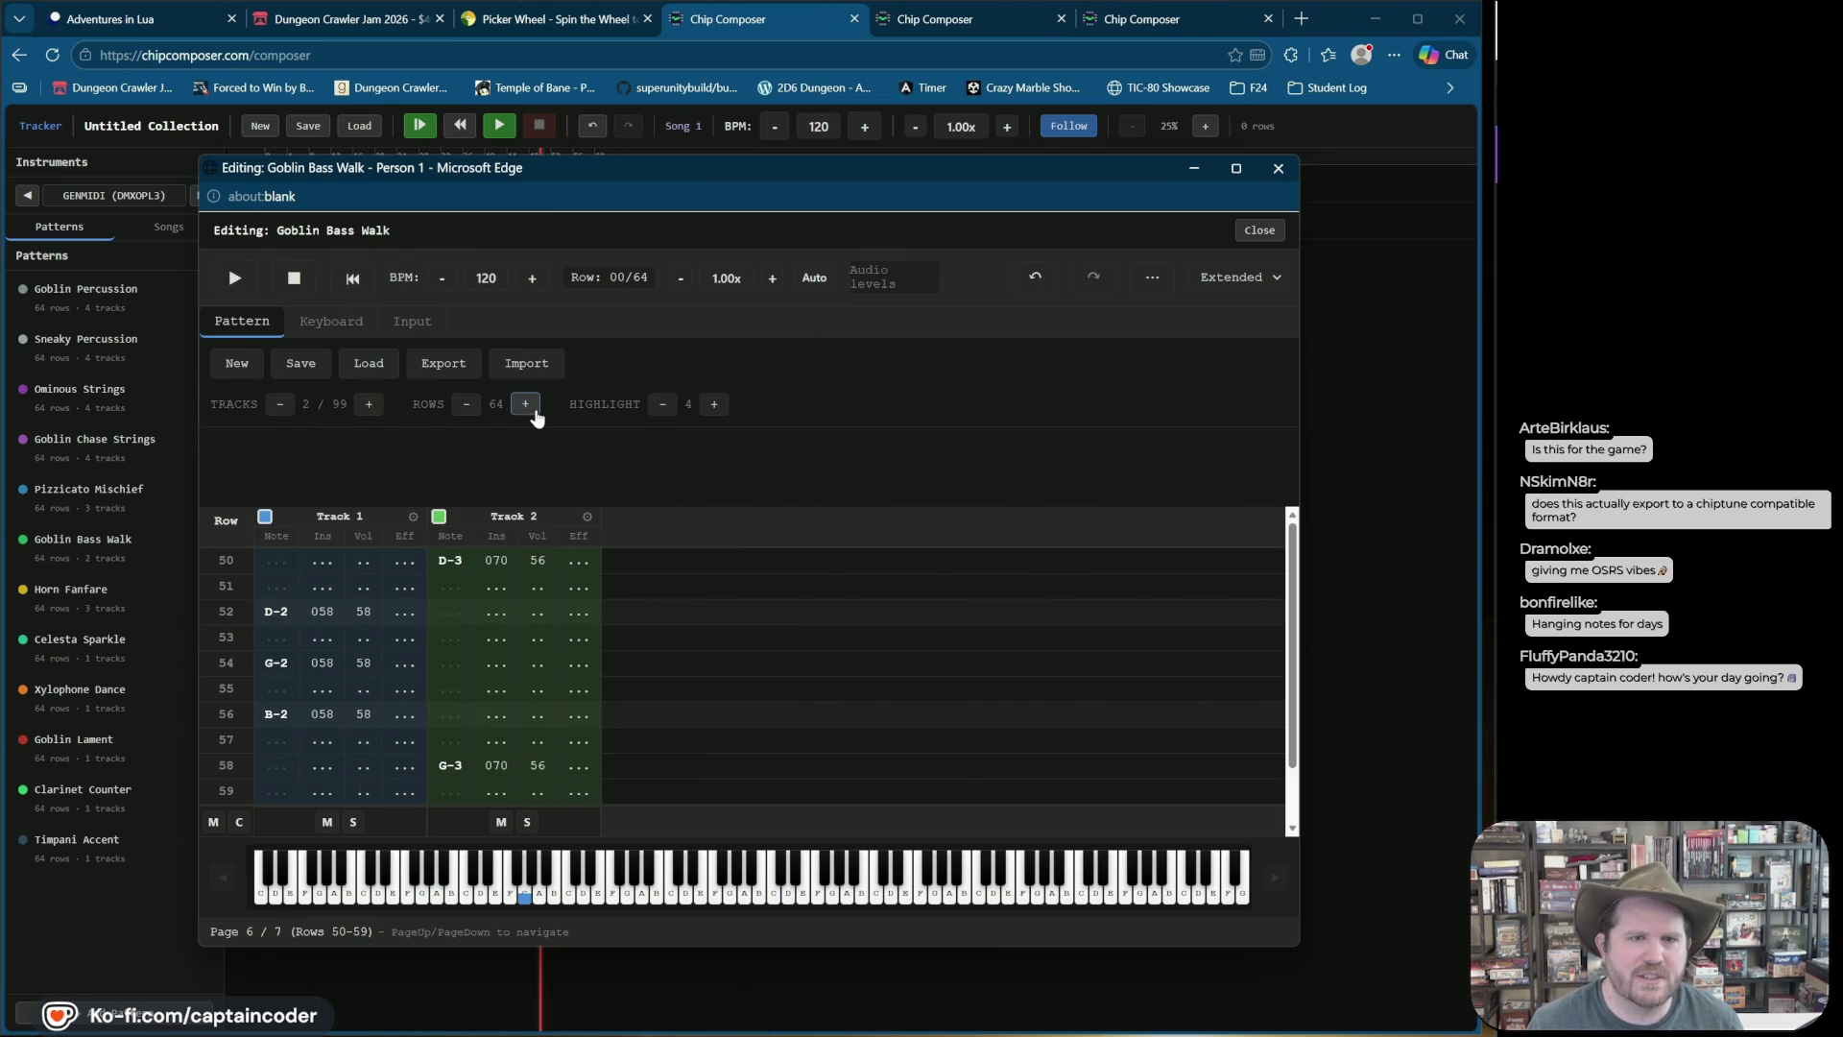
click(525, 403)
click(282, 791)
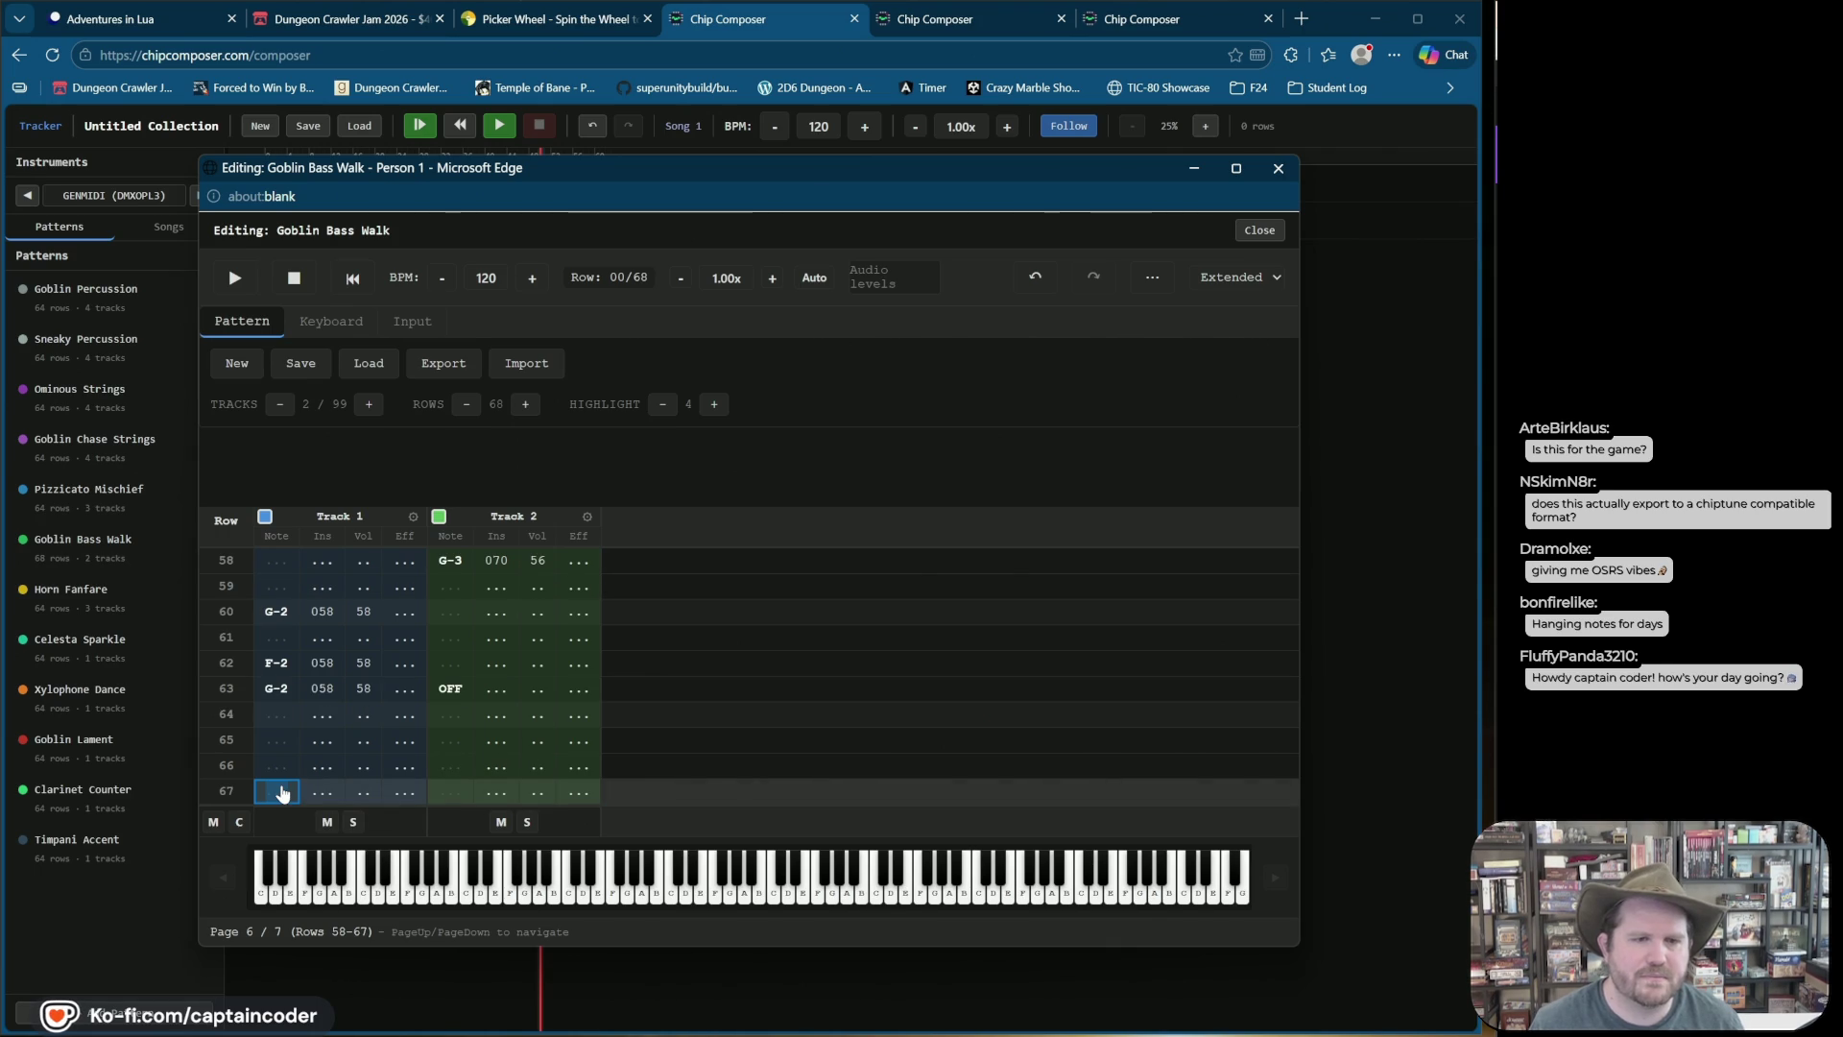
key(Up)
key(Up)
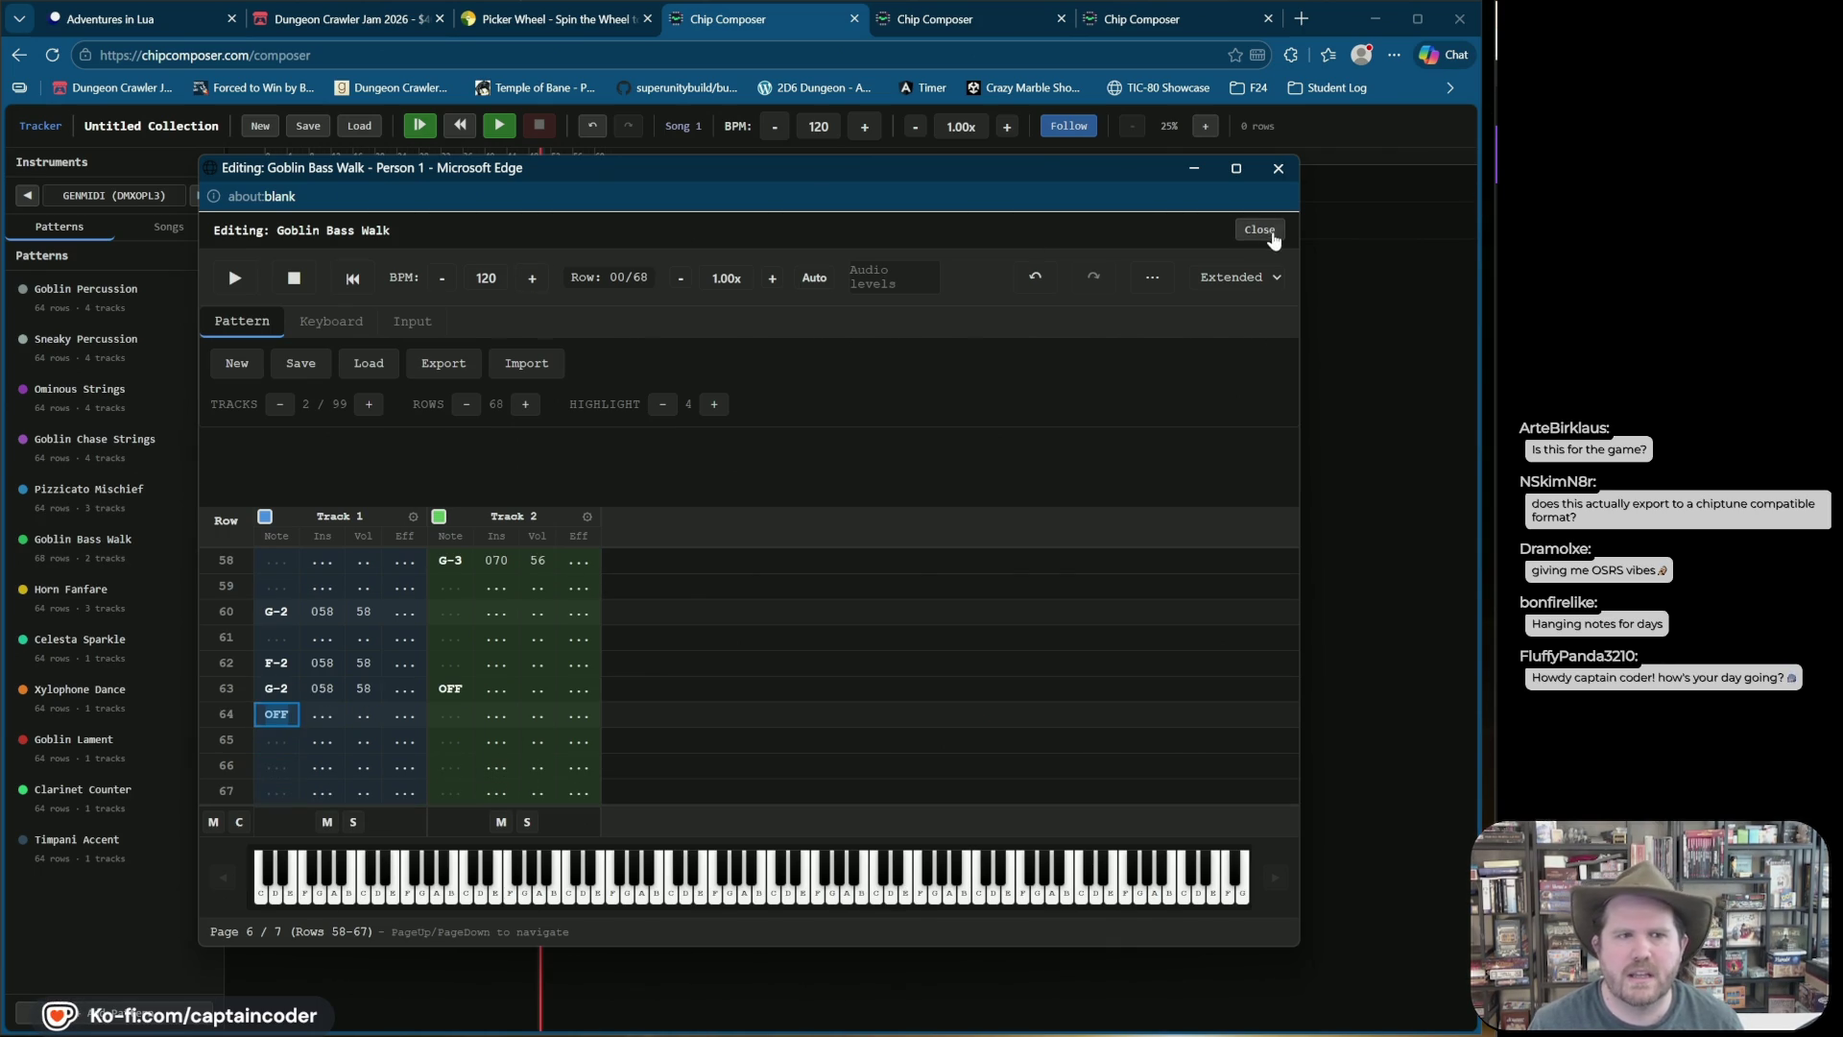
click(1271, 234)
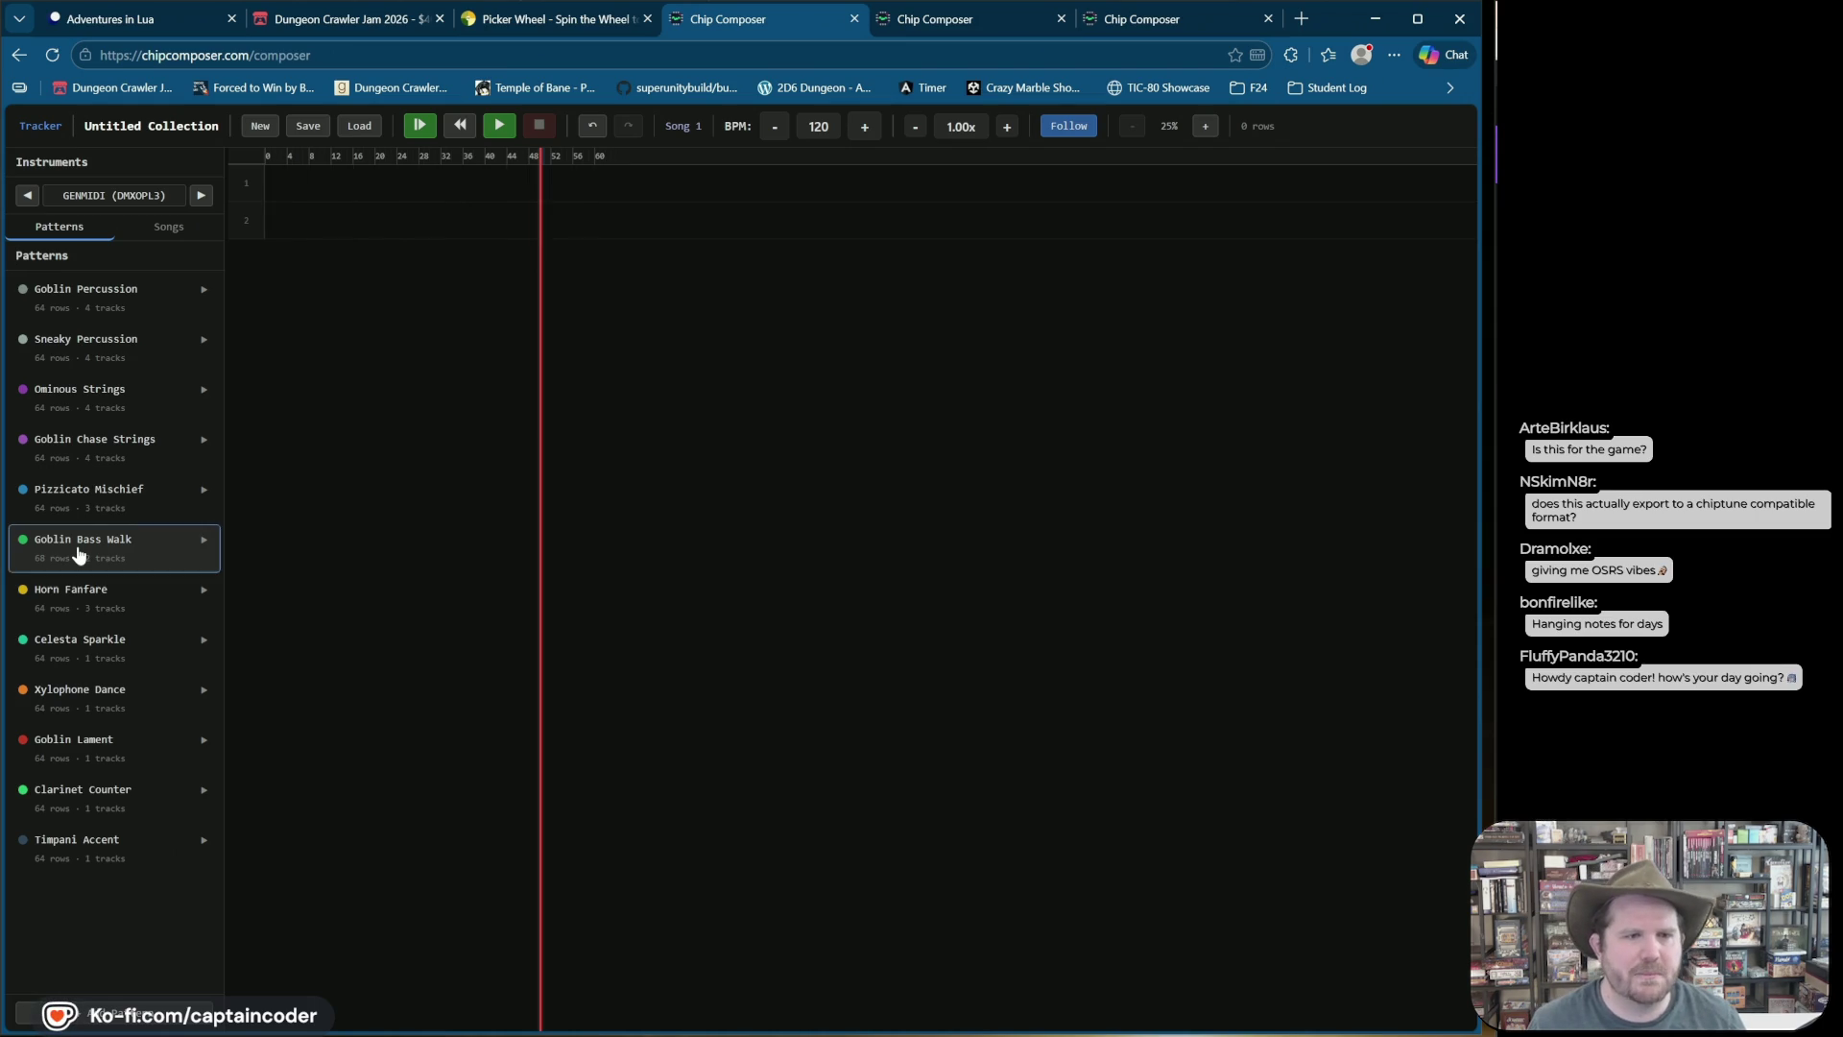
Step: Check the last rows of Goblin Bass Walk, including track 2, then close its editor
click(79, 554)
key(Page_Down)
key(Page_Down)
key(Page_Down)
key(Right)
key(Right)
key(Right)
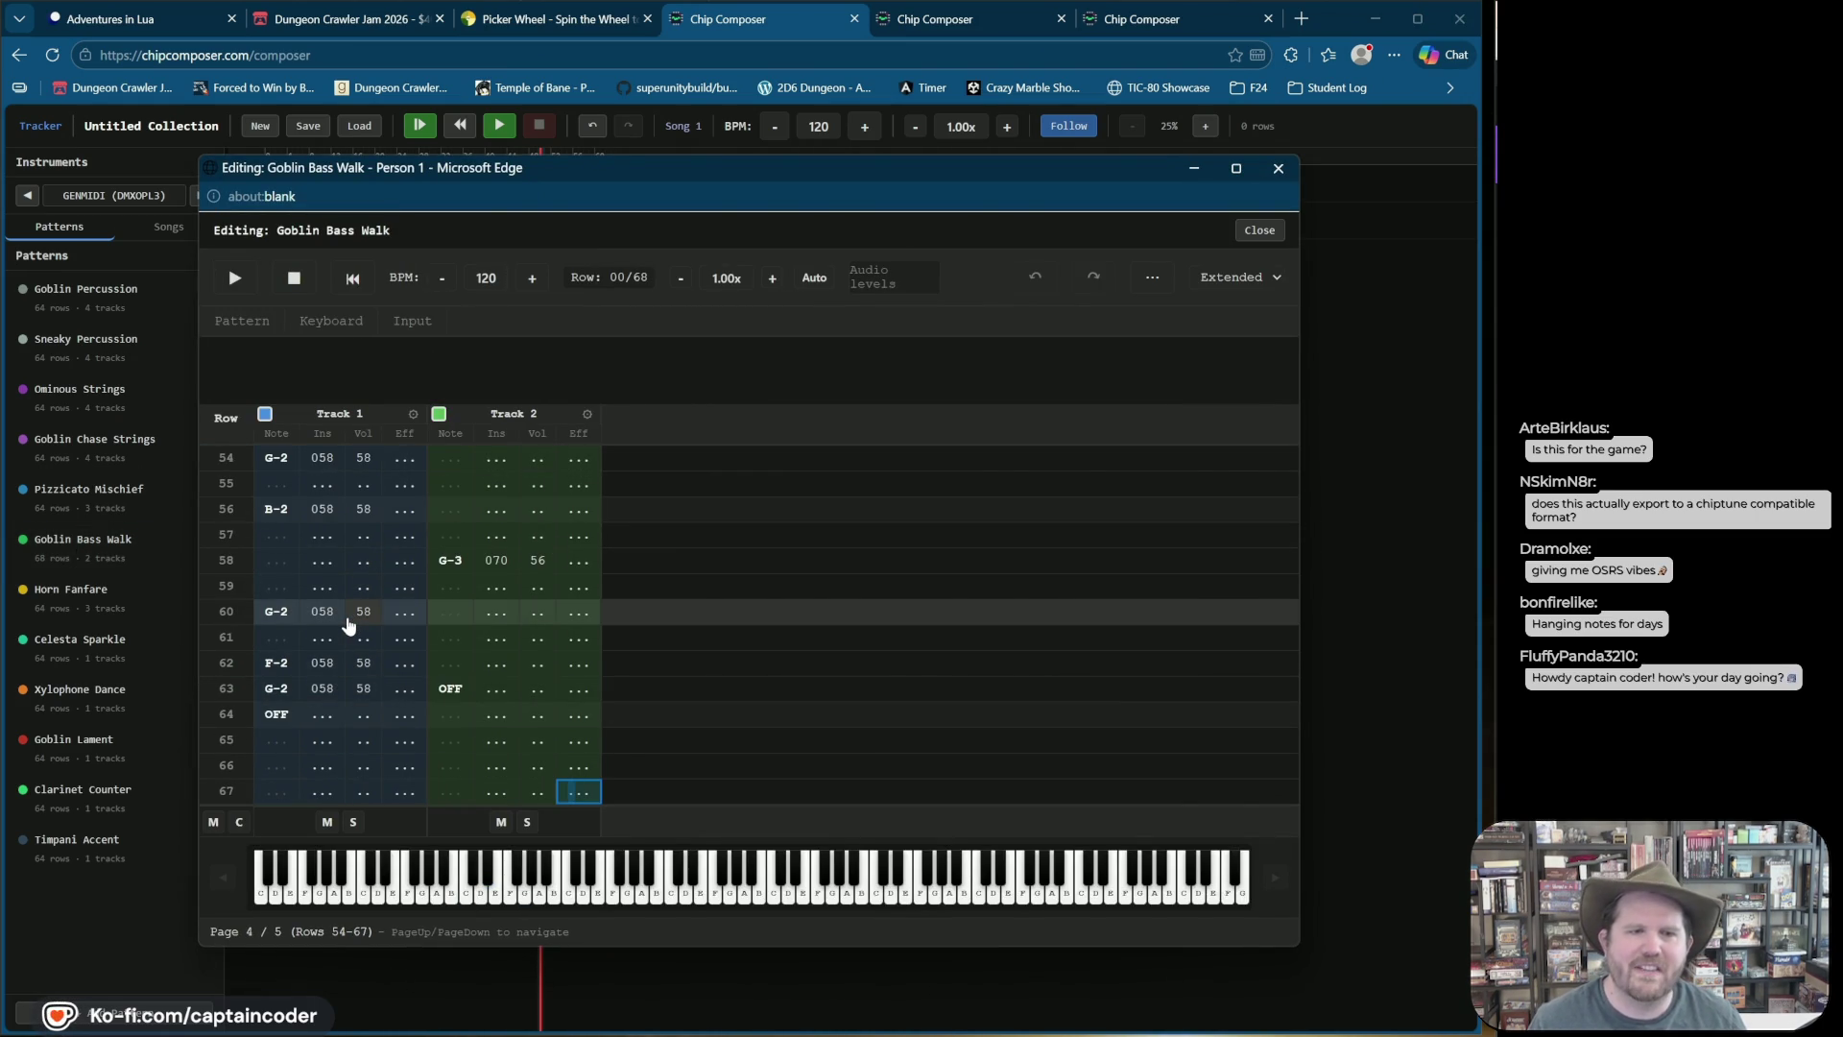
click(1250, 230)
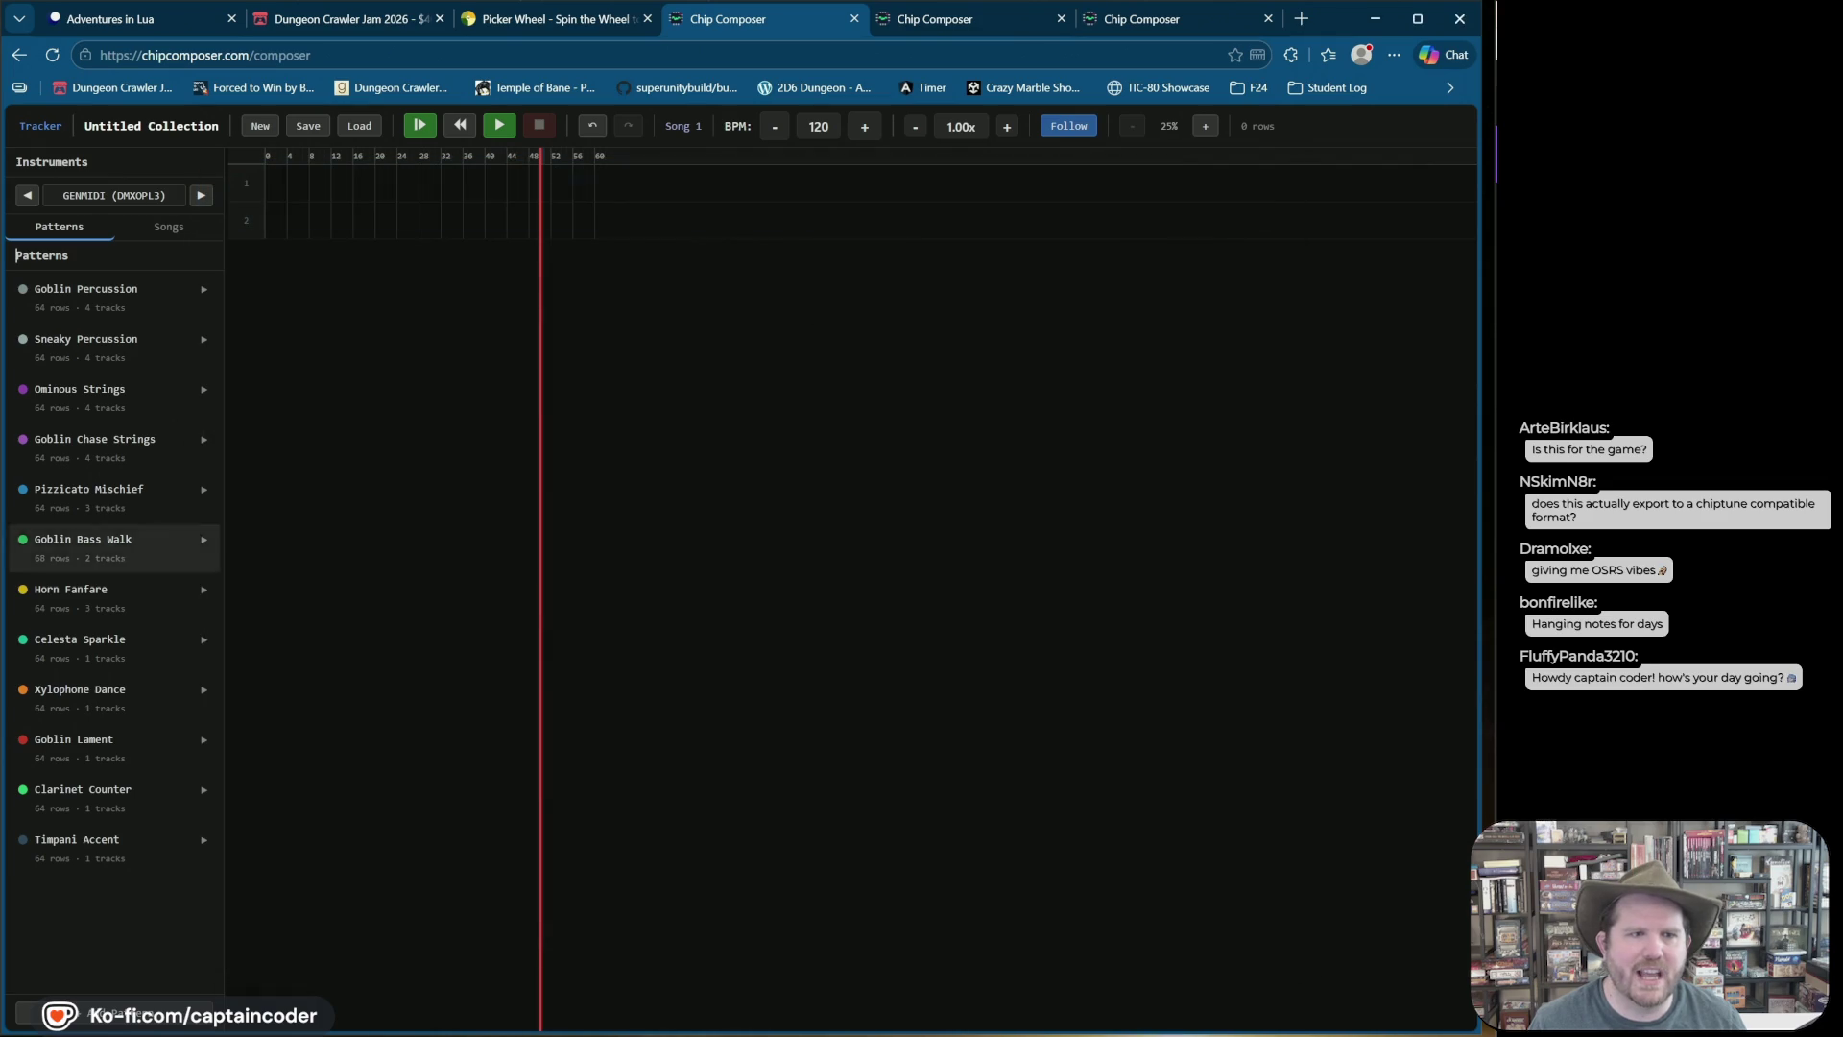
Step: Inspect Horn Fanfare's final rows twice to confirm OFFs on row 63 across all three tracks
click(154, 588)
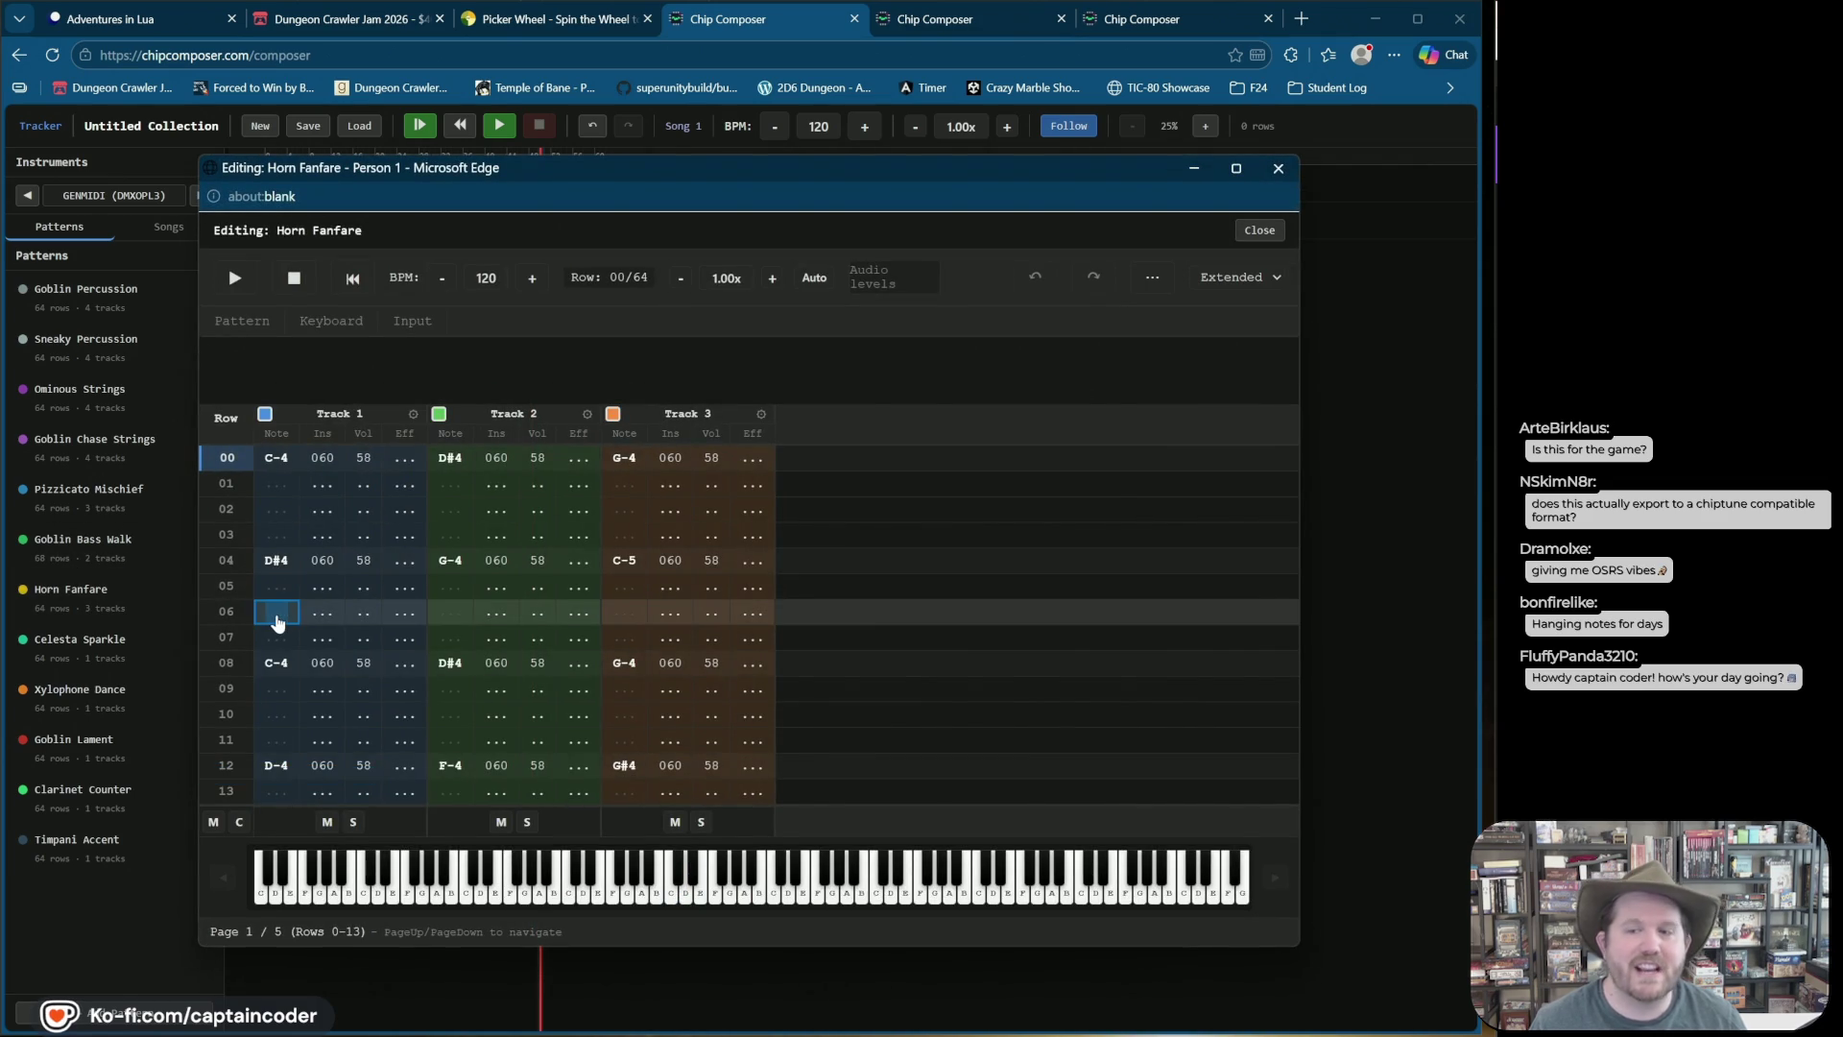
key(Down)
key(Page_Down)
key(Page_Down)
key(Page_Down)
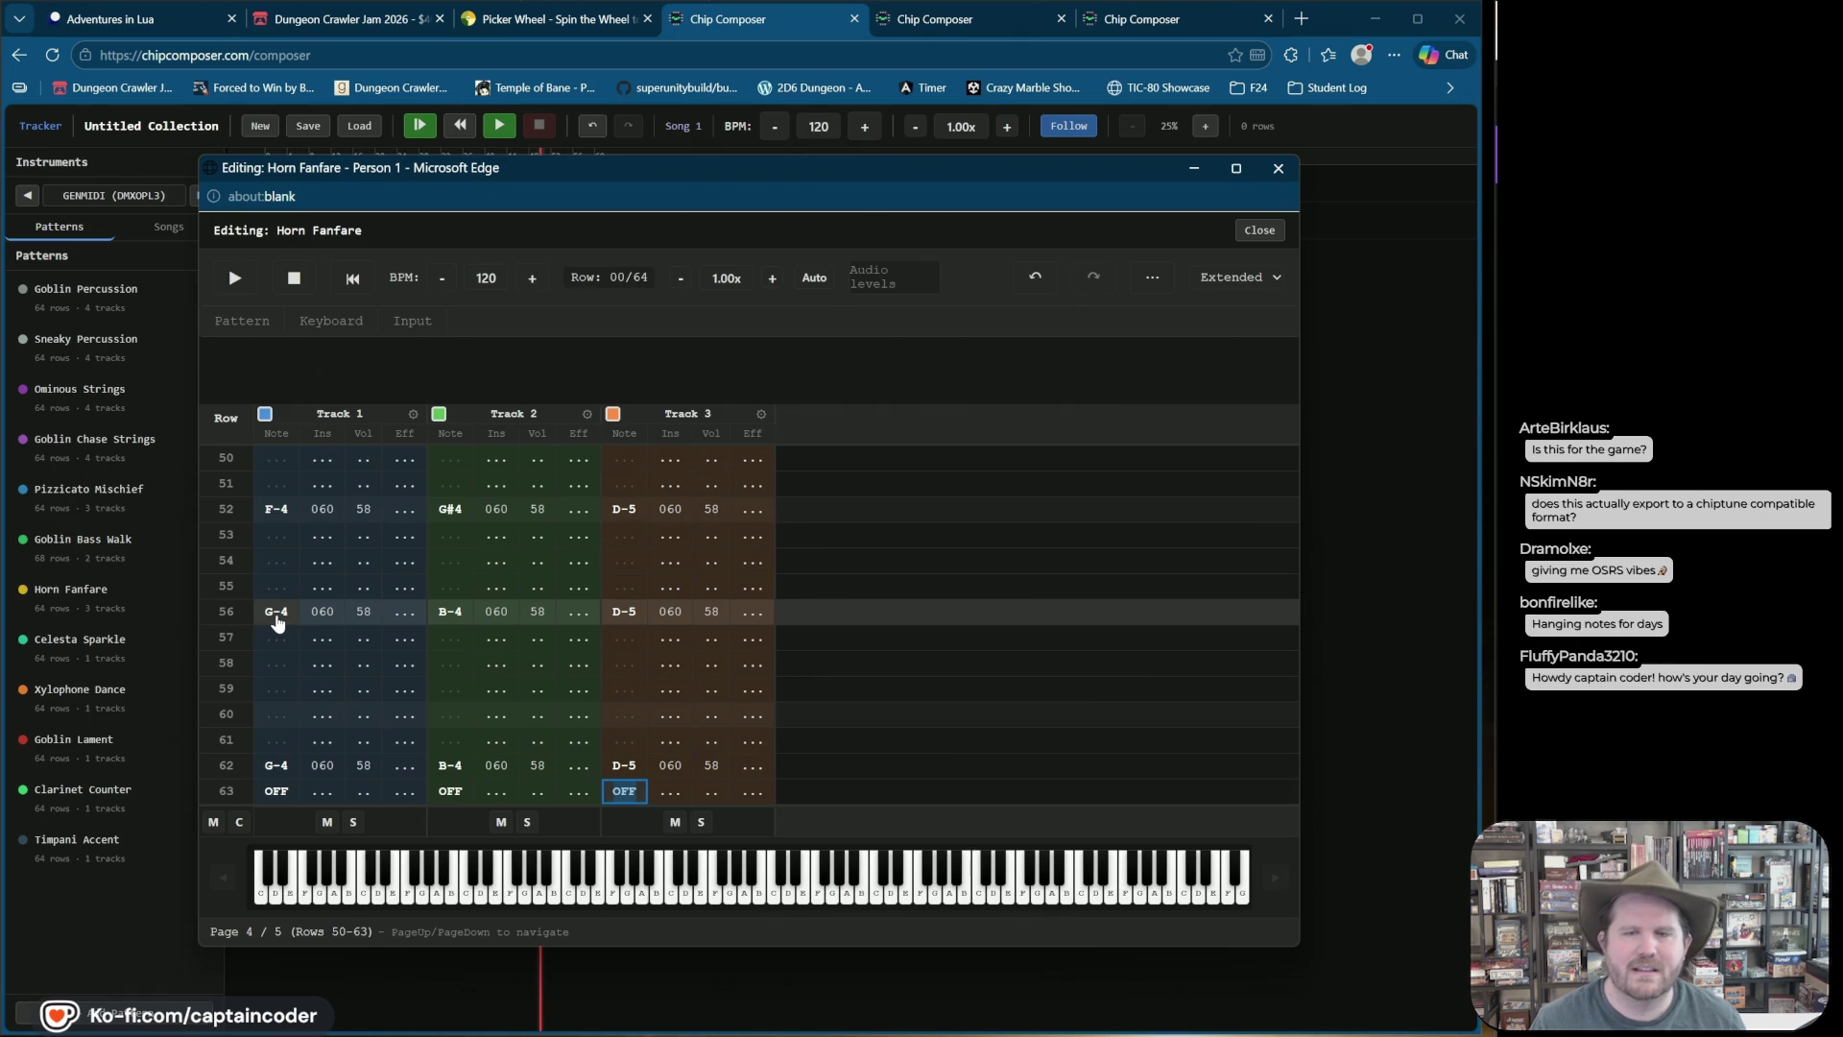
click(1261, 231)
click(67, 594)
key(Down)
key(Page_Down)
key(Page_Down)
key(Page_Down)
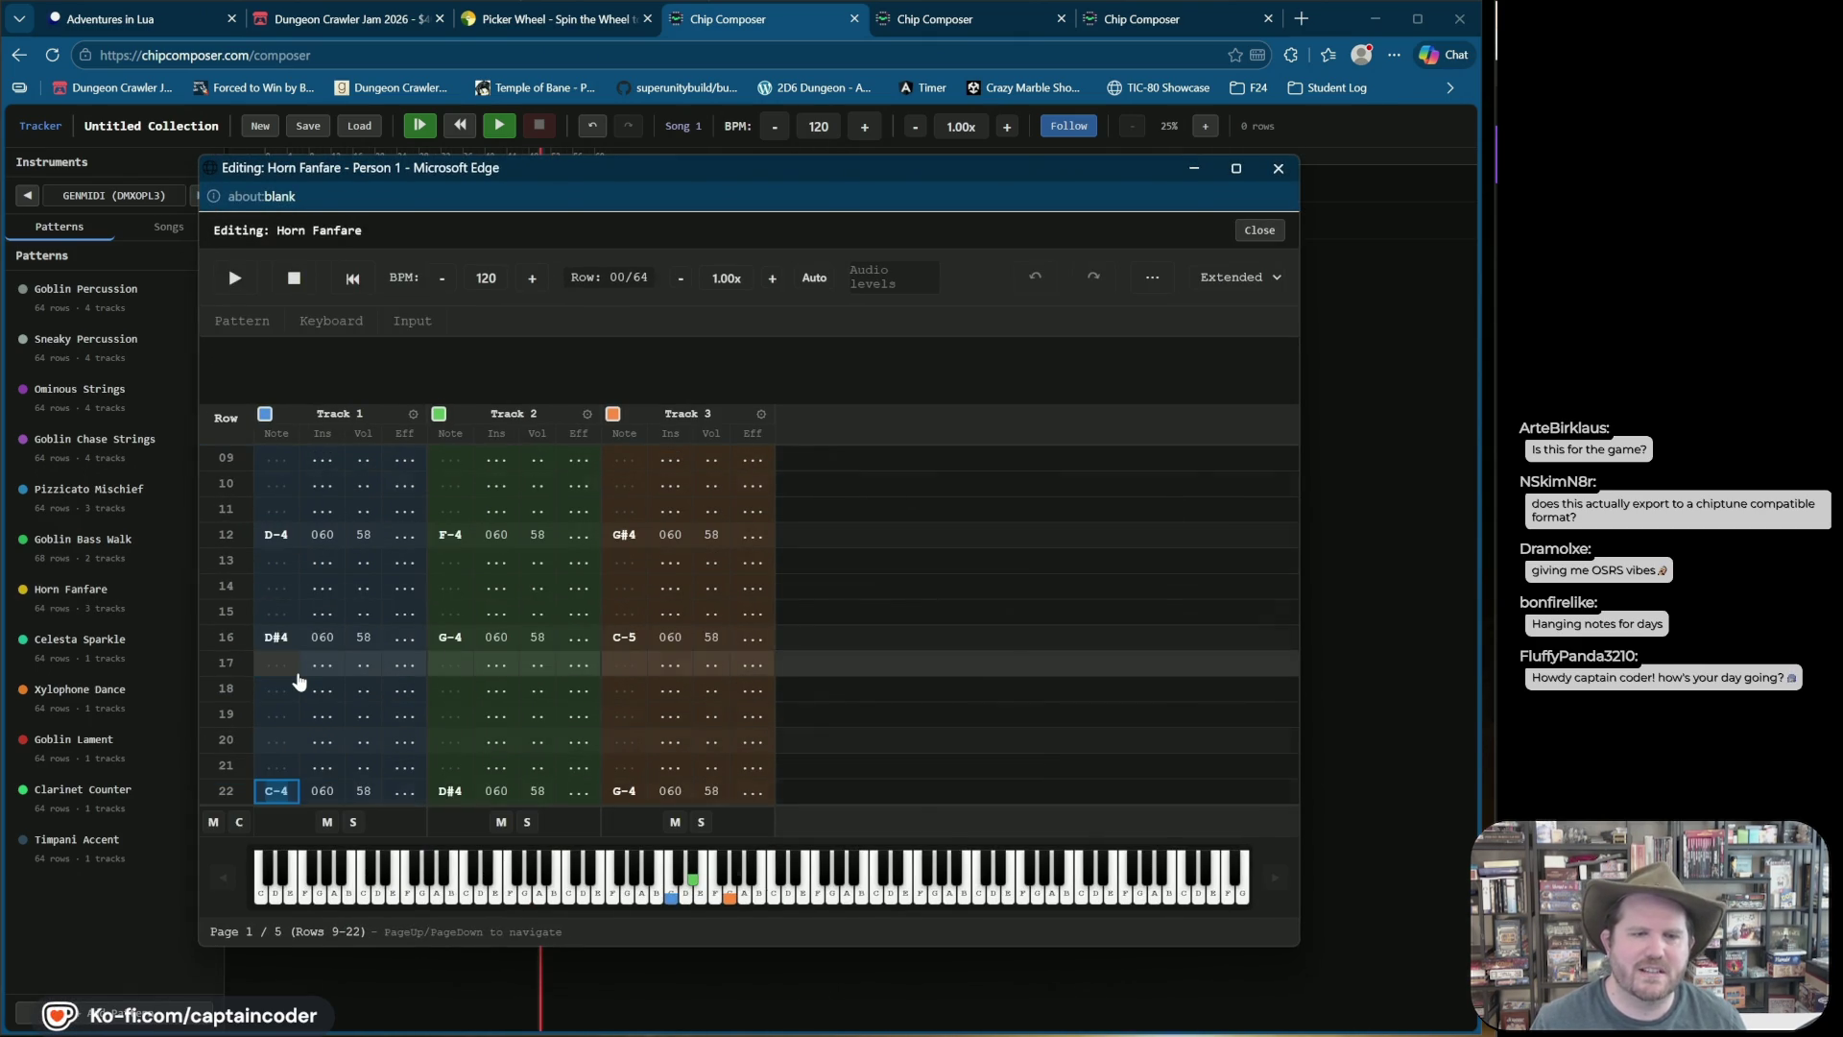
click(106, 645)
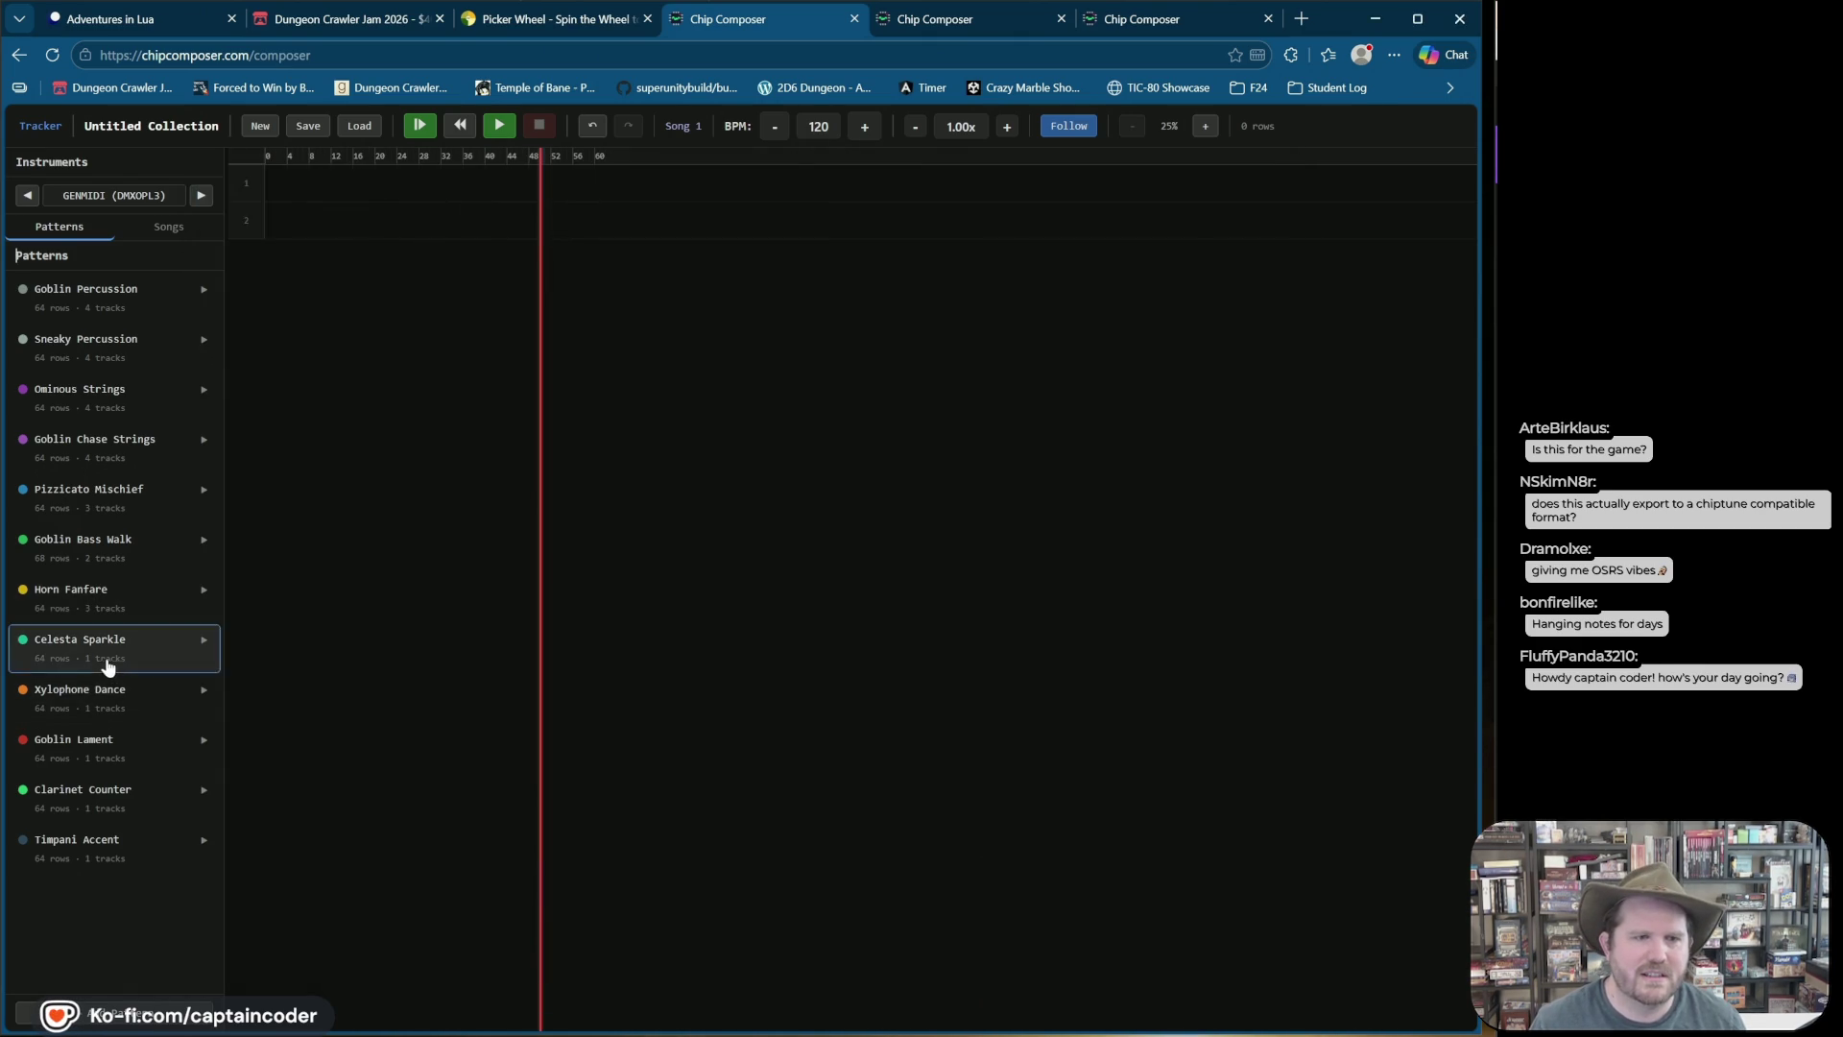
Step: View the endings of the Celesta Sparkle and Xylophone Dance patterns
click(280, 739)
key(Down)
key(Down)
key(Down)
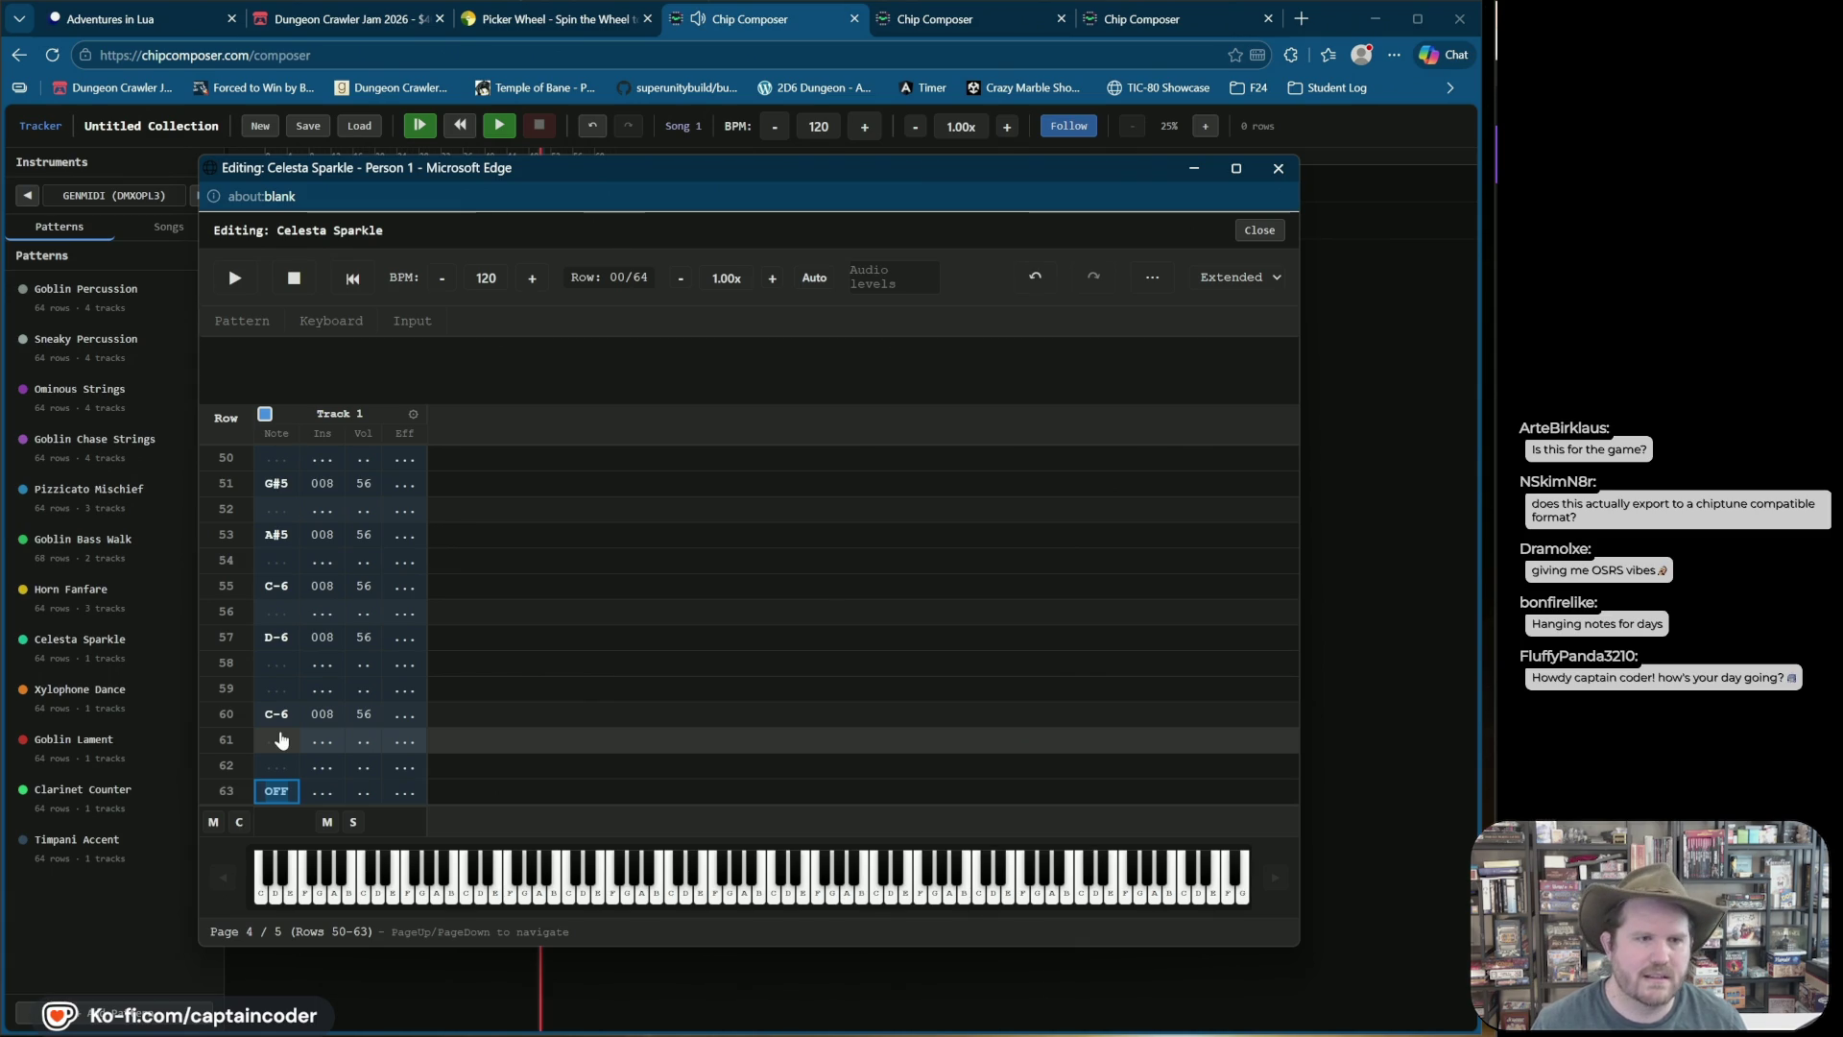
click(125, 694)
click(94, 698)
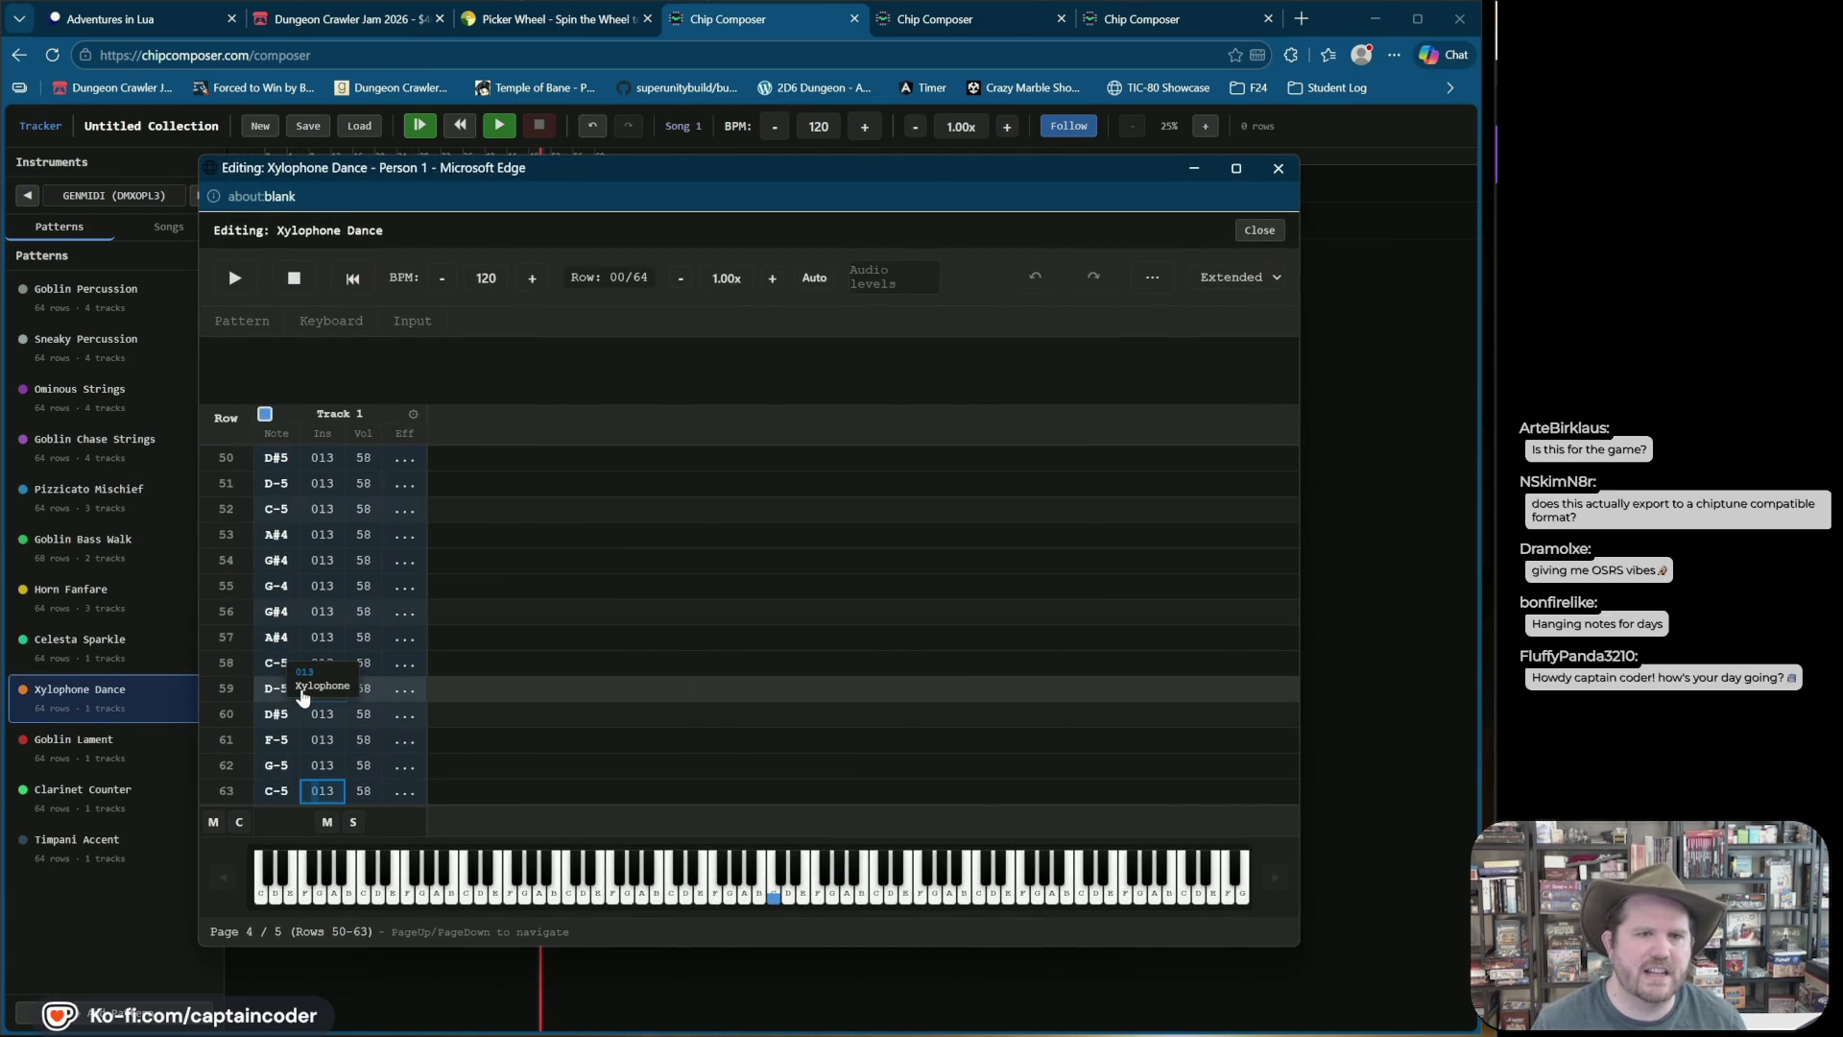
Step: Scroll to the row-63 endings of Goblin Lament, Clarinet Counter and Timpani Accent, then close the editor
click(119, 761)
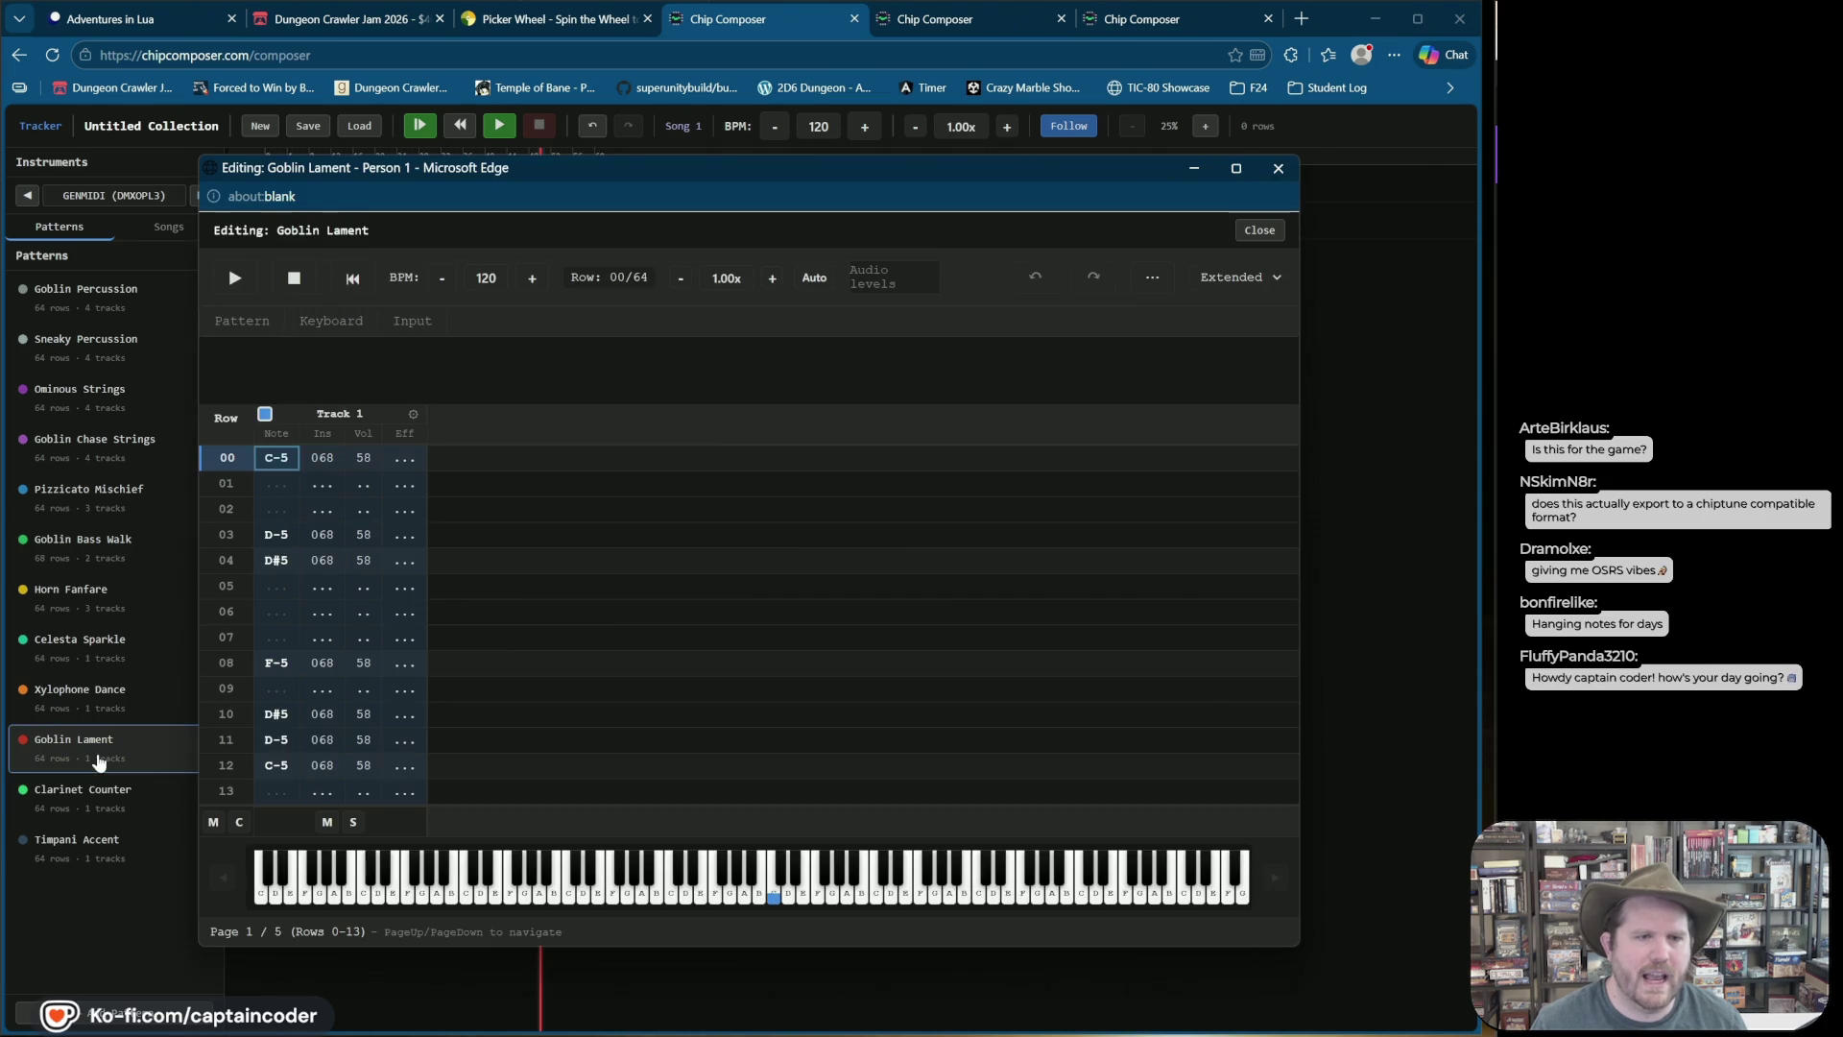
scroll(263, 758, down, 10)
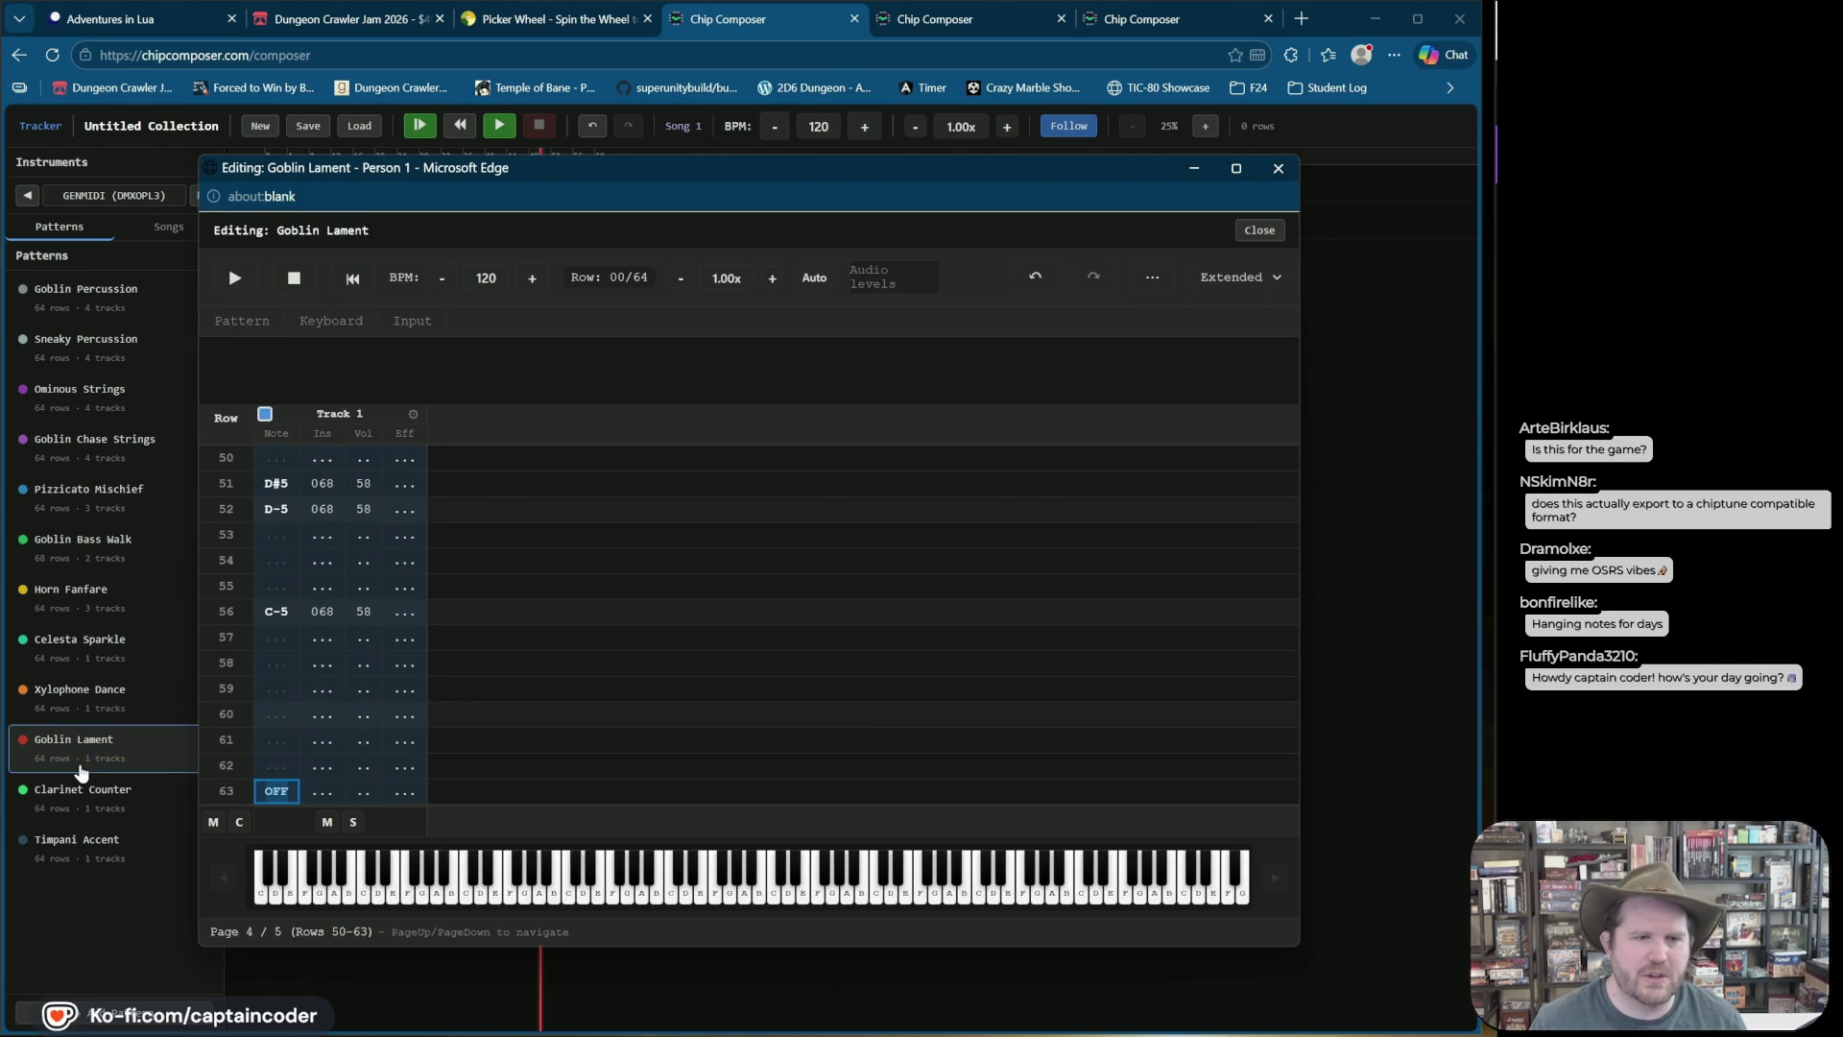
click(86, 789)
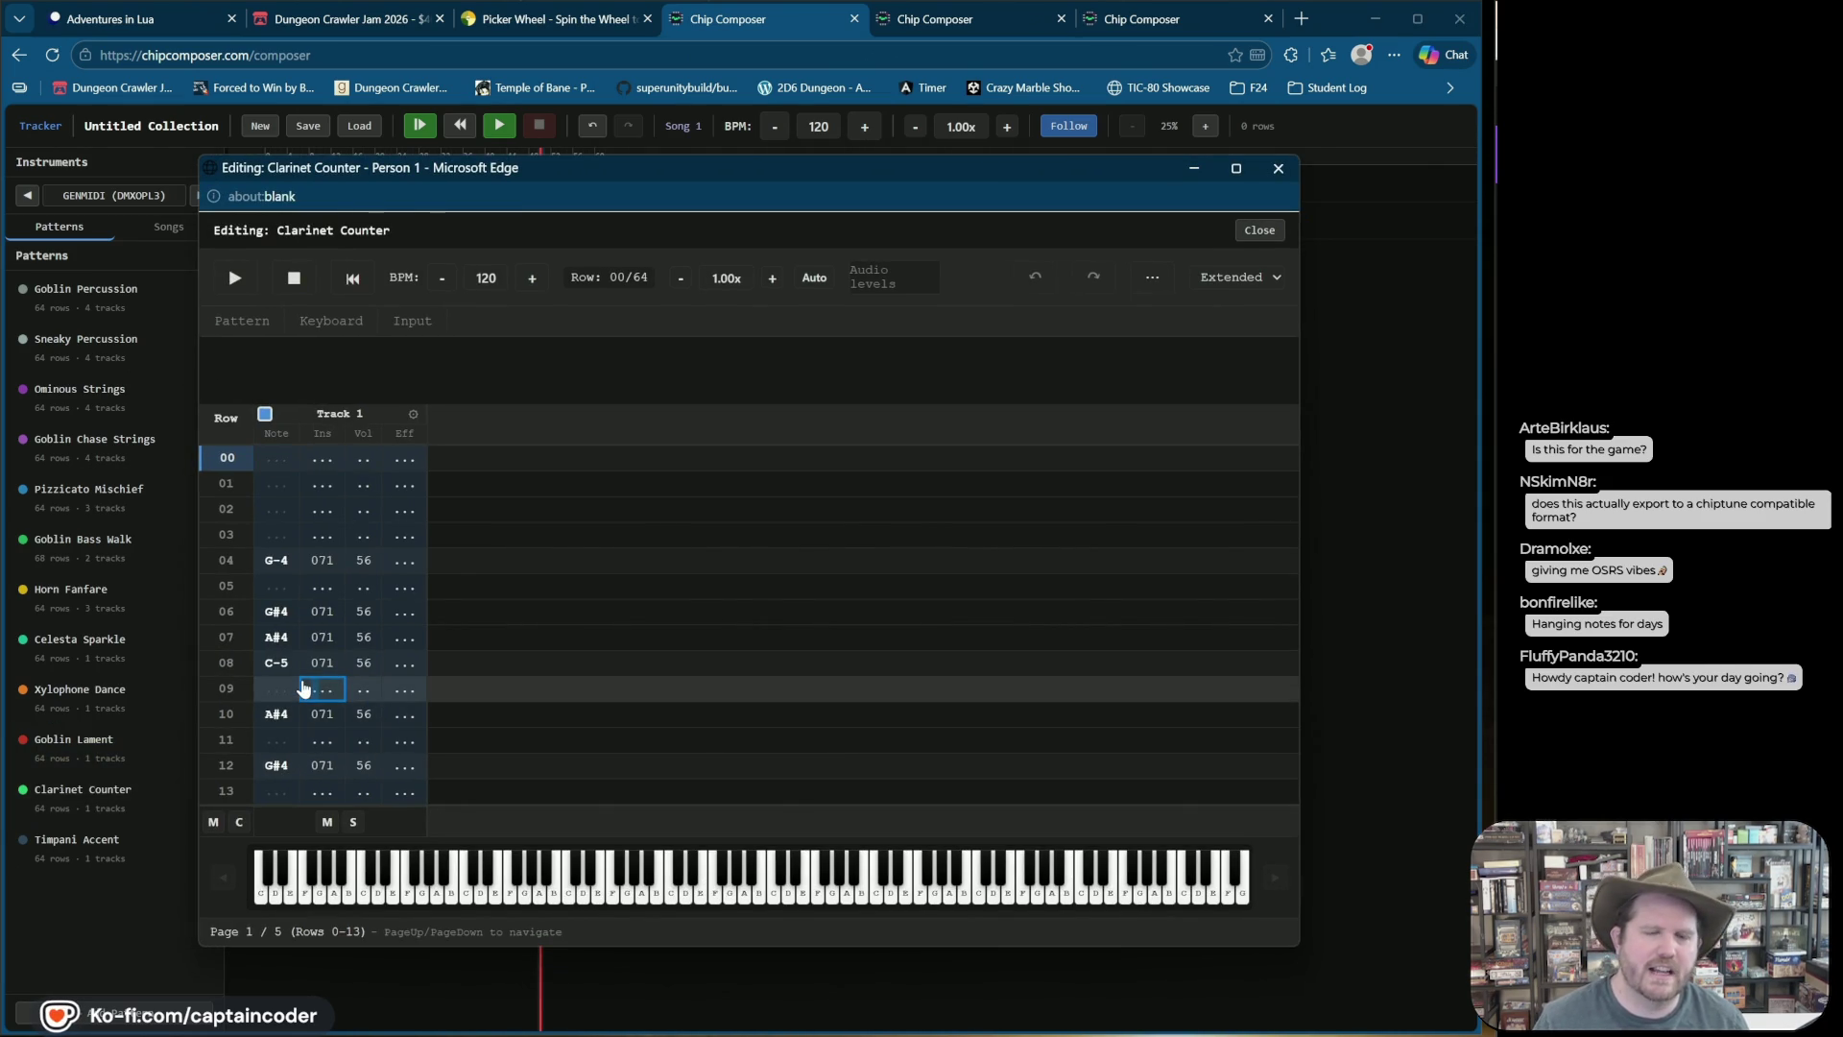
scroll(302, 688, down, 10)
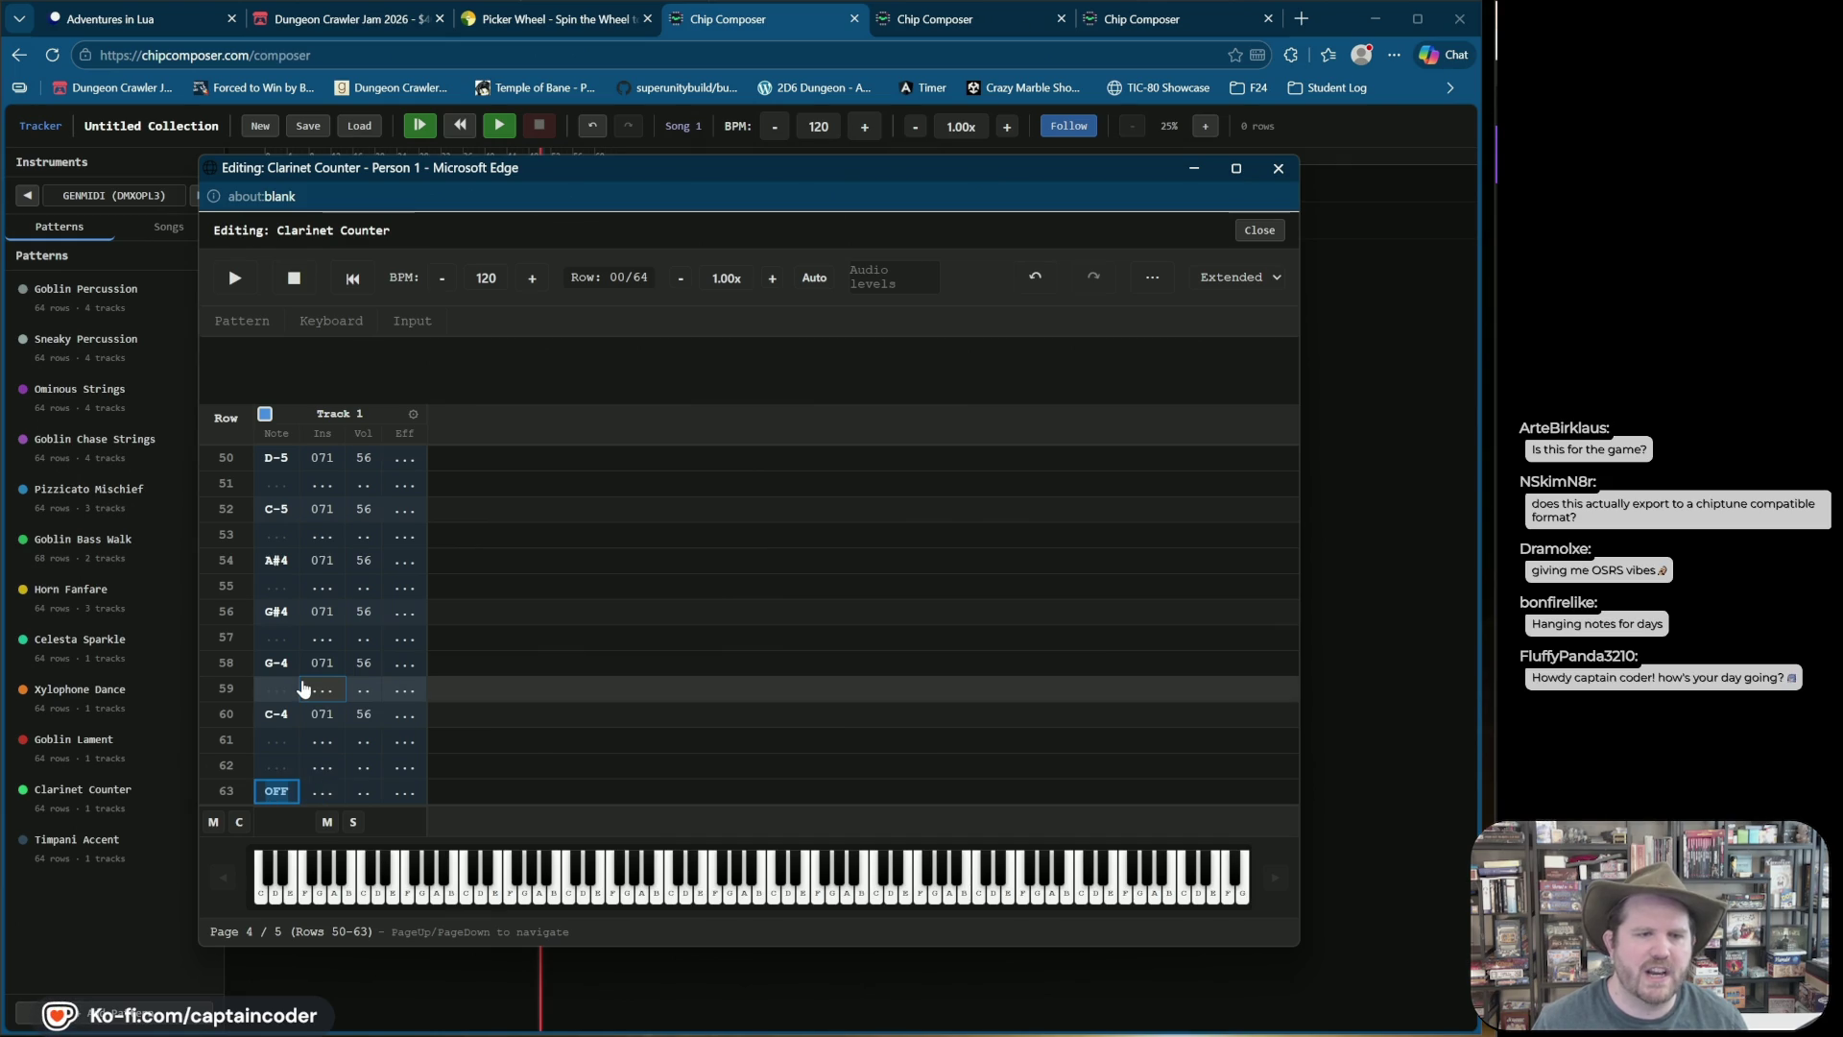
click(96, 840)
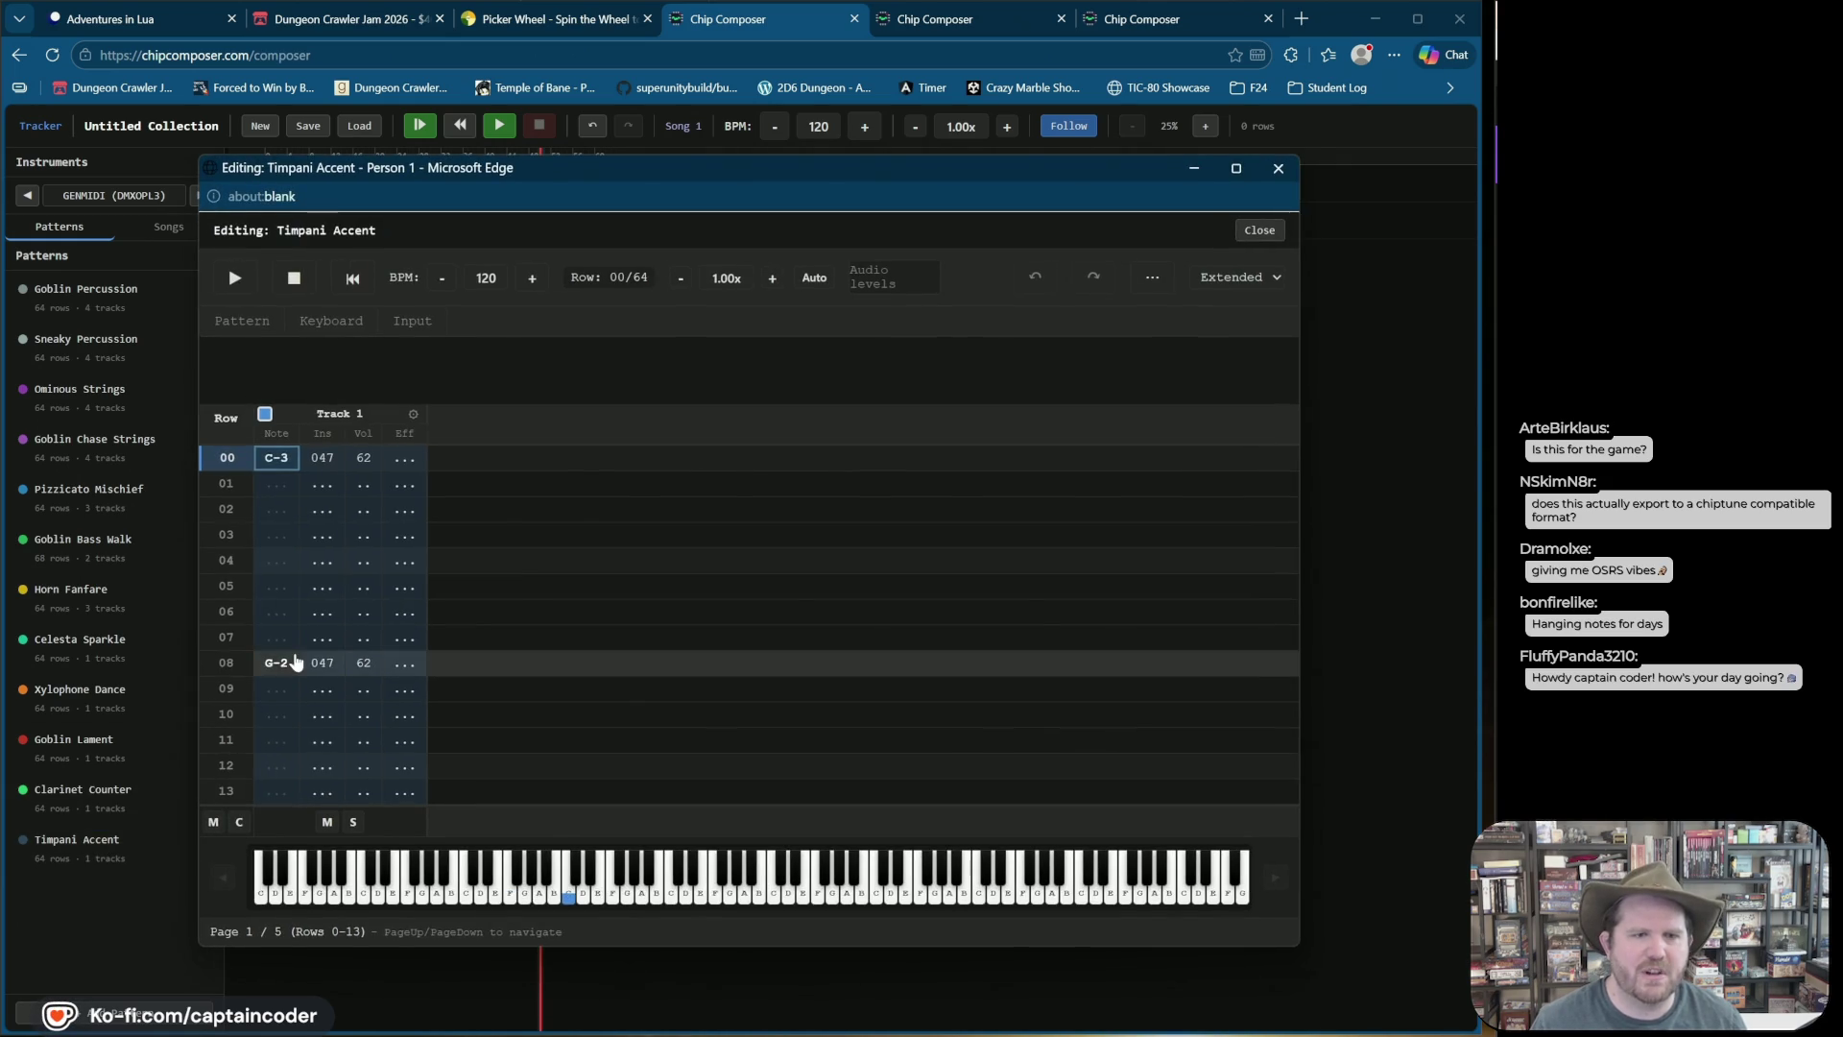
scroll(293, 662, down, 10)
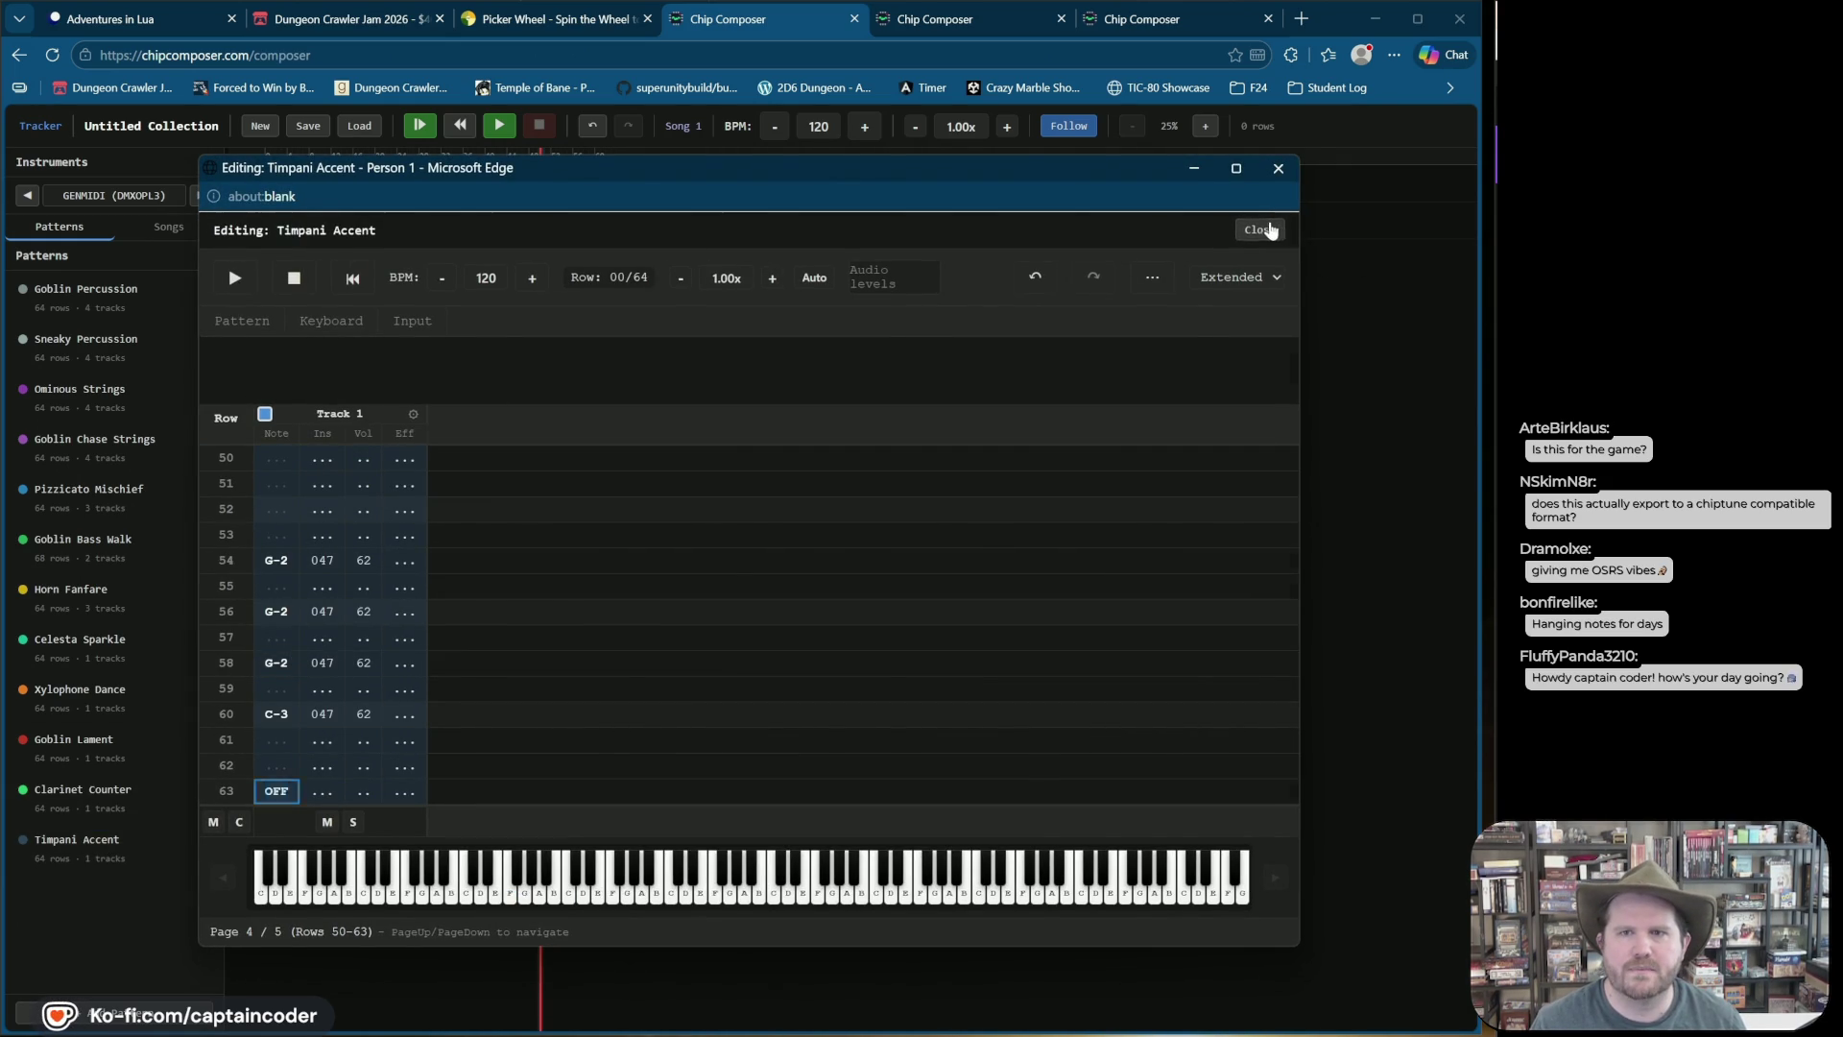
click(1269, 230)
Step: Layer Pizzicato Mischief on track 2 beneath Ominous Strings at row 0, play Song 1, then stop it
mouse_move(74, 412)
mouse_down()
mouse_move(144, 300)
mouse_move(295, 192)
mouse_move(205, 382)
mouse_move(275, 184)
mouse_up()
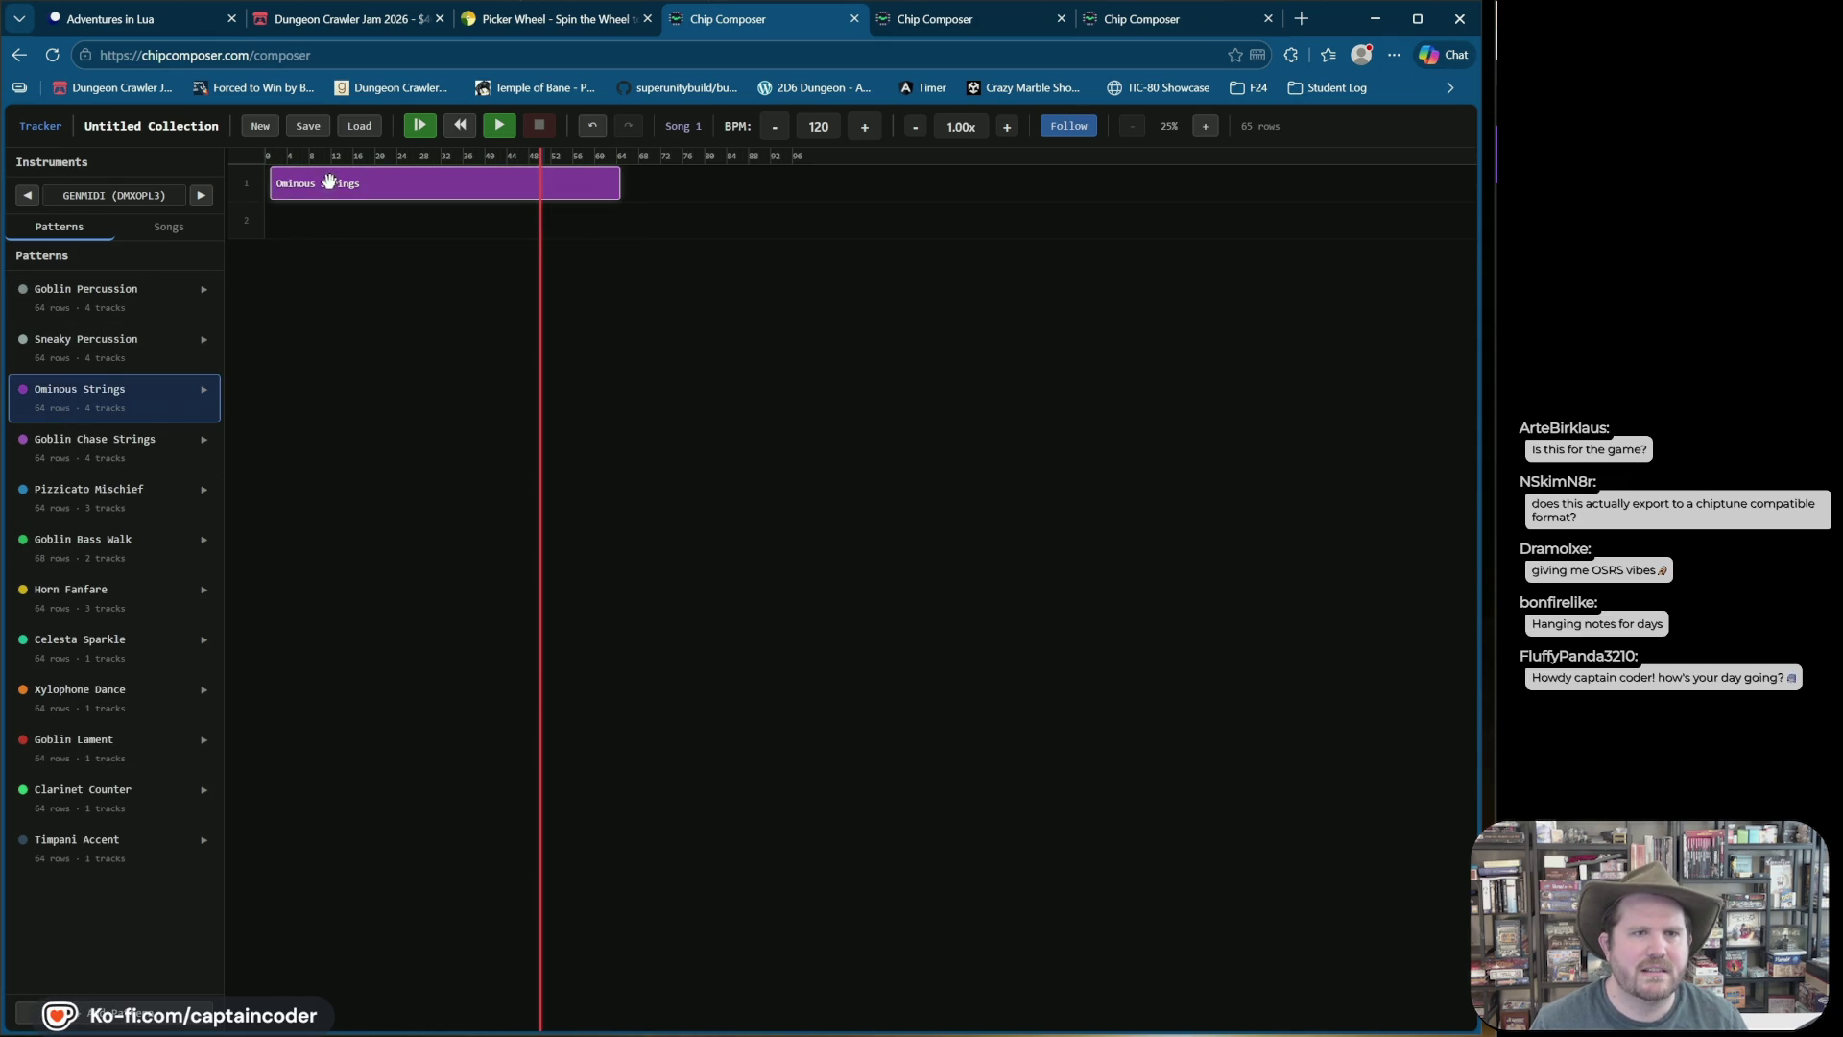
mouse_move(66, 494)
mouse_down()
mouse_move(337, 235)
mouse_move(269, 222)
mouse_up()
click(420, 125)
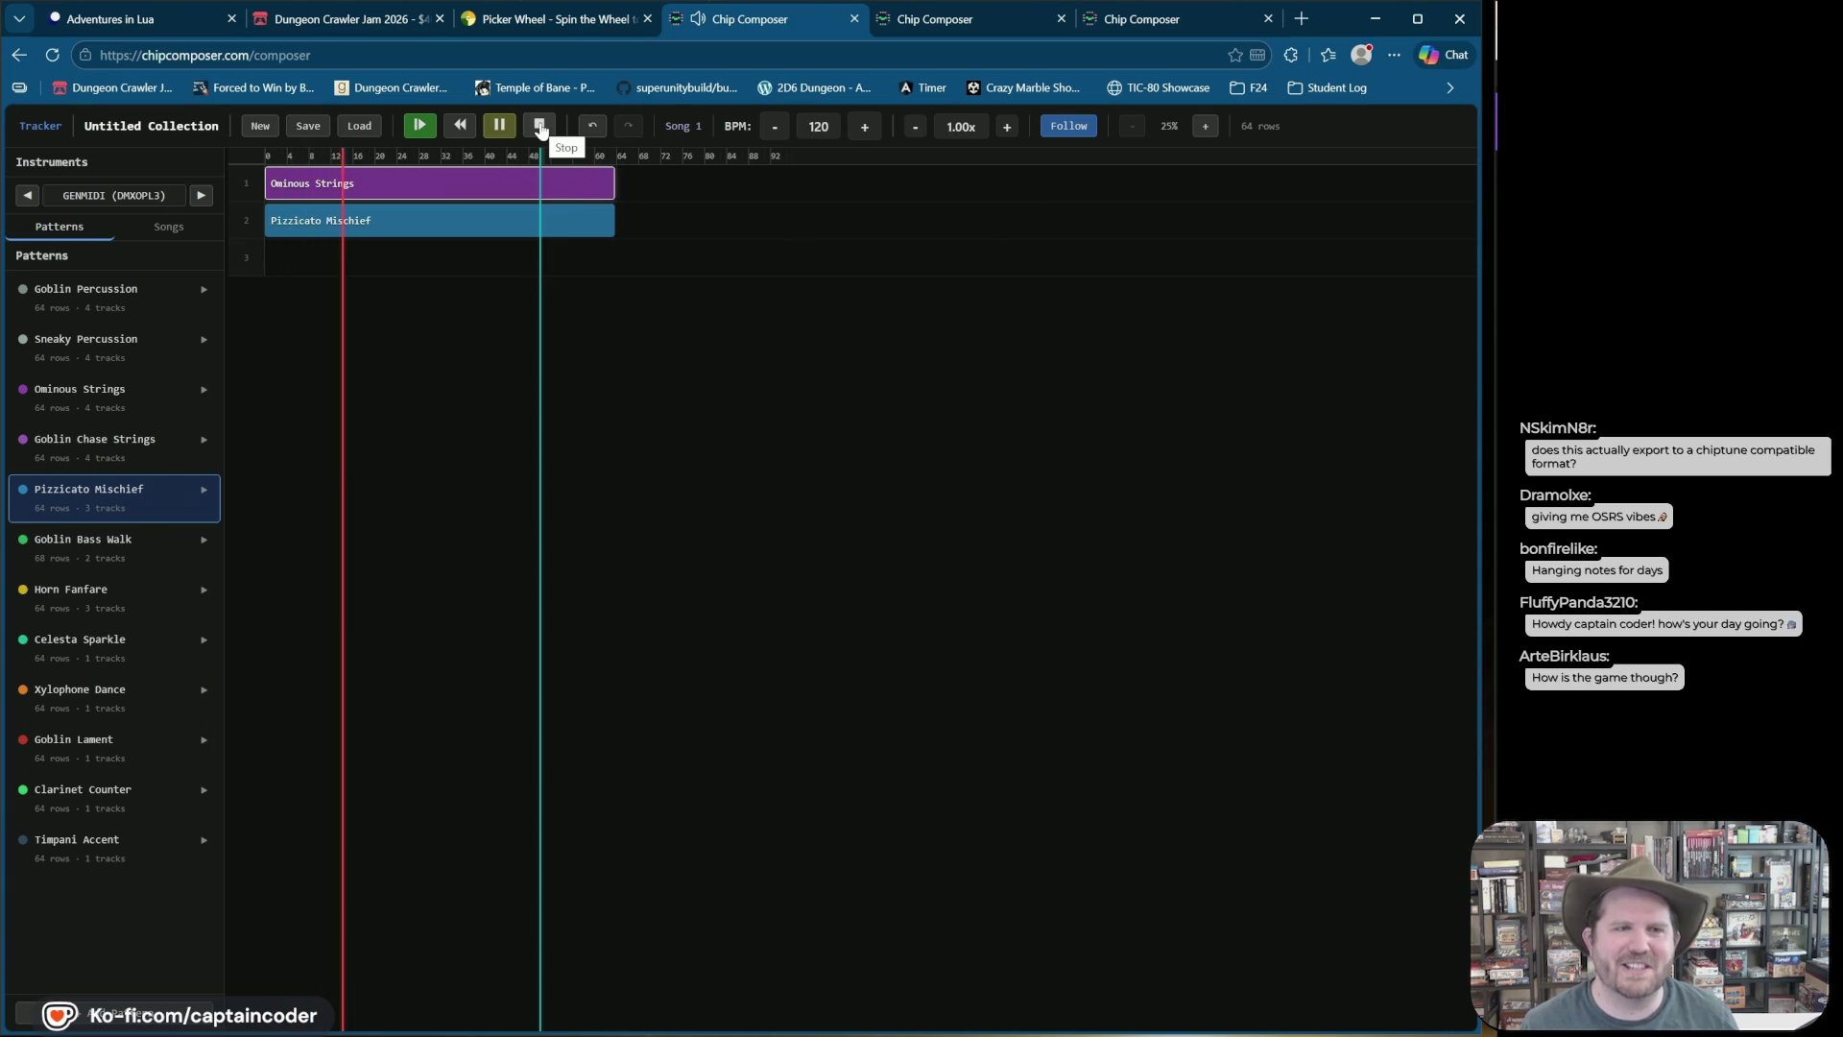
click(540, 129)
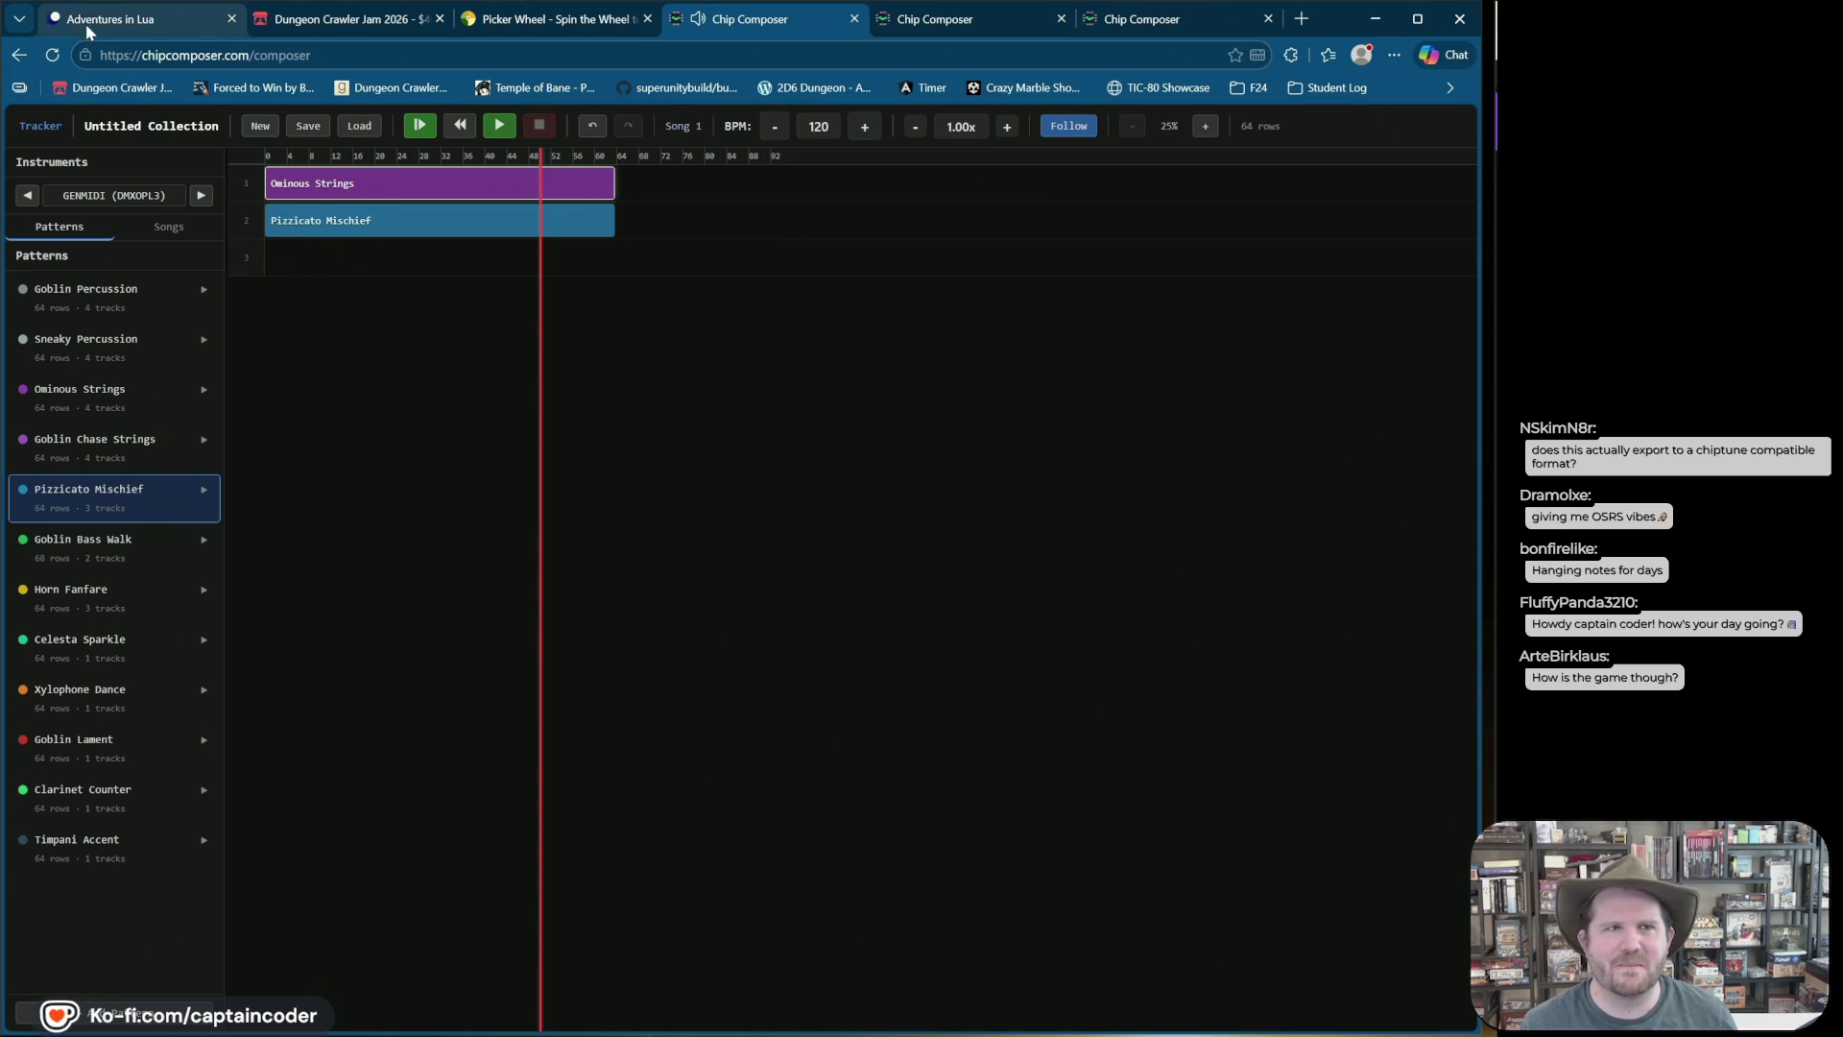
Step: Launch the dungeon crawler with main.lua and walk the player south, then east through the door
click(84, 24)
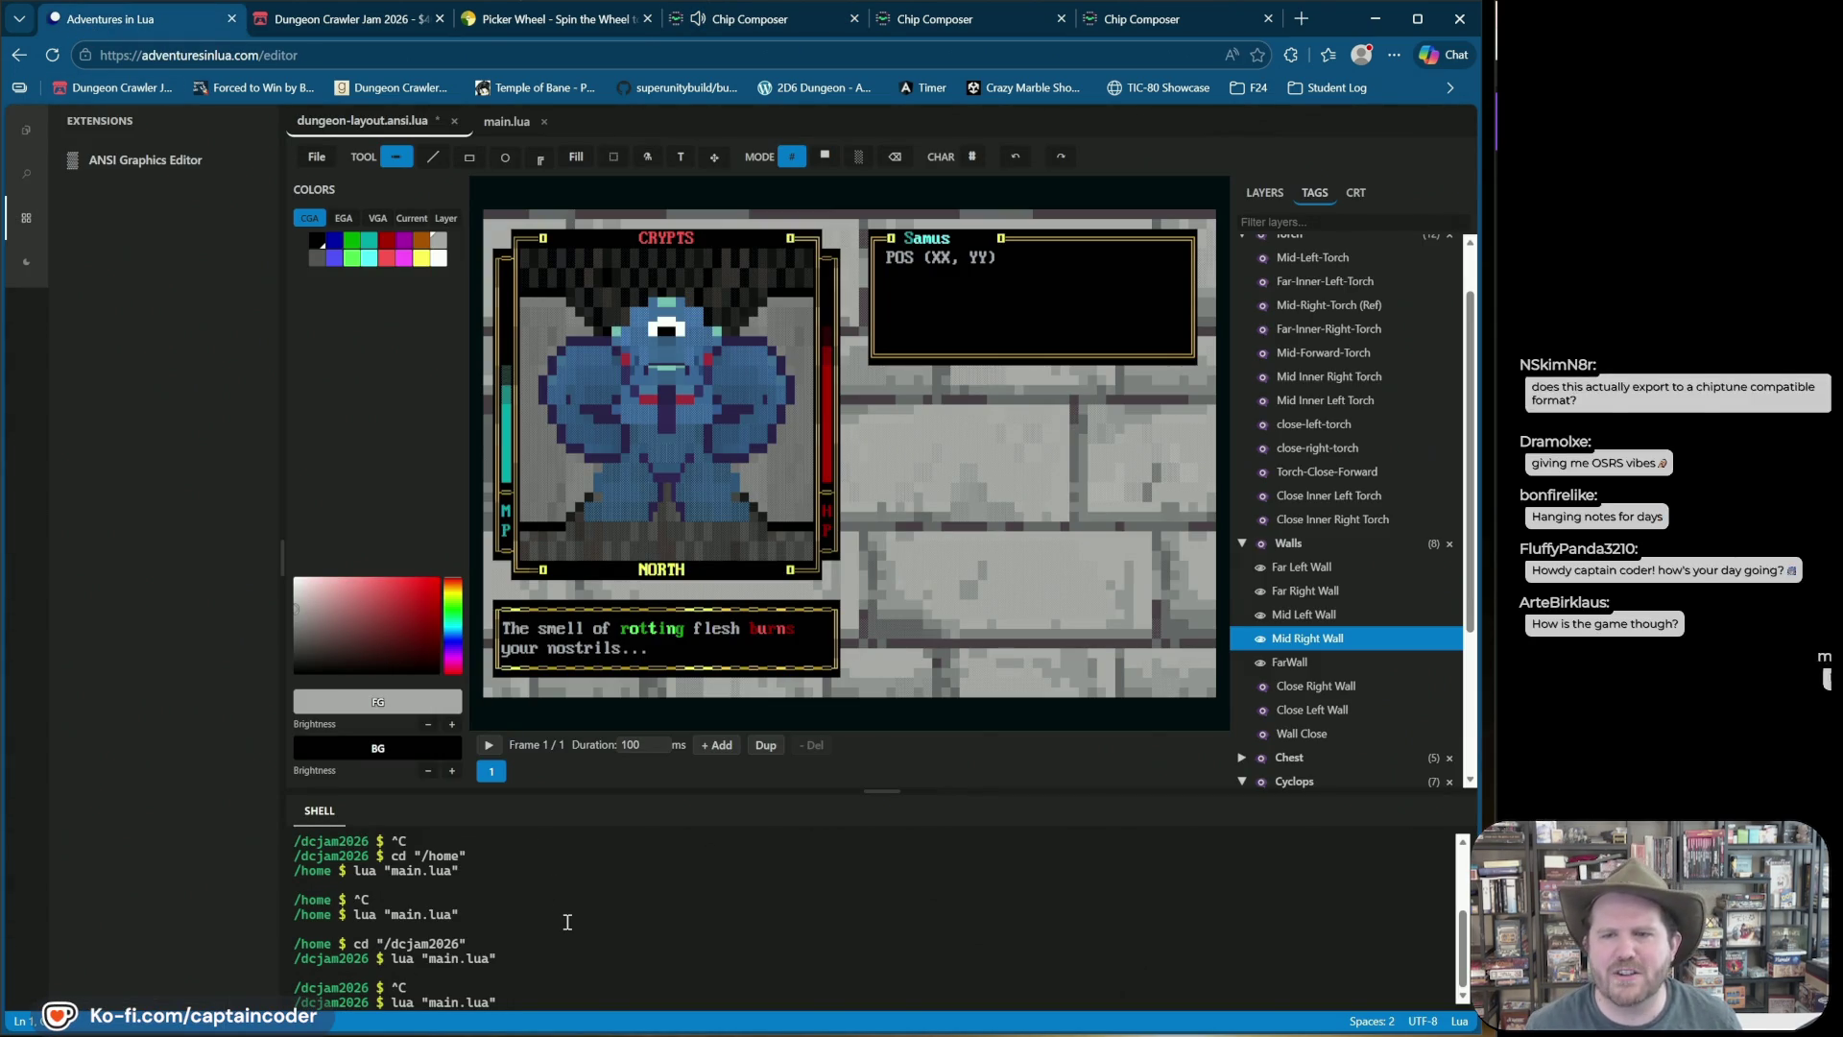
key(Return)
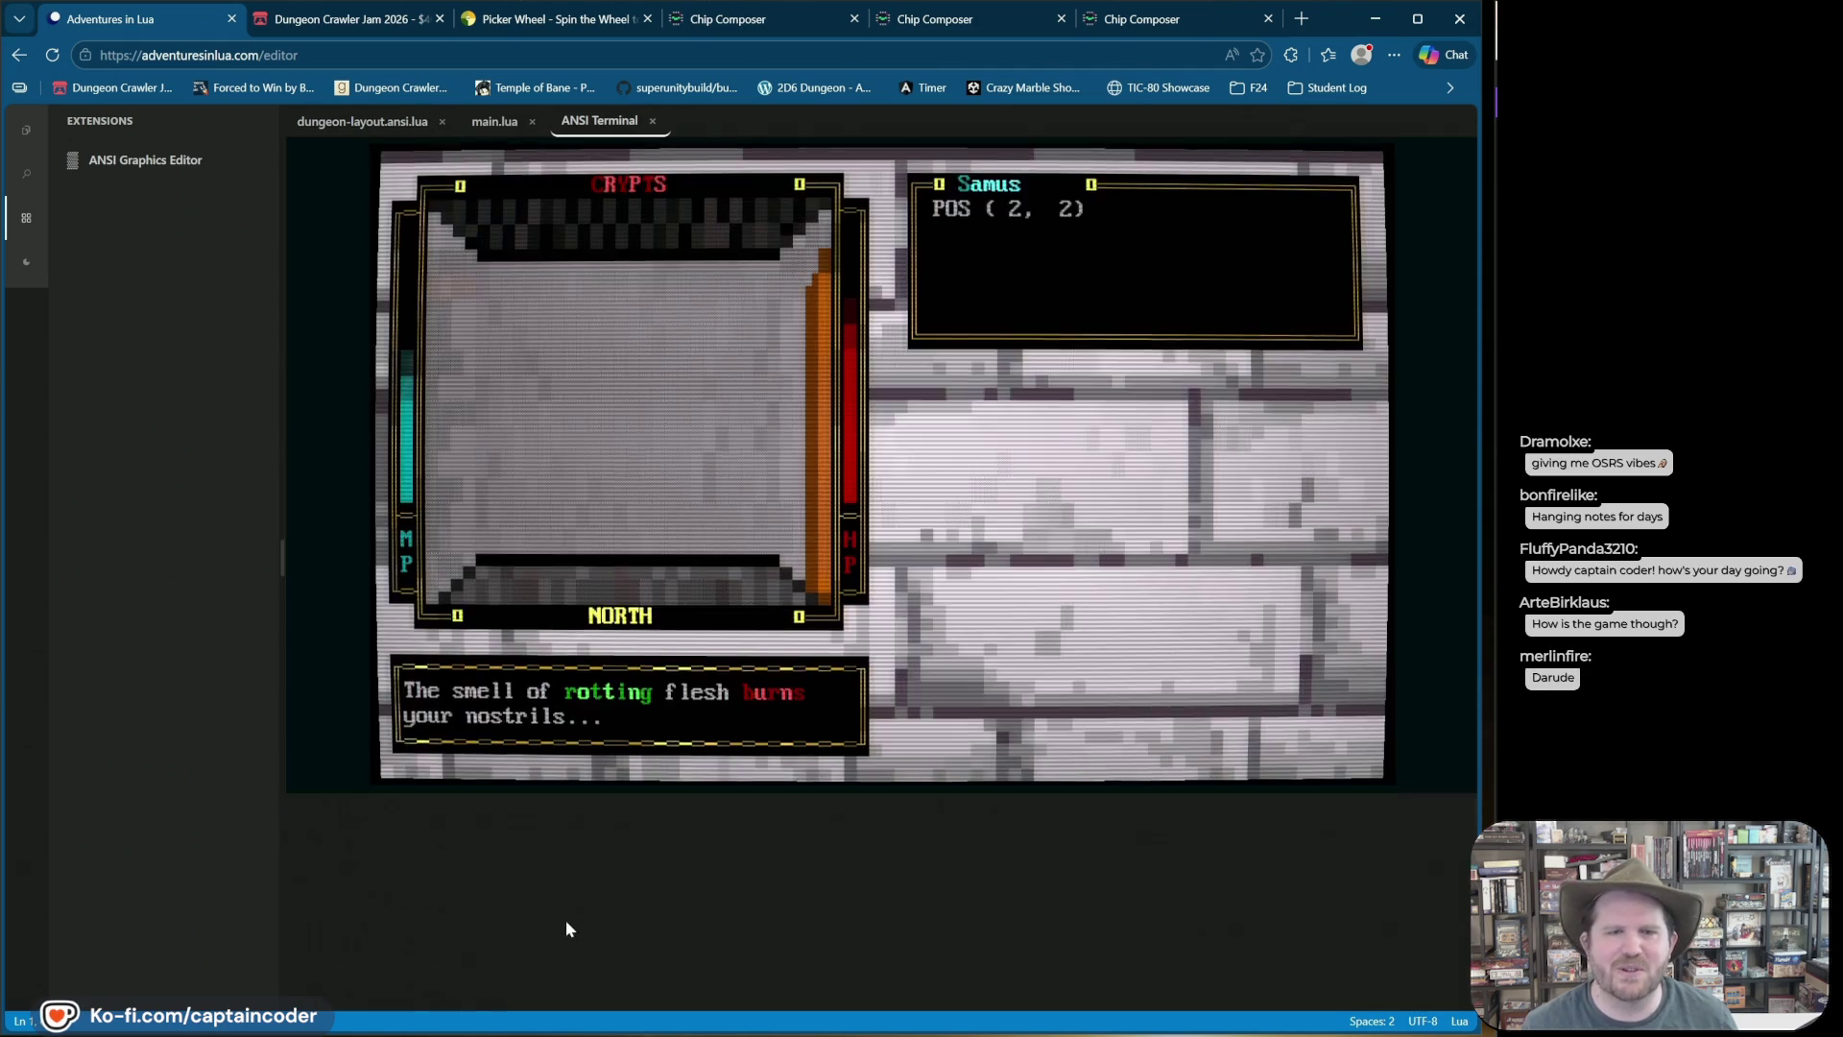
key(Right)
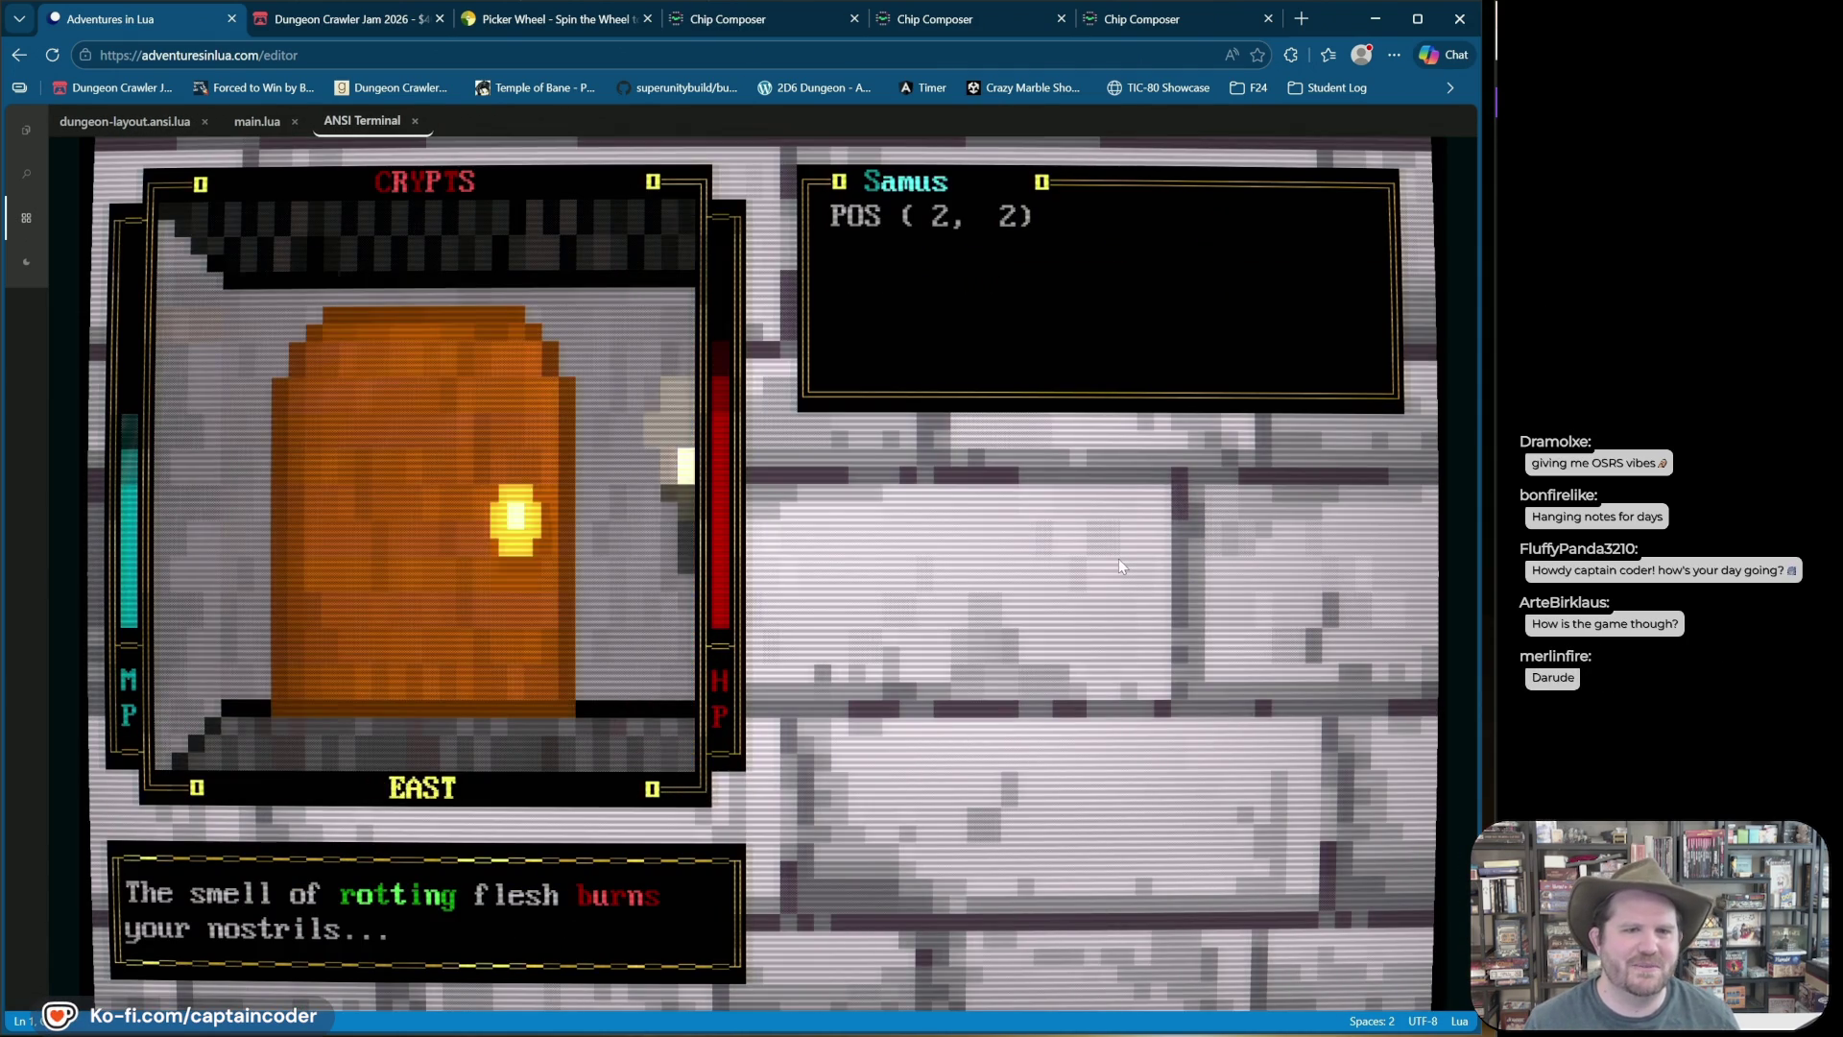
key(Right)
key(Up)
key(Up)
key(Up)
key(Up)
key(Up)
key(Up)
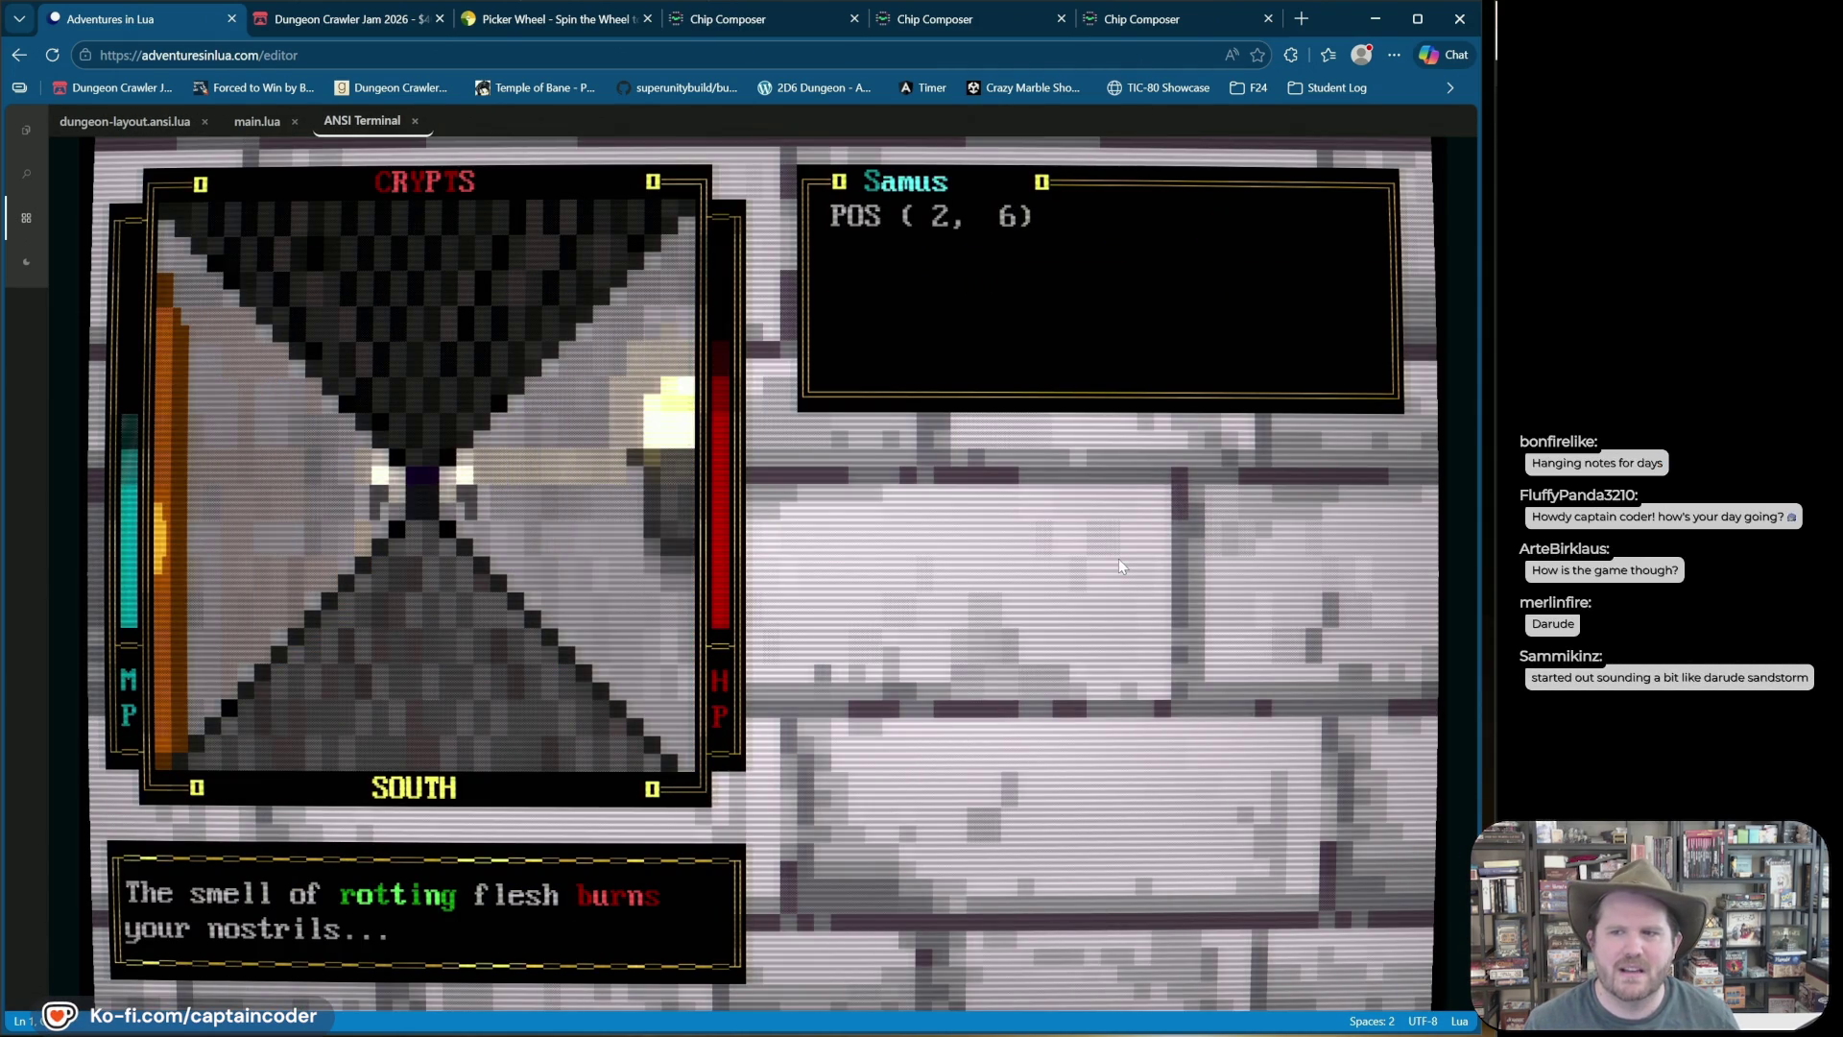
key(Left)
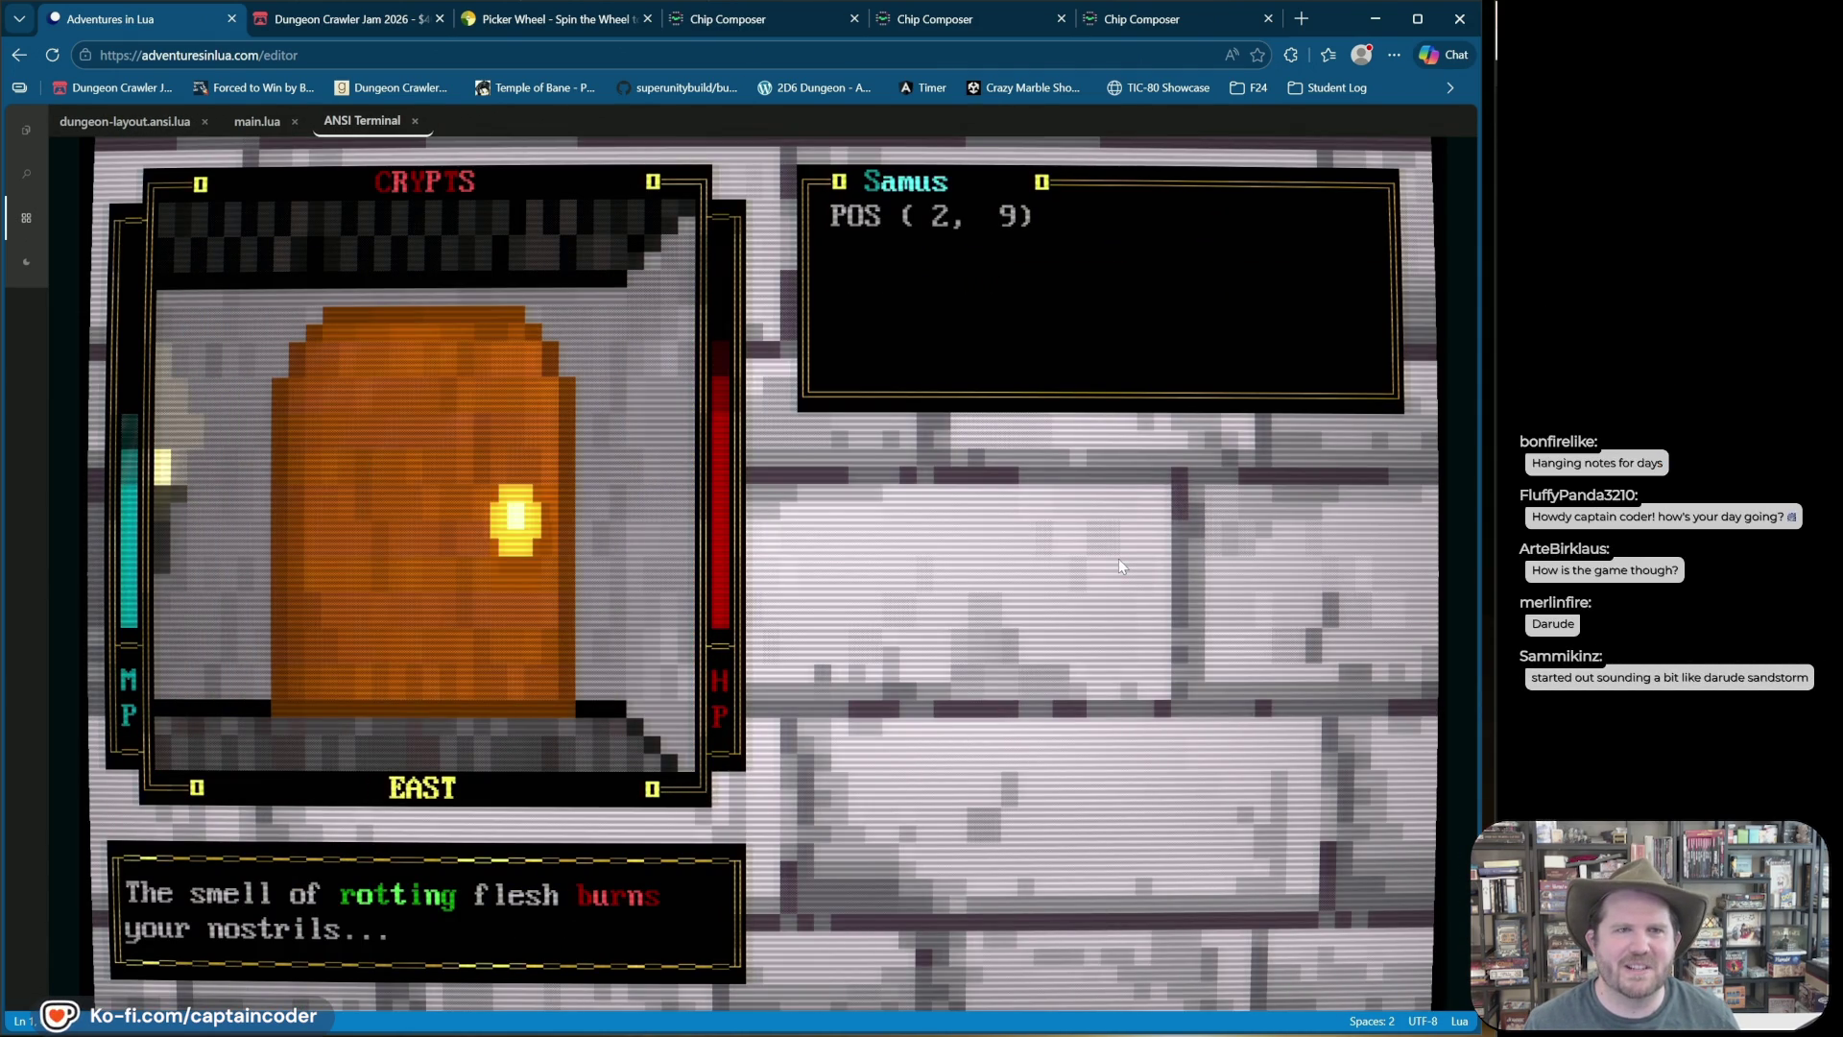
key(Up)
key(Up)
key(Up)
Step: Advance the player further east and north toward the far door, ending facing north
key(Up)
key(Up)
key(Up)
key(Left)
key(Up)
key(Right)
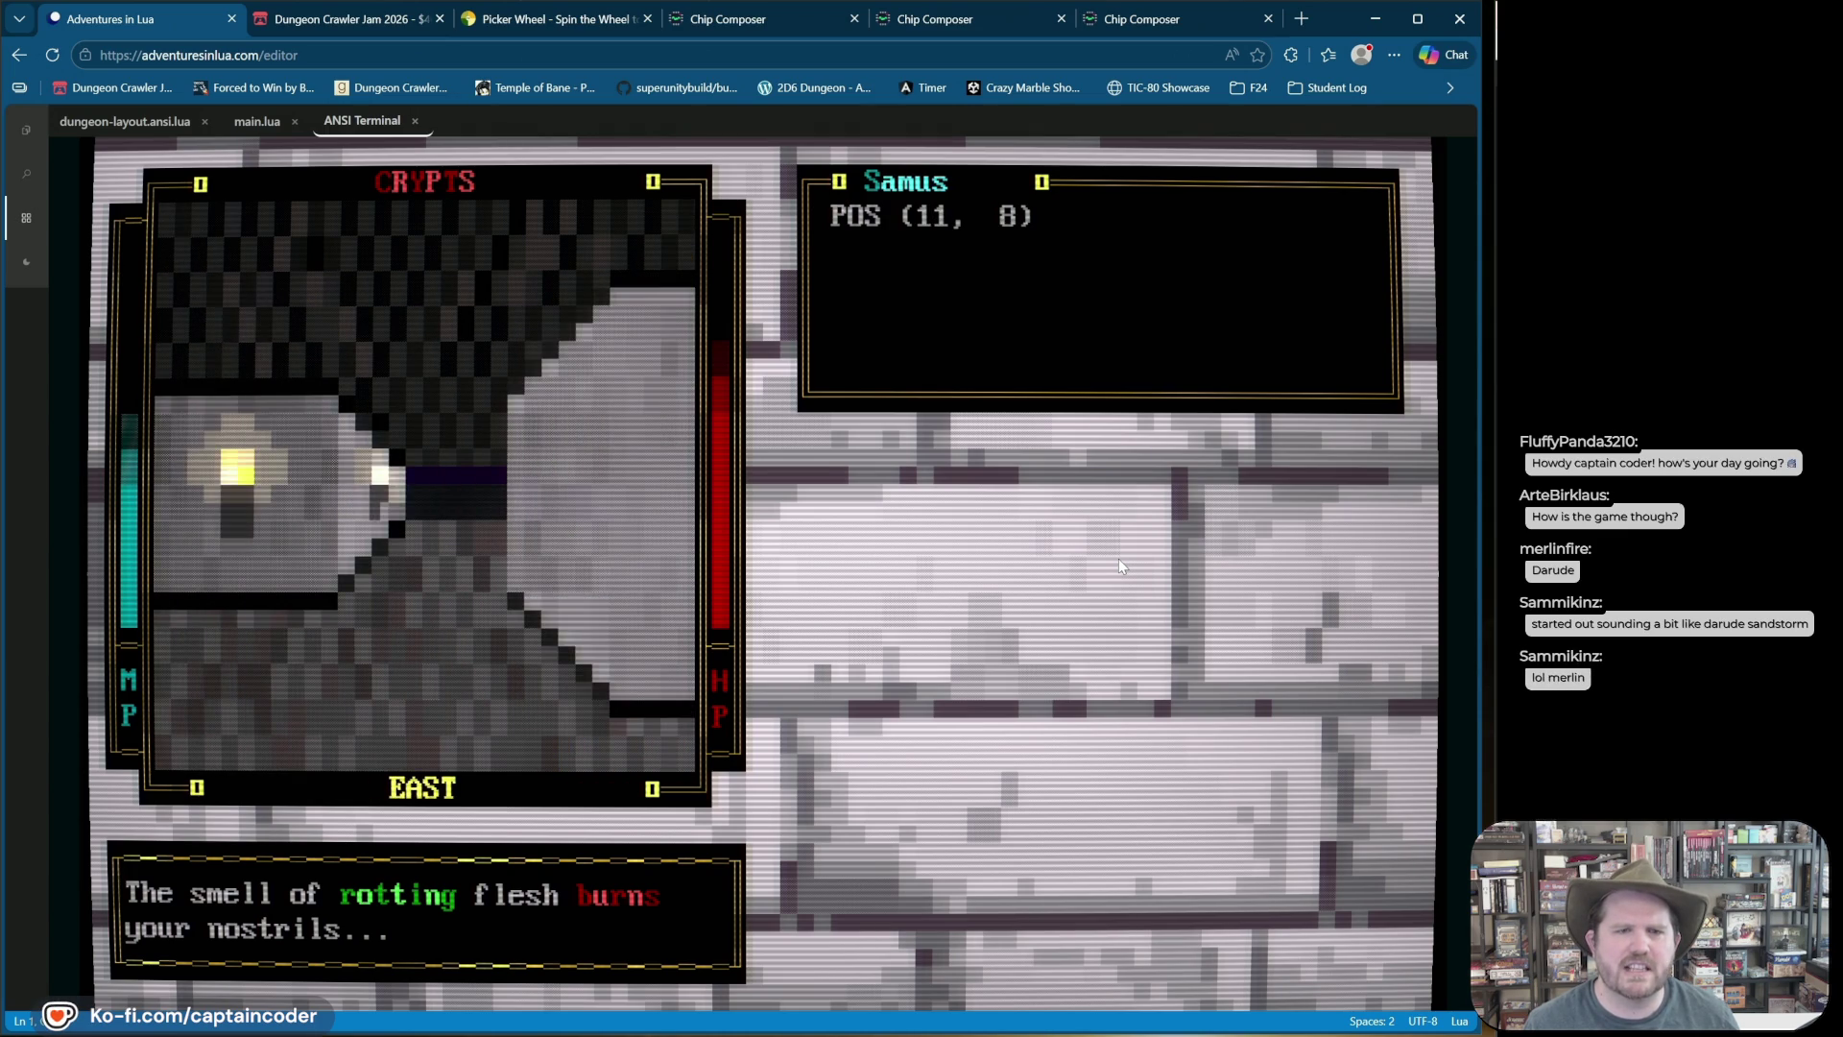
key(Up)
key(Up)
key(Up)
key(Down)
key(Down)
key(Down)
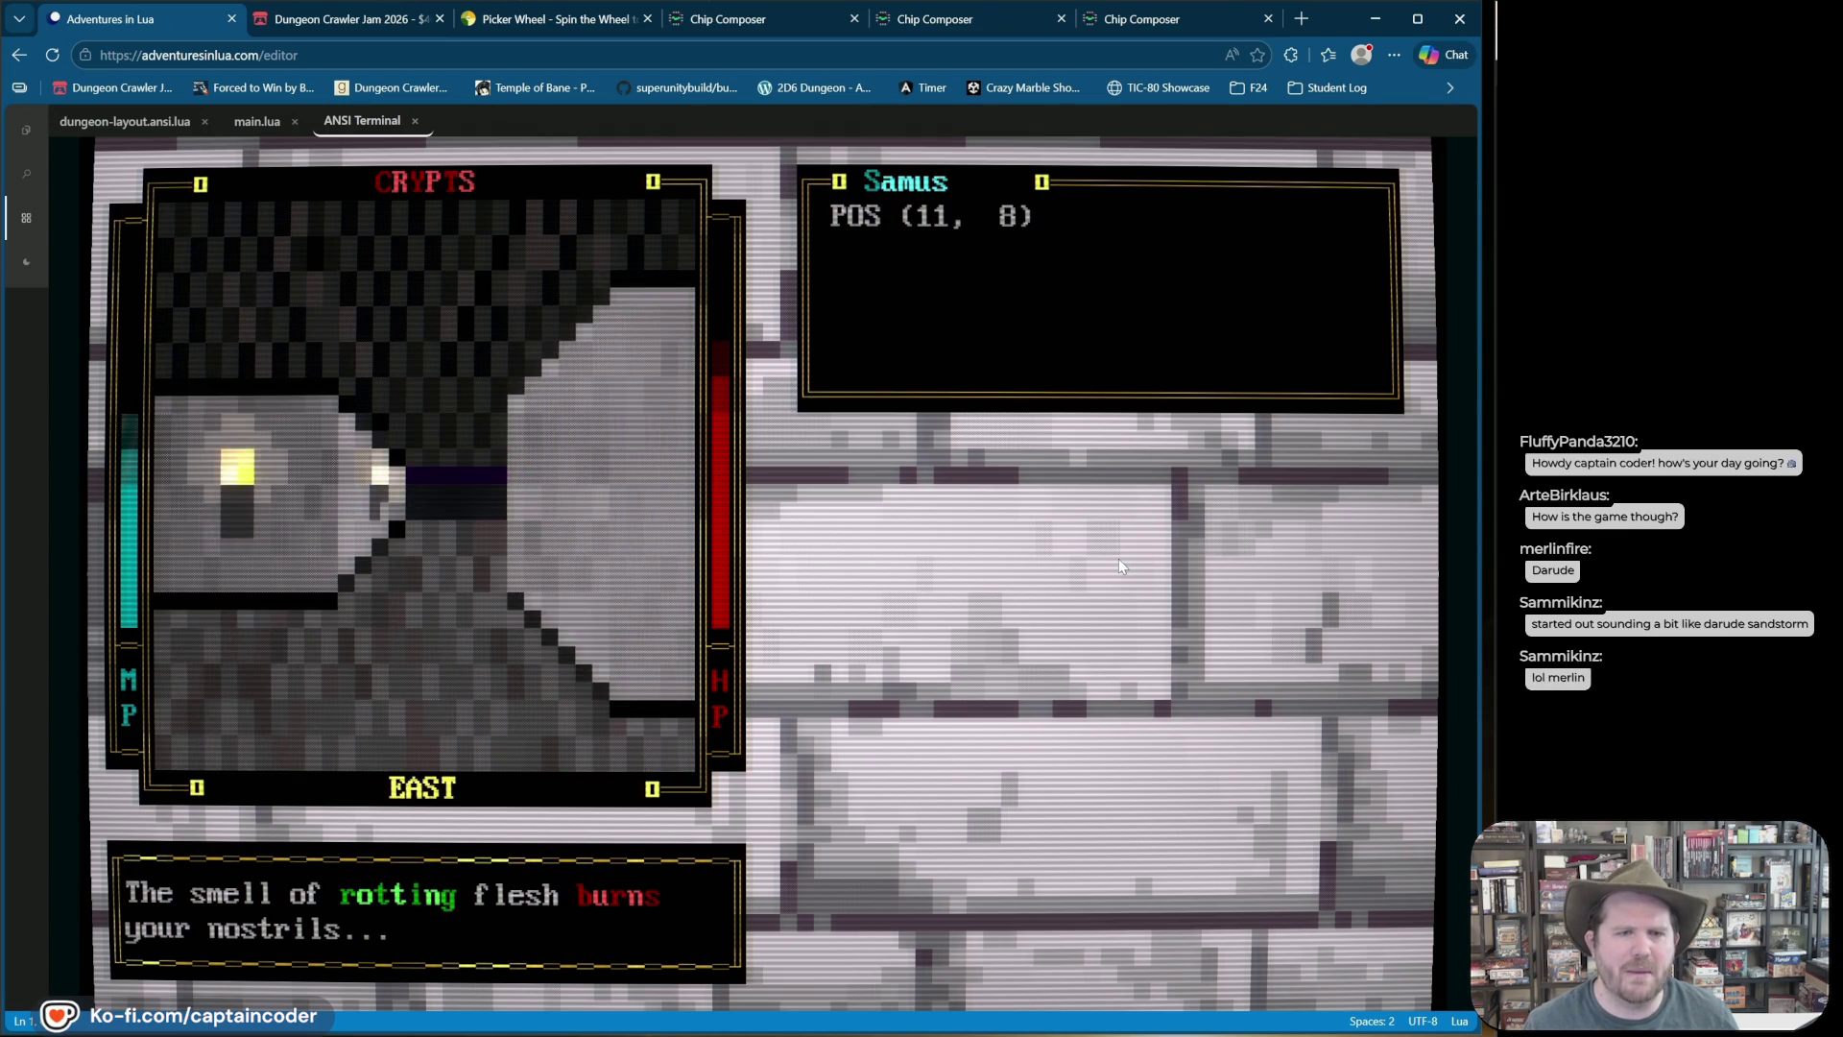
key(Left)
Step: Walk the player north and east along the corridor to POS (21, 2), facing south
key(Up)
key(Up)
key(Left)
key(Up)
key(Right)
key(Up)
key(Up)
key(Up)
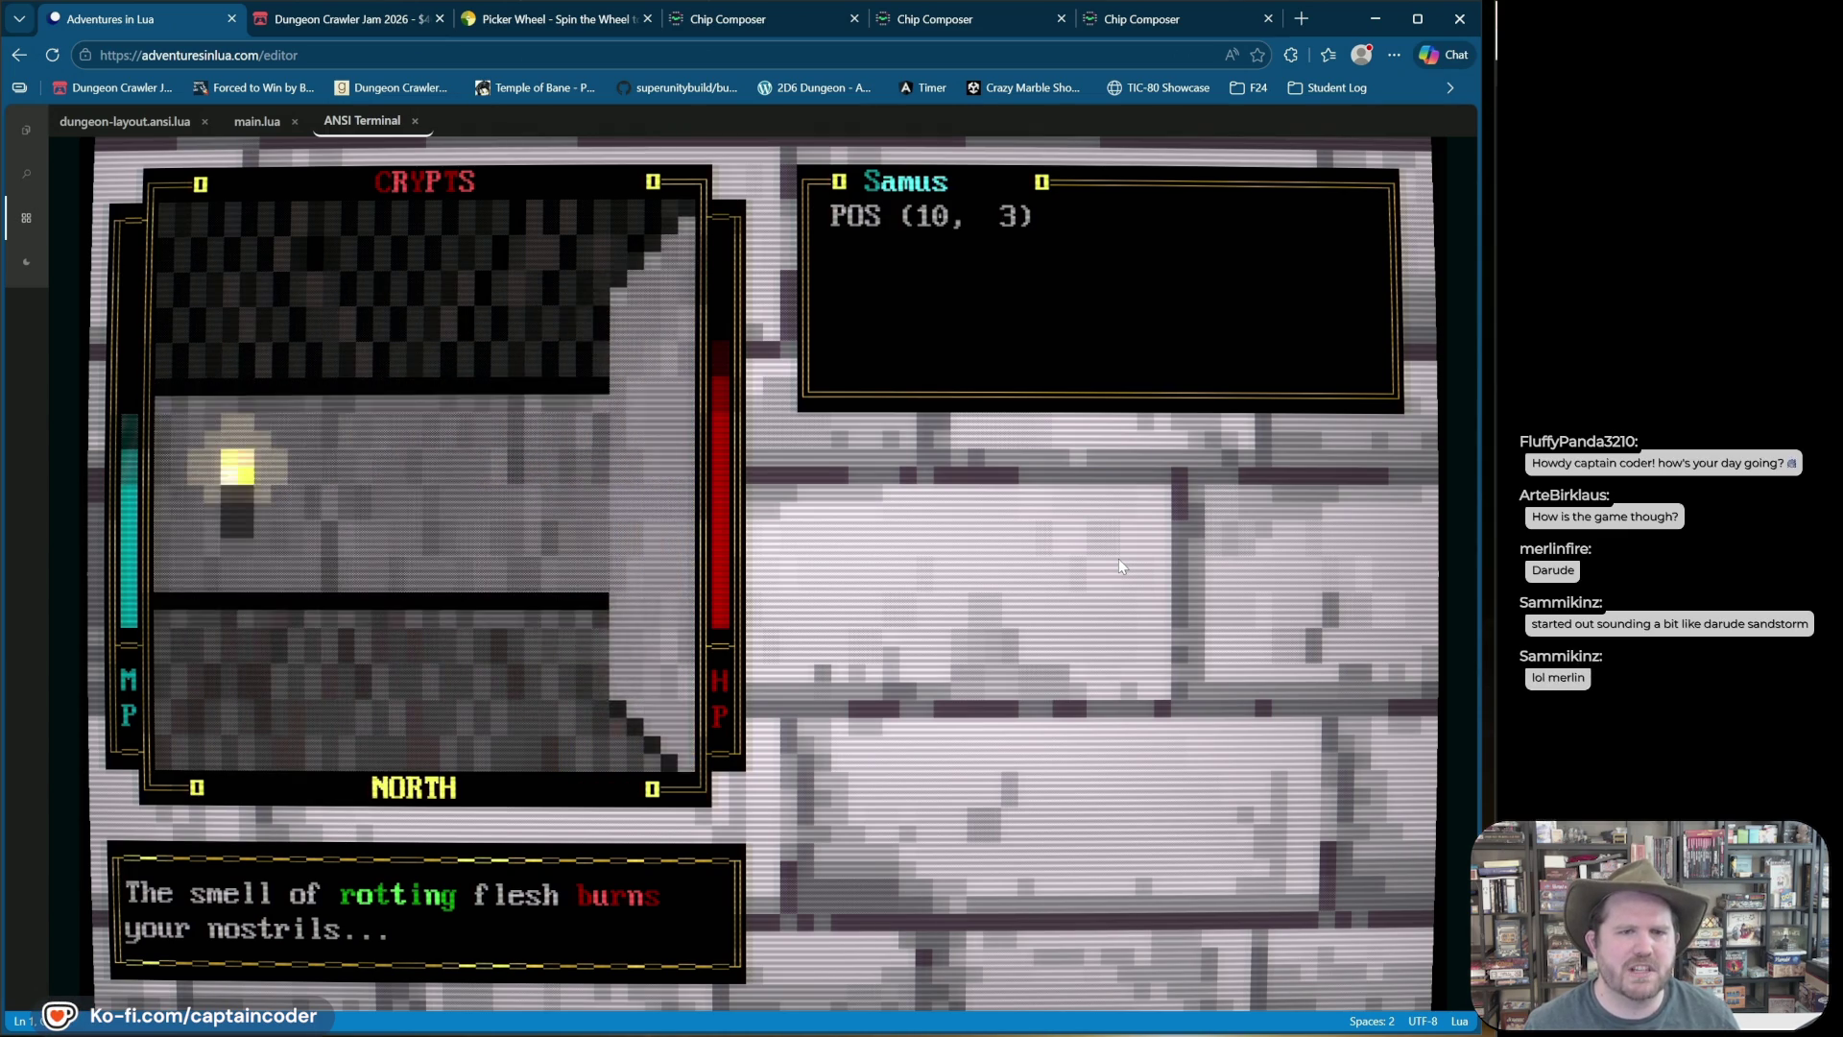
key(Up)
key(Right)
key(Up)
key(Up)
key(Up)
key(Up)
key(Up)
key(Right)
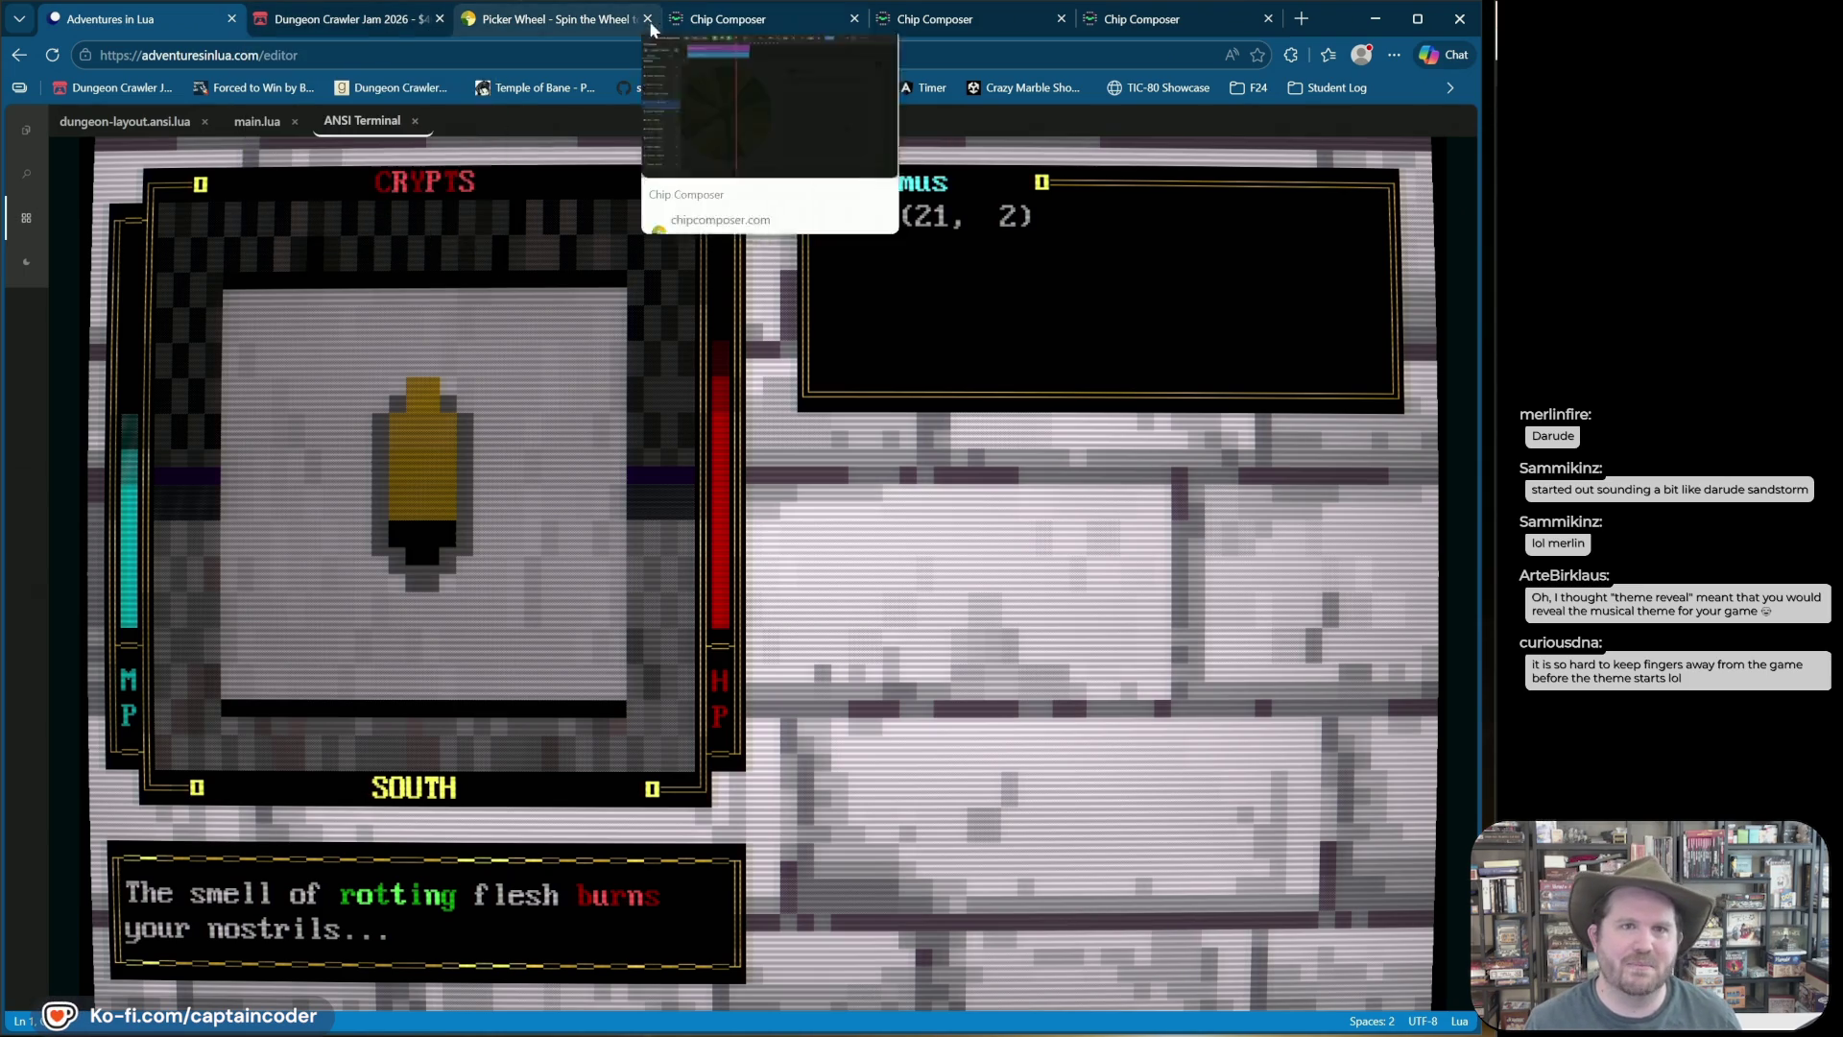
Step: Glance over the Picker Wheel, running dungeon game, Dungeon Crawler Jam 2026 page and tracker, ending on the song arrangement
click(547, 19)
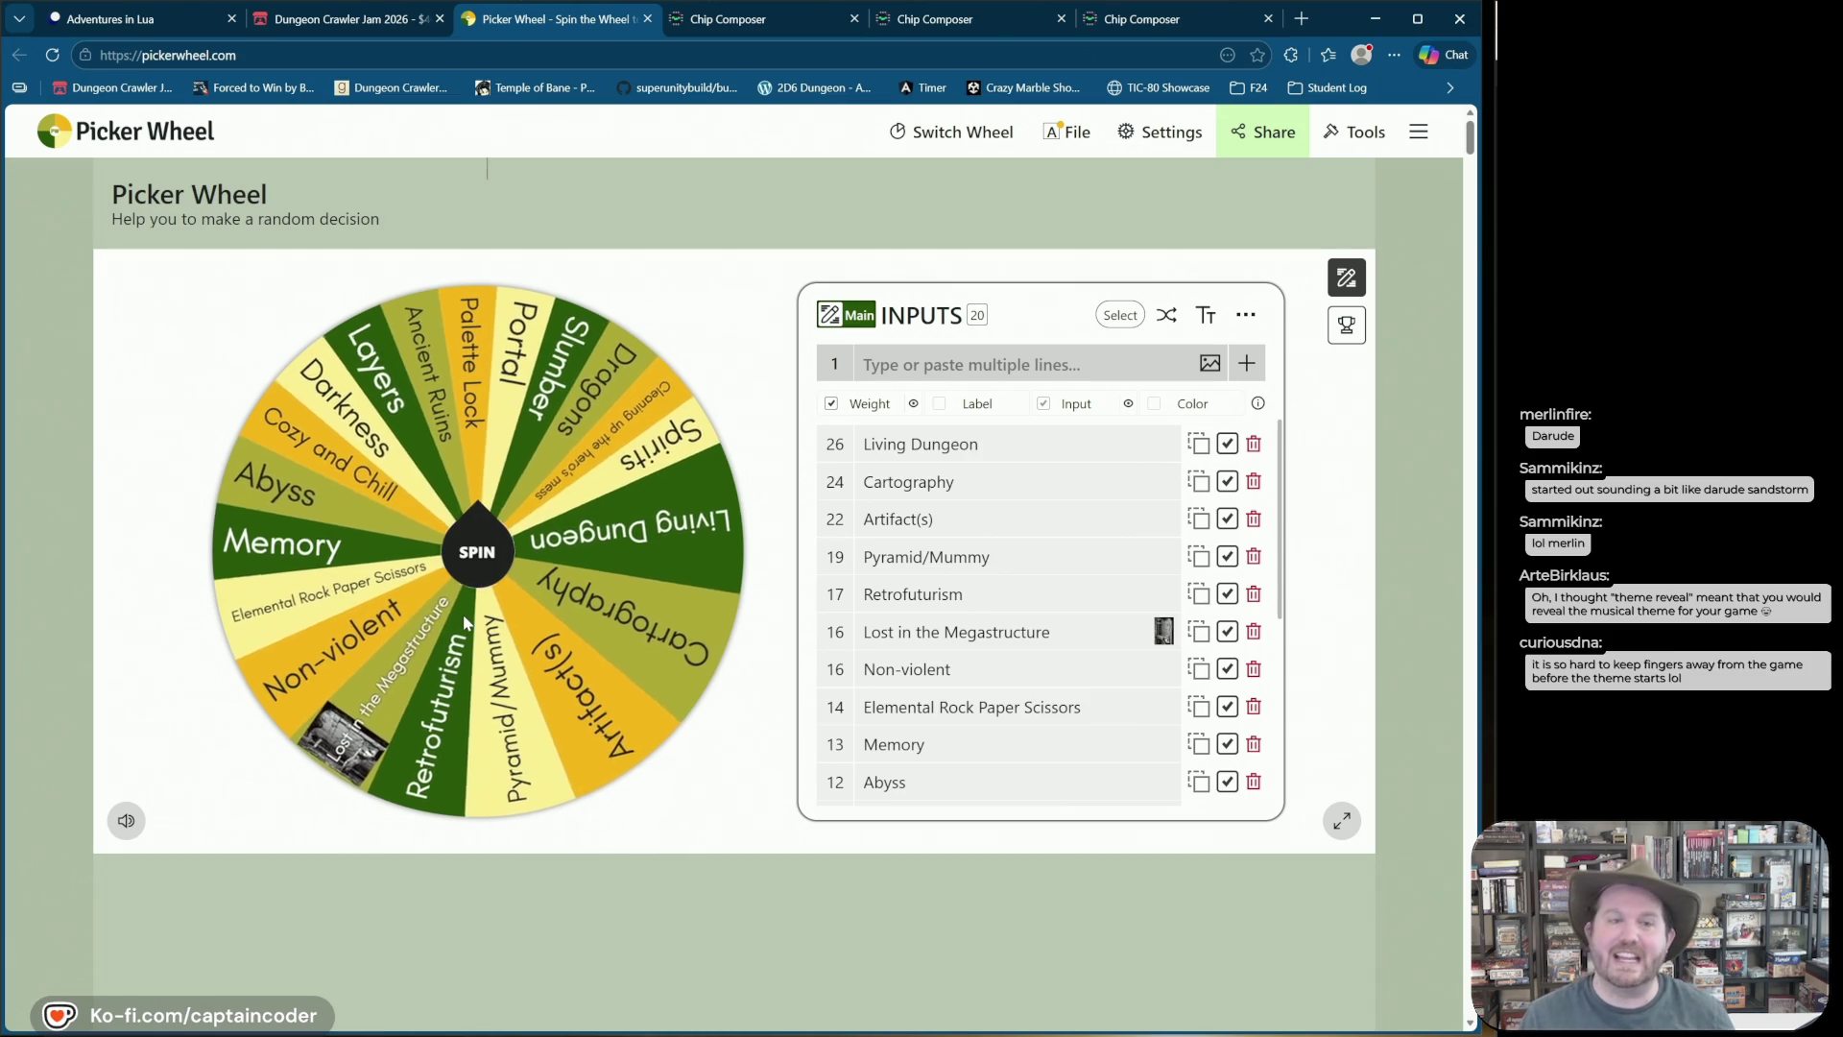
click(164, 19)
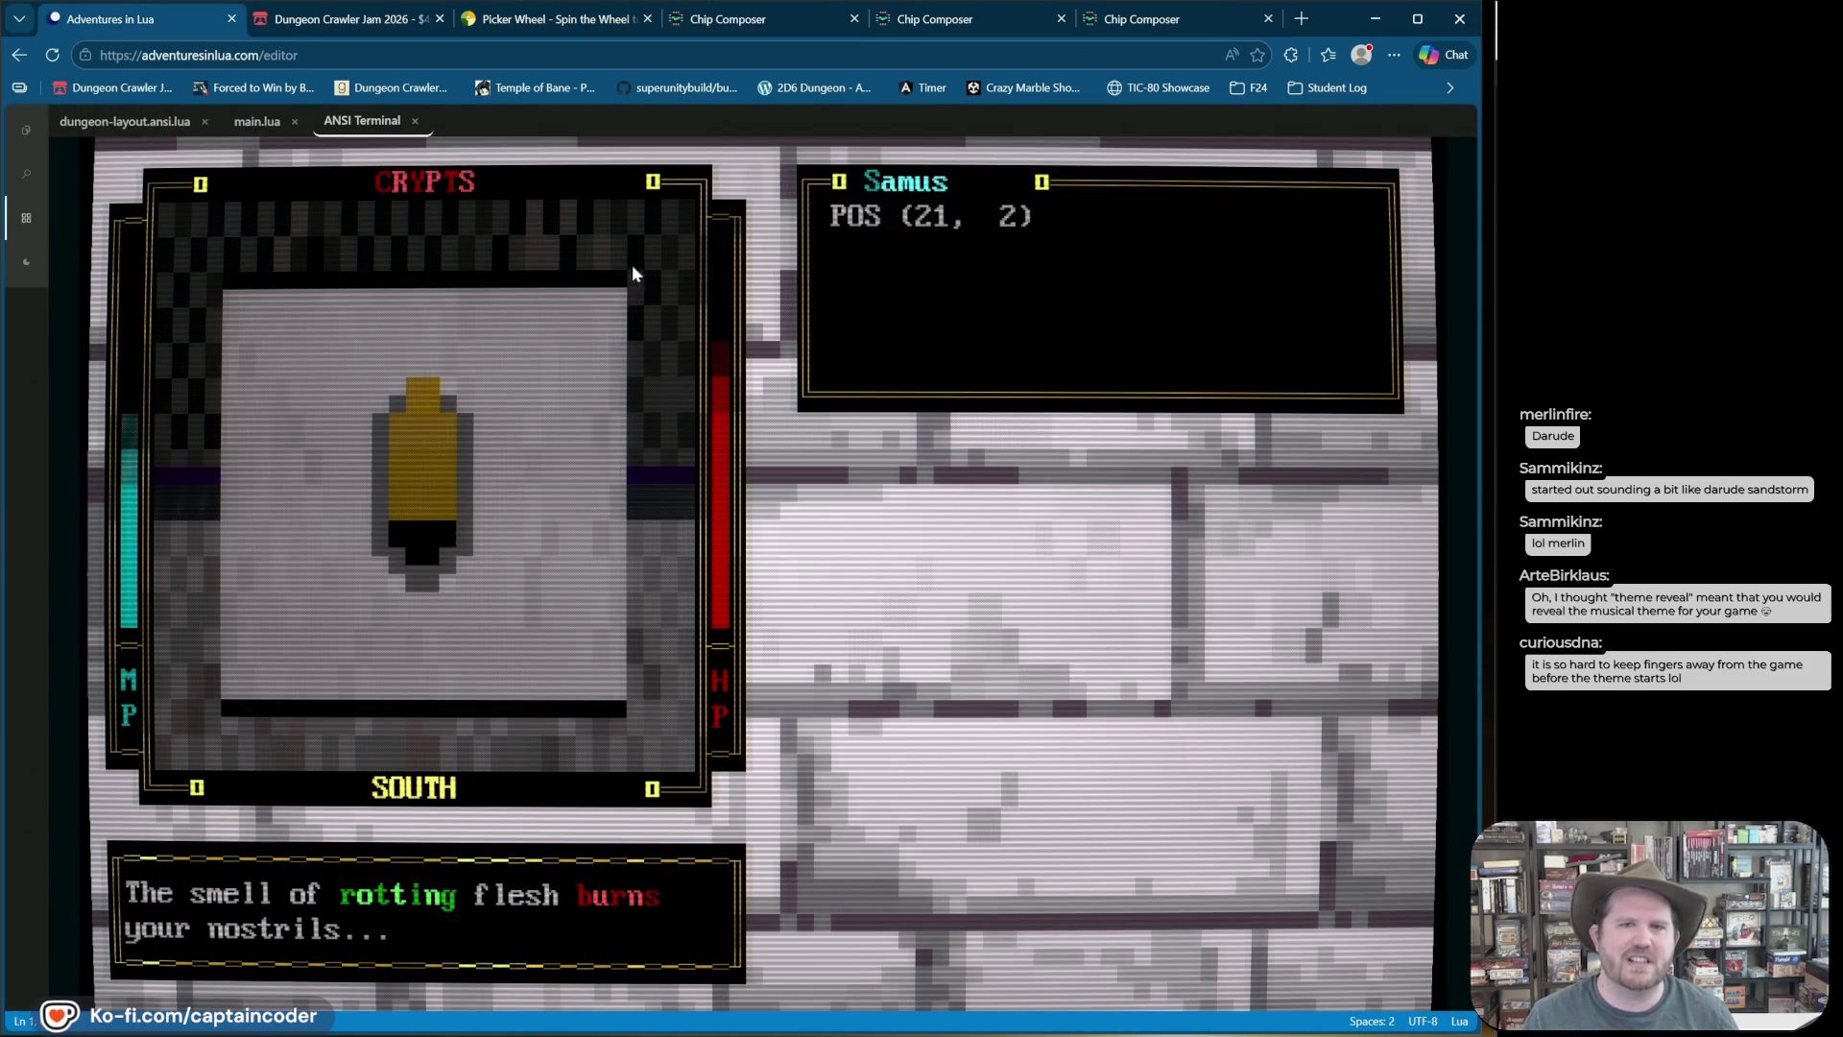
click(336, 27)
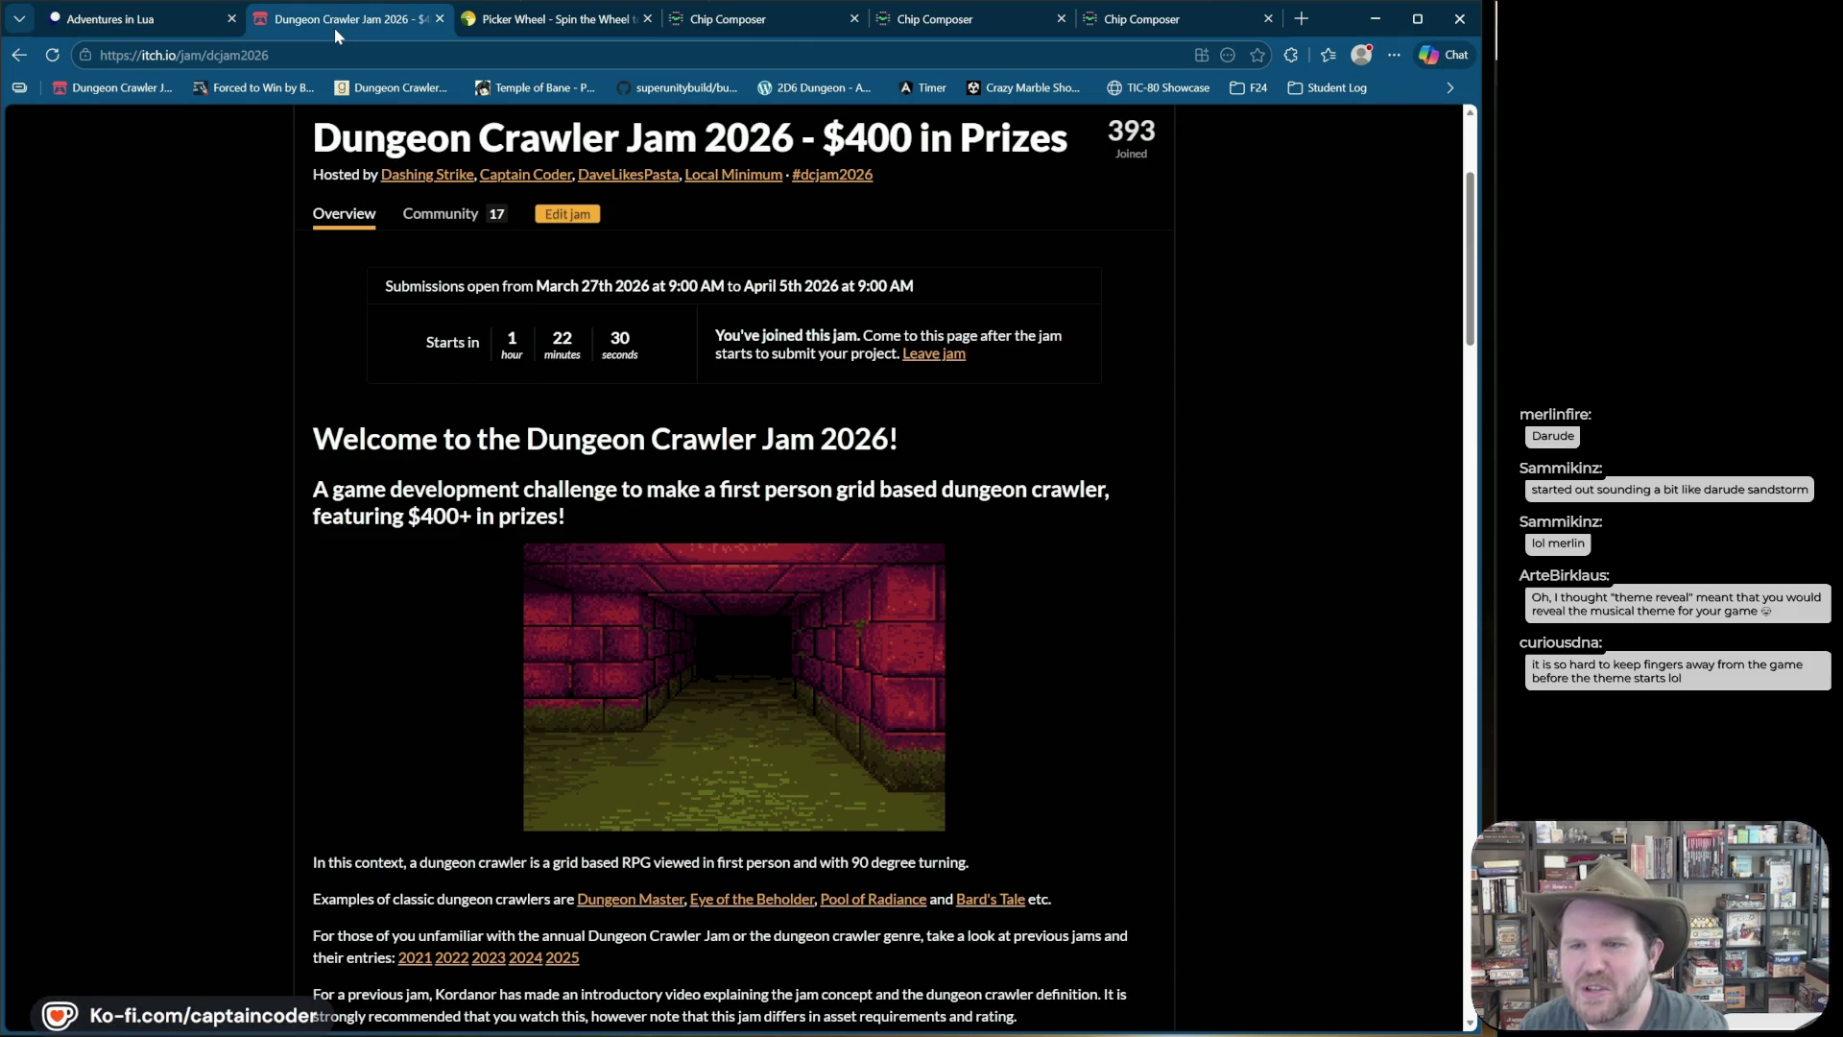
click(1115, 37)
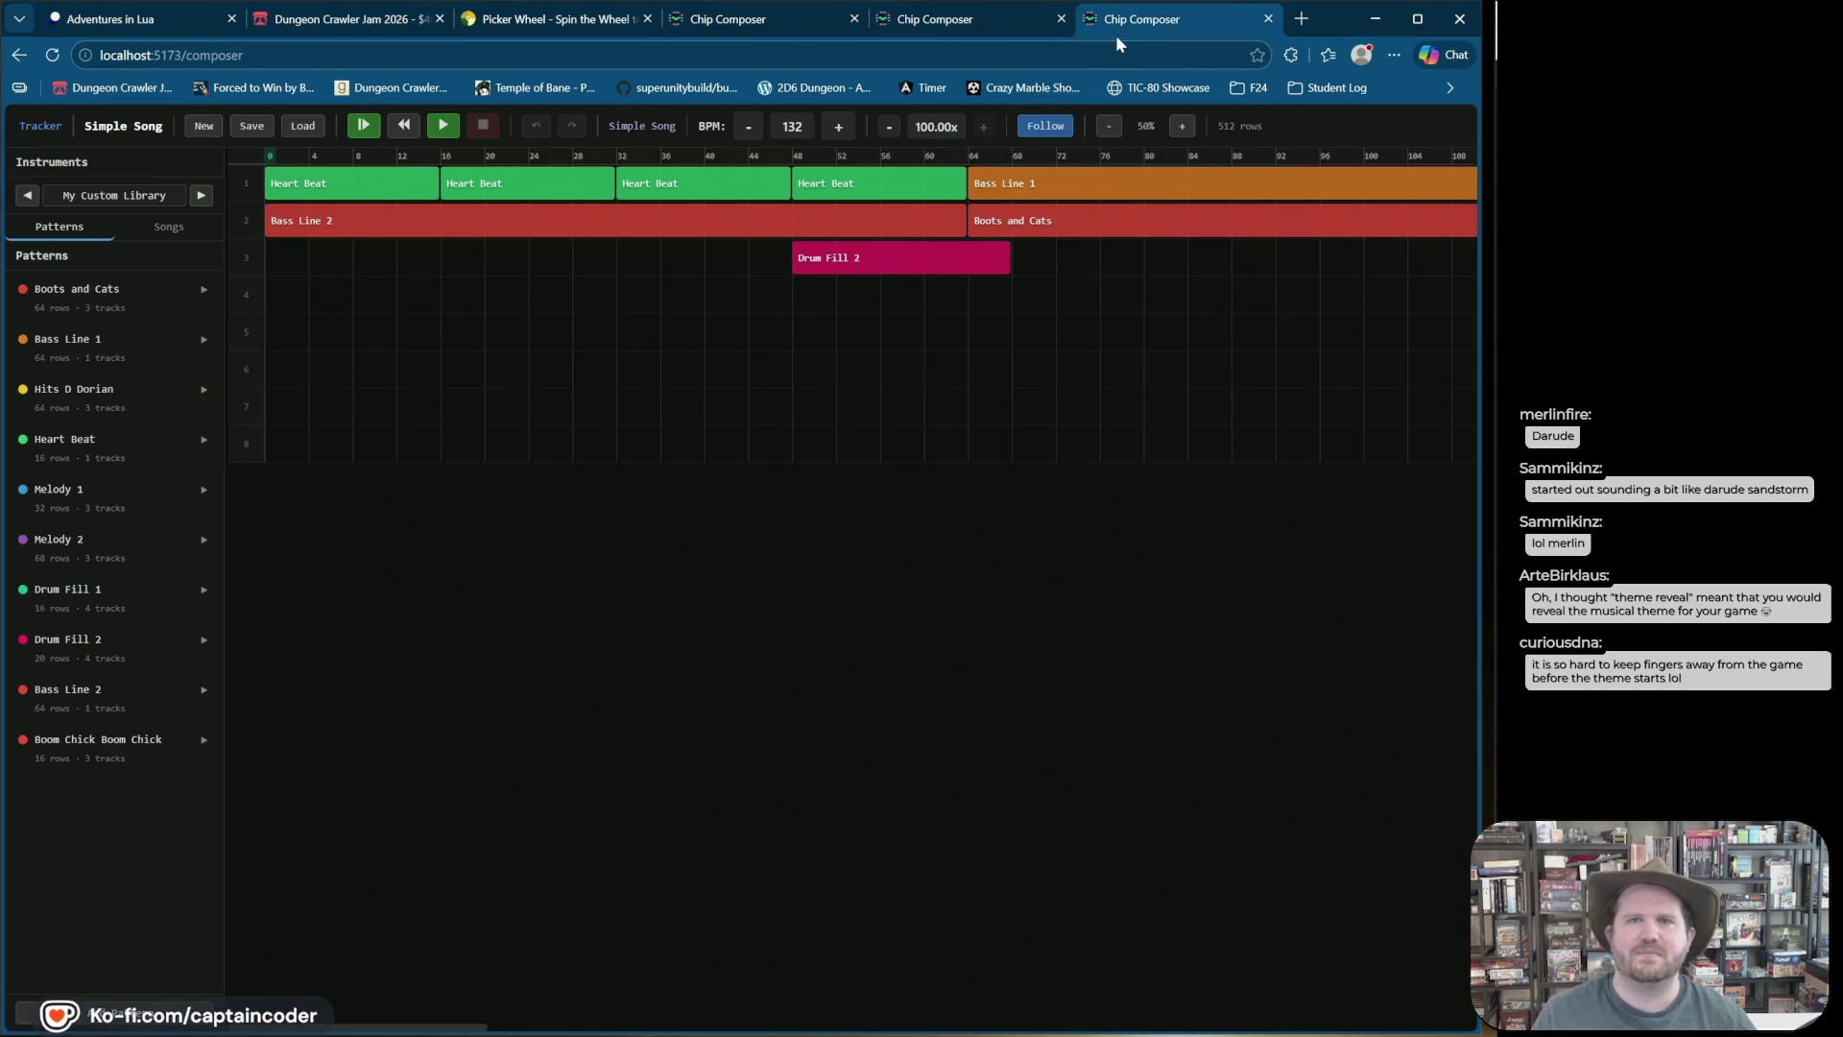
click(1008, 5)
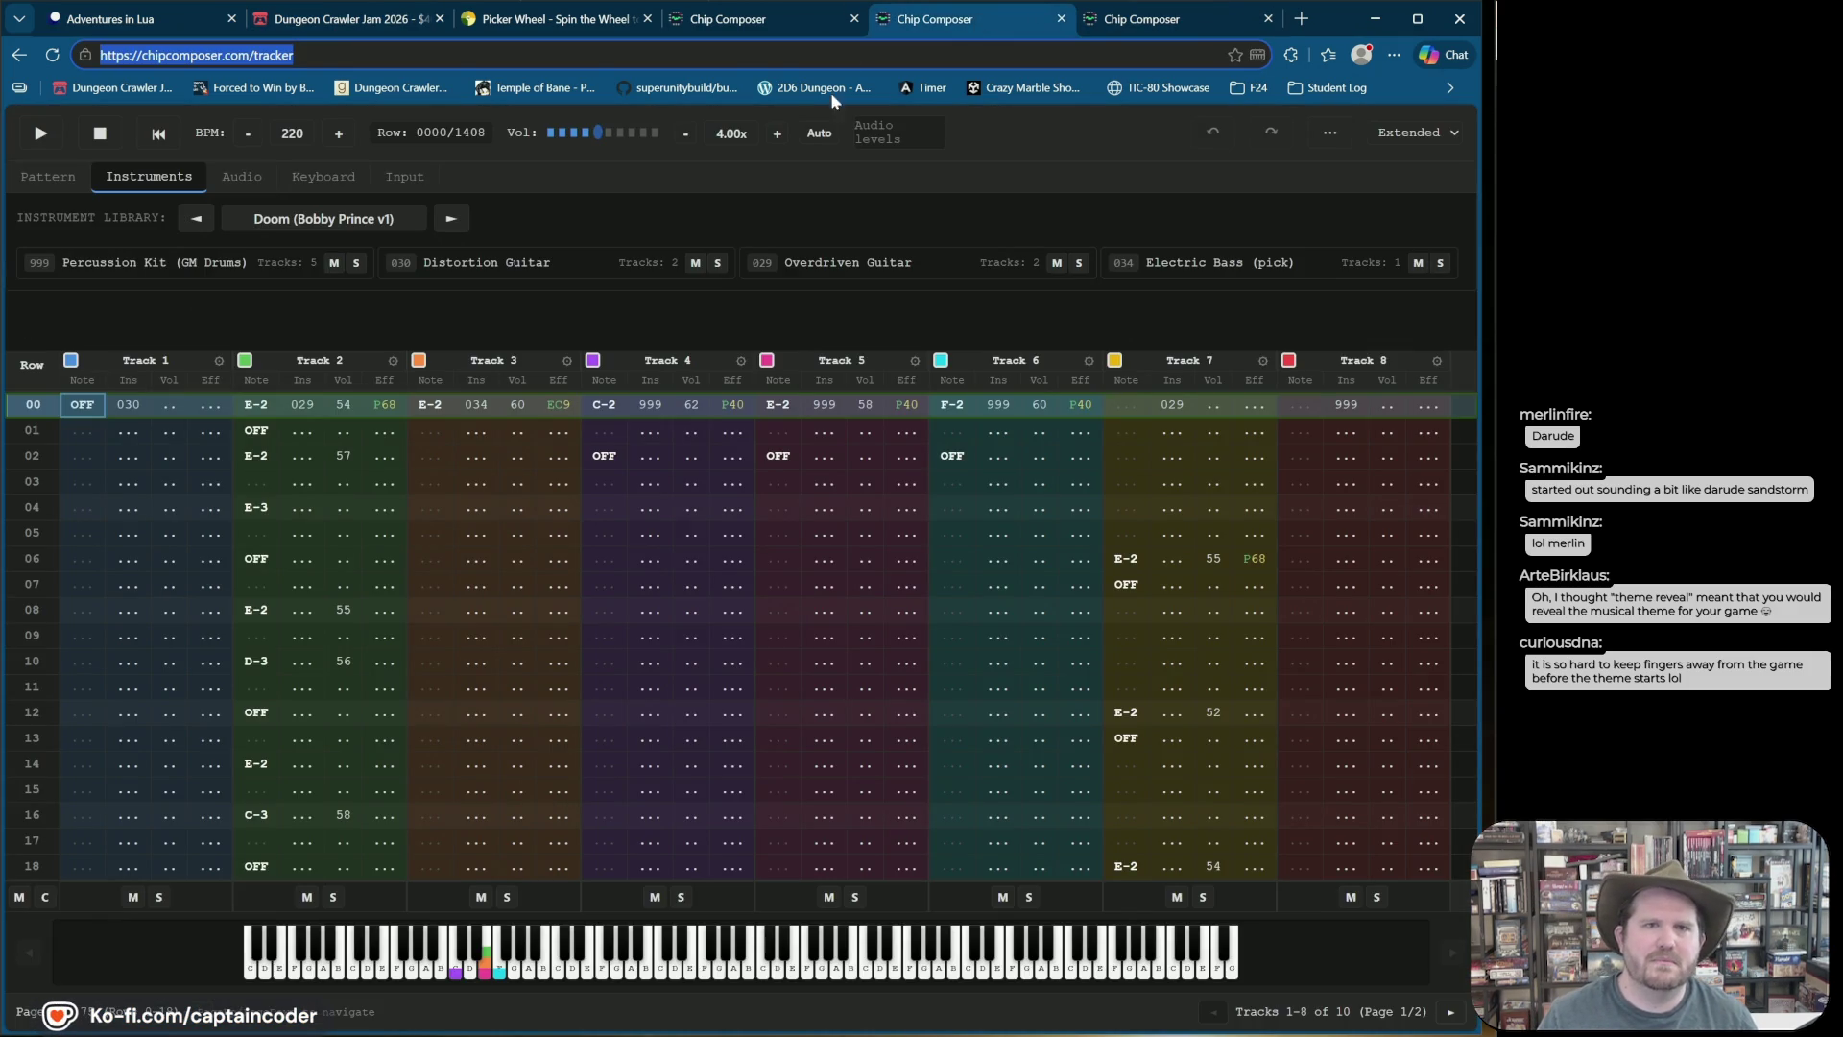
click(804, 30)
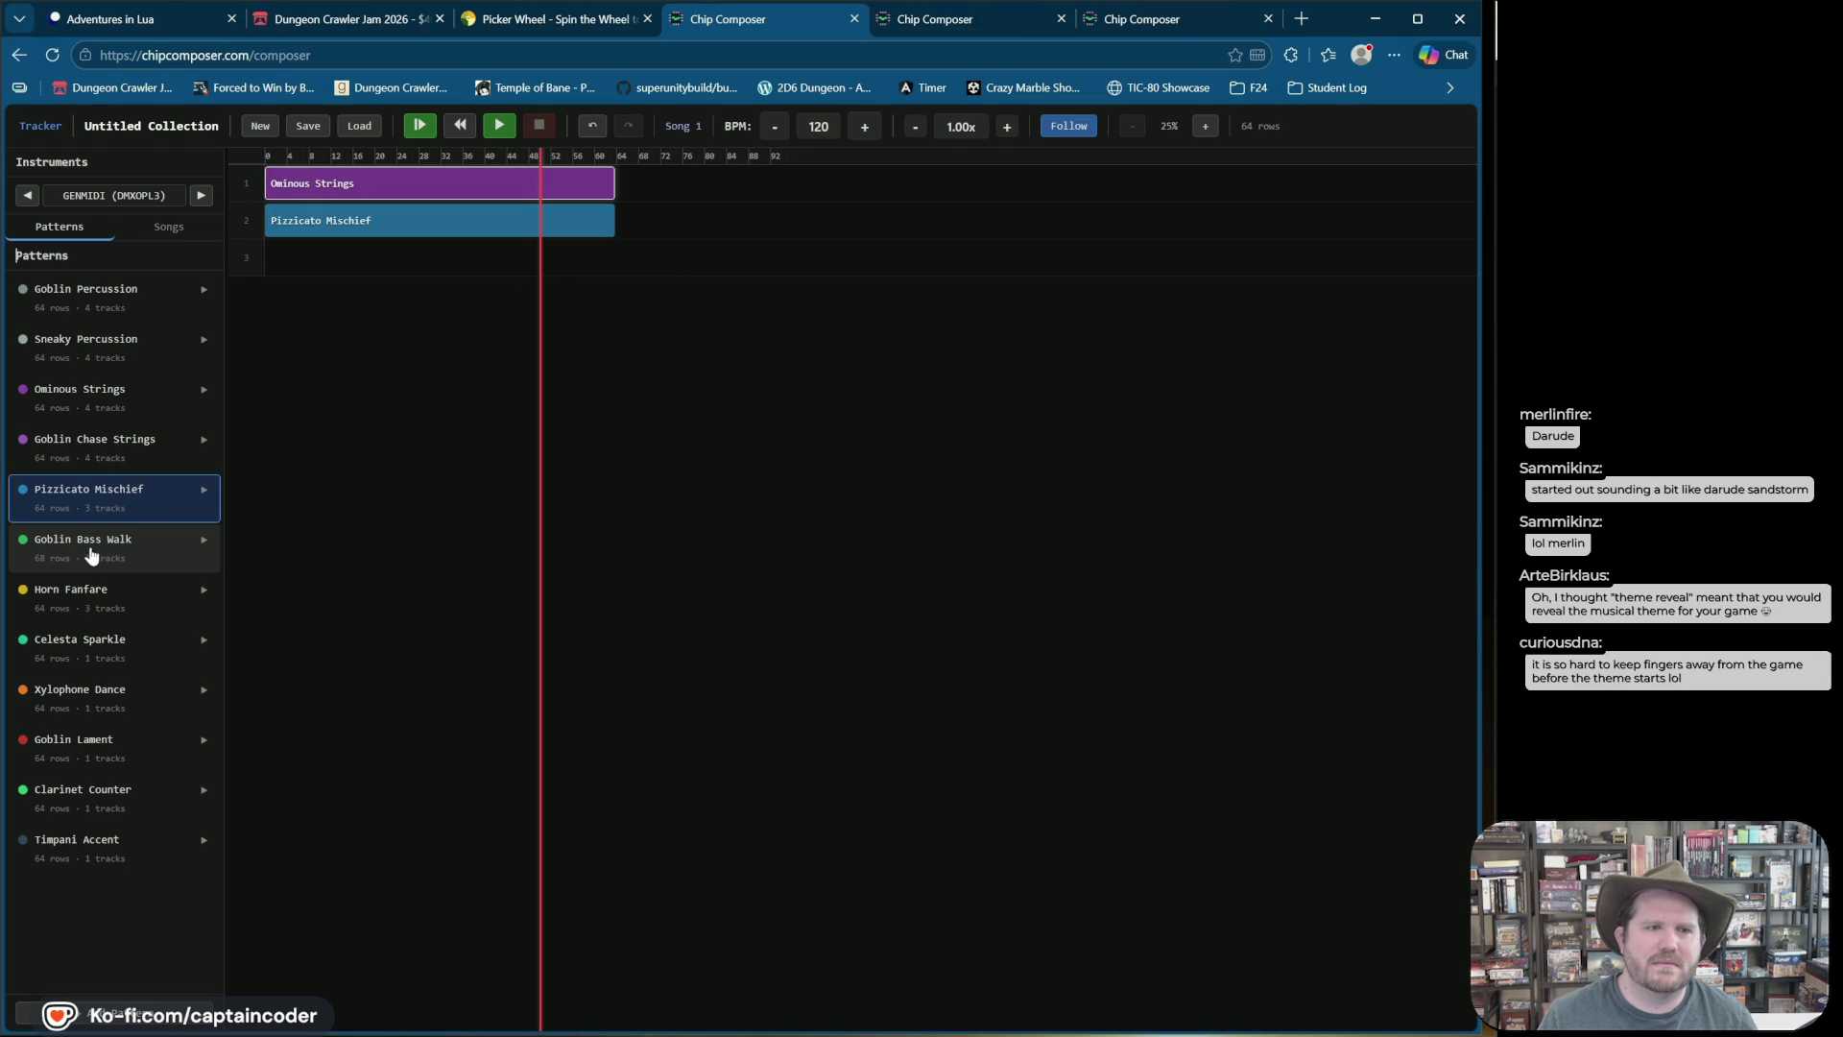
Step: Place Goblin Bass Walk on track 3 and play the arrangement to hear the bass
mouse_move(90, 551)
mouse_down()
mouse_move(318, 264)
mouse_move(268, 261)
mouse_up()
click(498, 126)
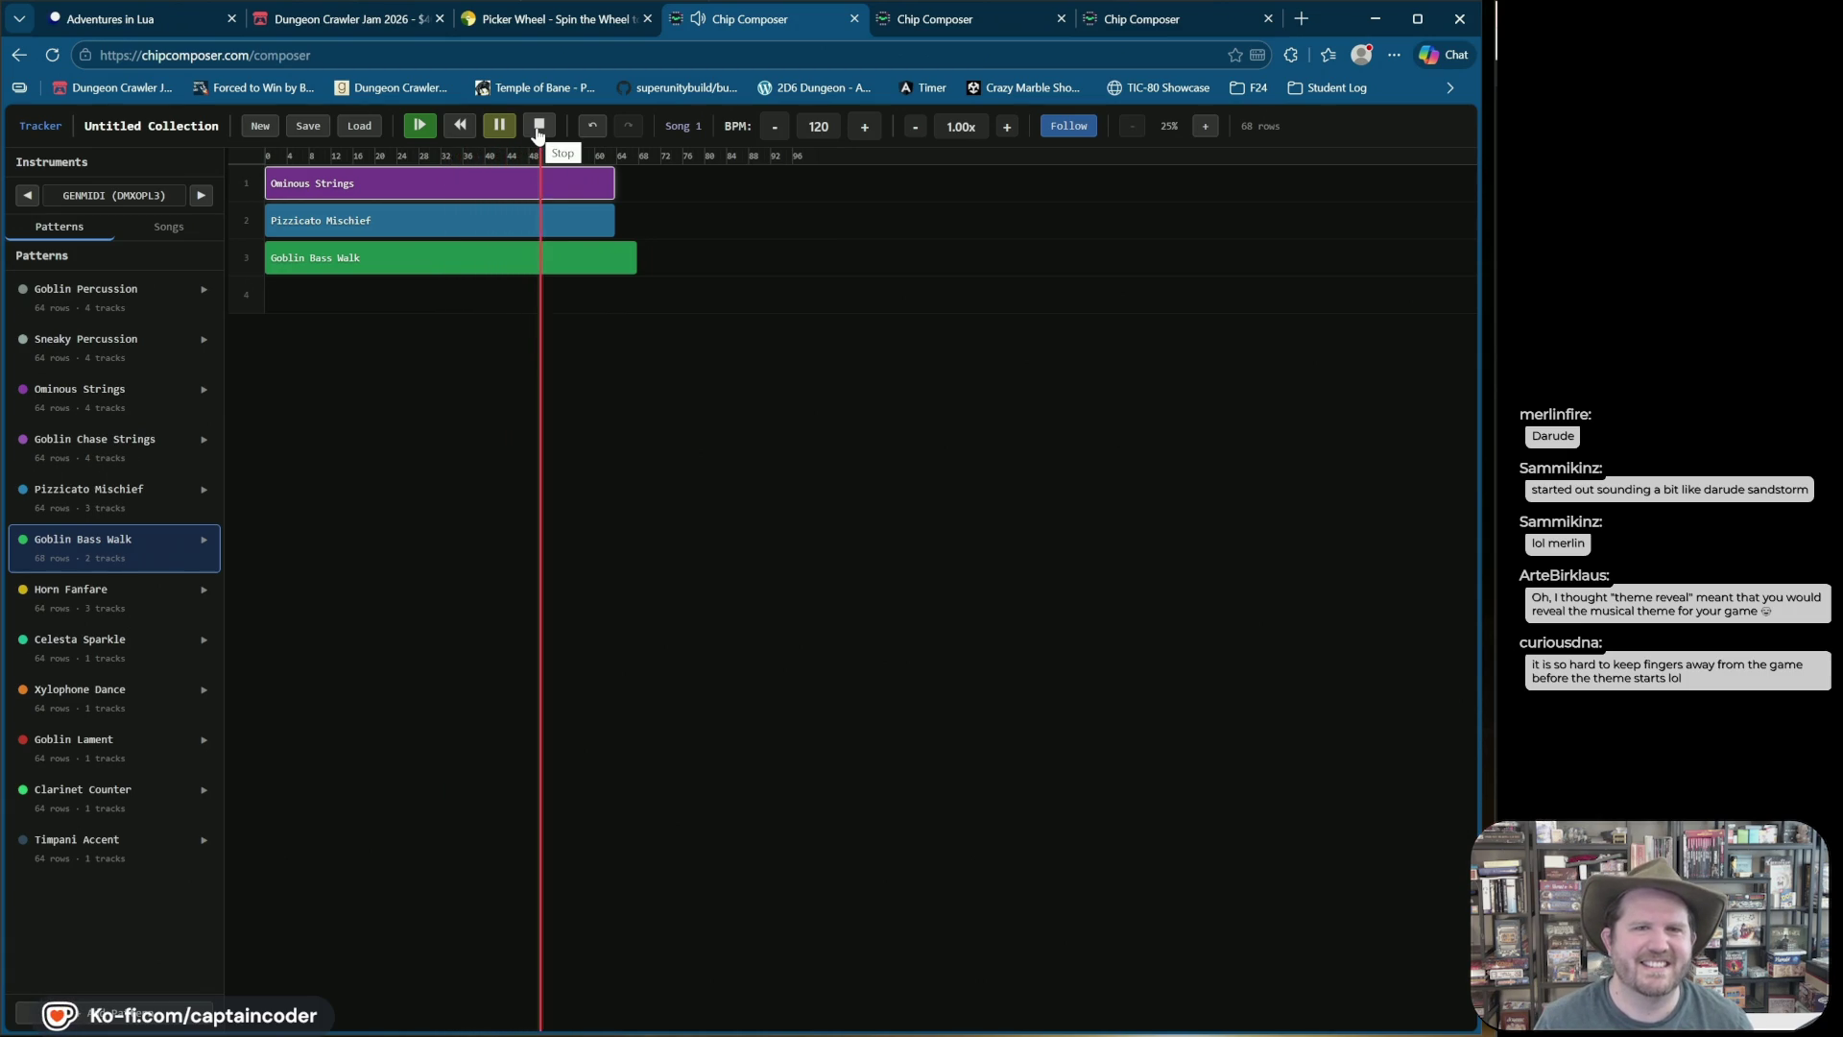
click(539, 133)
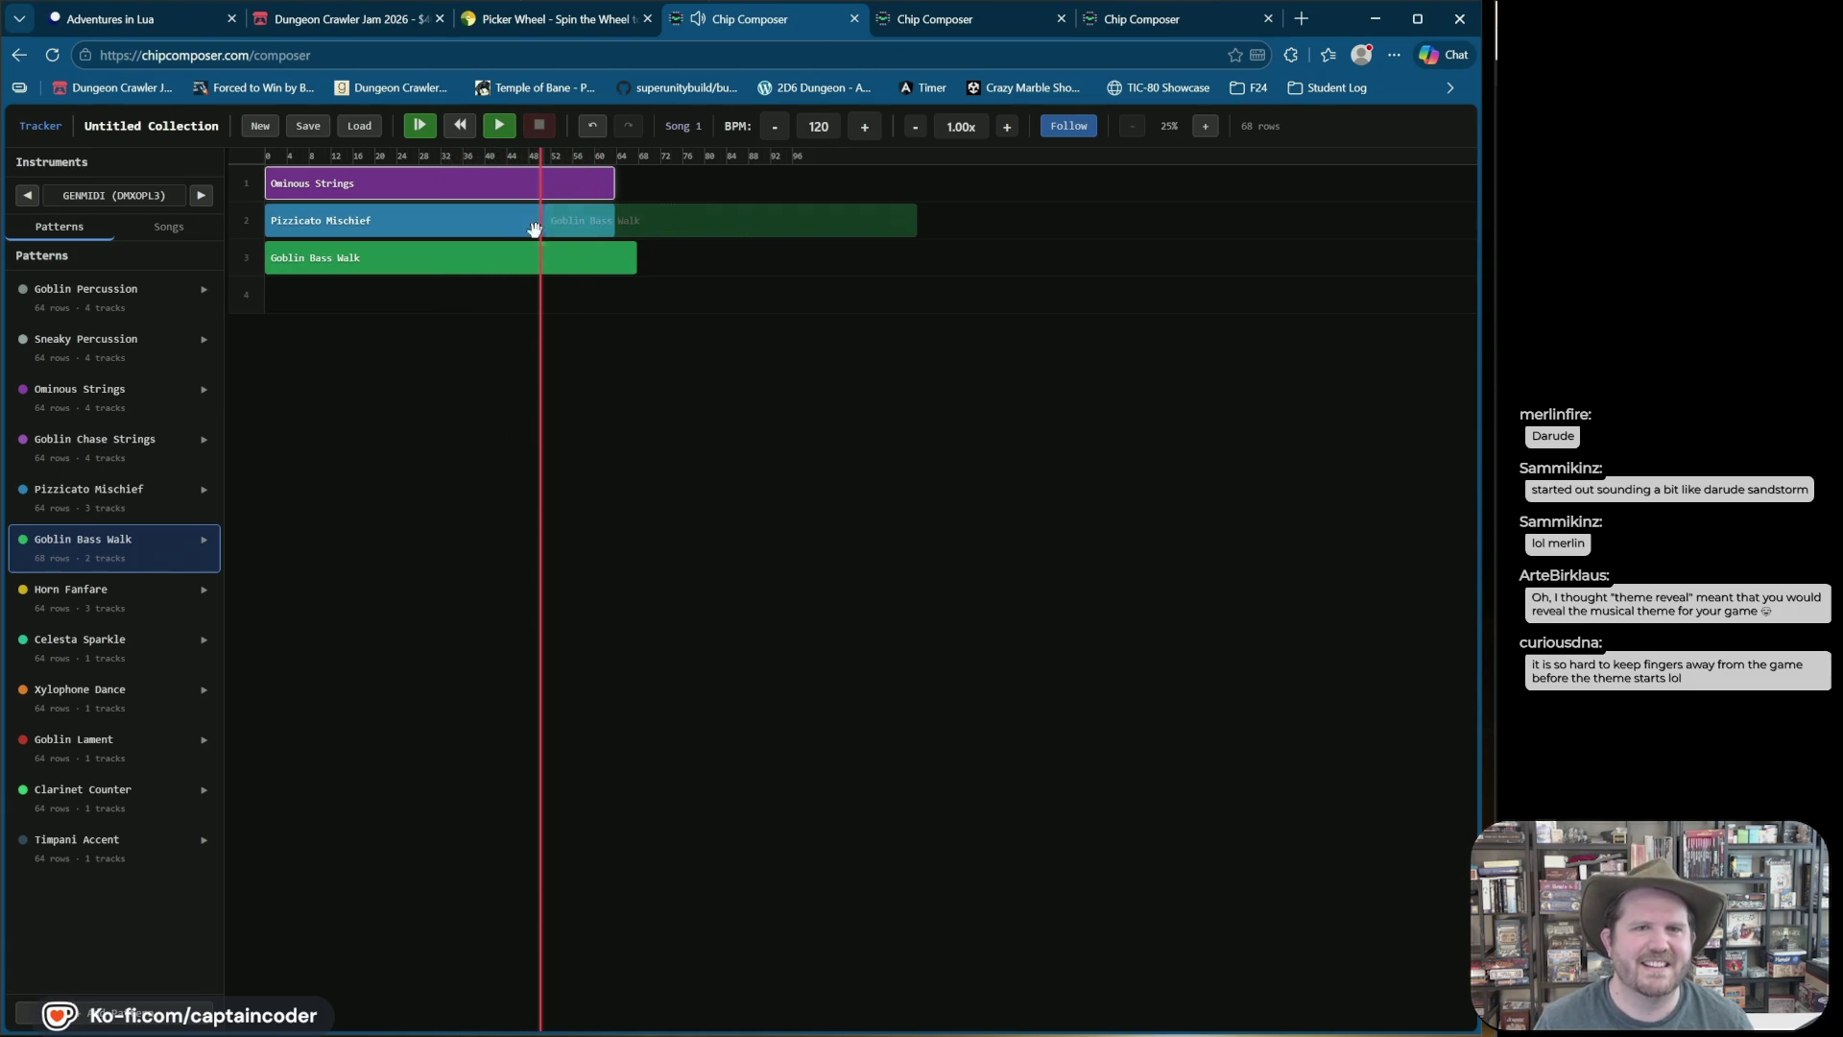
Step: Put Goblin Chase Strings after Ominous Strings, delete the Pizzicato Mischief clip, and play the song through
click(57, 394)
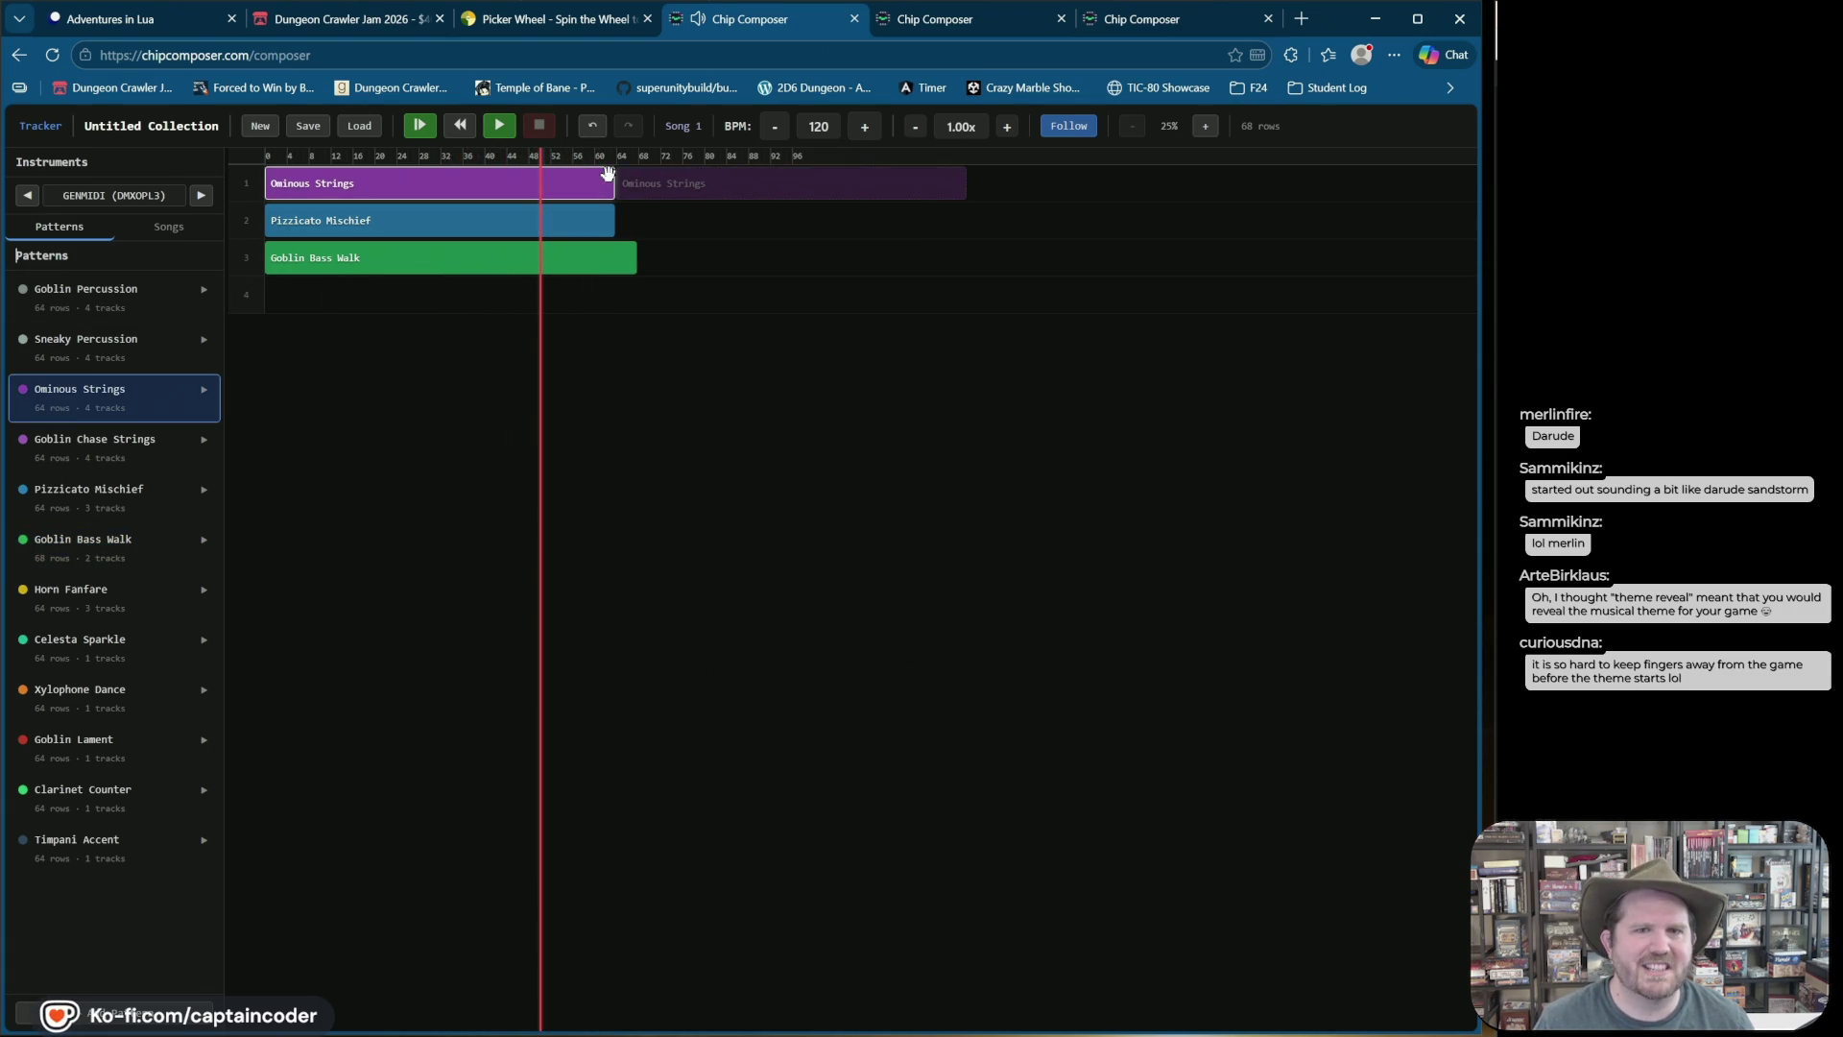
click(135, 441)
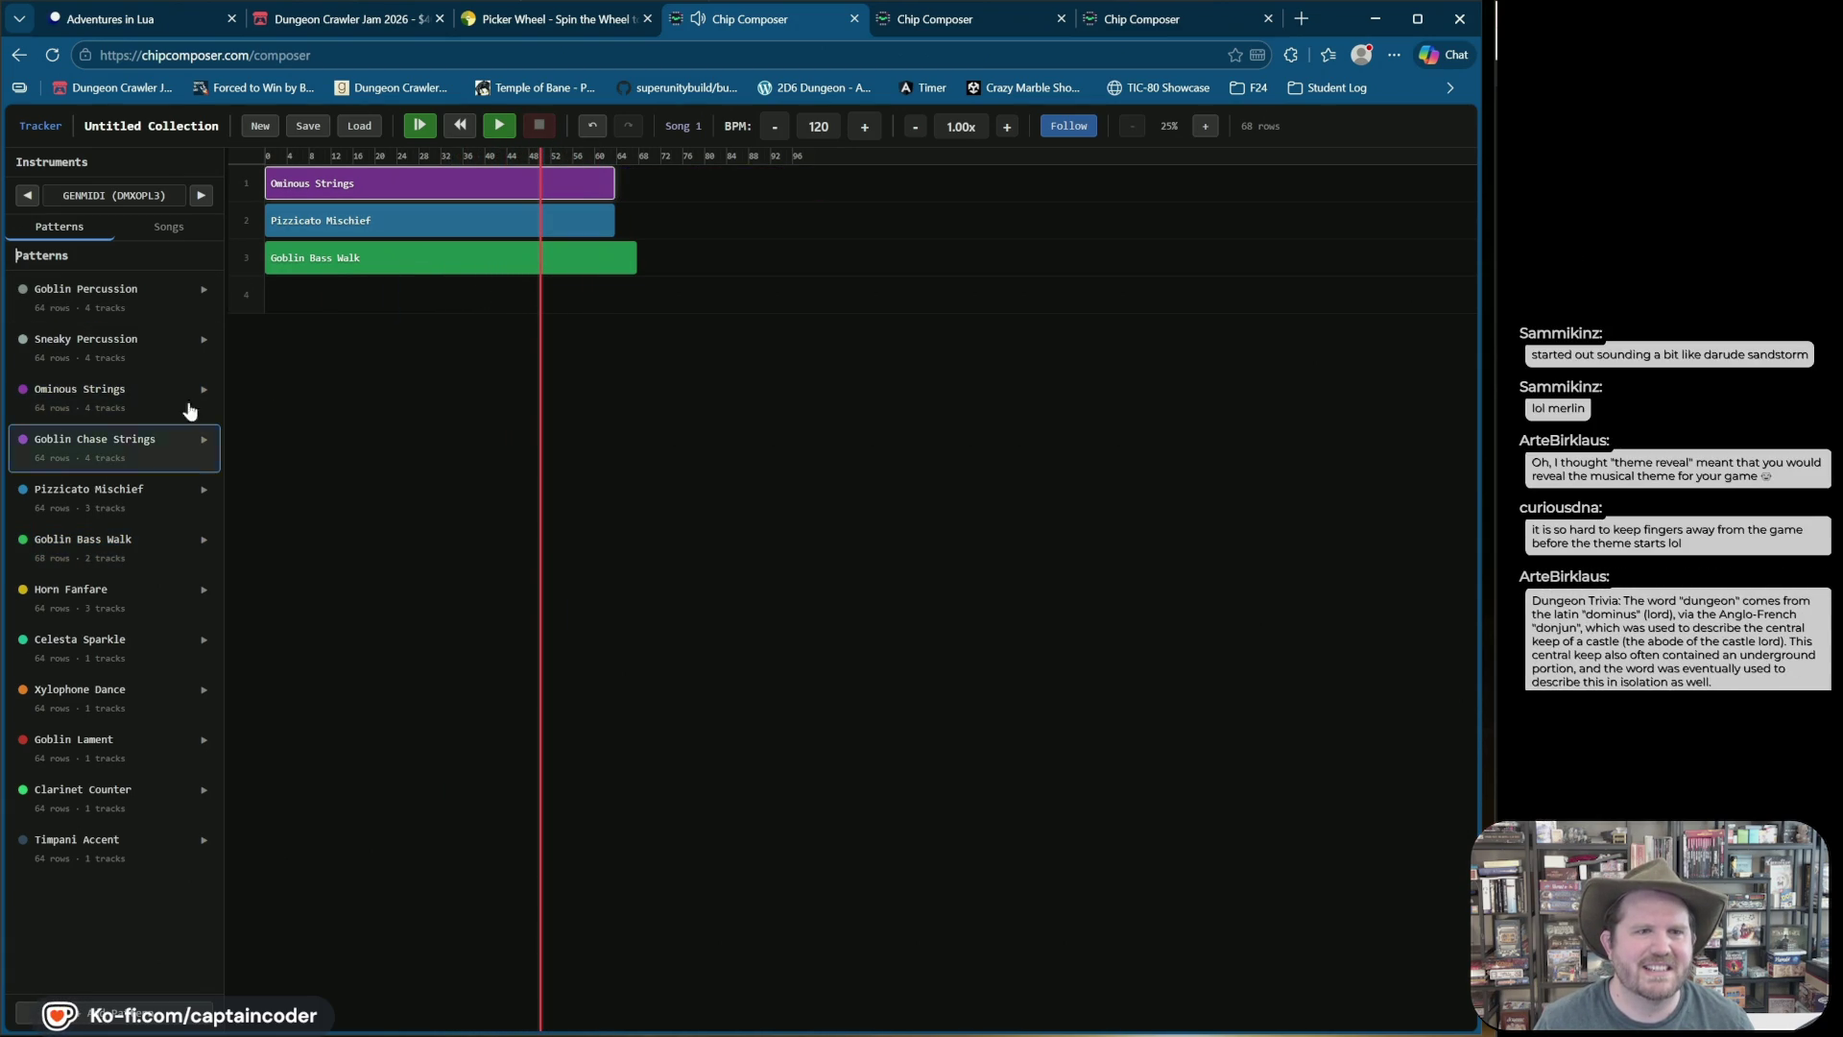
click(615, 185)
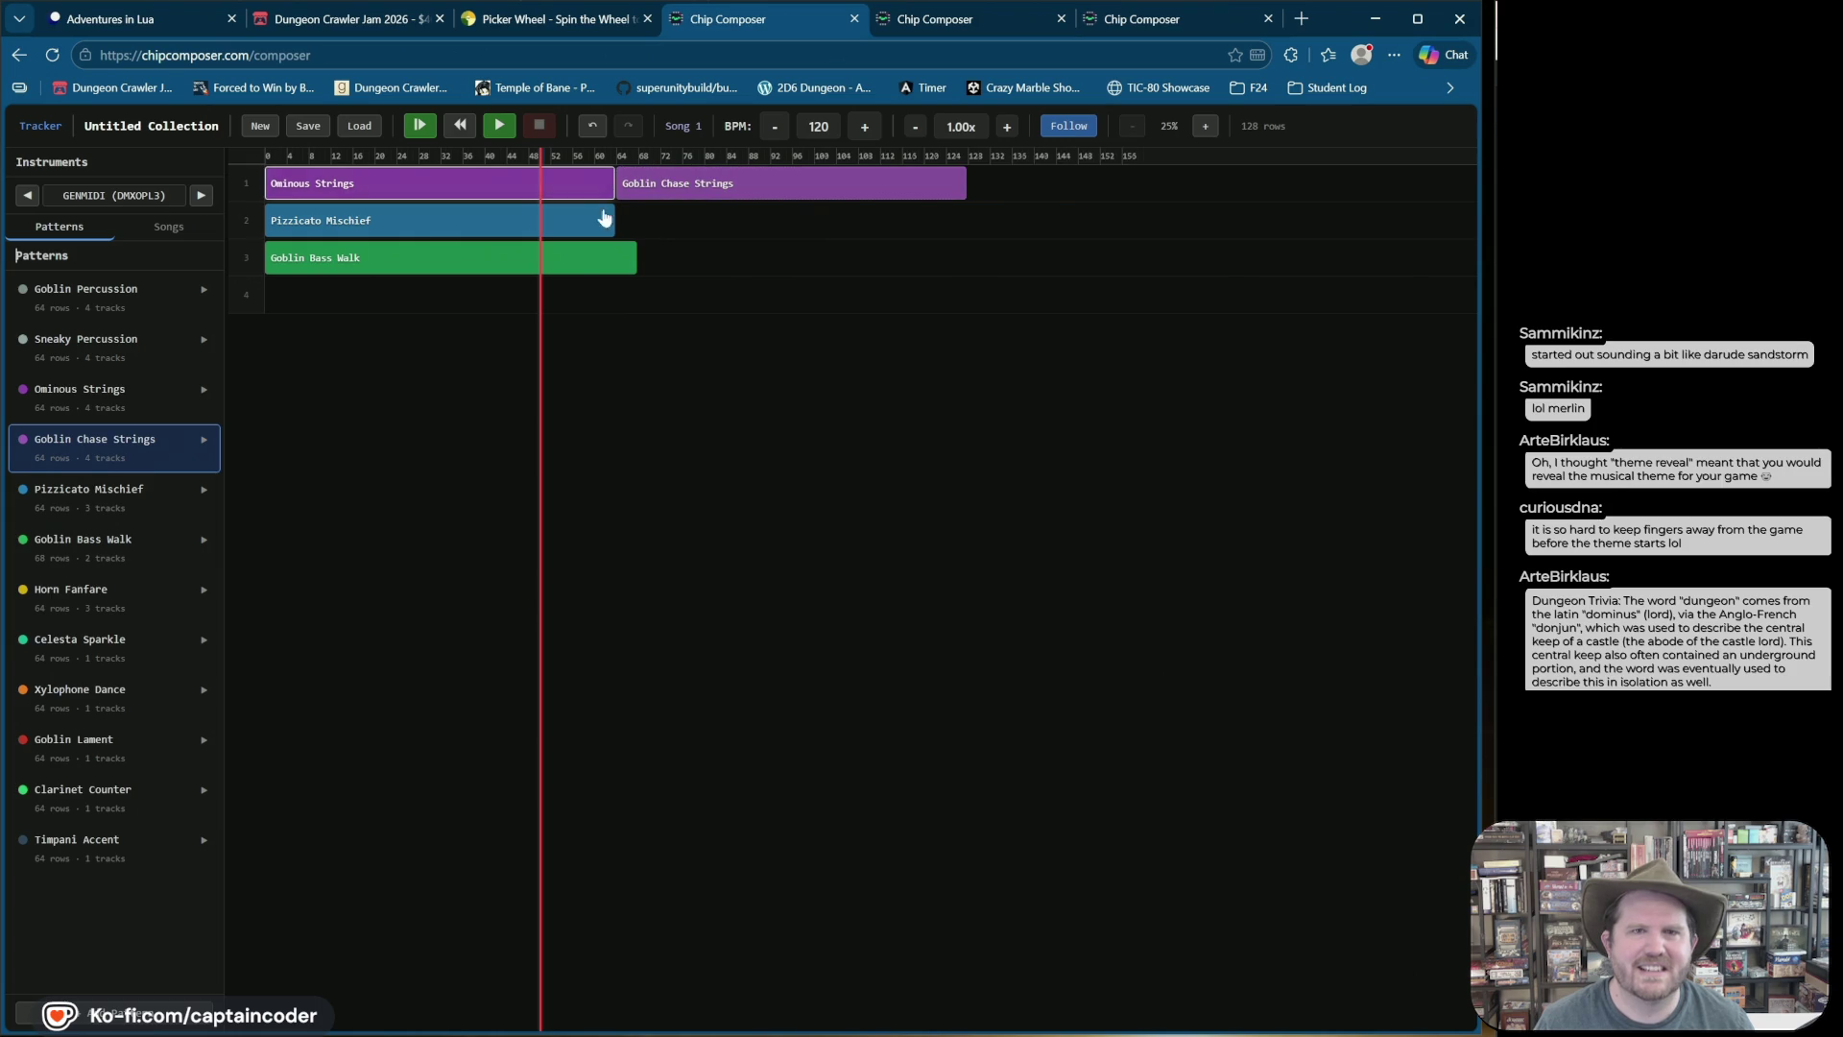
right_click(548, 230)
click(597, 370)
click(422, 125)
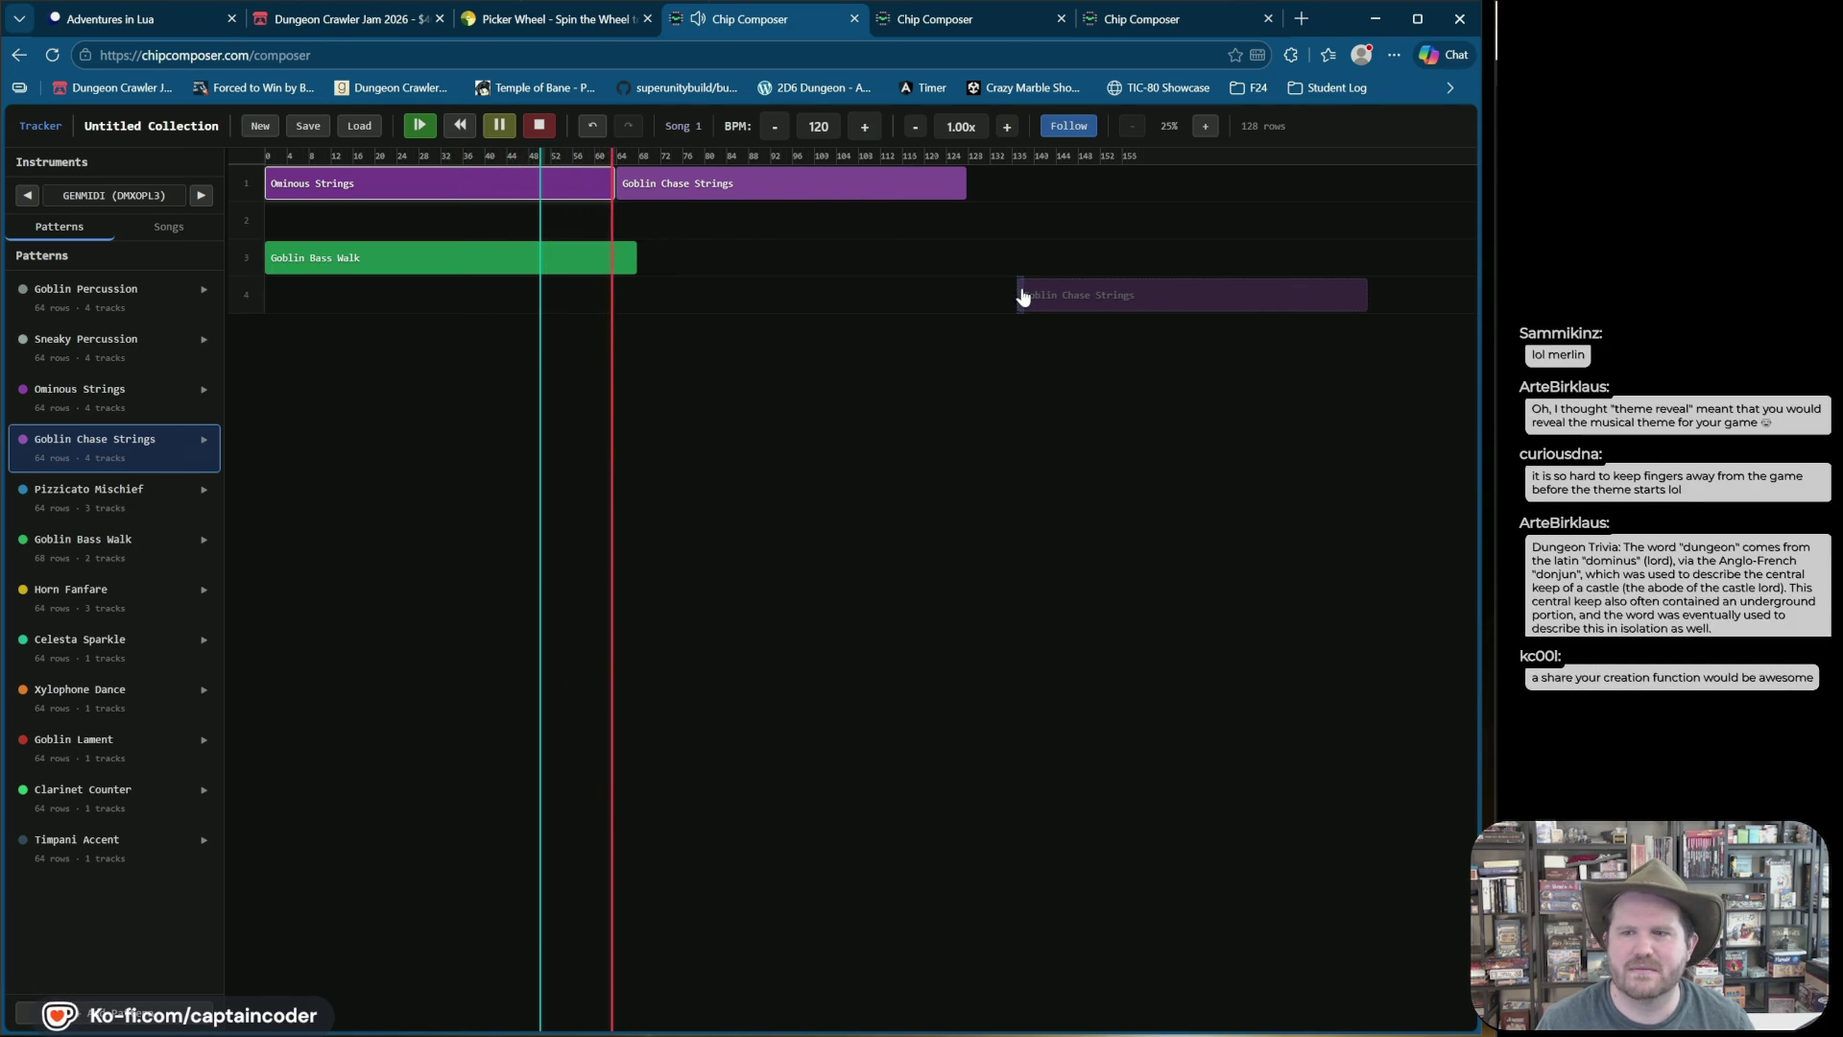
click(543, 126)
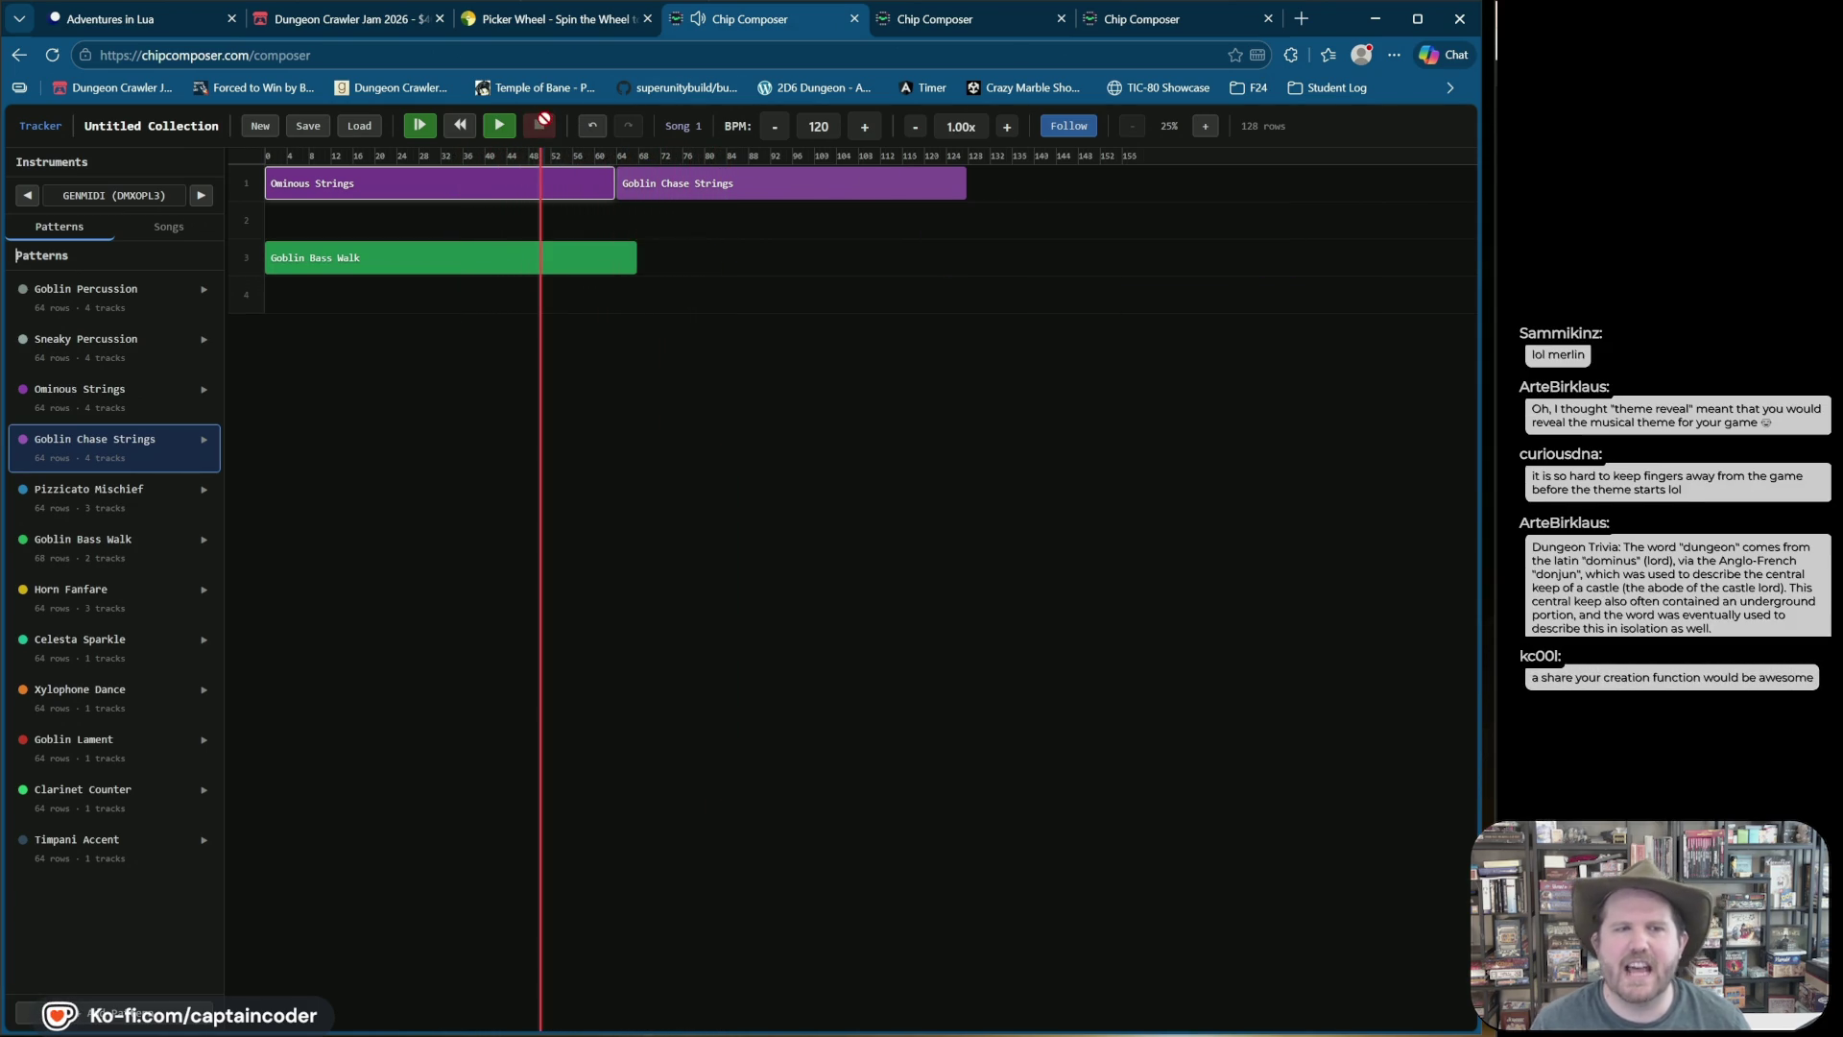
Step: Place Pizzicato Mischief on track 2 and Ominous Strings on track 1 at row 128, reaching 192 rows
click(125, 477)
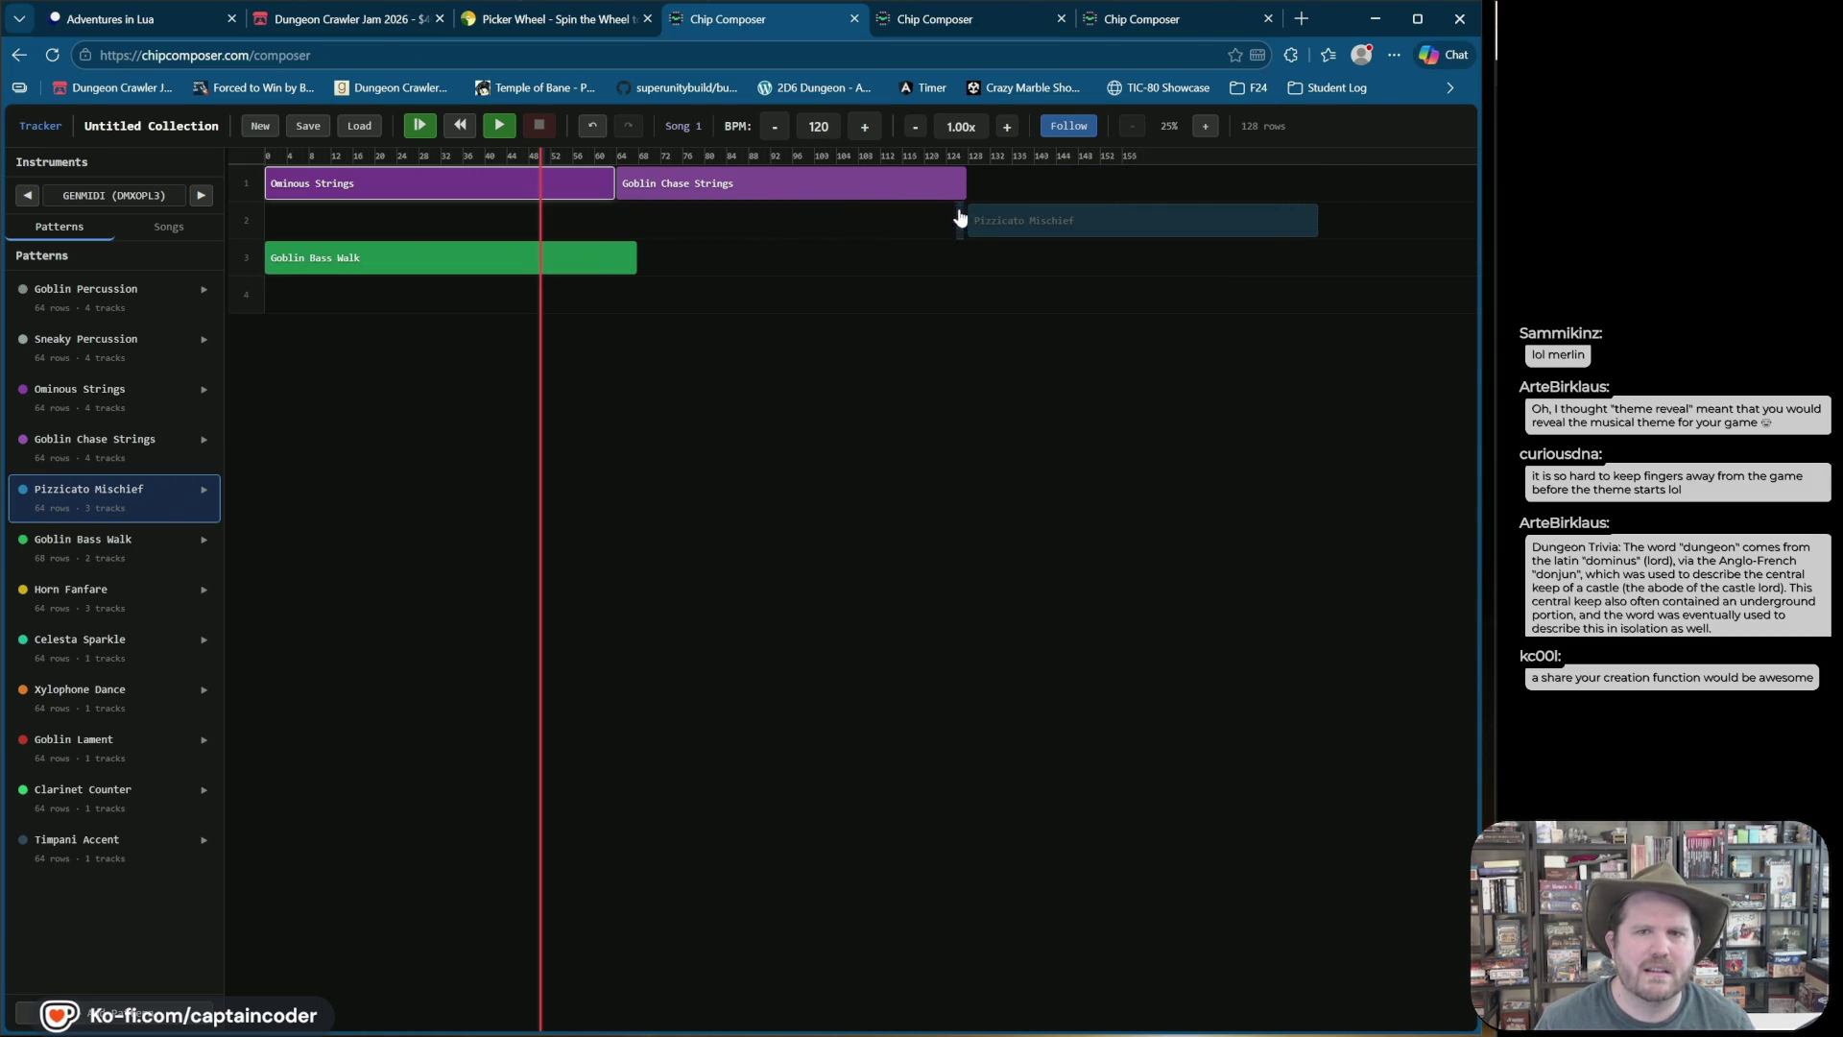
click(972, 219)
click(182, 389)
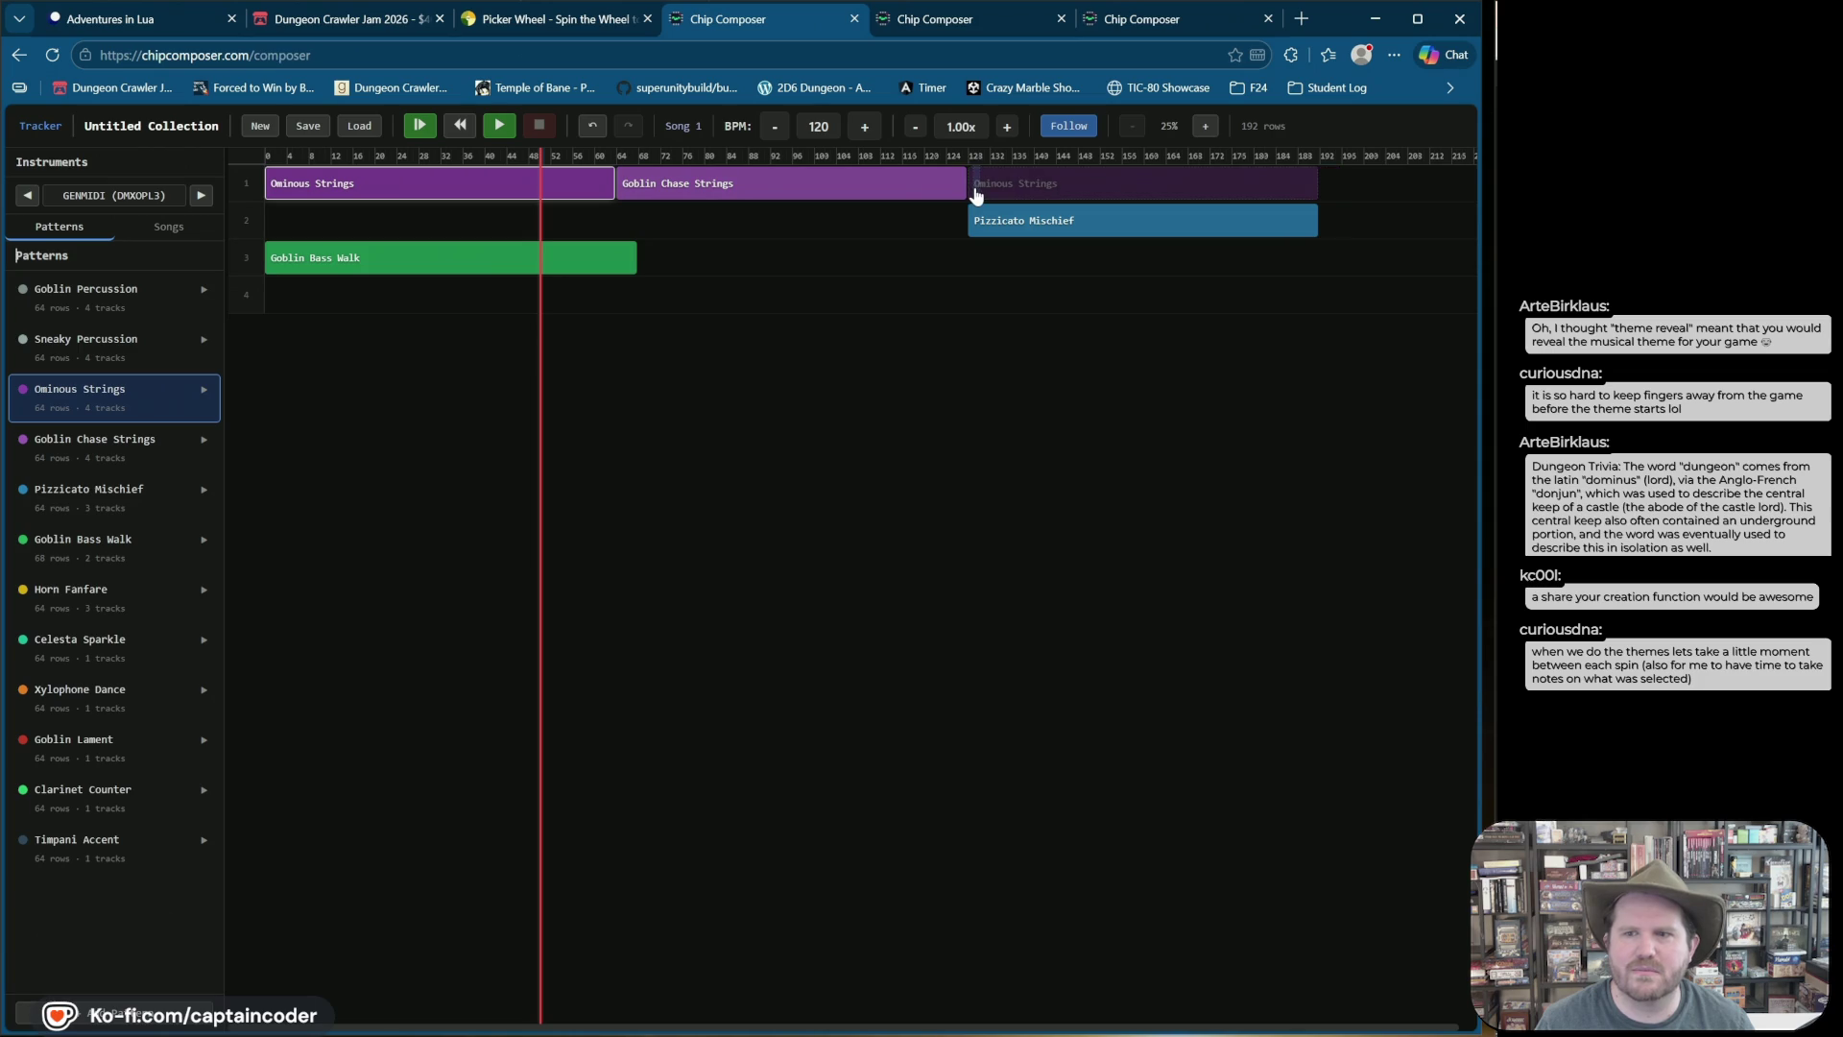
click(976, 194)
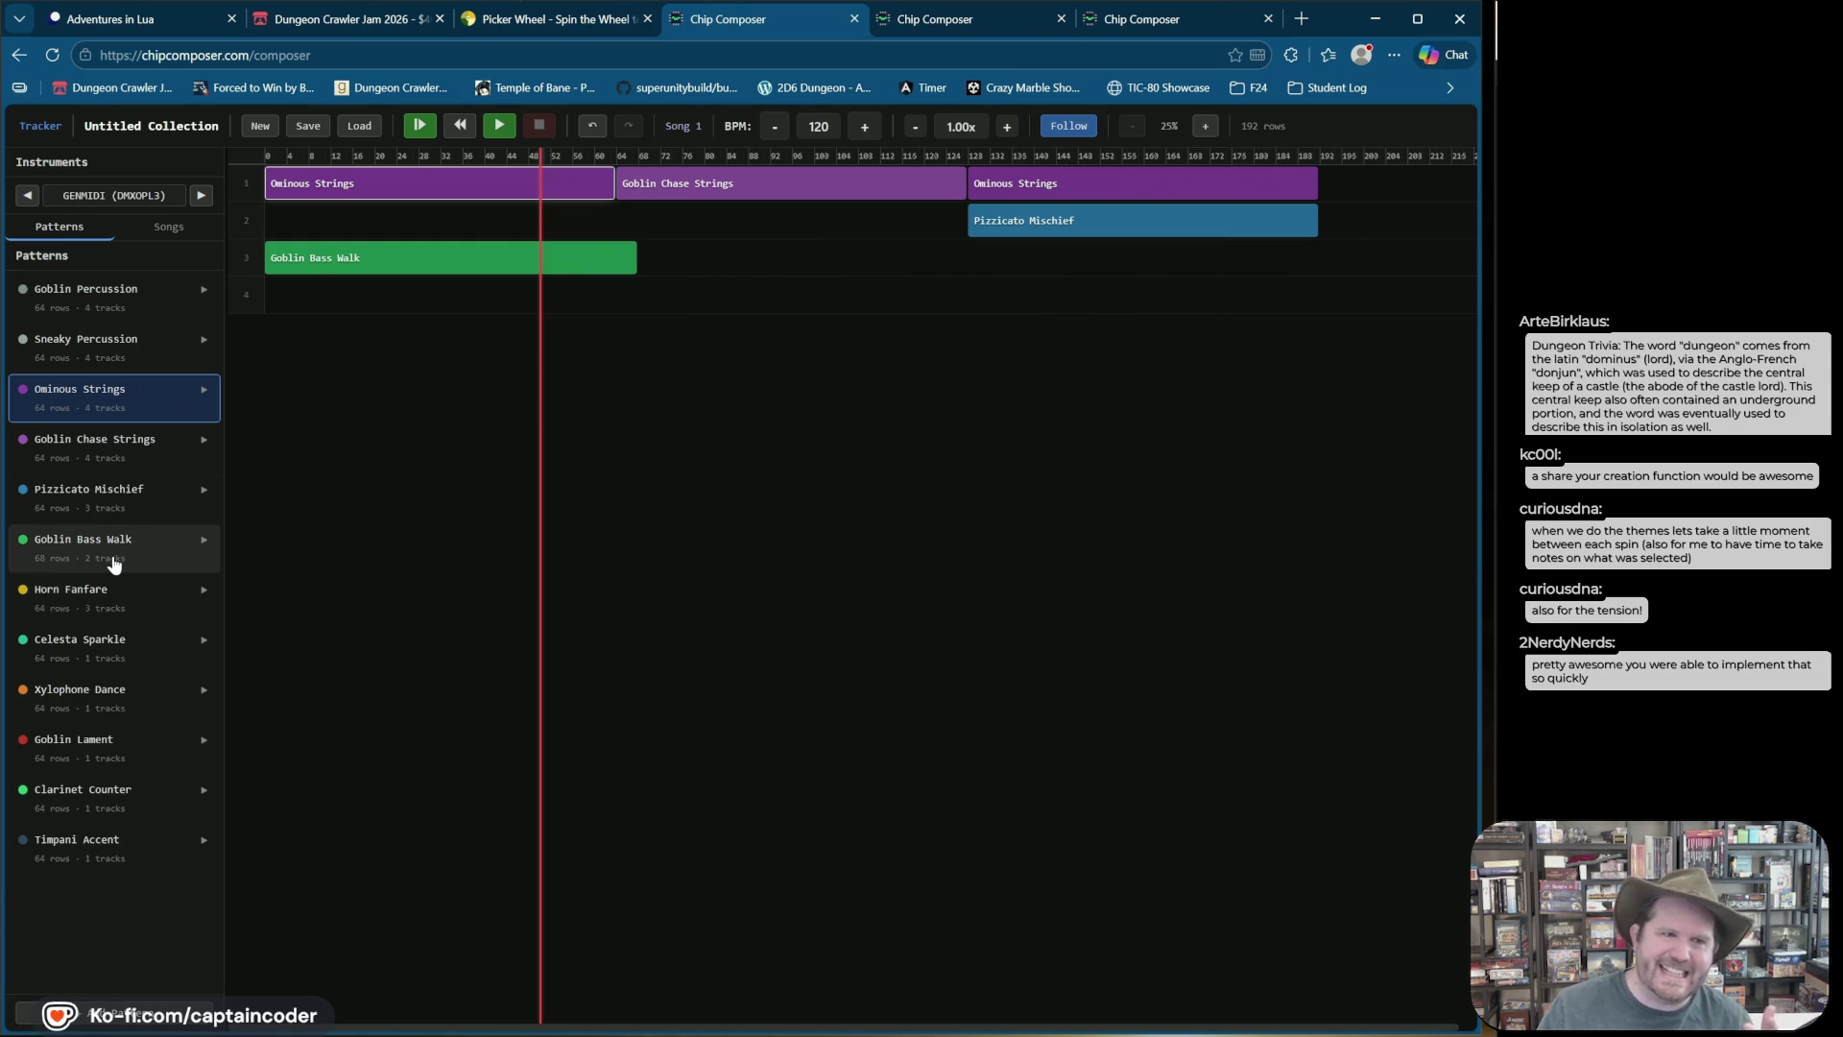
click(83, 600)
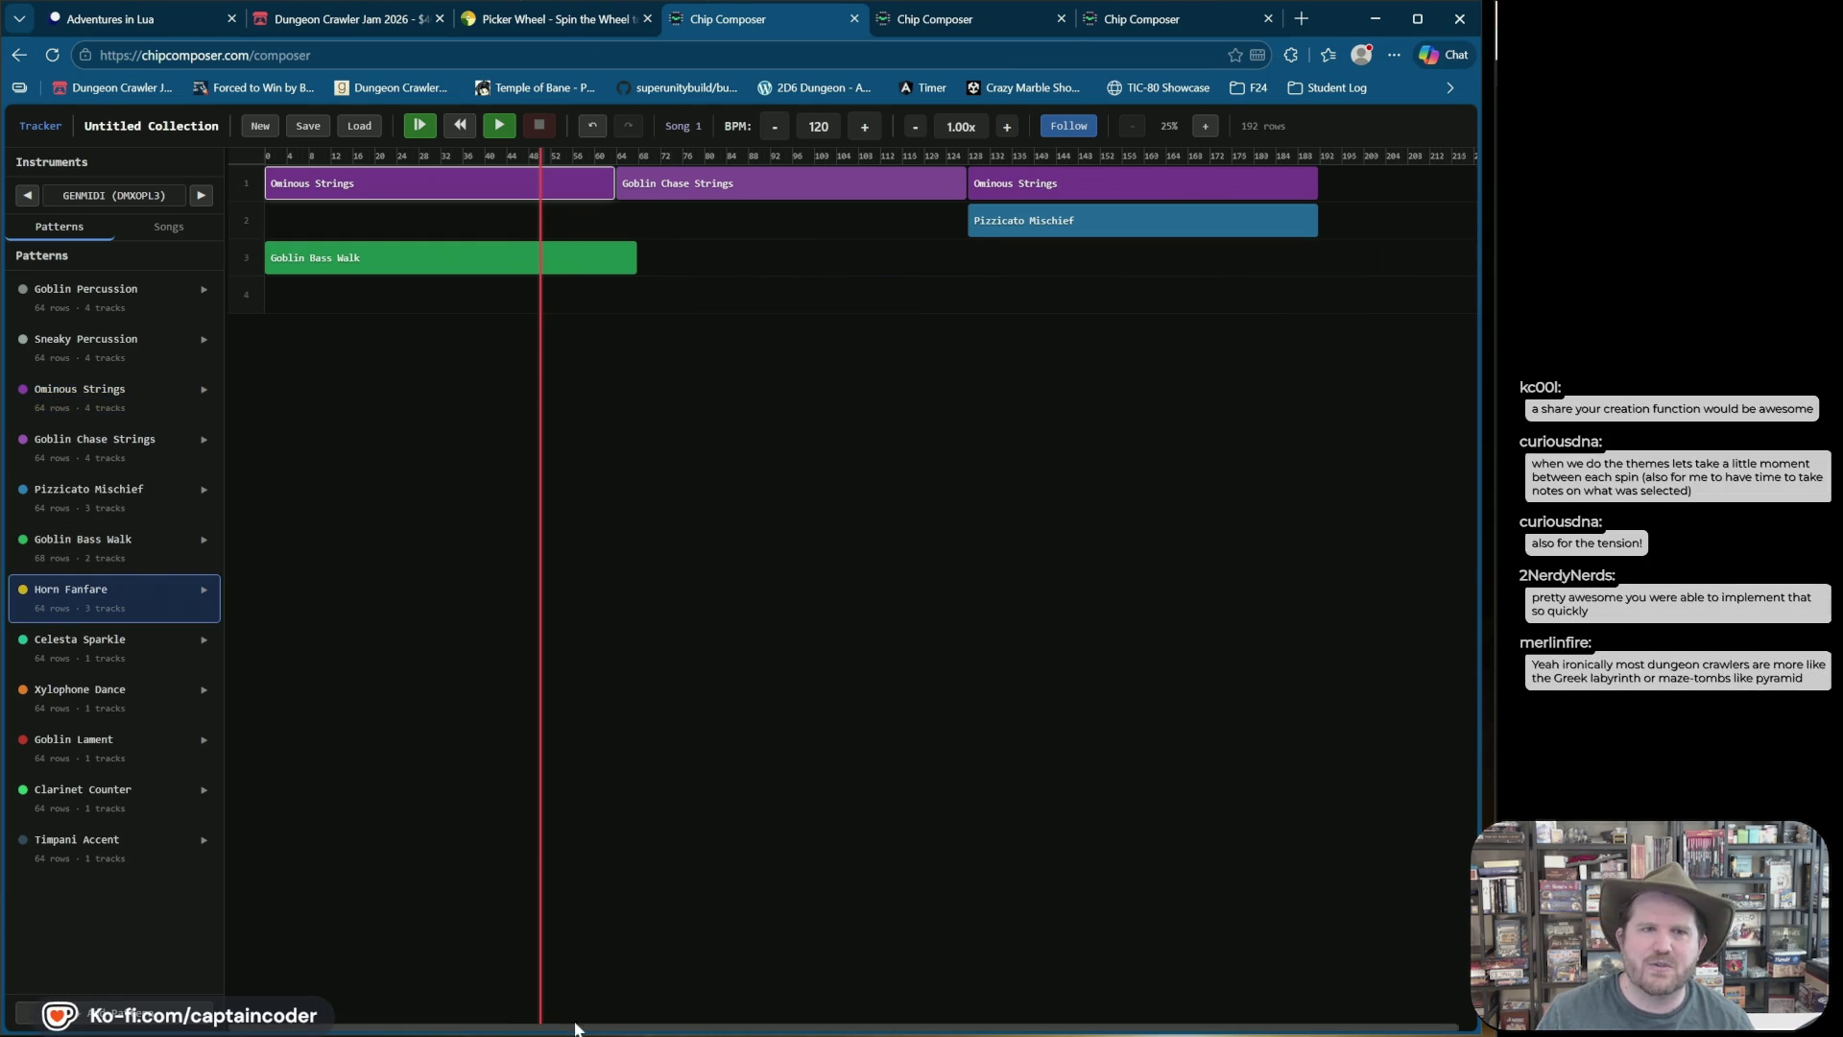
Step: Add Goblin Chase Strings at row 192 on track 1 and stagger Goblin Bass Walk clips on tracks 3 and 4
drag(548, 1023, 750, 1028)
click(113, 444)
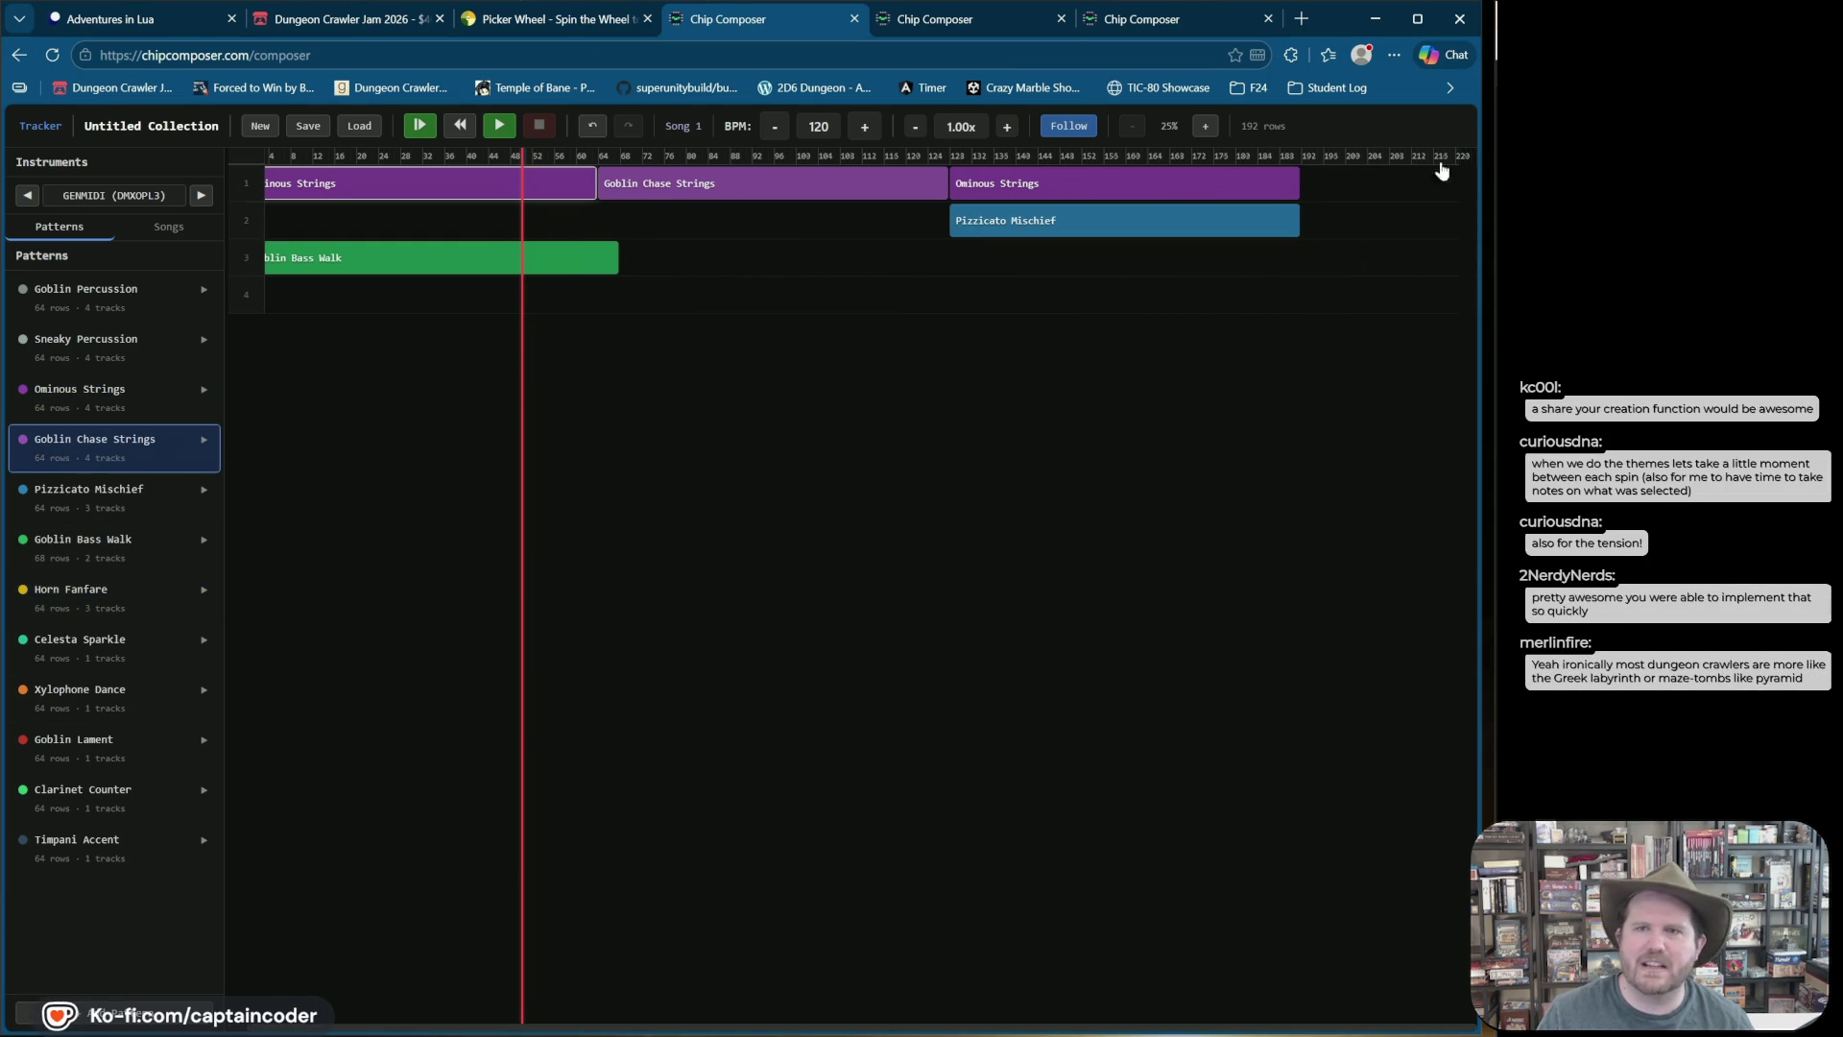
click(1306, 187)
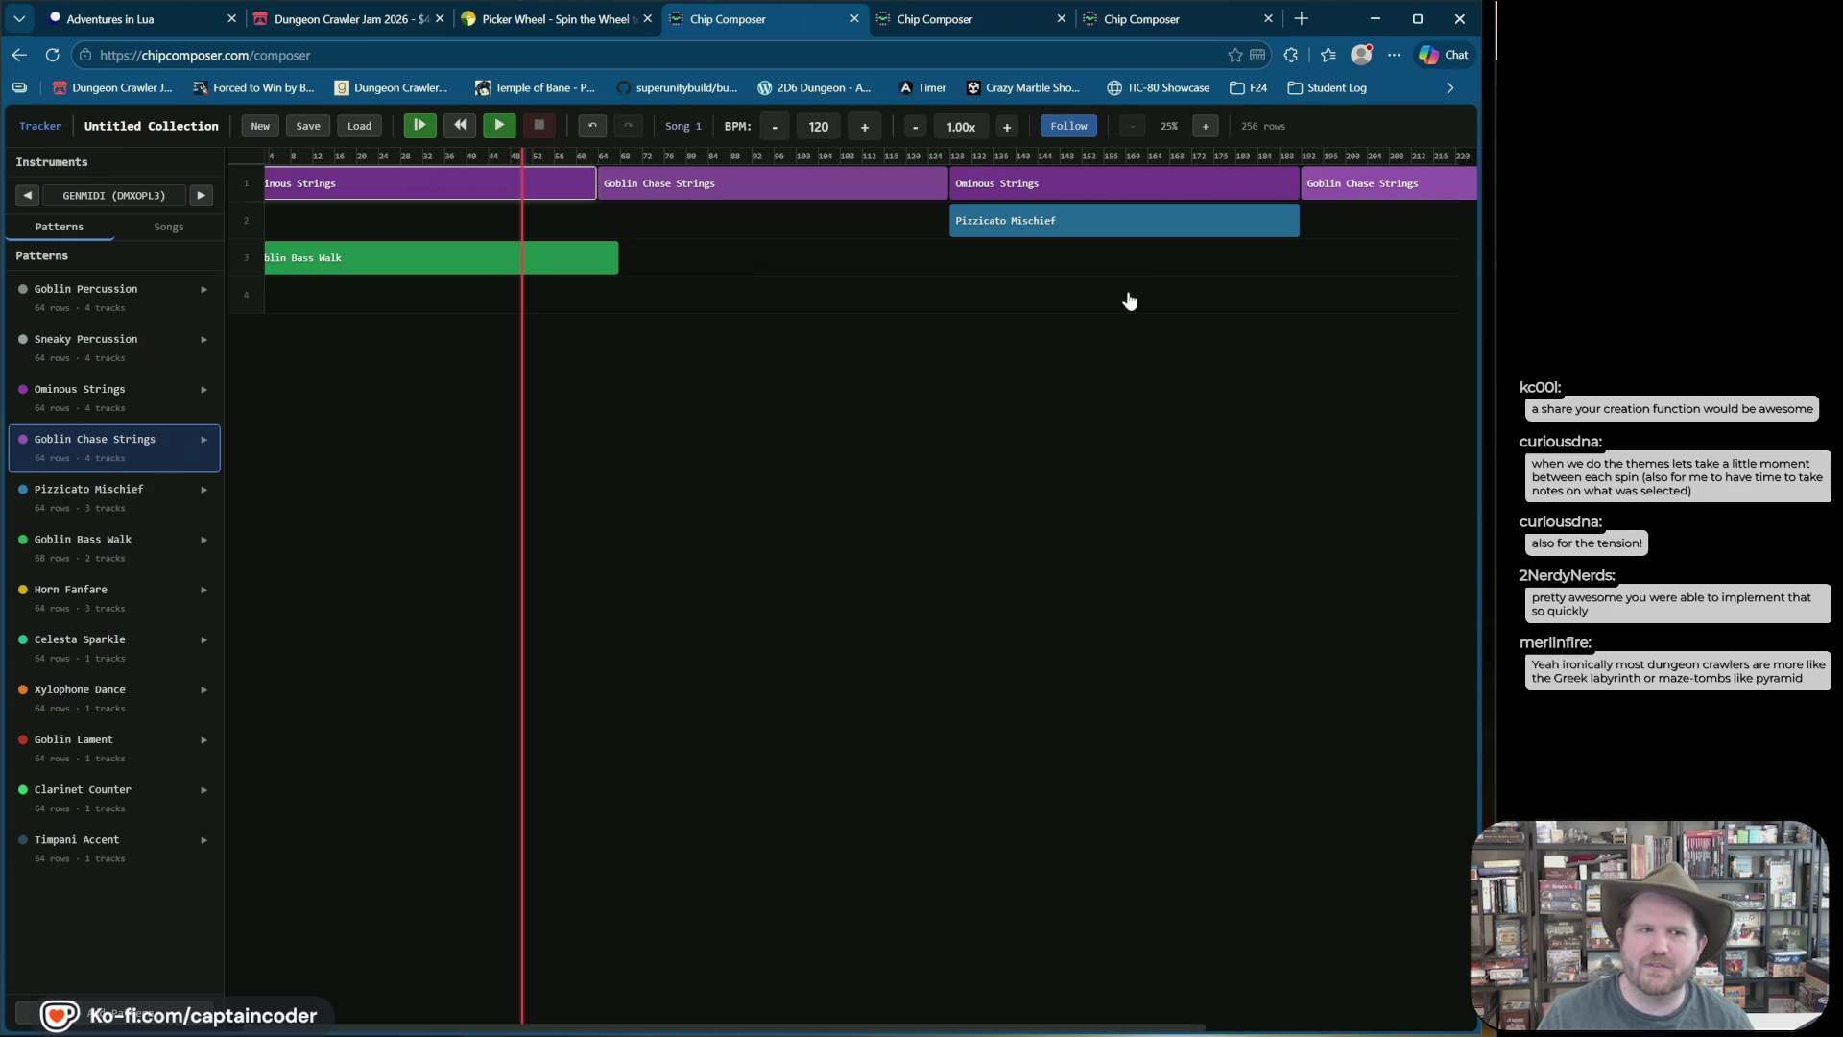
click(88, 554)
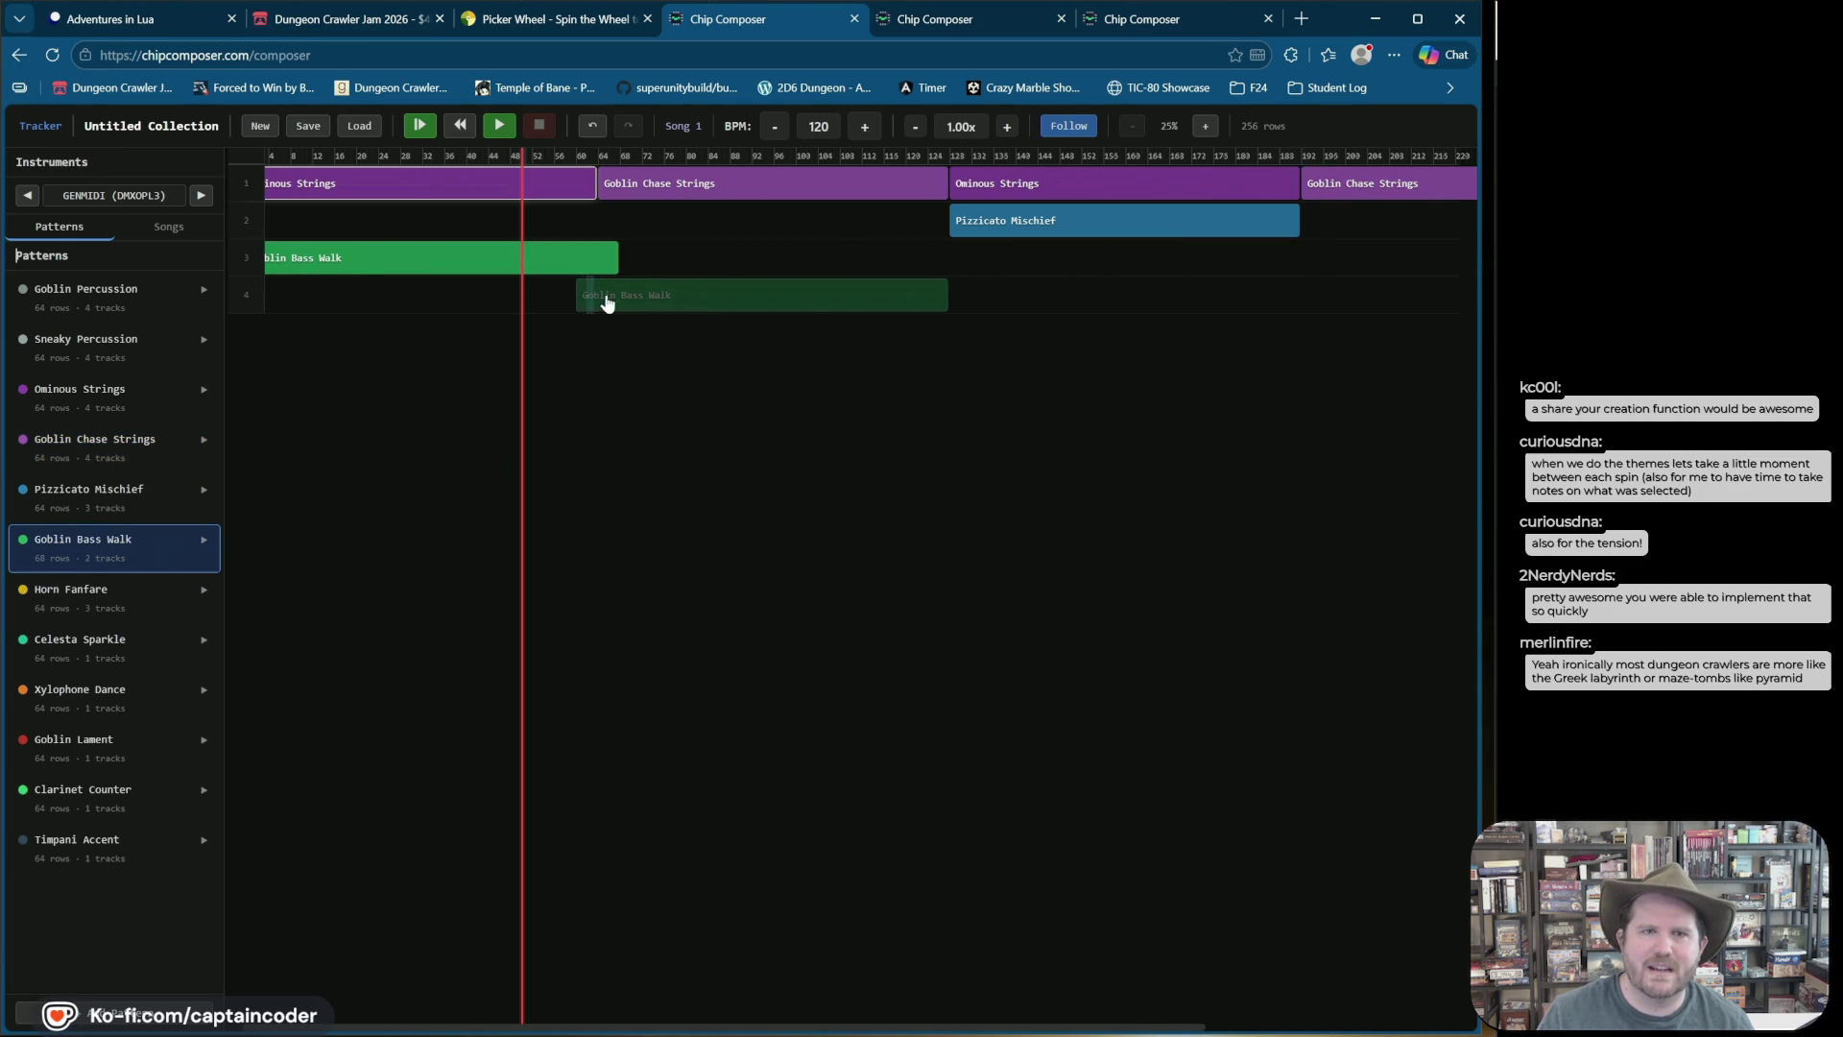
click(596, 297)
click(972, 257)
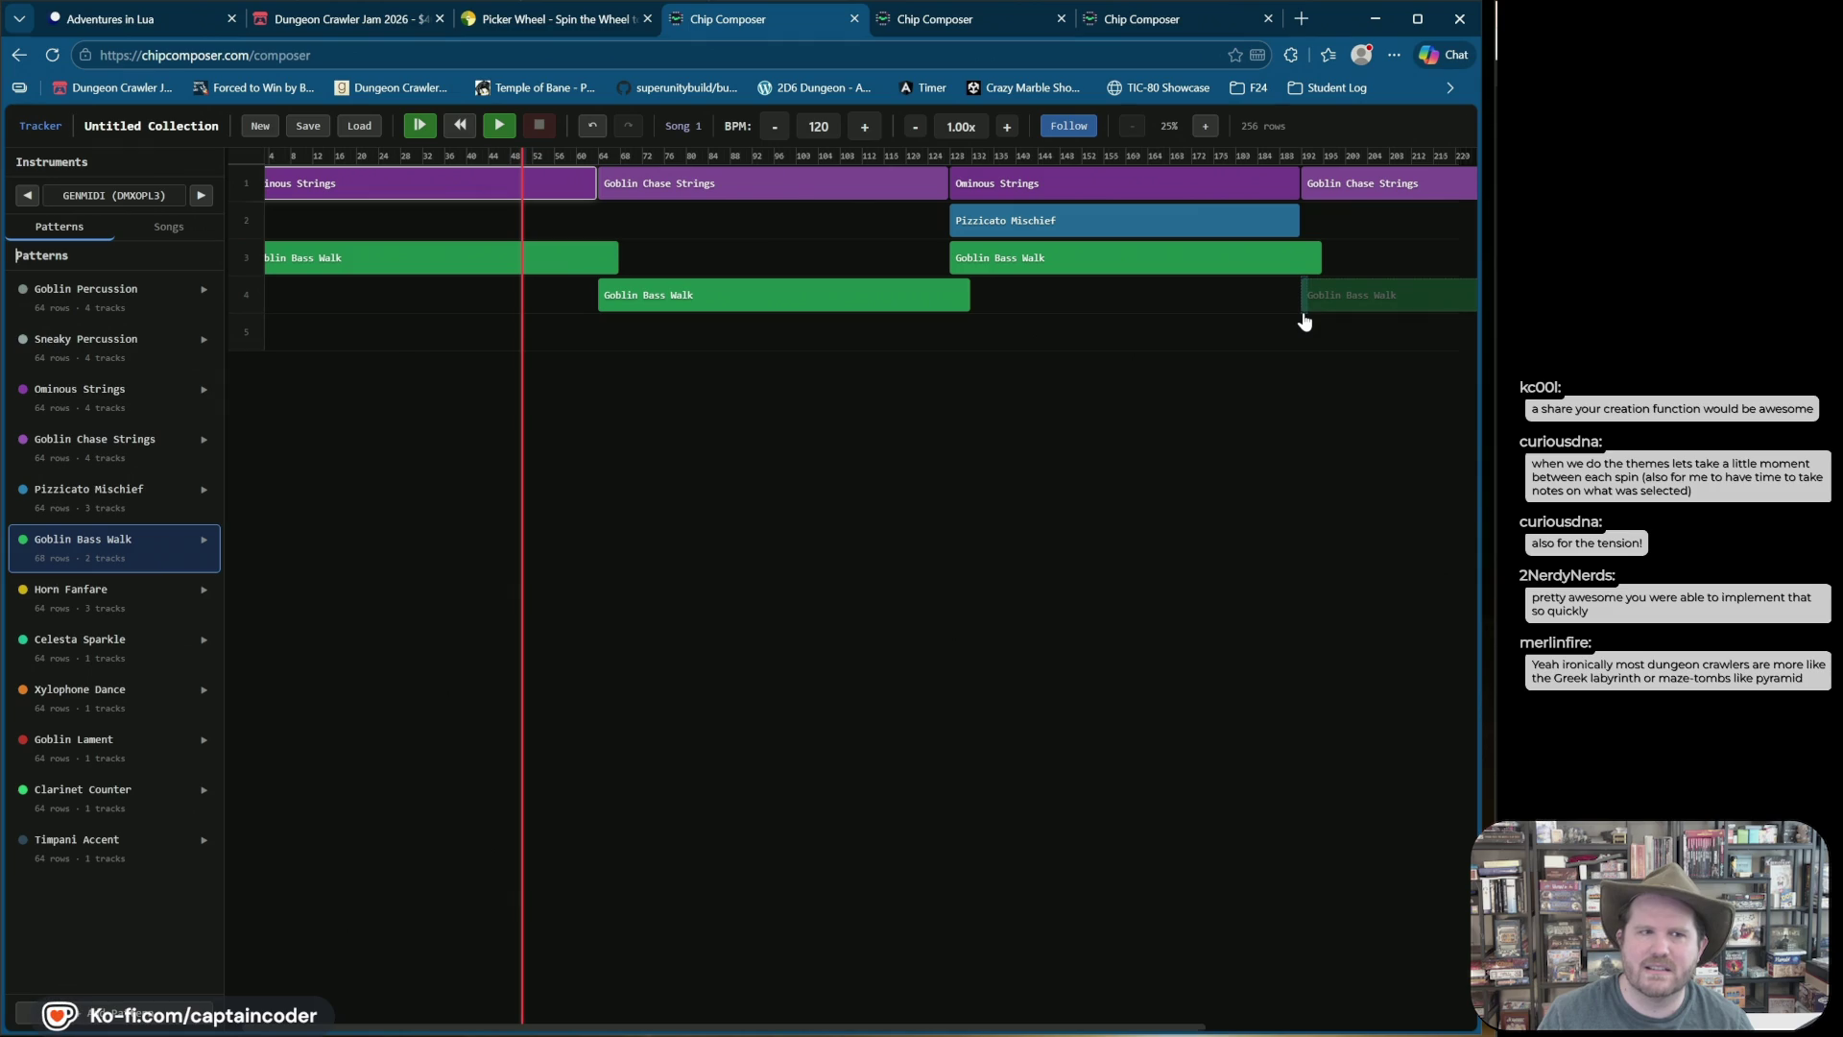
click(1303, 321)
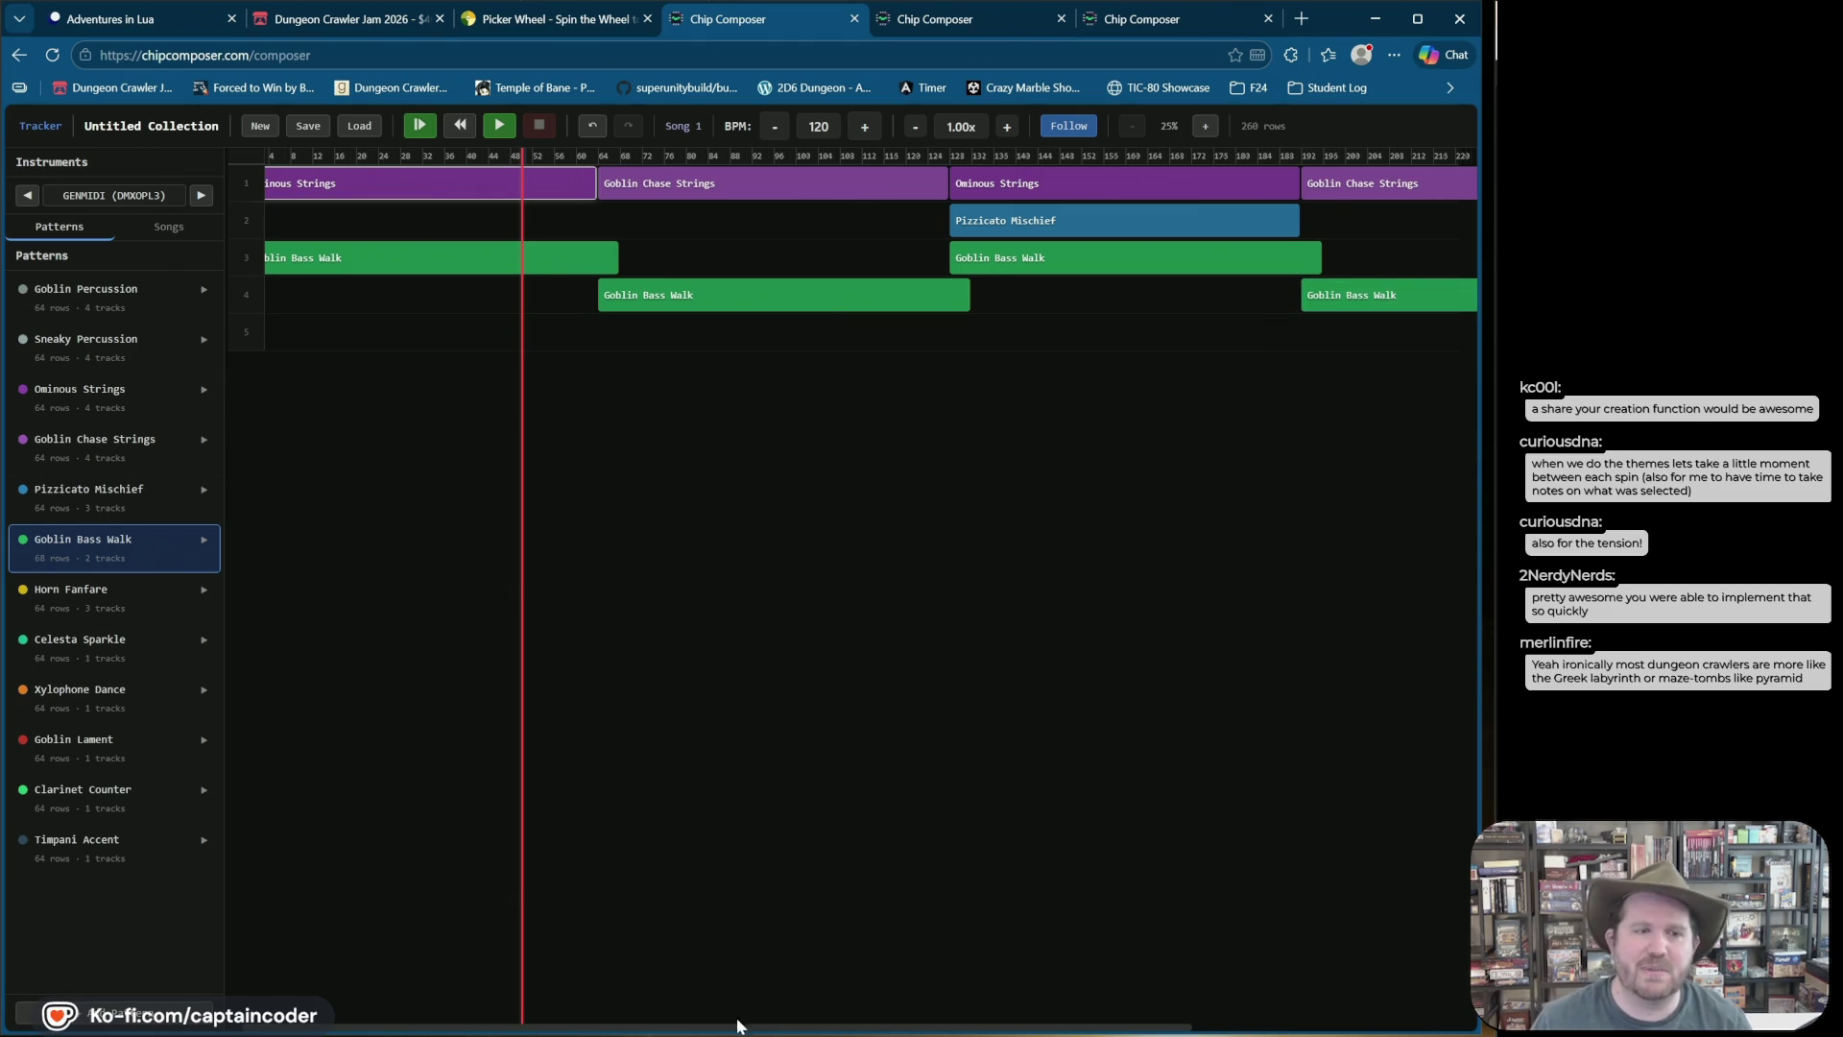
Step: Add another Ominous Strings at the end of track 1, with a Goblin Bass Walk clip beneath it
click(86, 640)
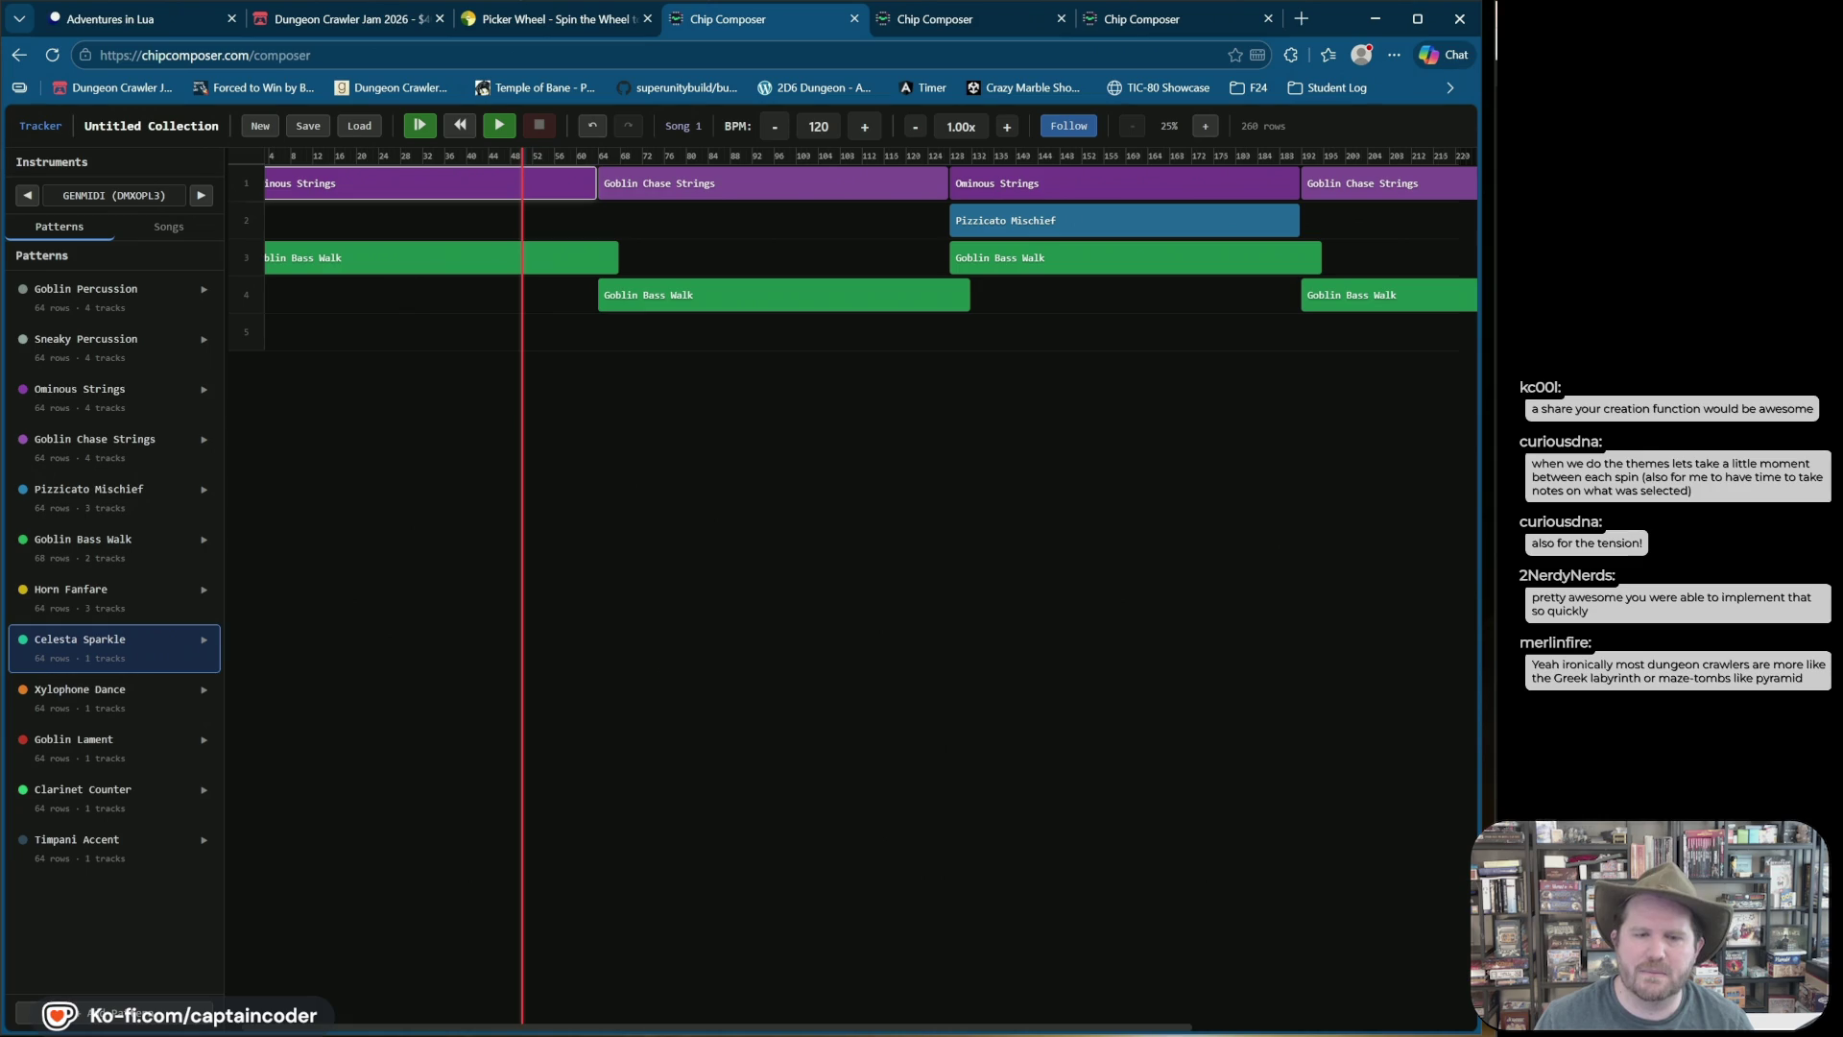
drag(739, 1032, 1385, 998)
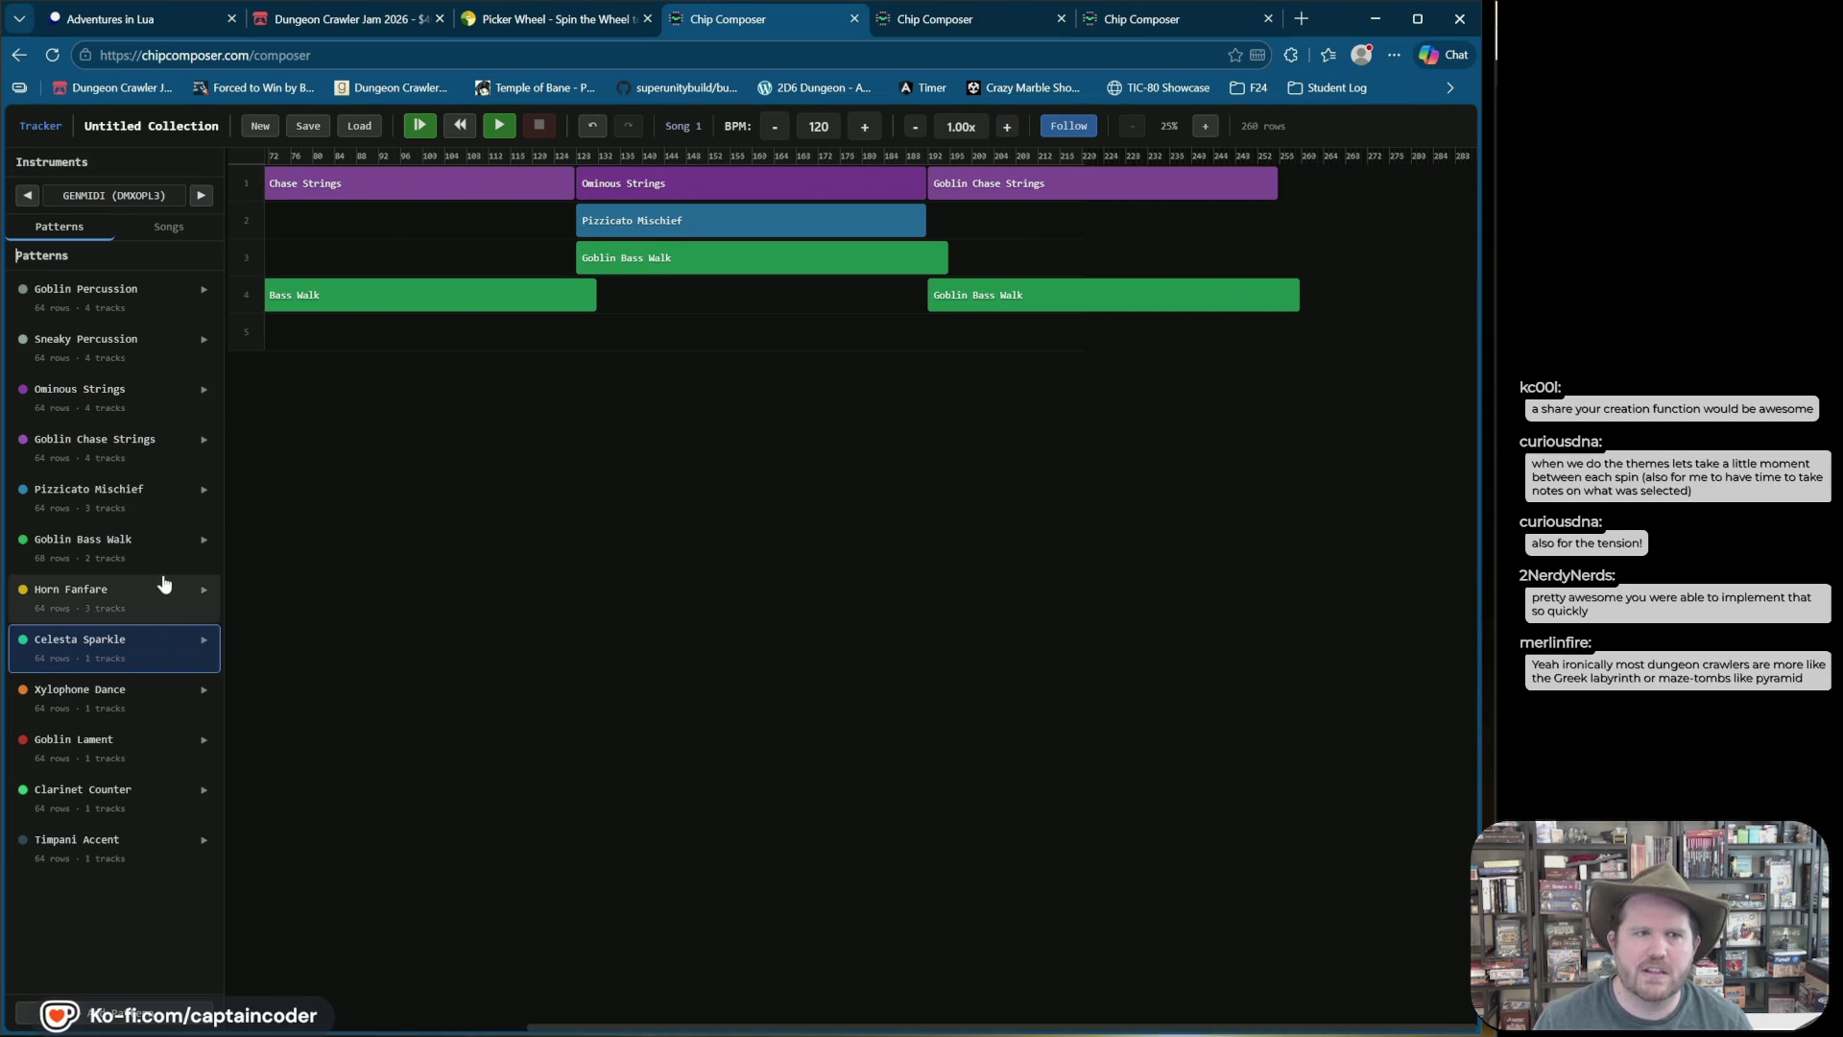
mouse_move(90, 391)
mouse_down()
mouse_move(1307, 163)
mouse_move(1283, 198)
mouse_up()
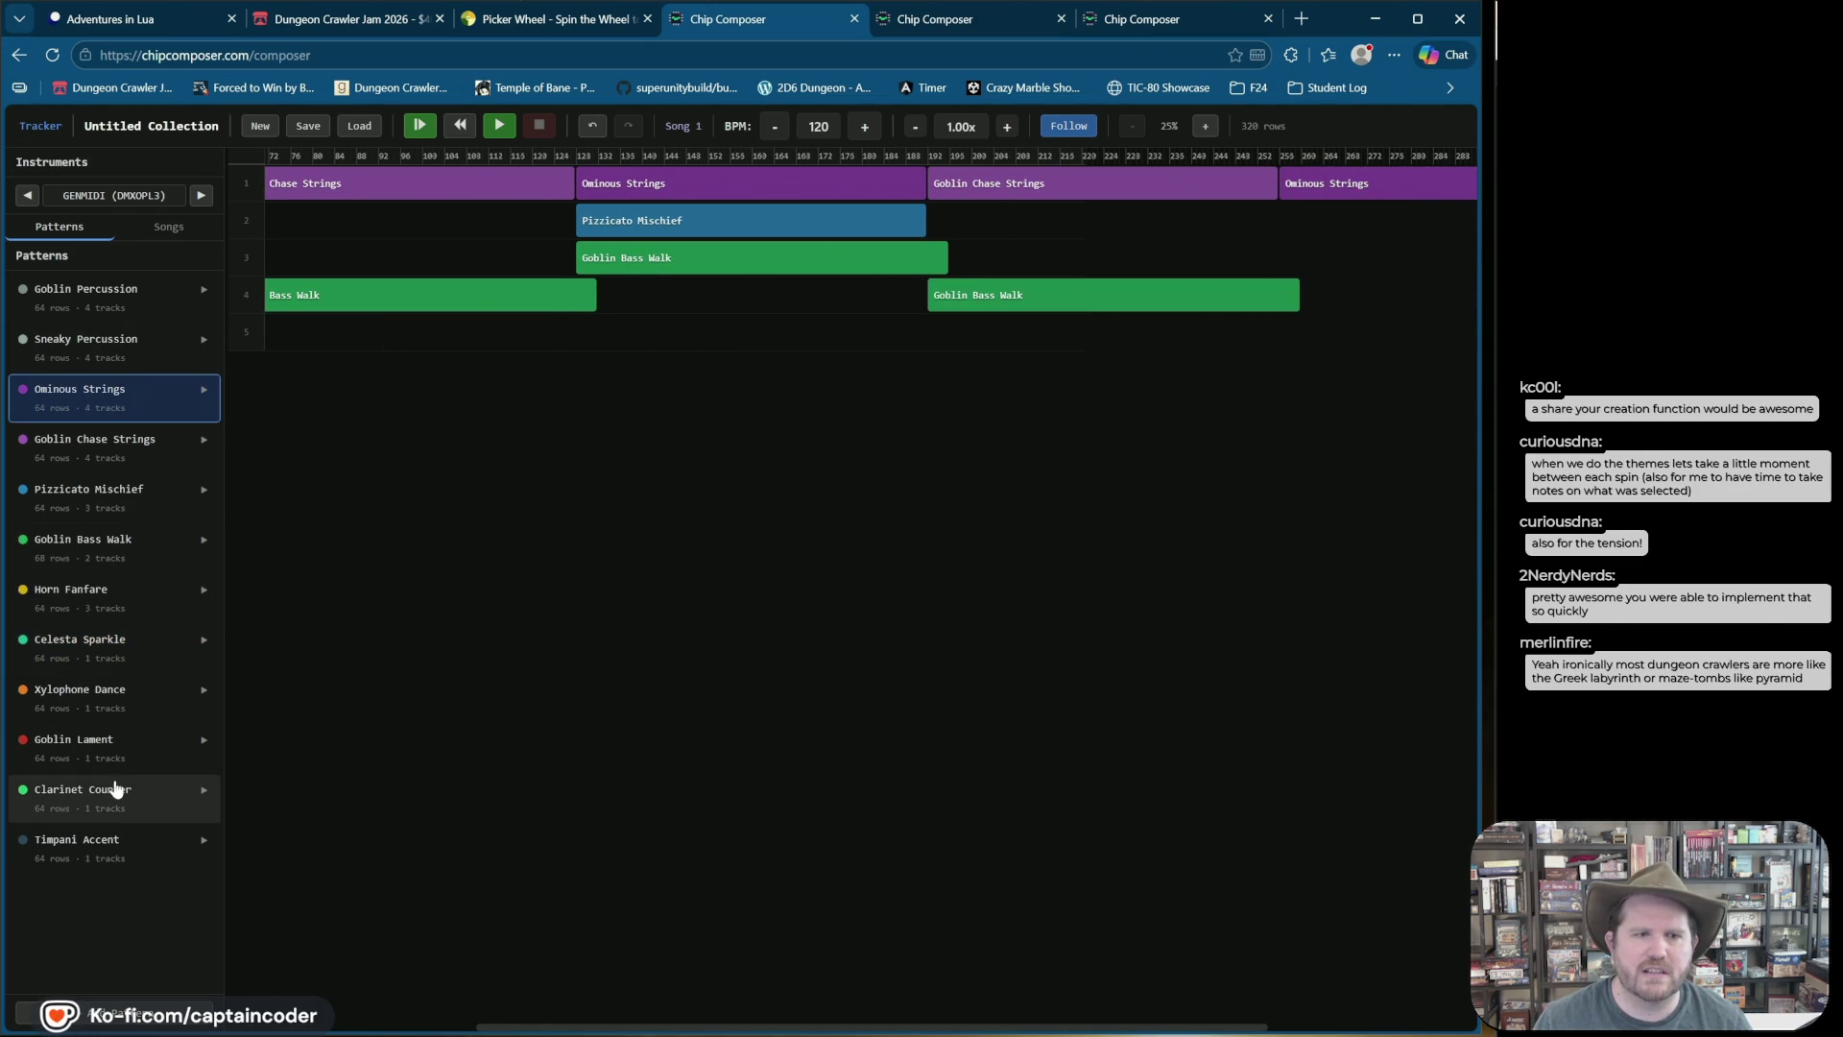
mouse_move(112, 540)
mouse_down()
mouse_move(1115, 279)
mouse_move(1306, 336)
mouse_move(1283, 341)
mouse_move(1326, 317)
mouse_move(1289, 233)
mouse_move(806, 239)
mouse_up()
Step: Play the arrangement, then delete the stray Goblin Bass Walk clips on tracks 2 and 5
click(419, 124)
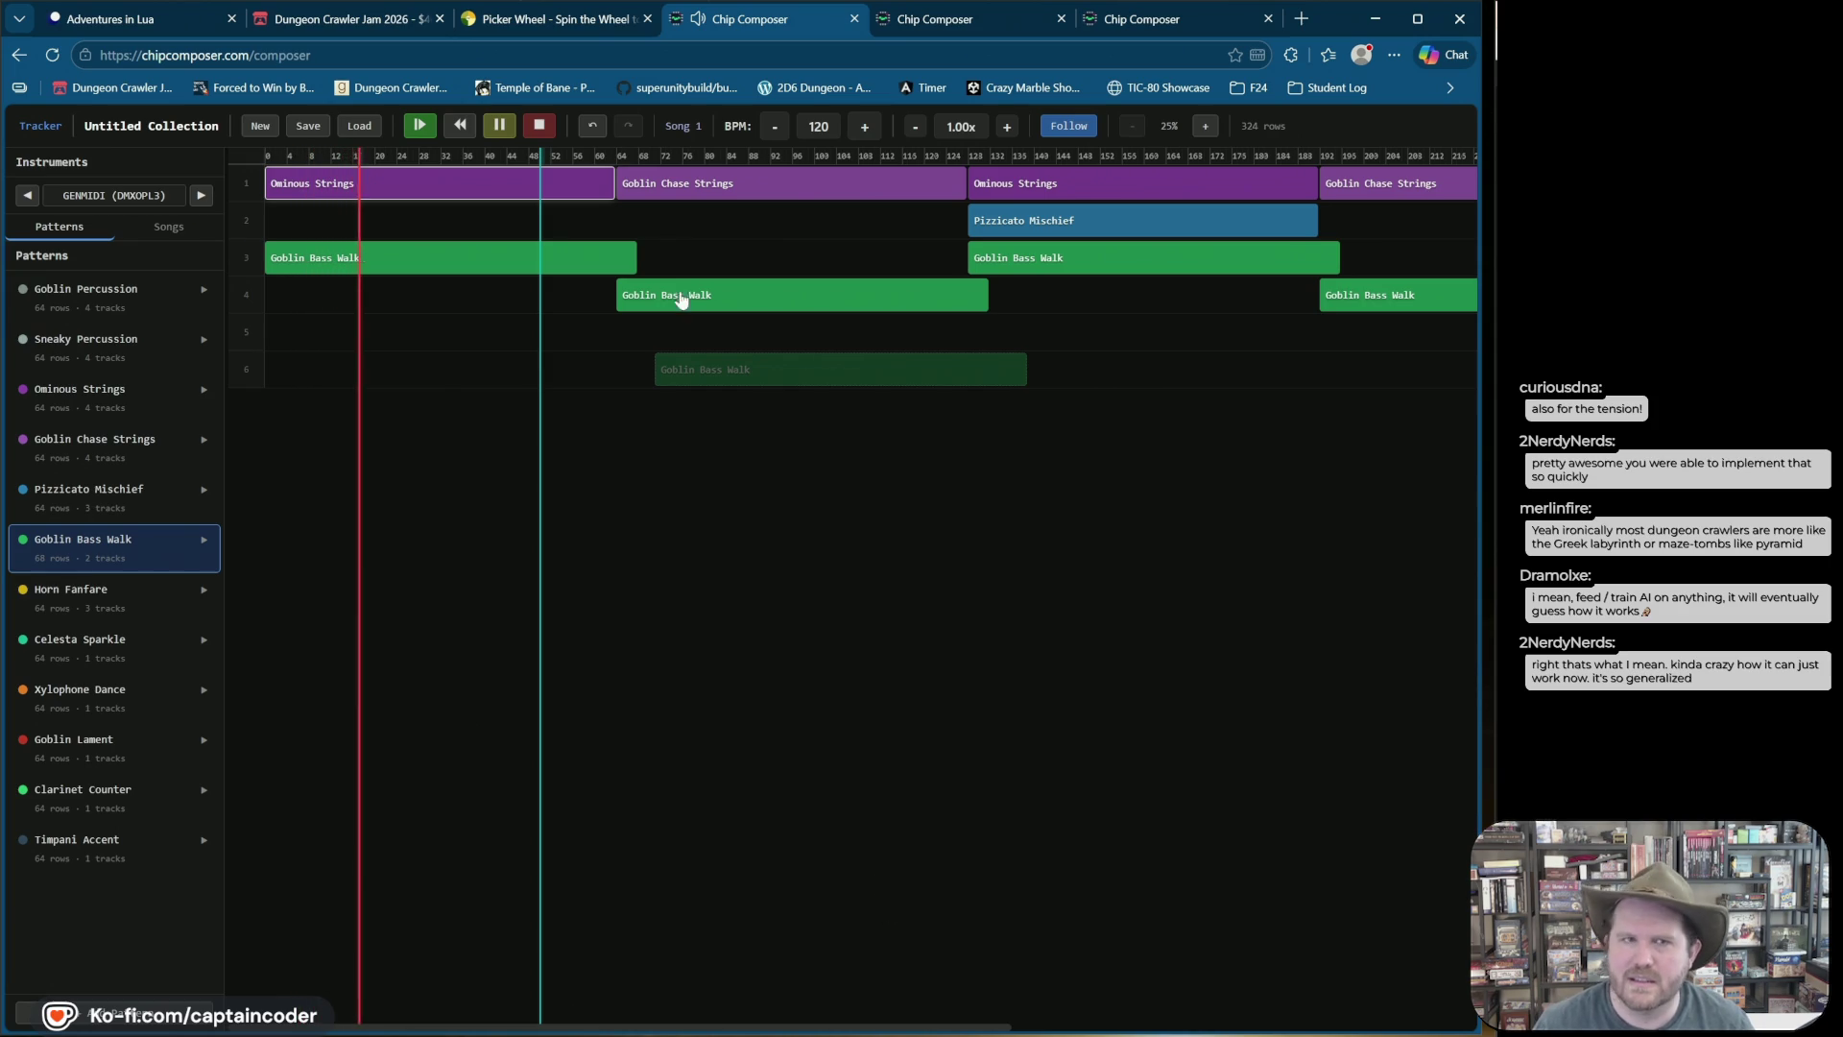
click(544, 133)
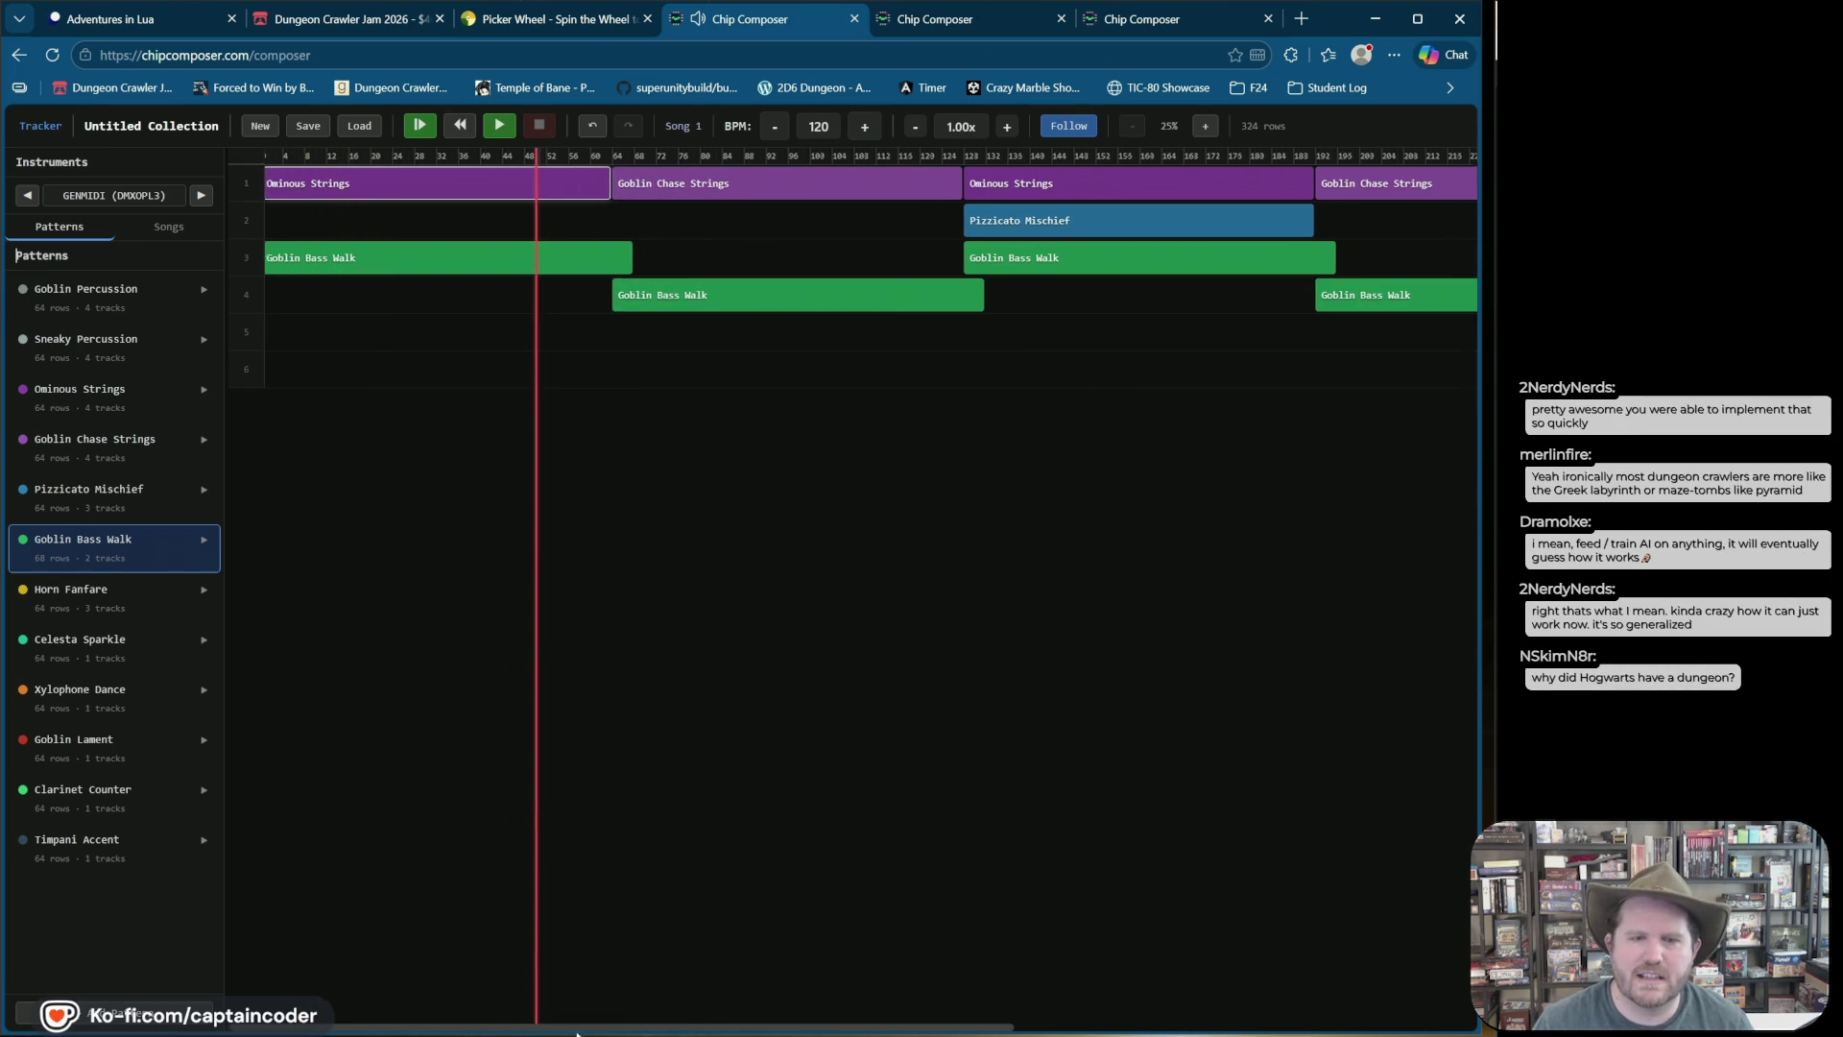
drag(506, 1020, 969, 1020)
right_click(1183, 224)
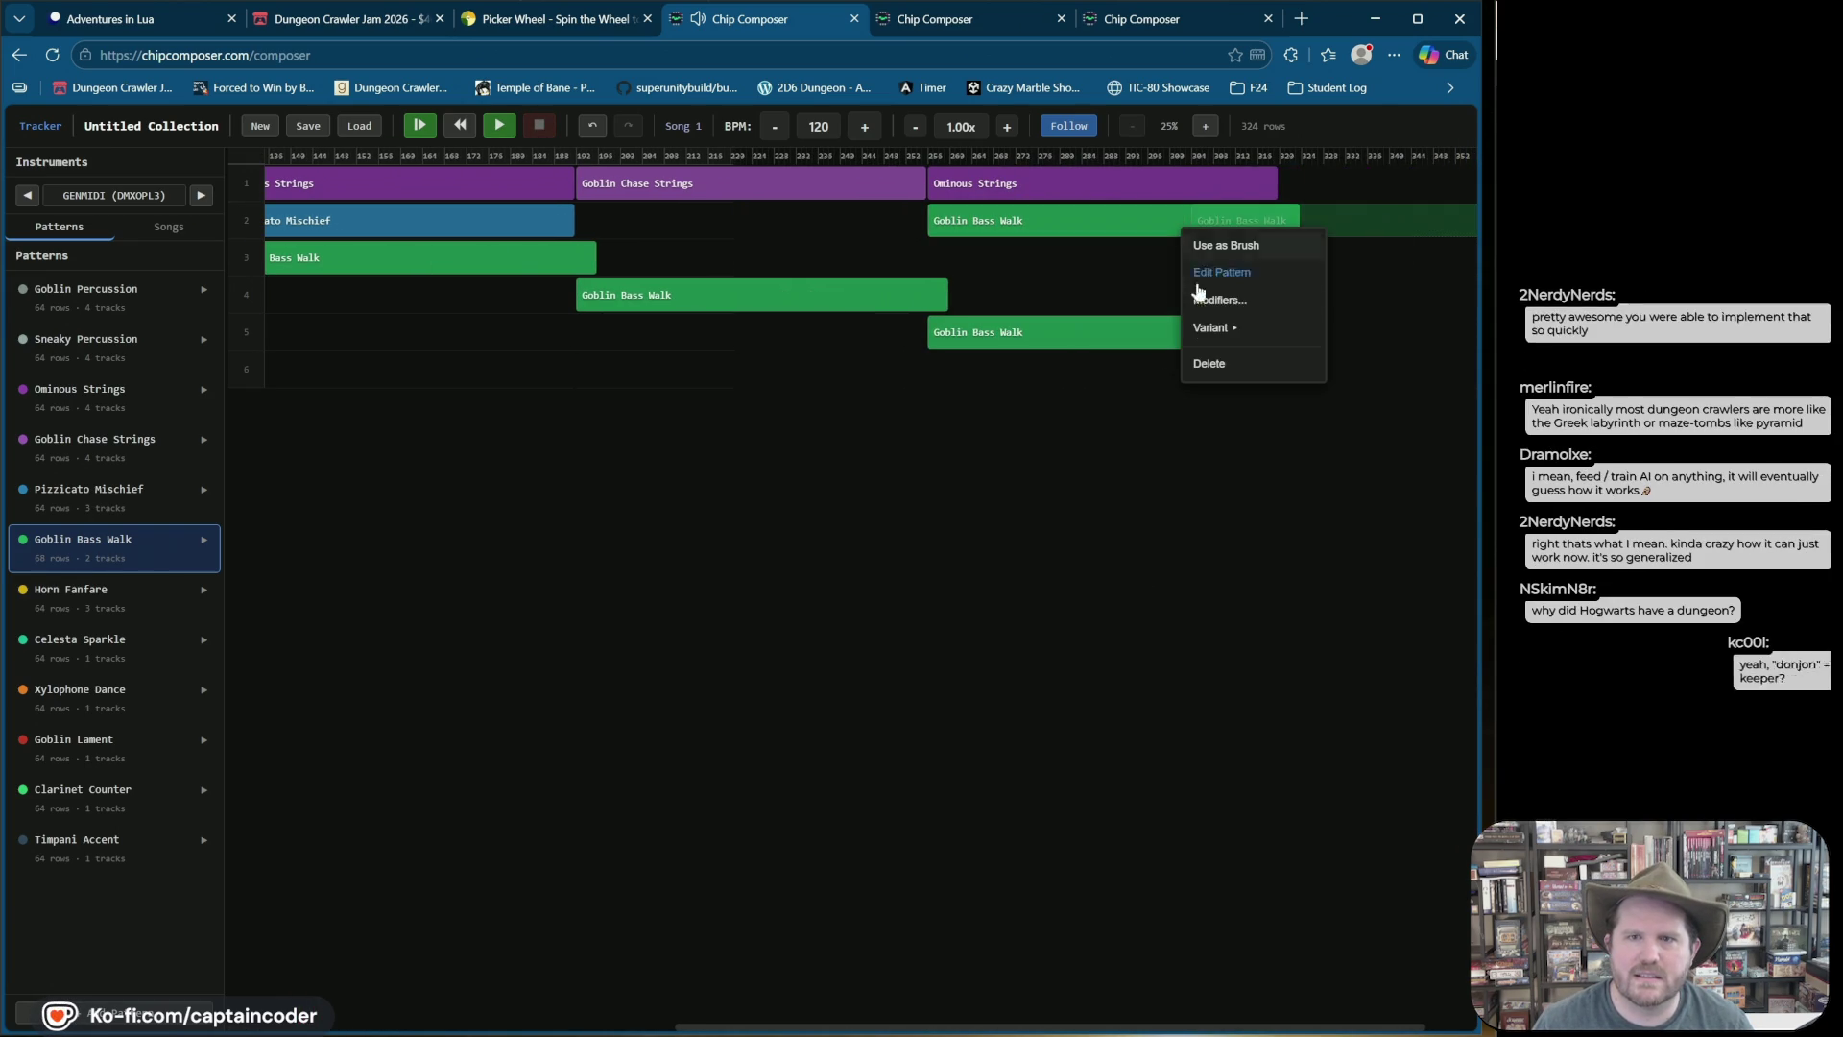
click(1193, 363)
right_click(1146, 324)
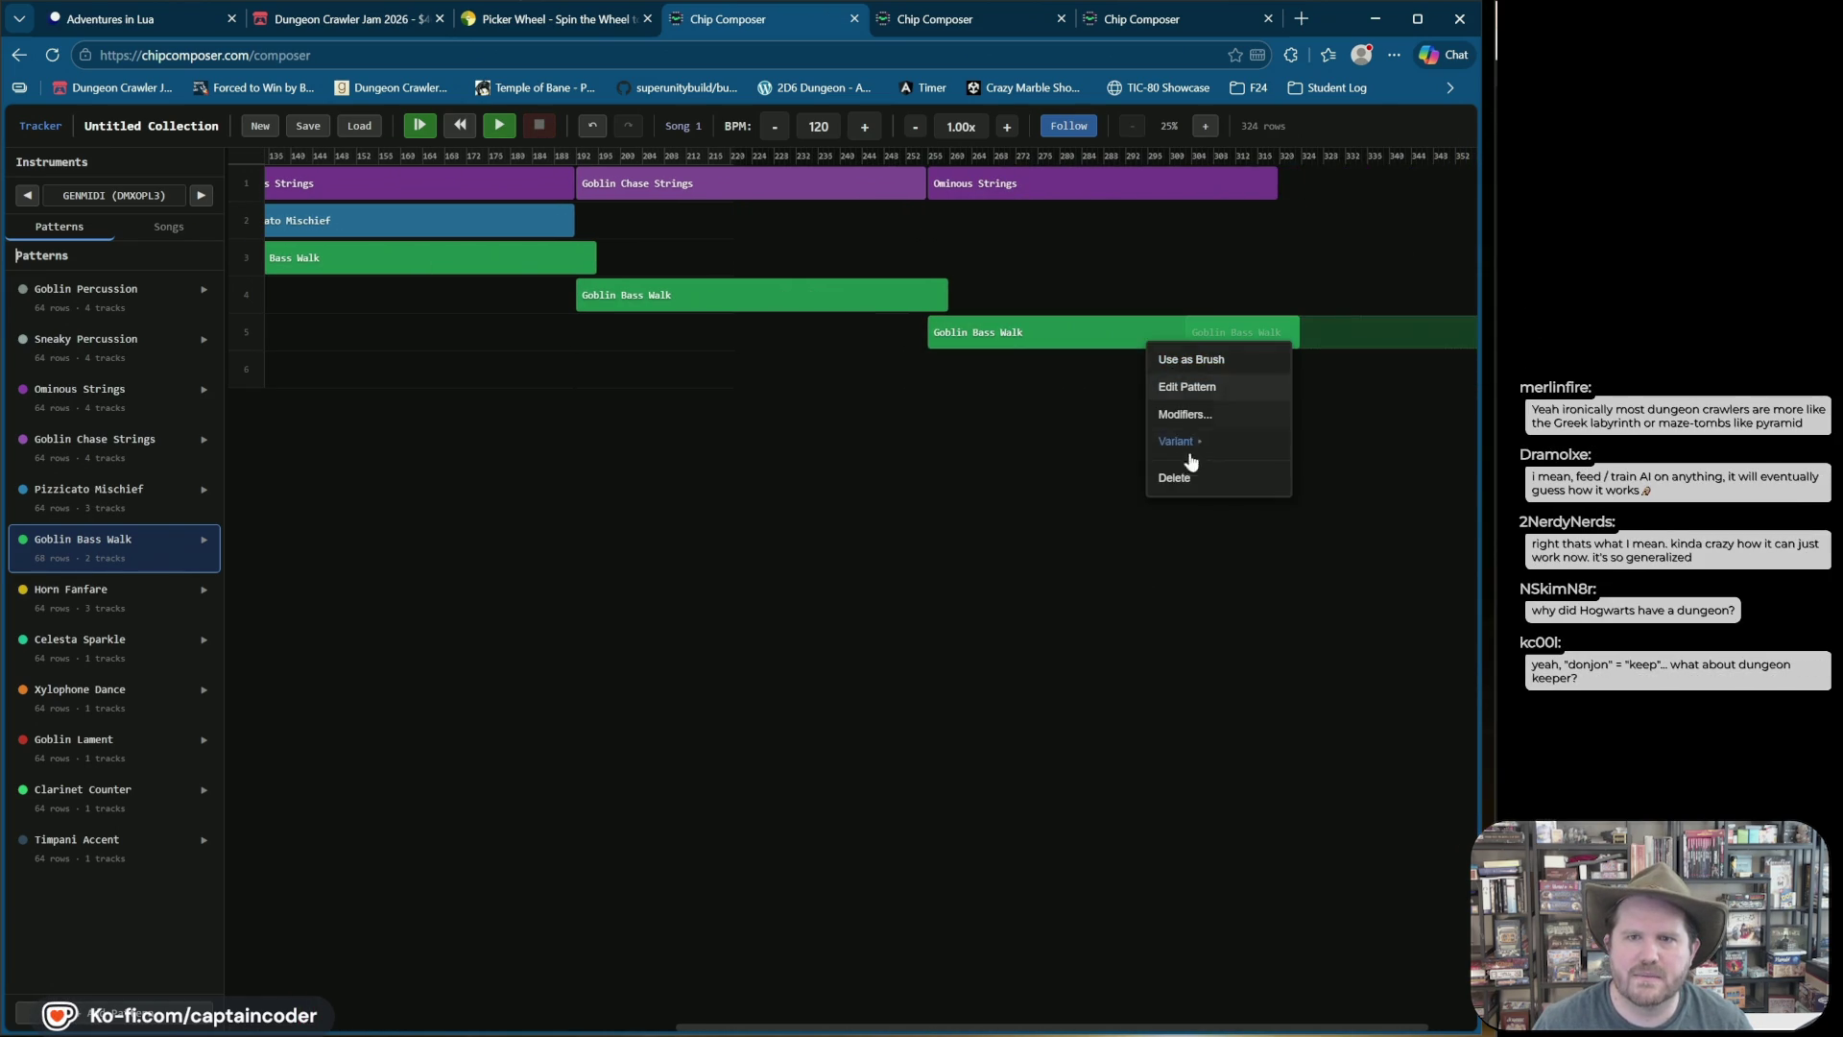
click(1193, 479)
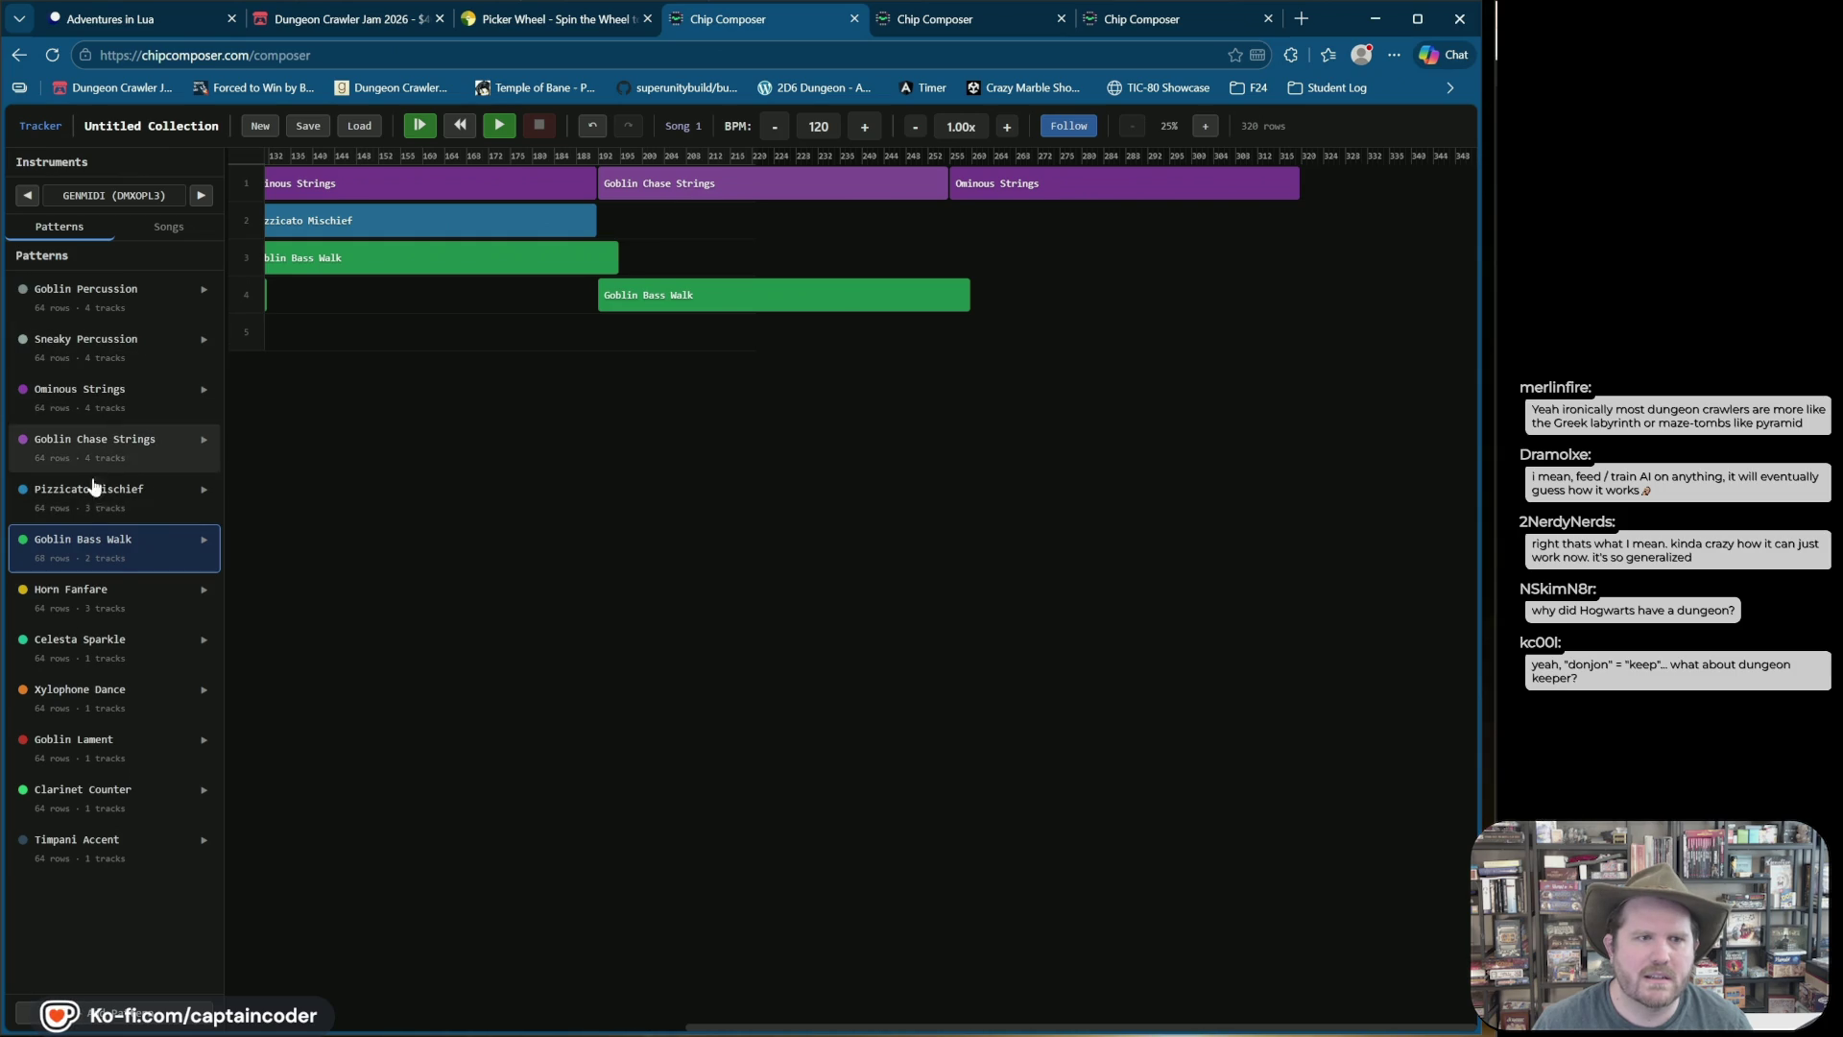
Step: Place Xylophone Dance on track 2 under the final Ominous Strings and play the song
click(90, 693)
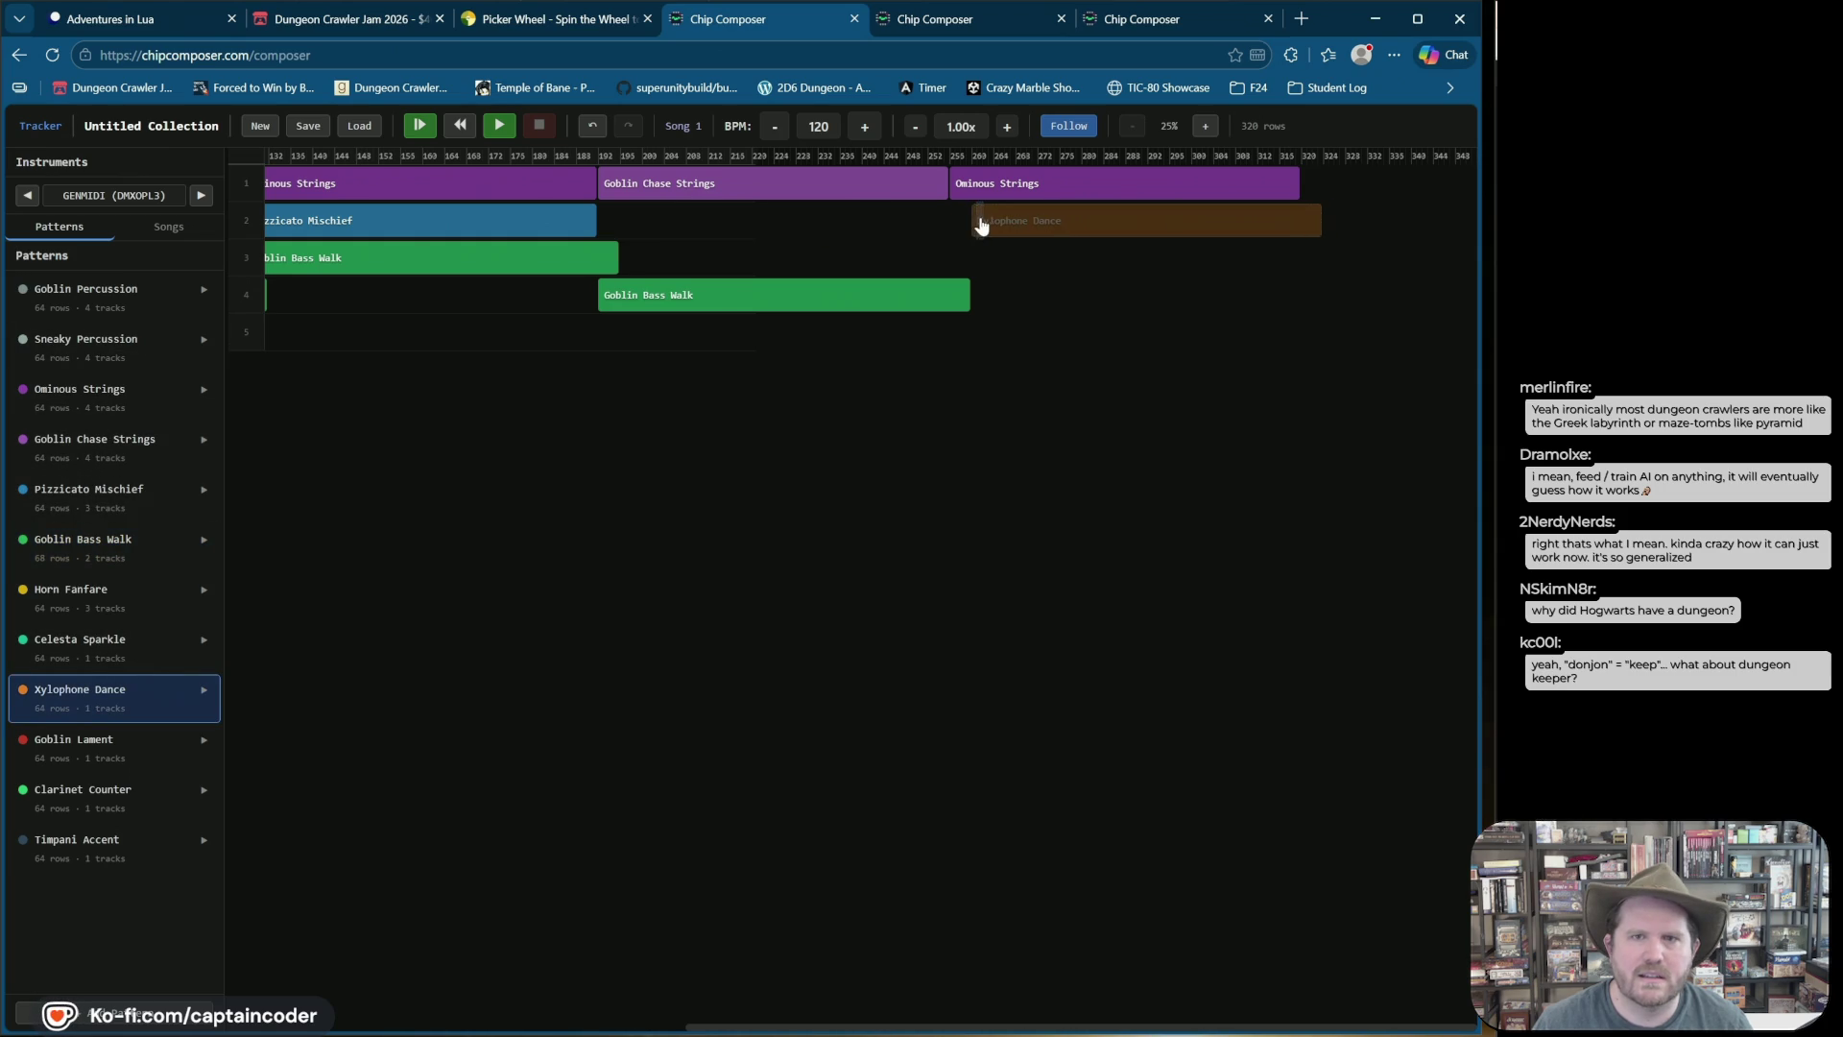
click(954, 227)
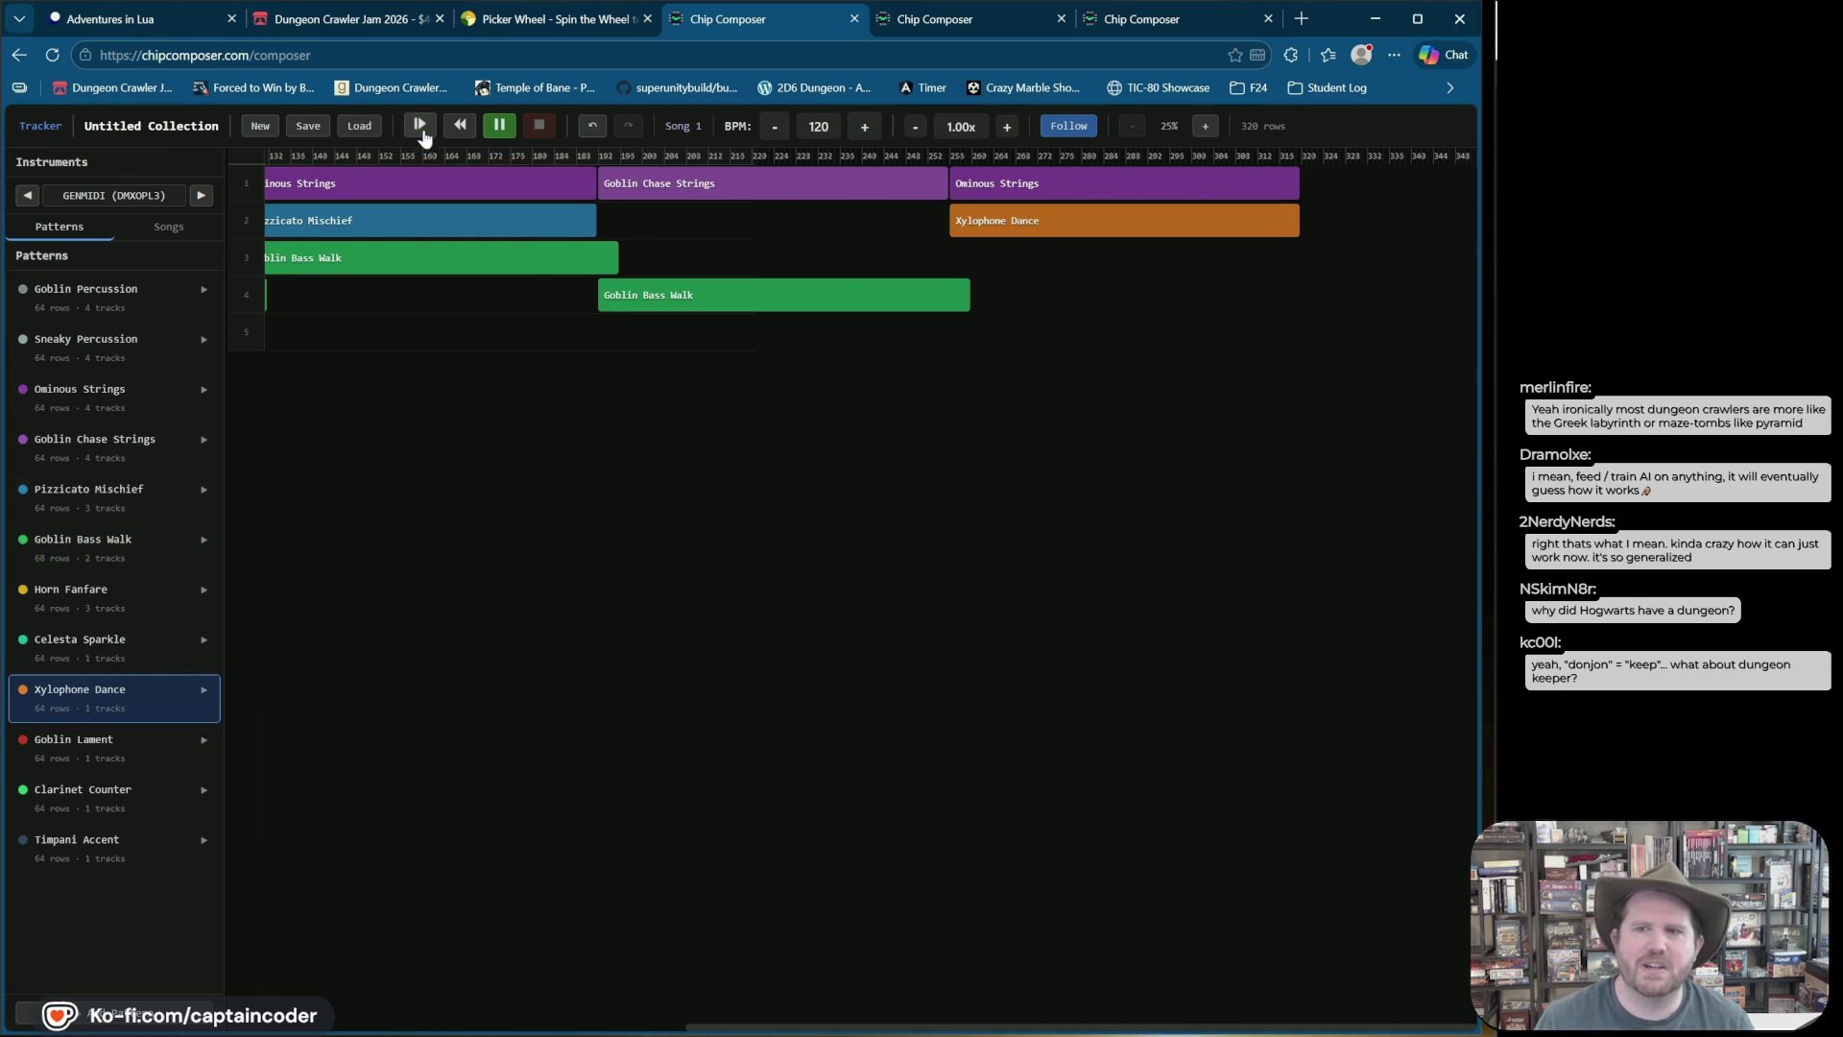
click(419, 125)
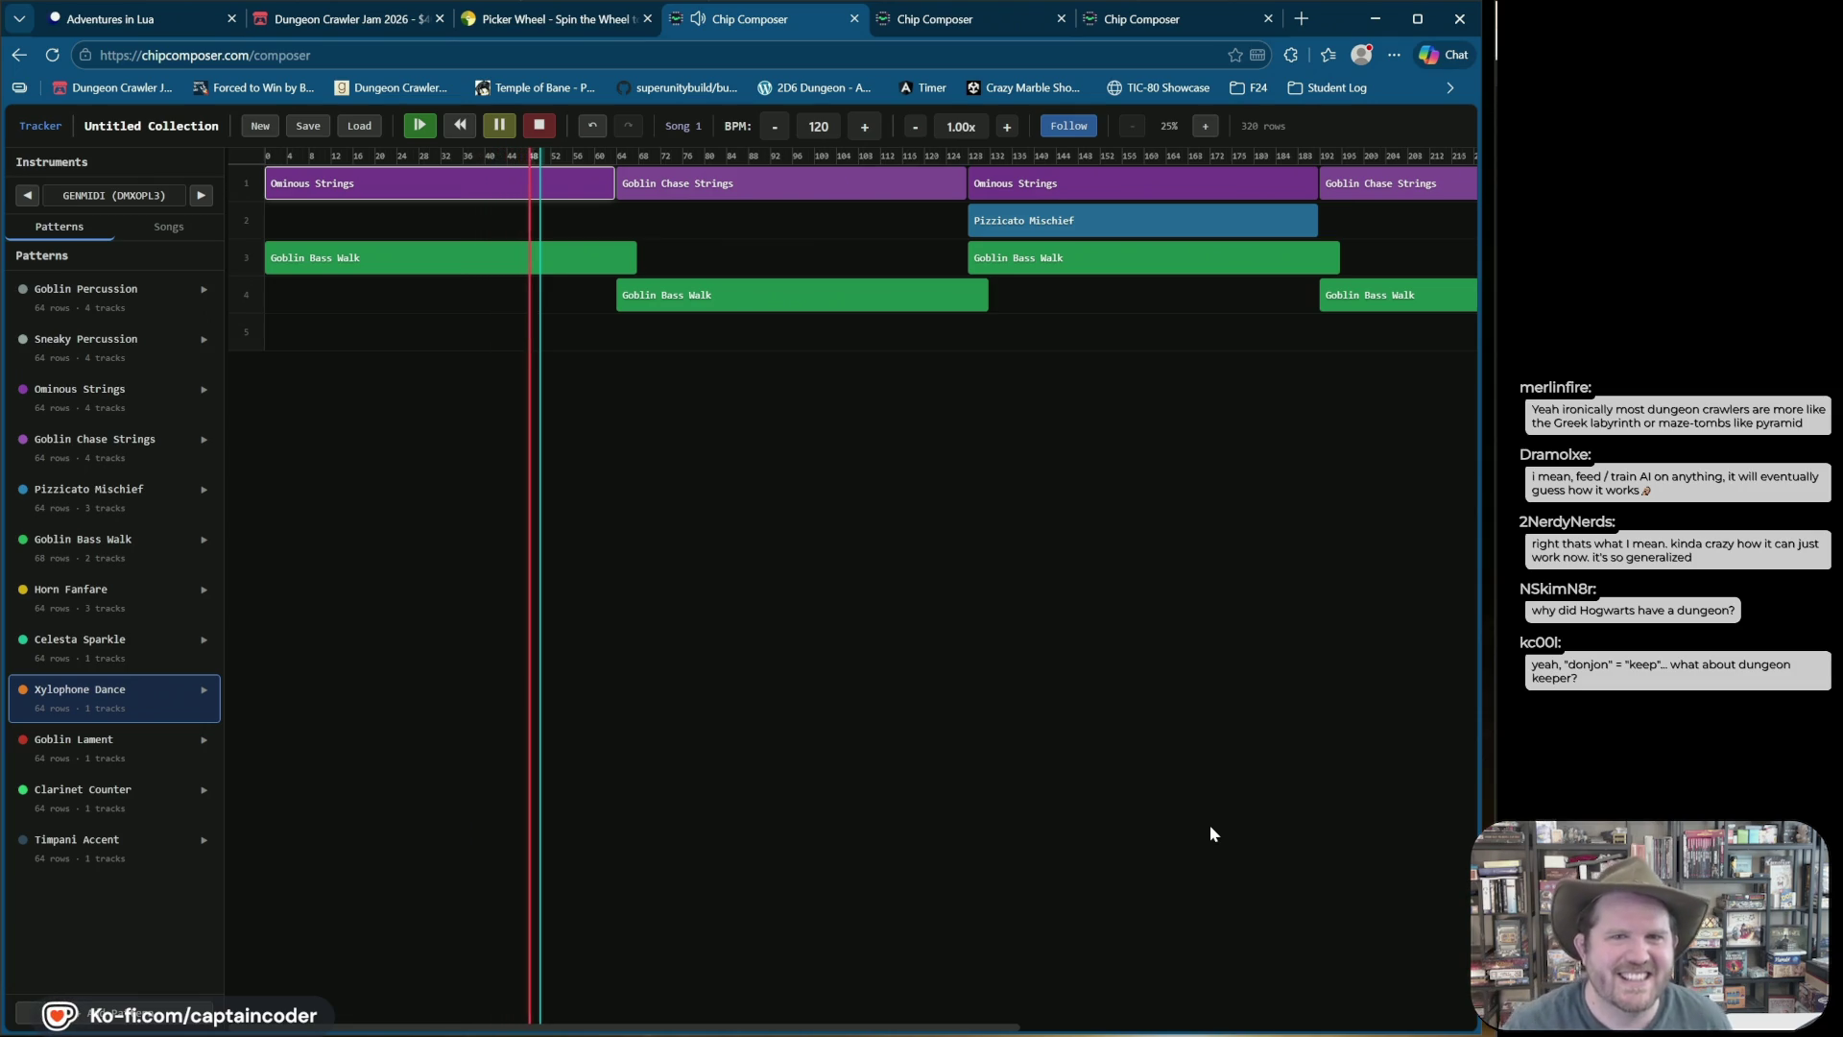
Step: Step Song 1's tempo down from 120 BPM through 105 and 98 to 96 BPM
click(776, 129)
click(775, 129)
click(774, 128)
click(775, 128)
click(774, 128)
click(773, 130)
click(773, 130)
click(773, 130)
click(771, 130)
click(770, 130)
click(771, 130)
click(770, 131)
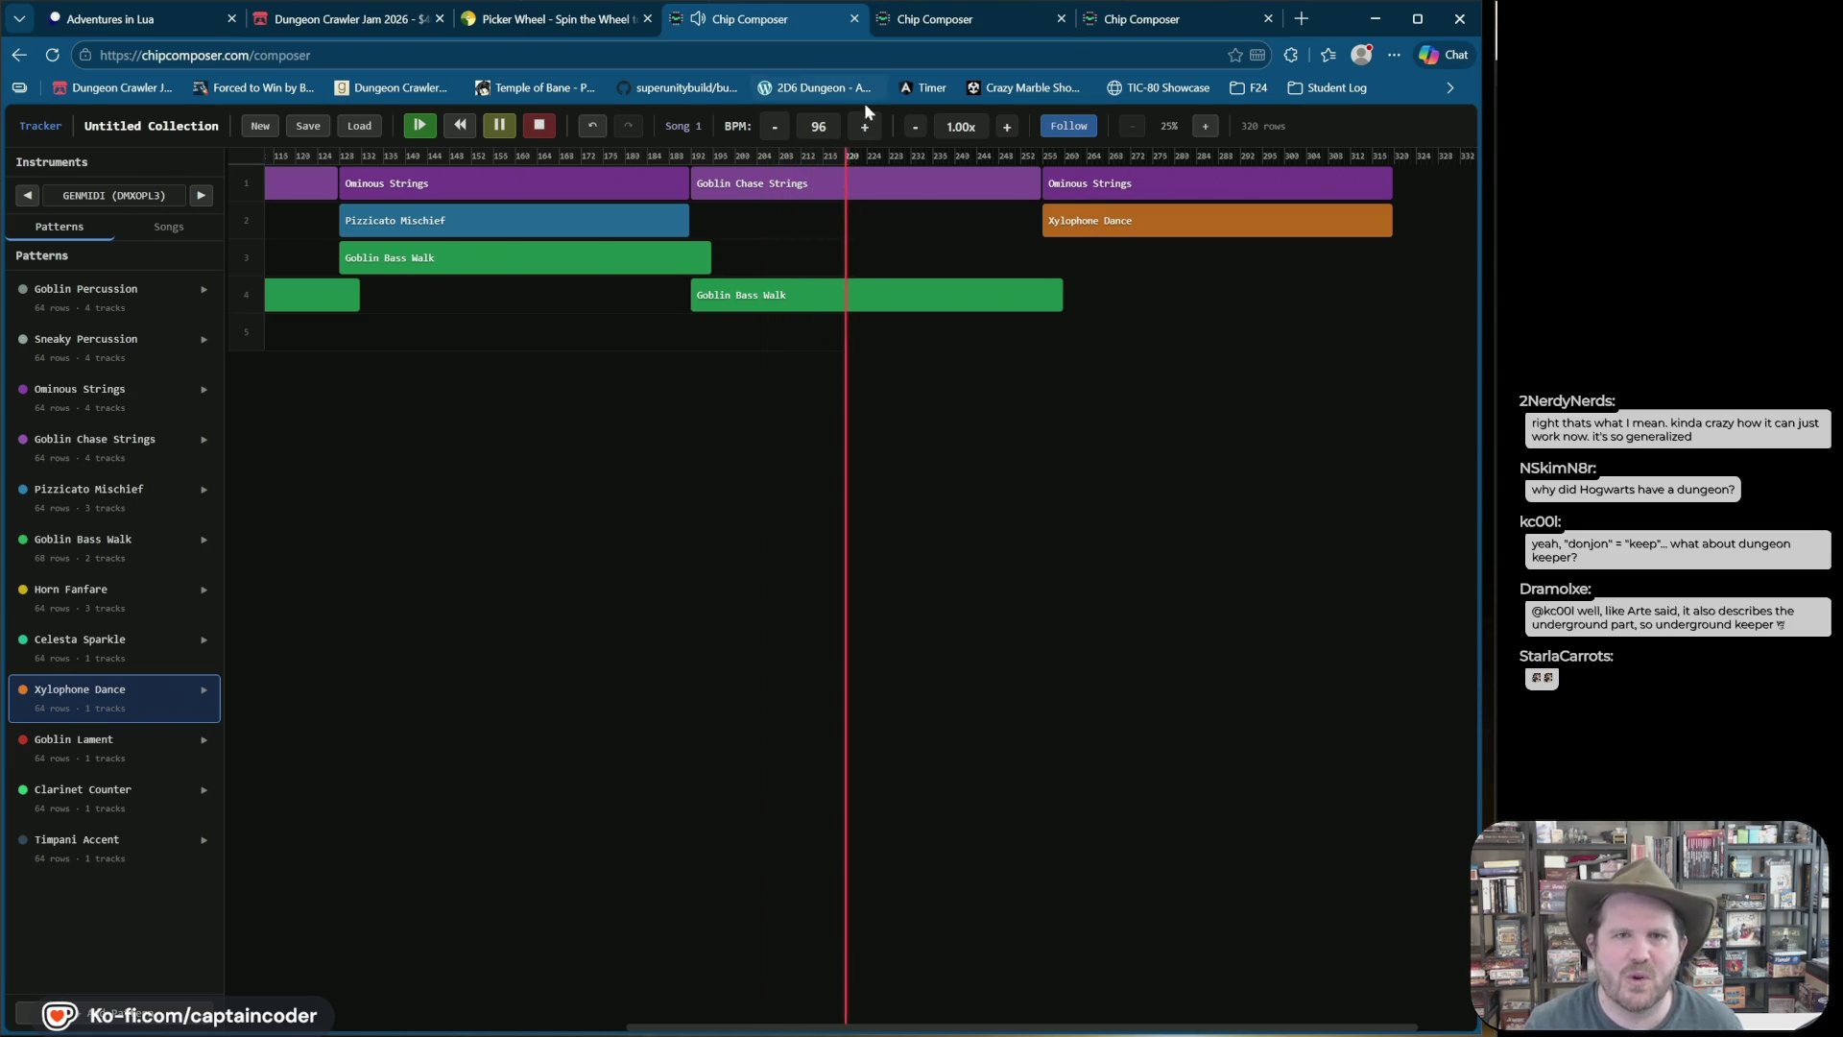
Step: Bump Song 1's BPM up to 142, then halt playback midway
click(862, 129)
click(863, 129)
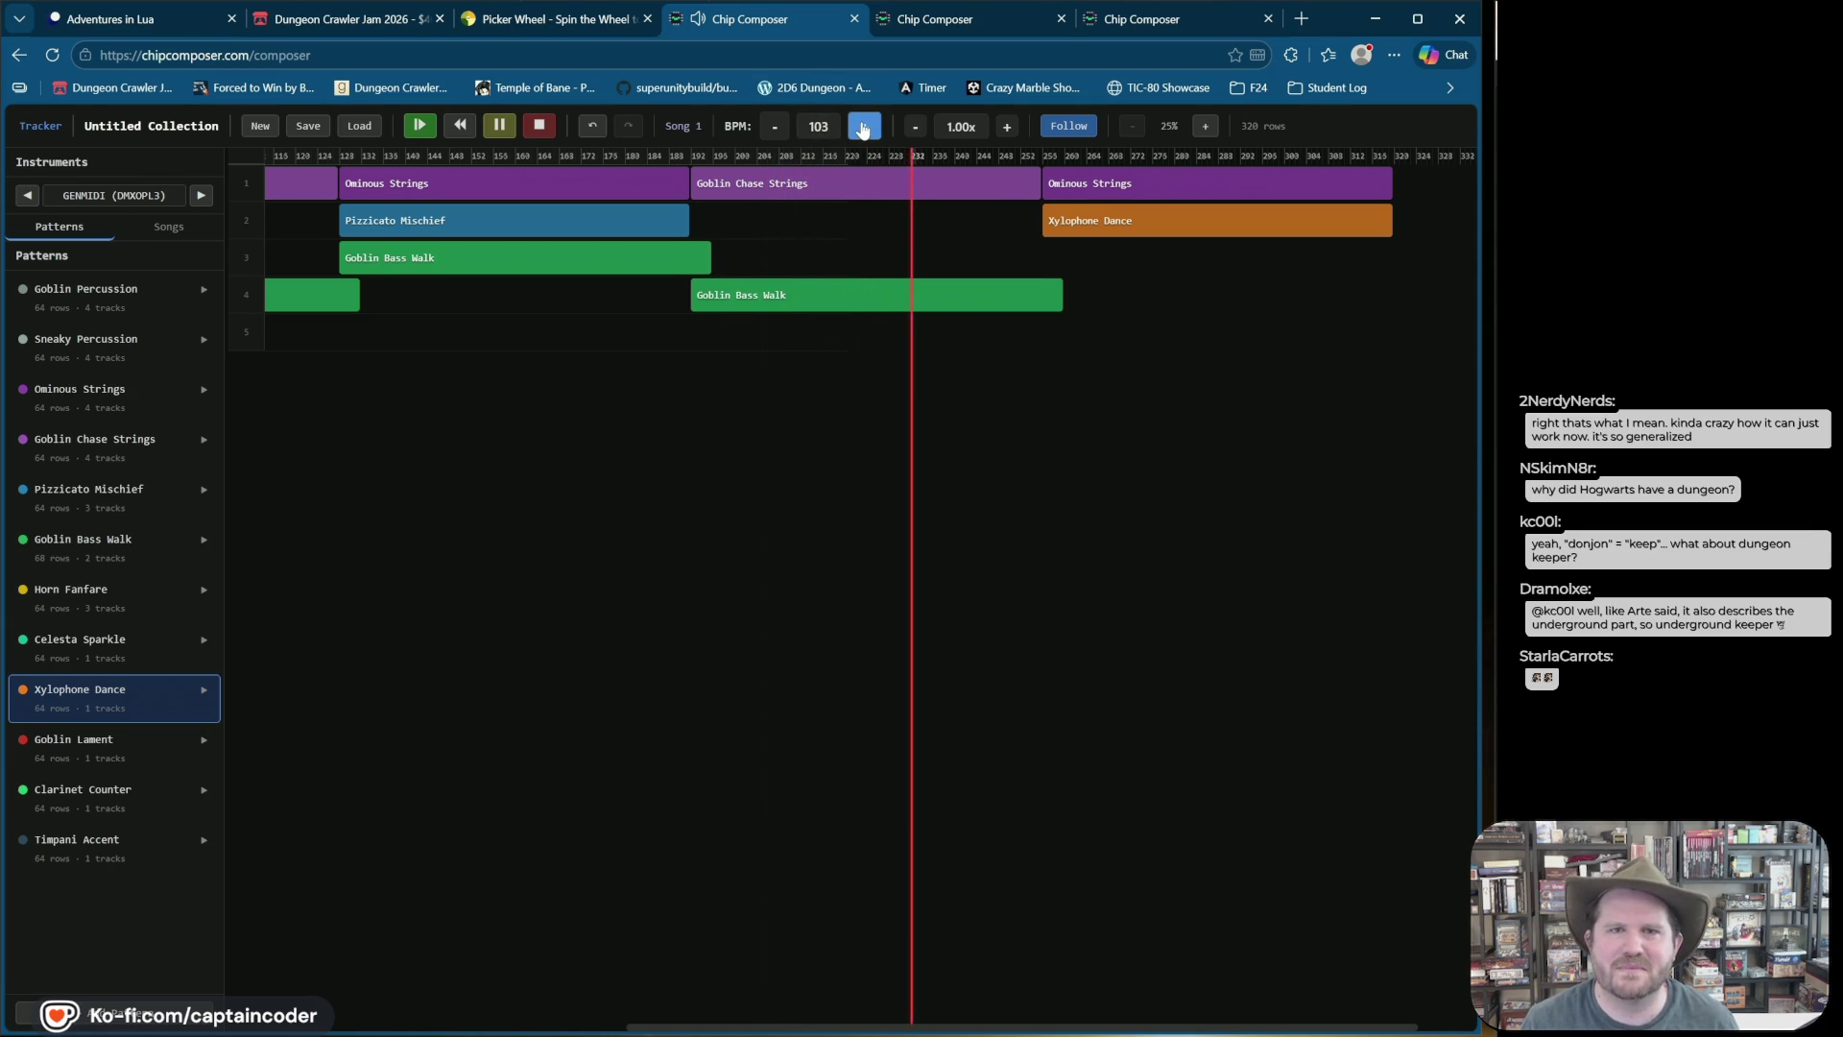
click(863, 129)
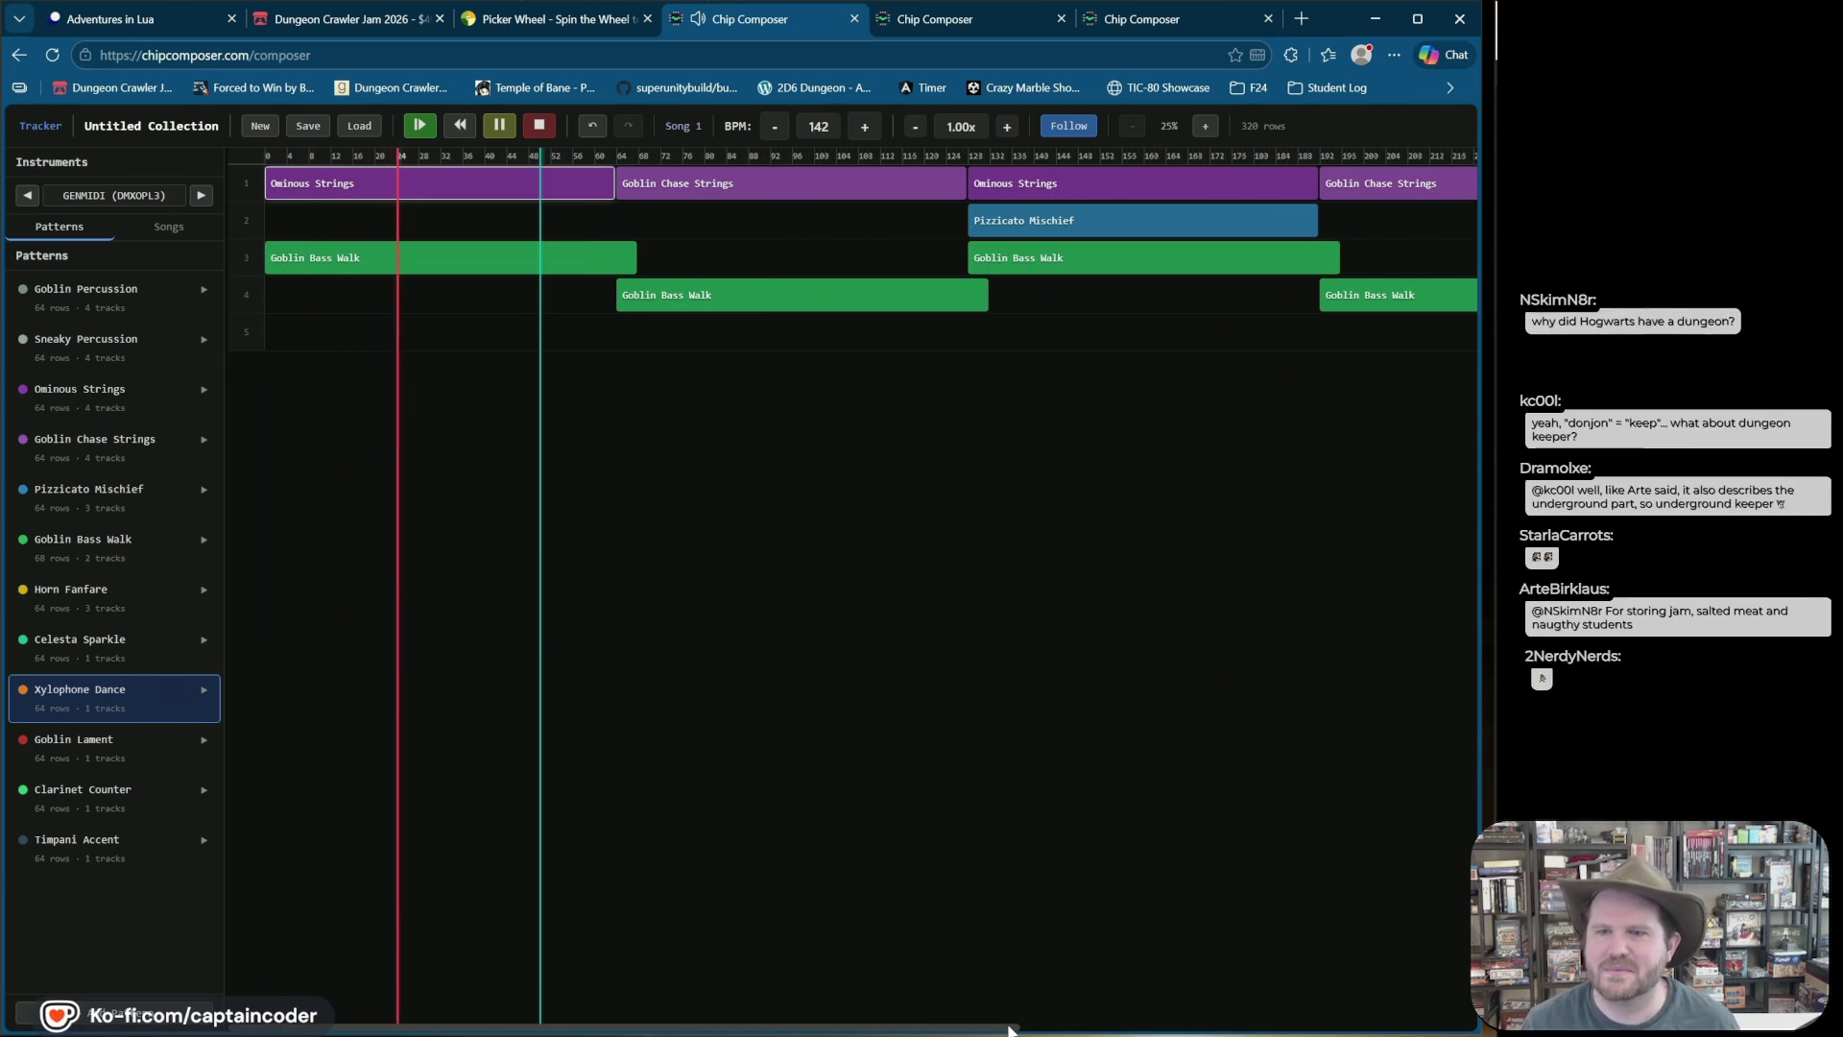
click(542, 131)
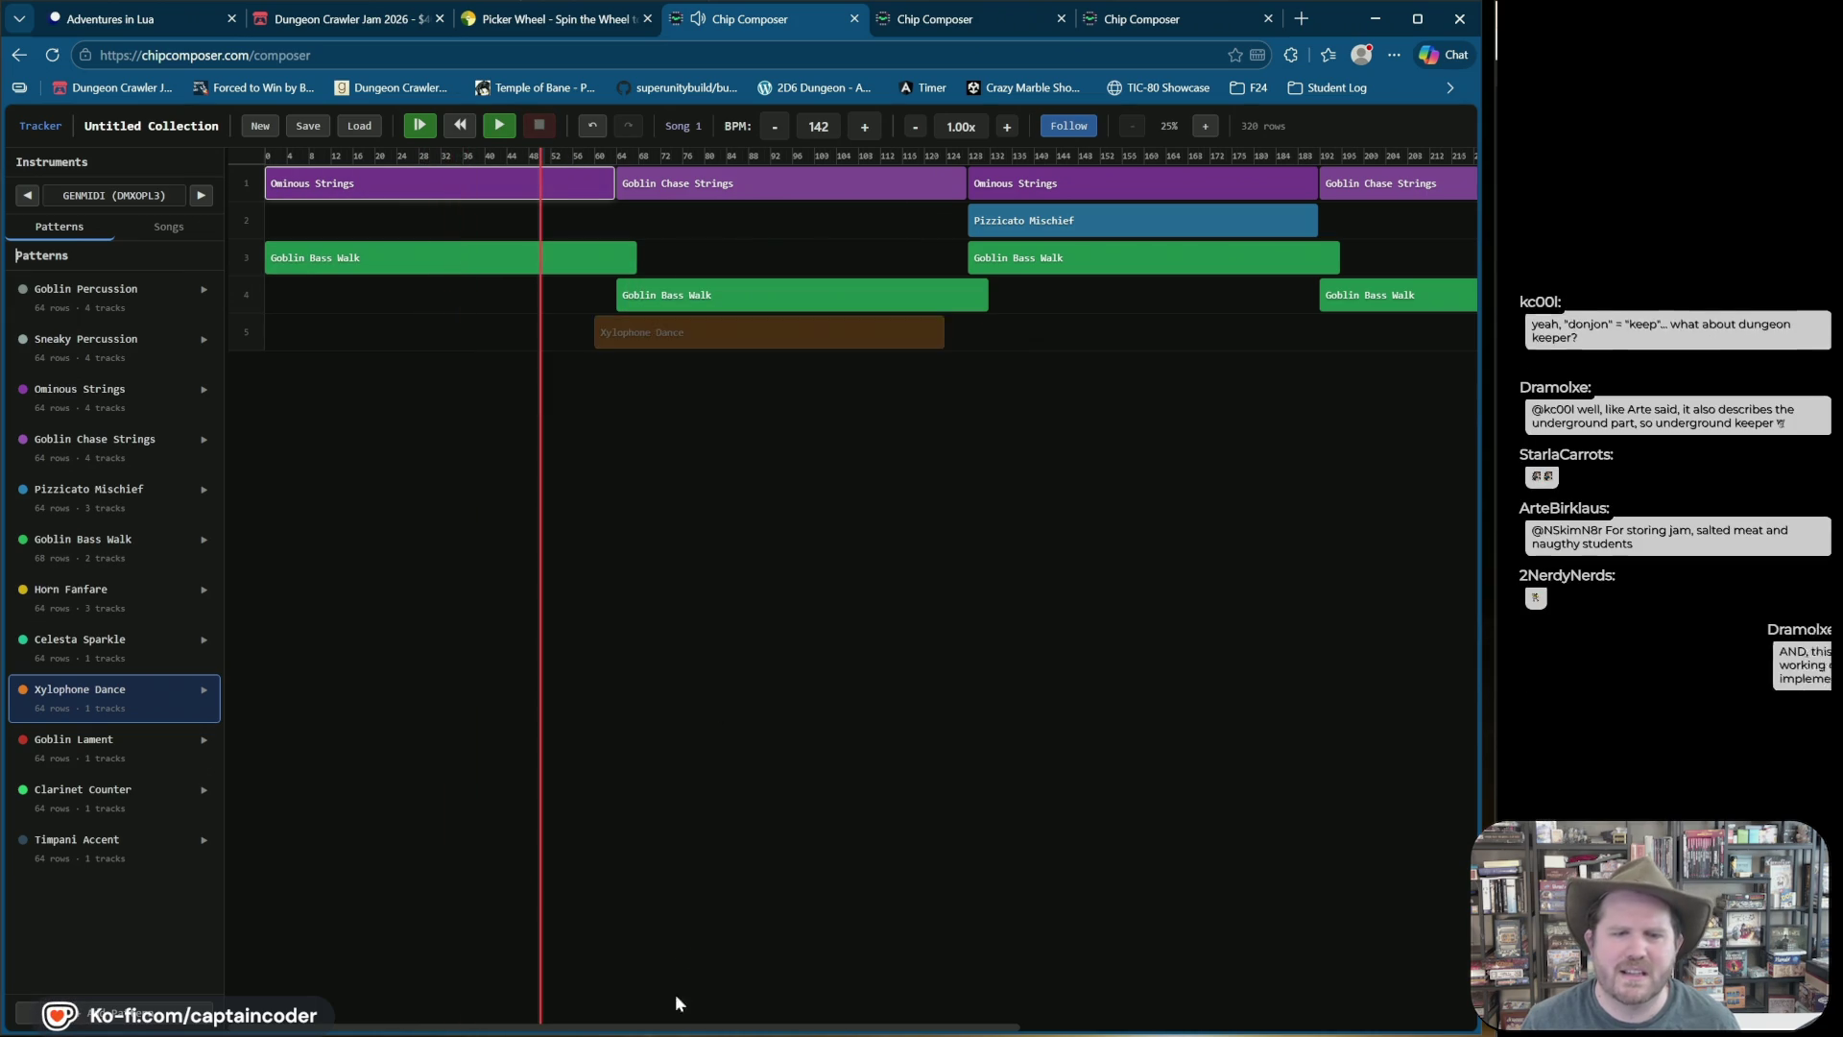
Step: Place Goblin Chase Strings after Ominous Strings at the end of track 1
drag(700, 1026, 1350, 1027)
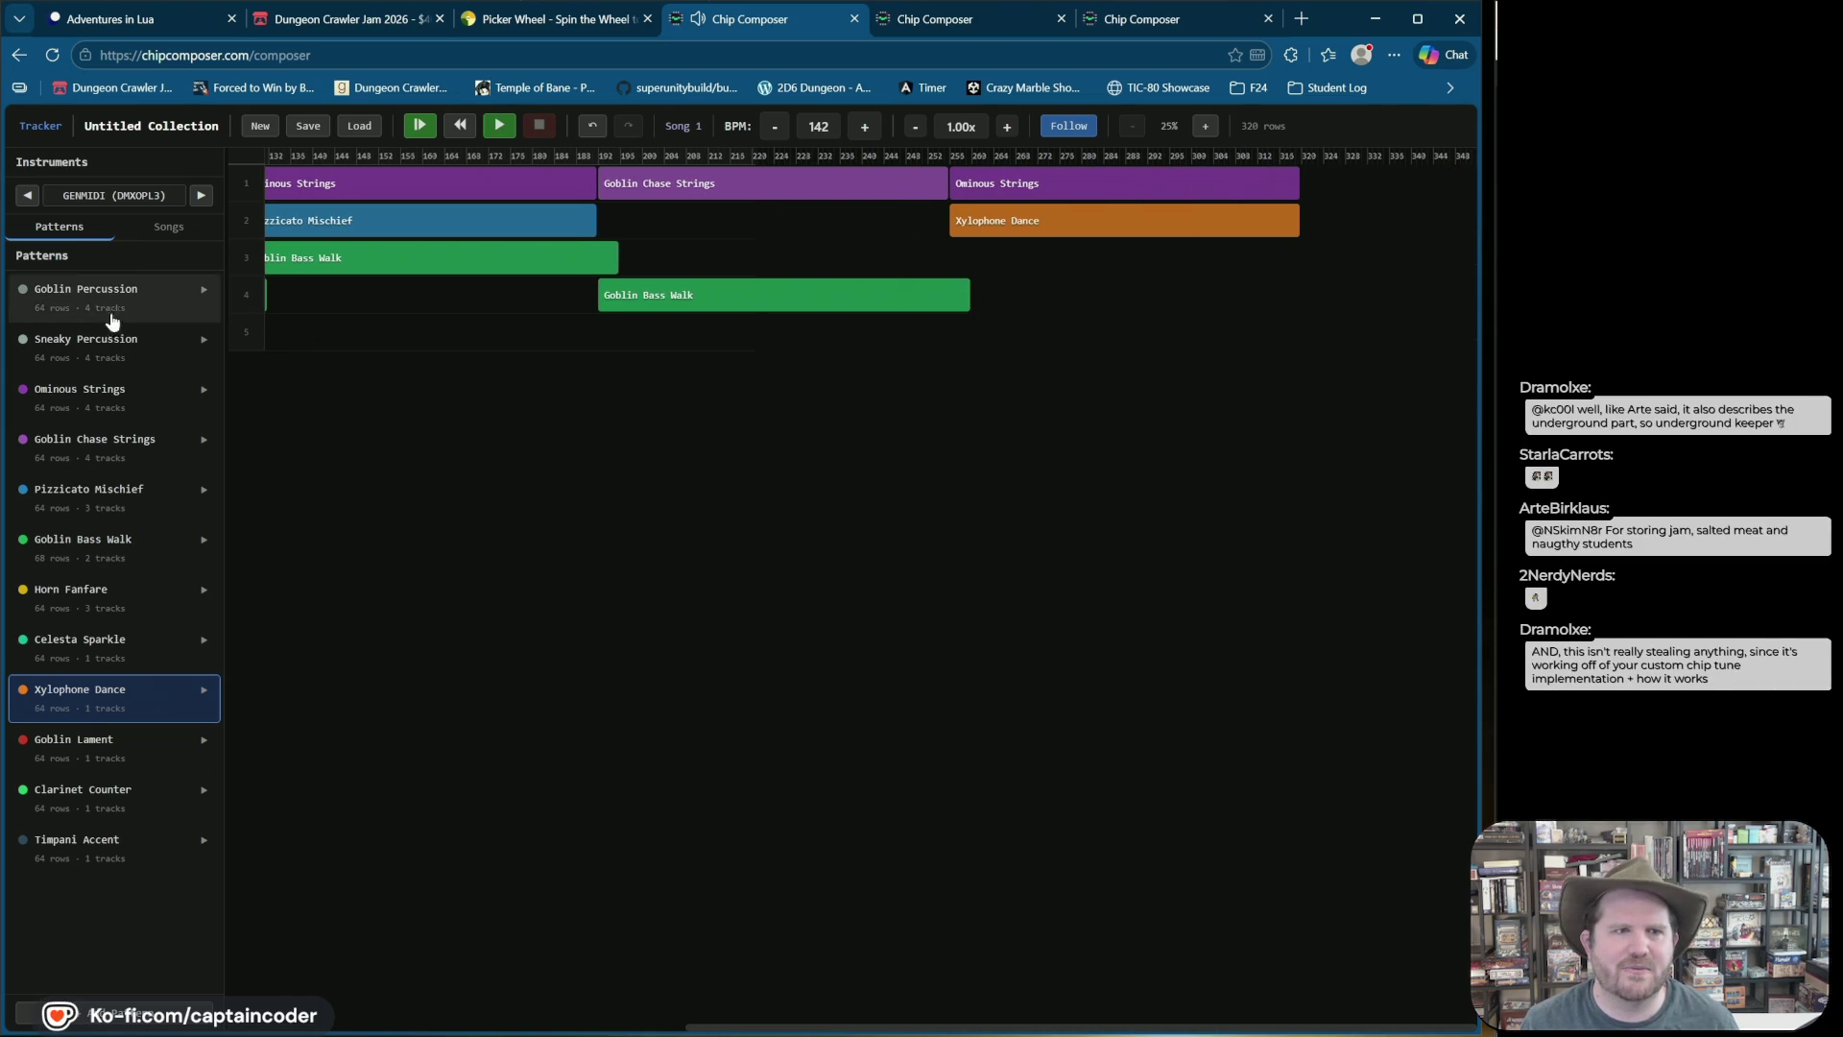
click(165, 437)
drag(1367, 221, 1324, 192)
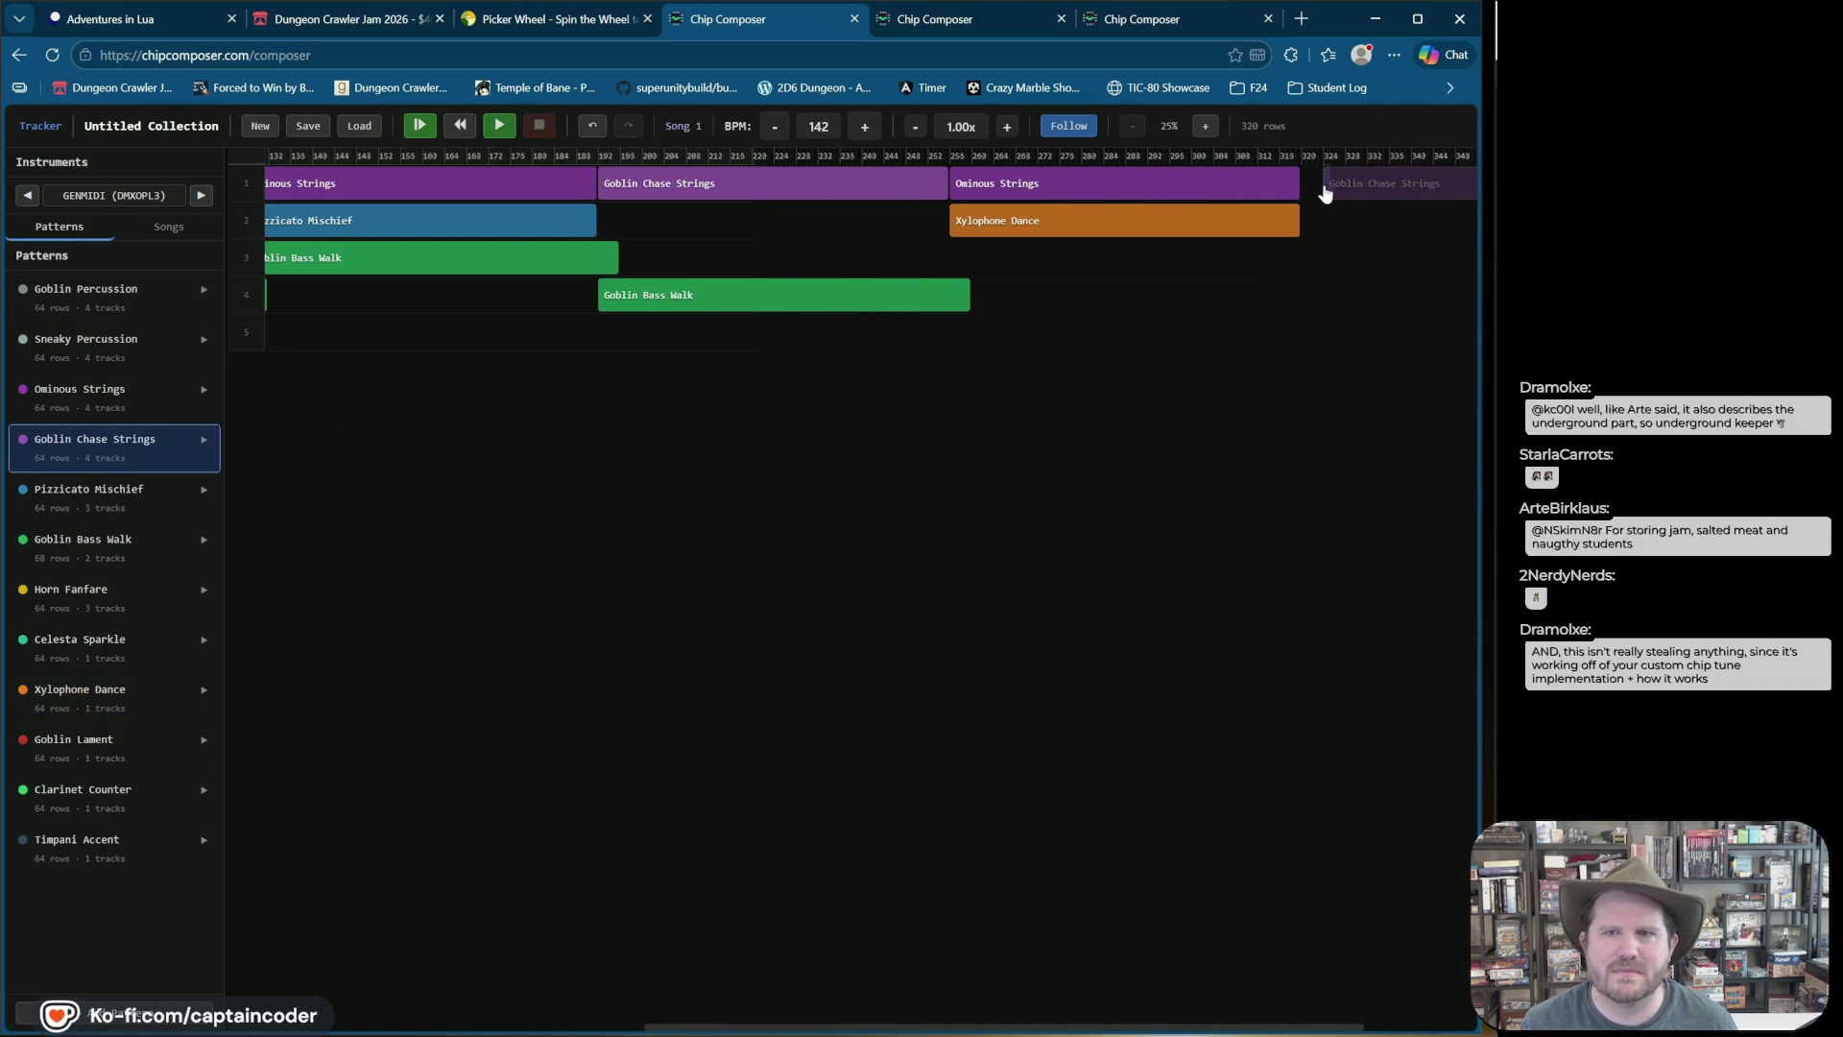
click(1305, 193)
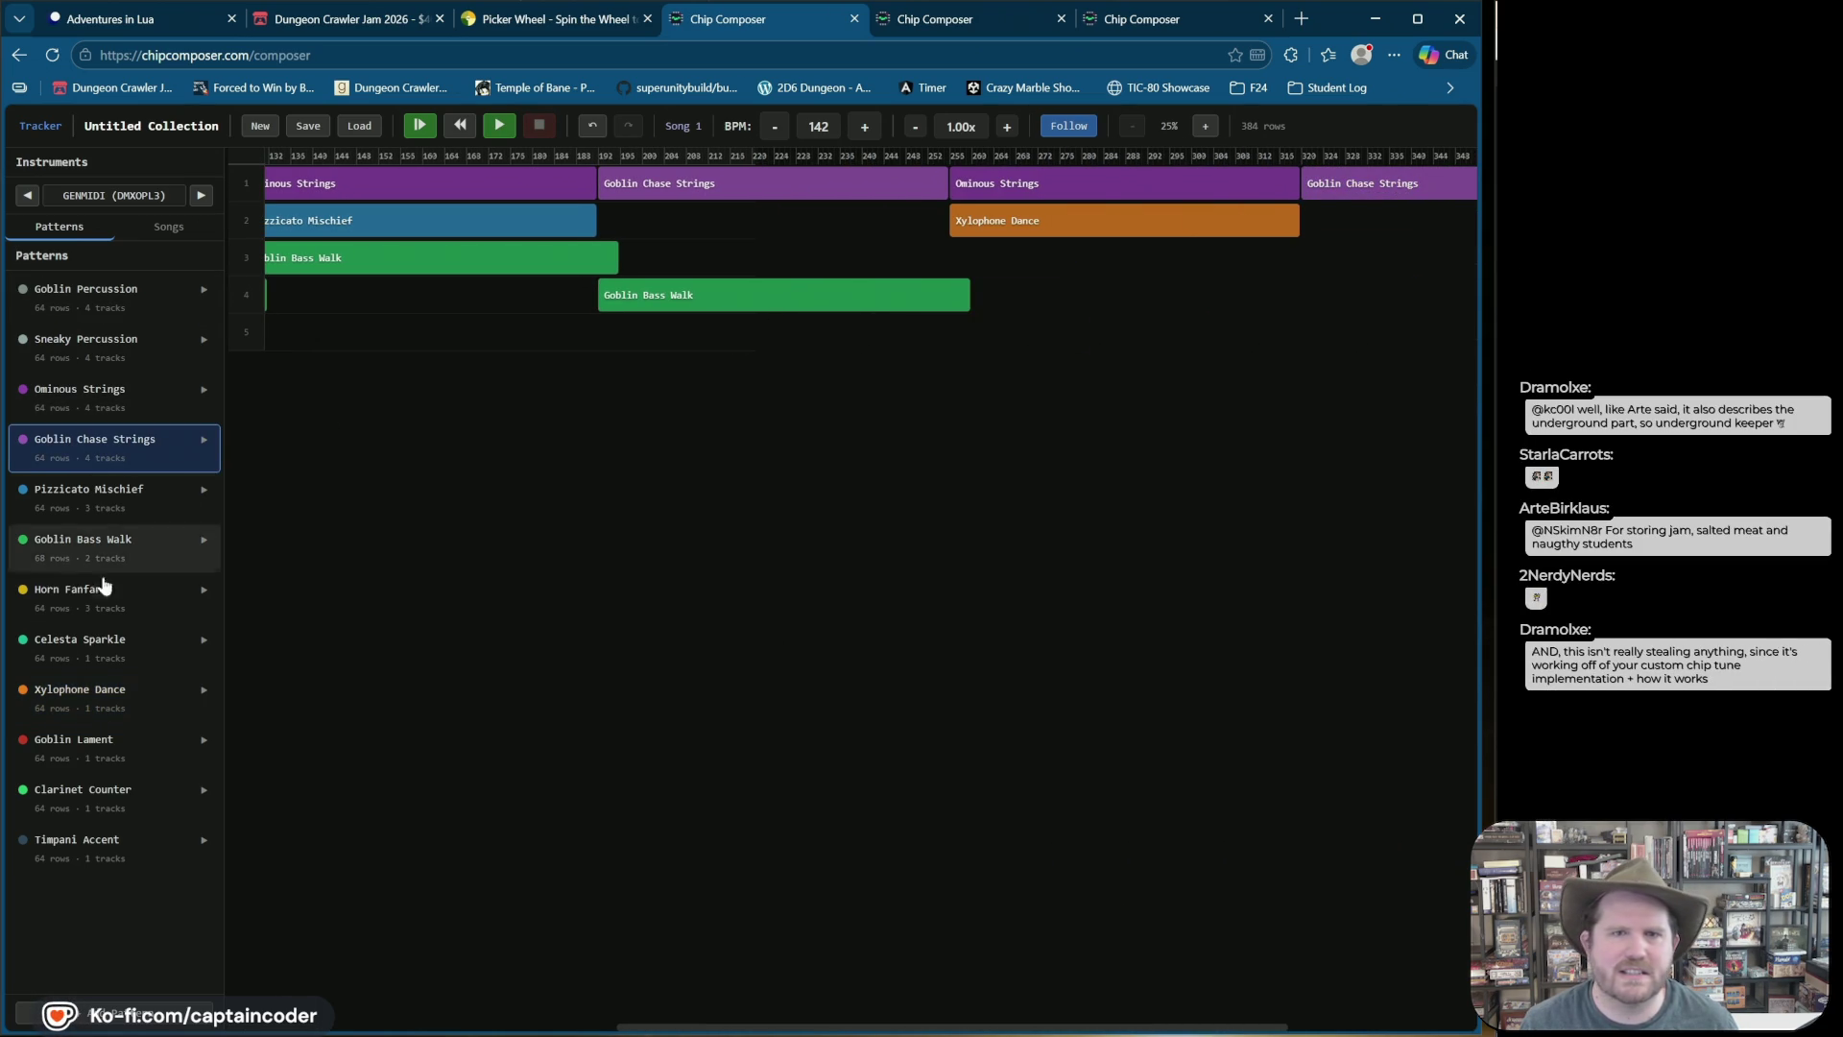
Step: Place the Goblin Bass Walk pattern on track 3 starting at row 255
click(90, 793)
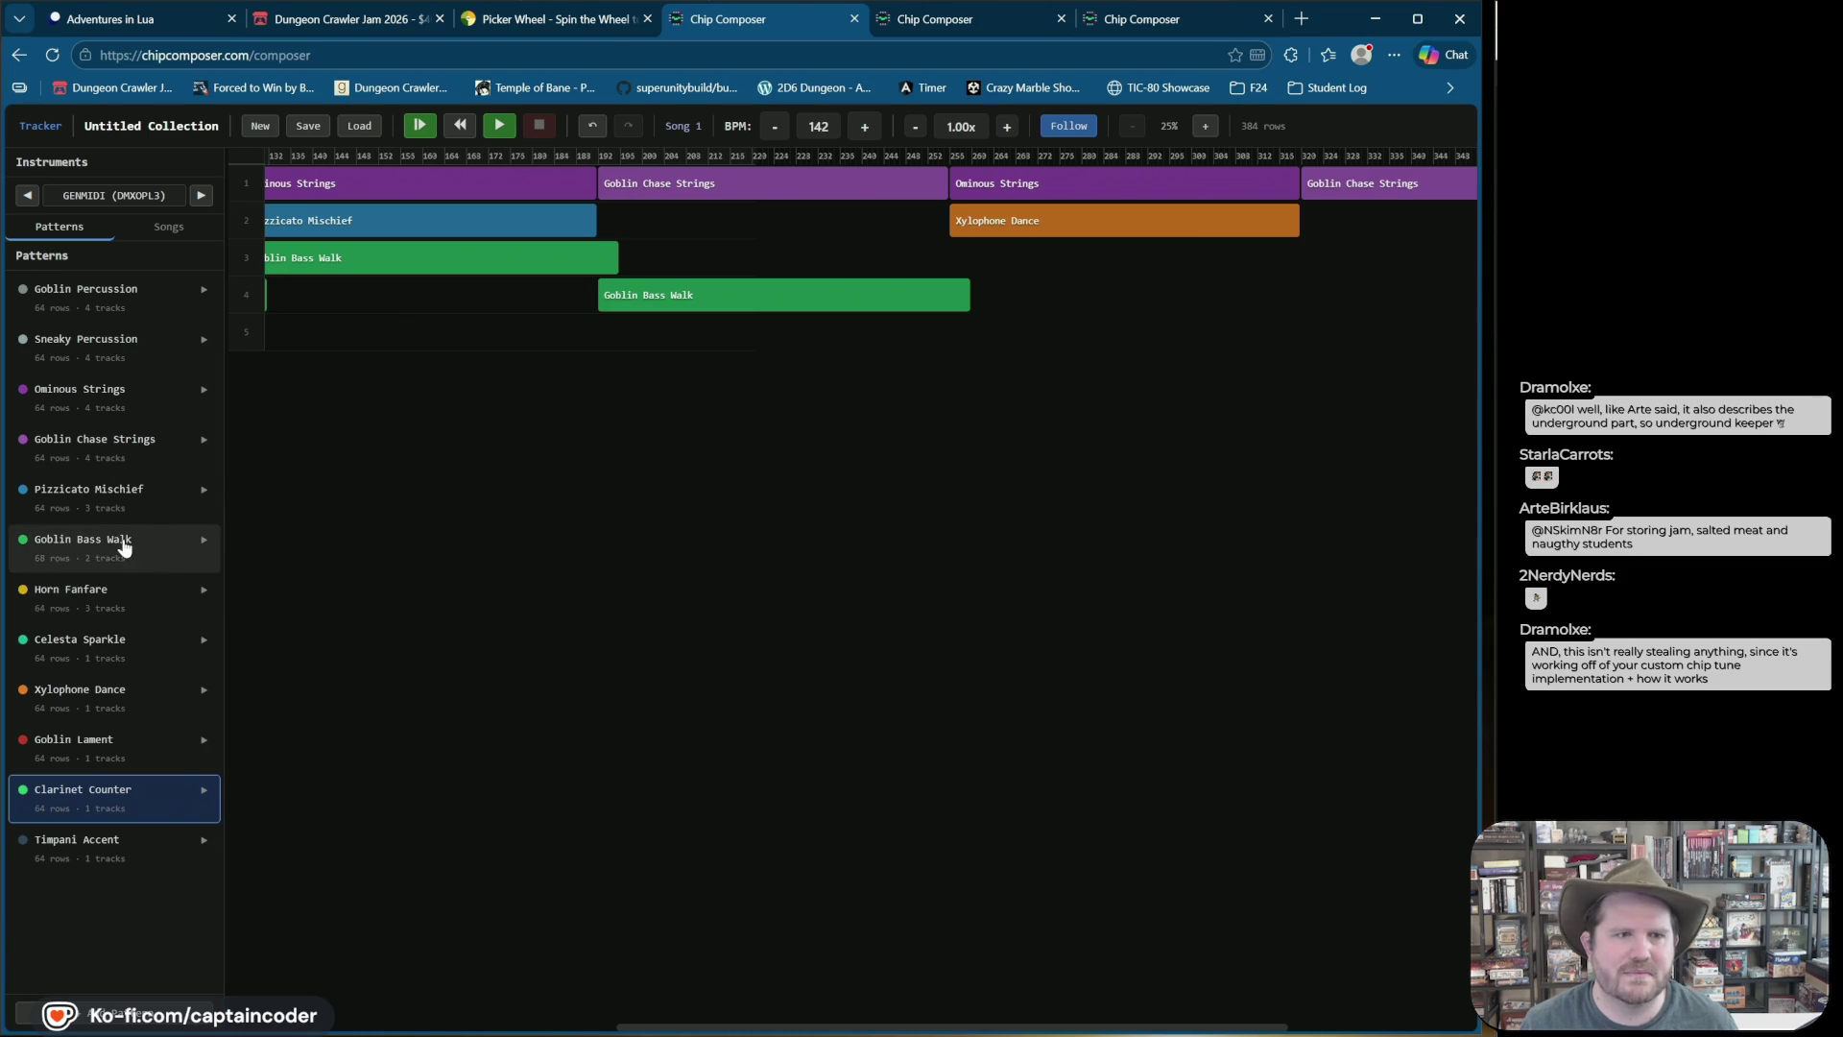
click(127, 540)
click(953, 258)
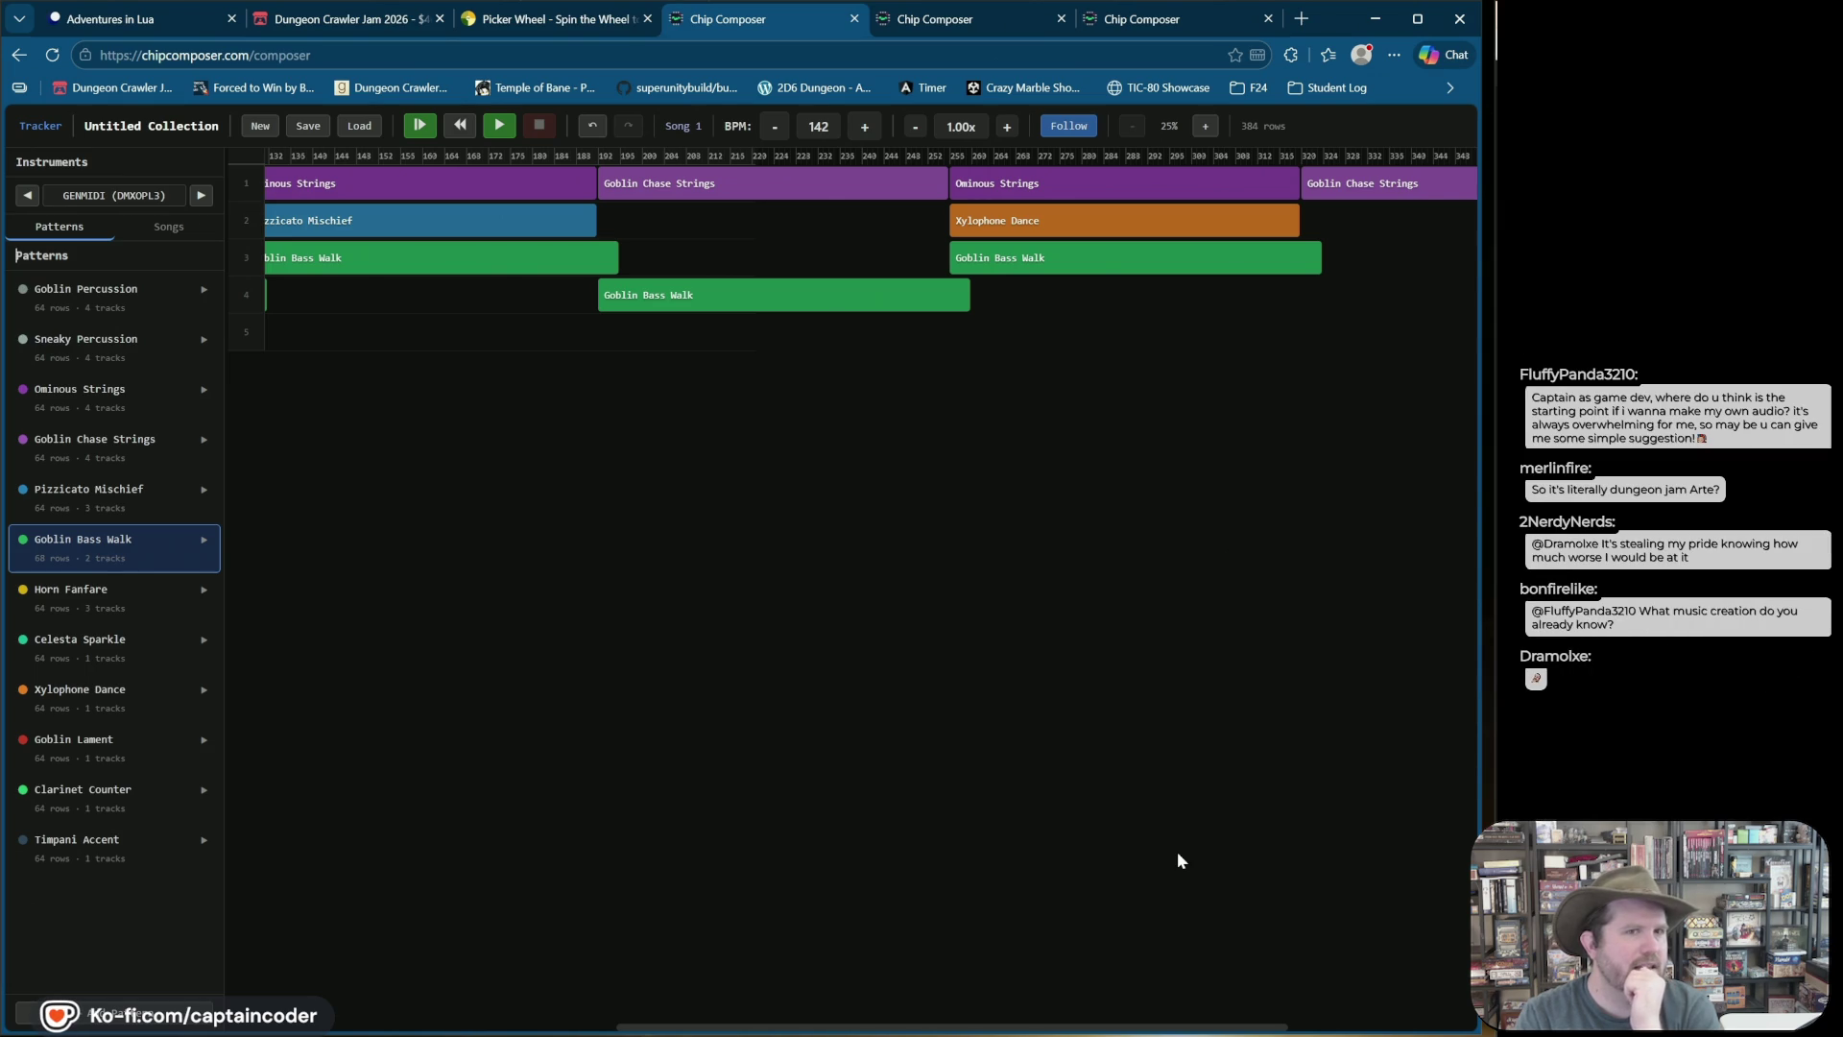
Step: In a new tab, search Bing for a Godot music app, Bosca Ceoil
click(1303, 18)
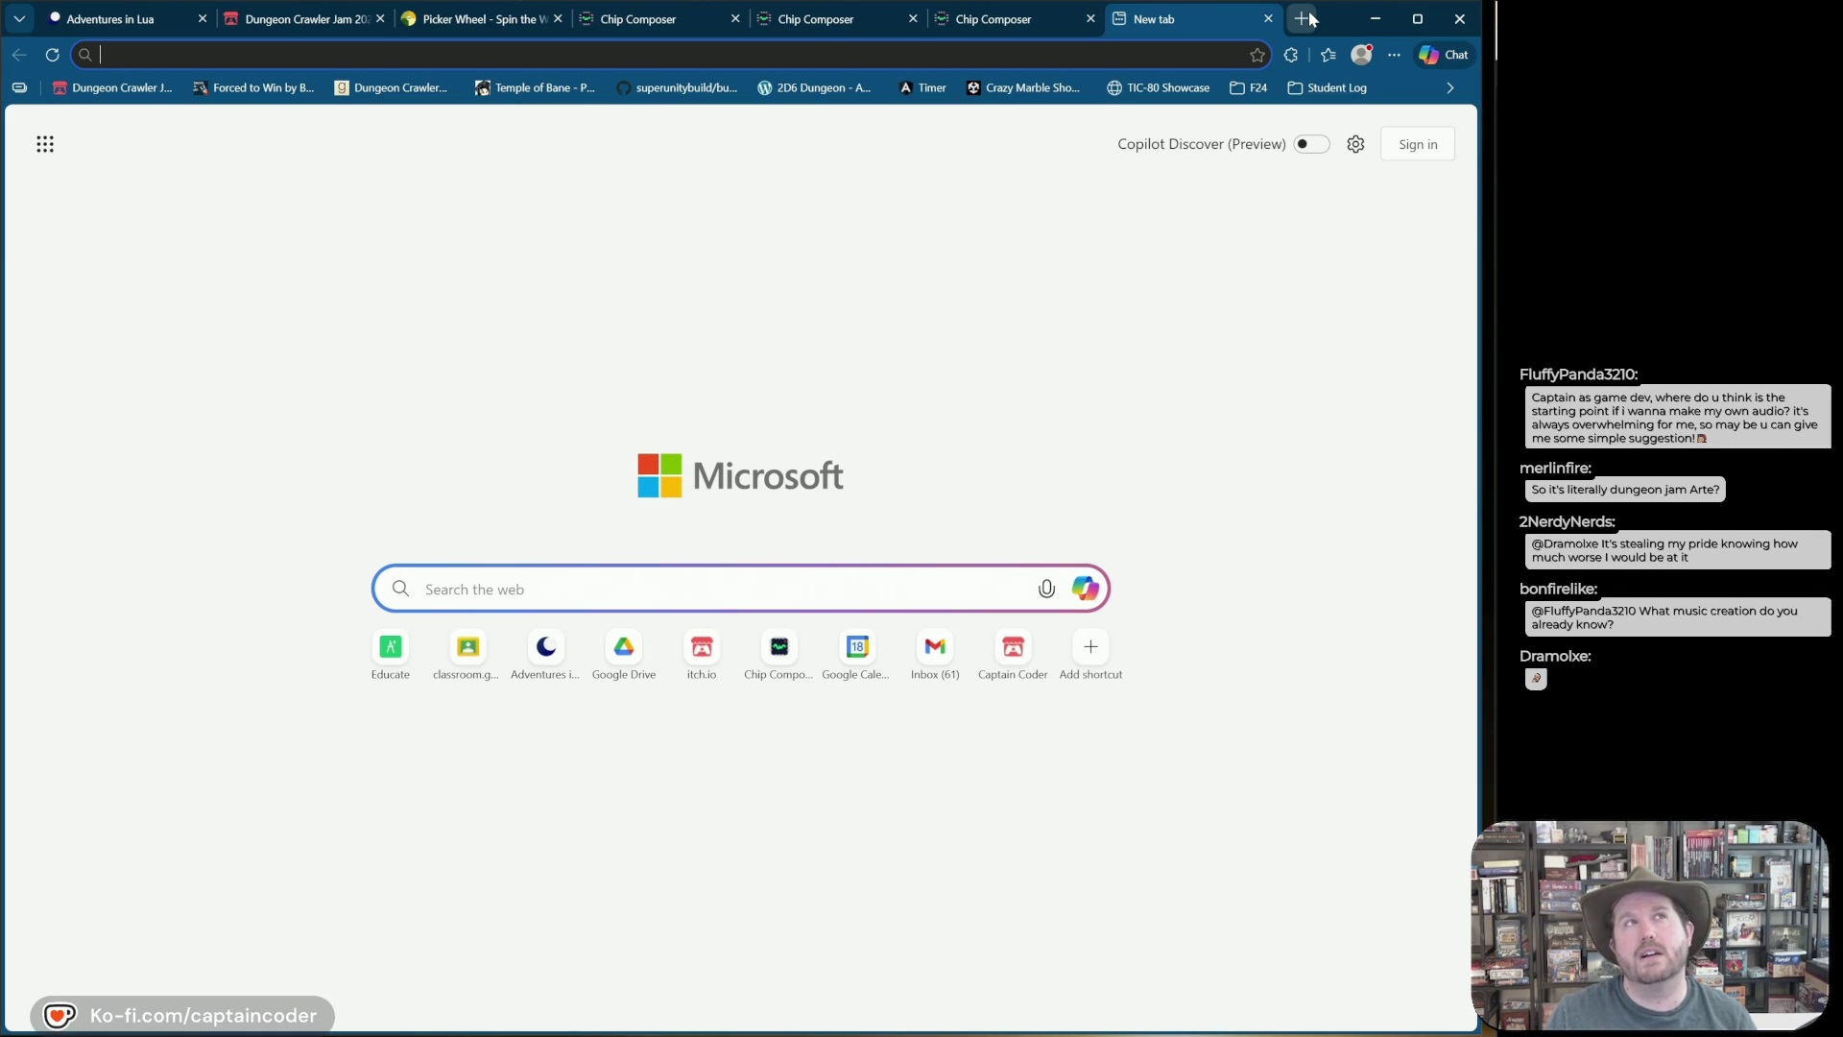
text(ceilo)
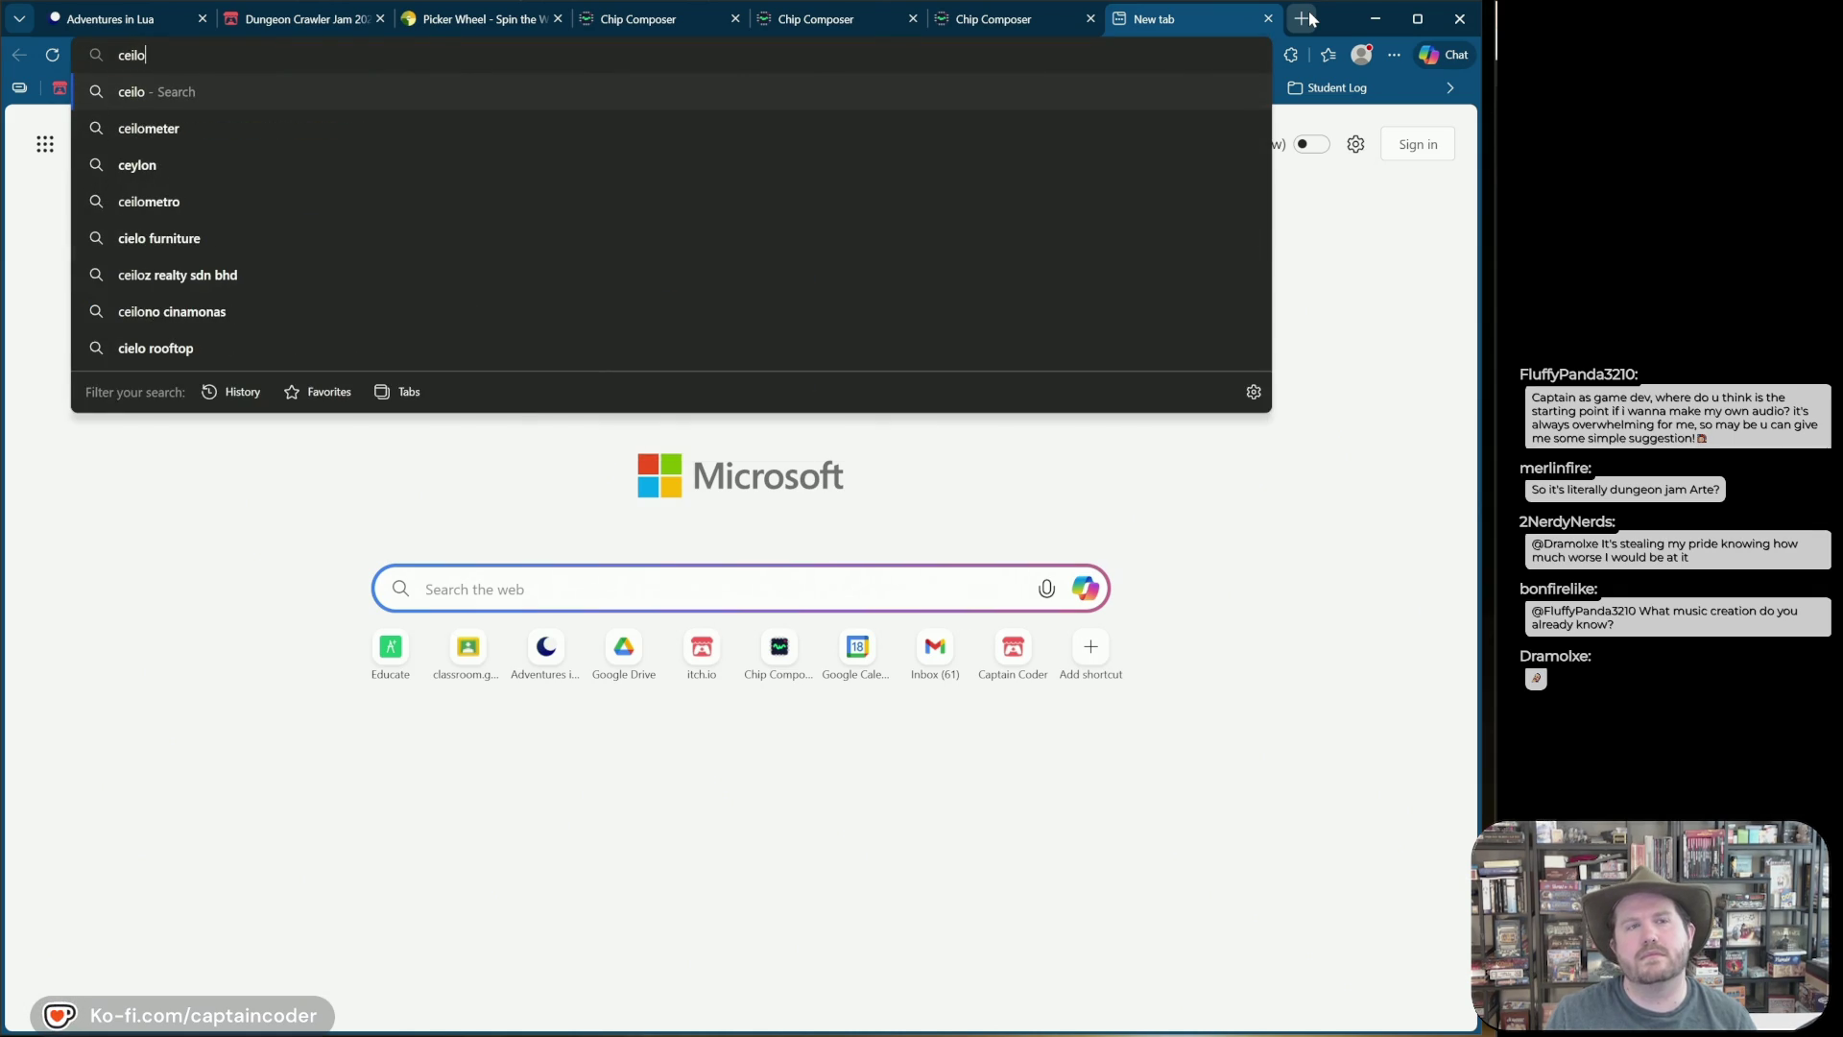
text( bossa)
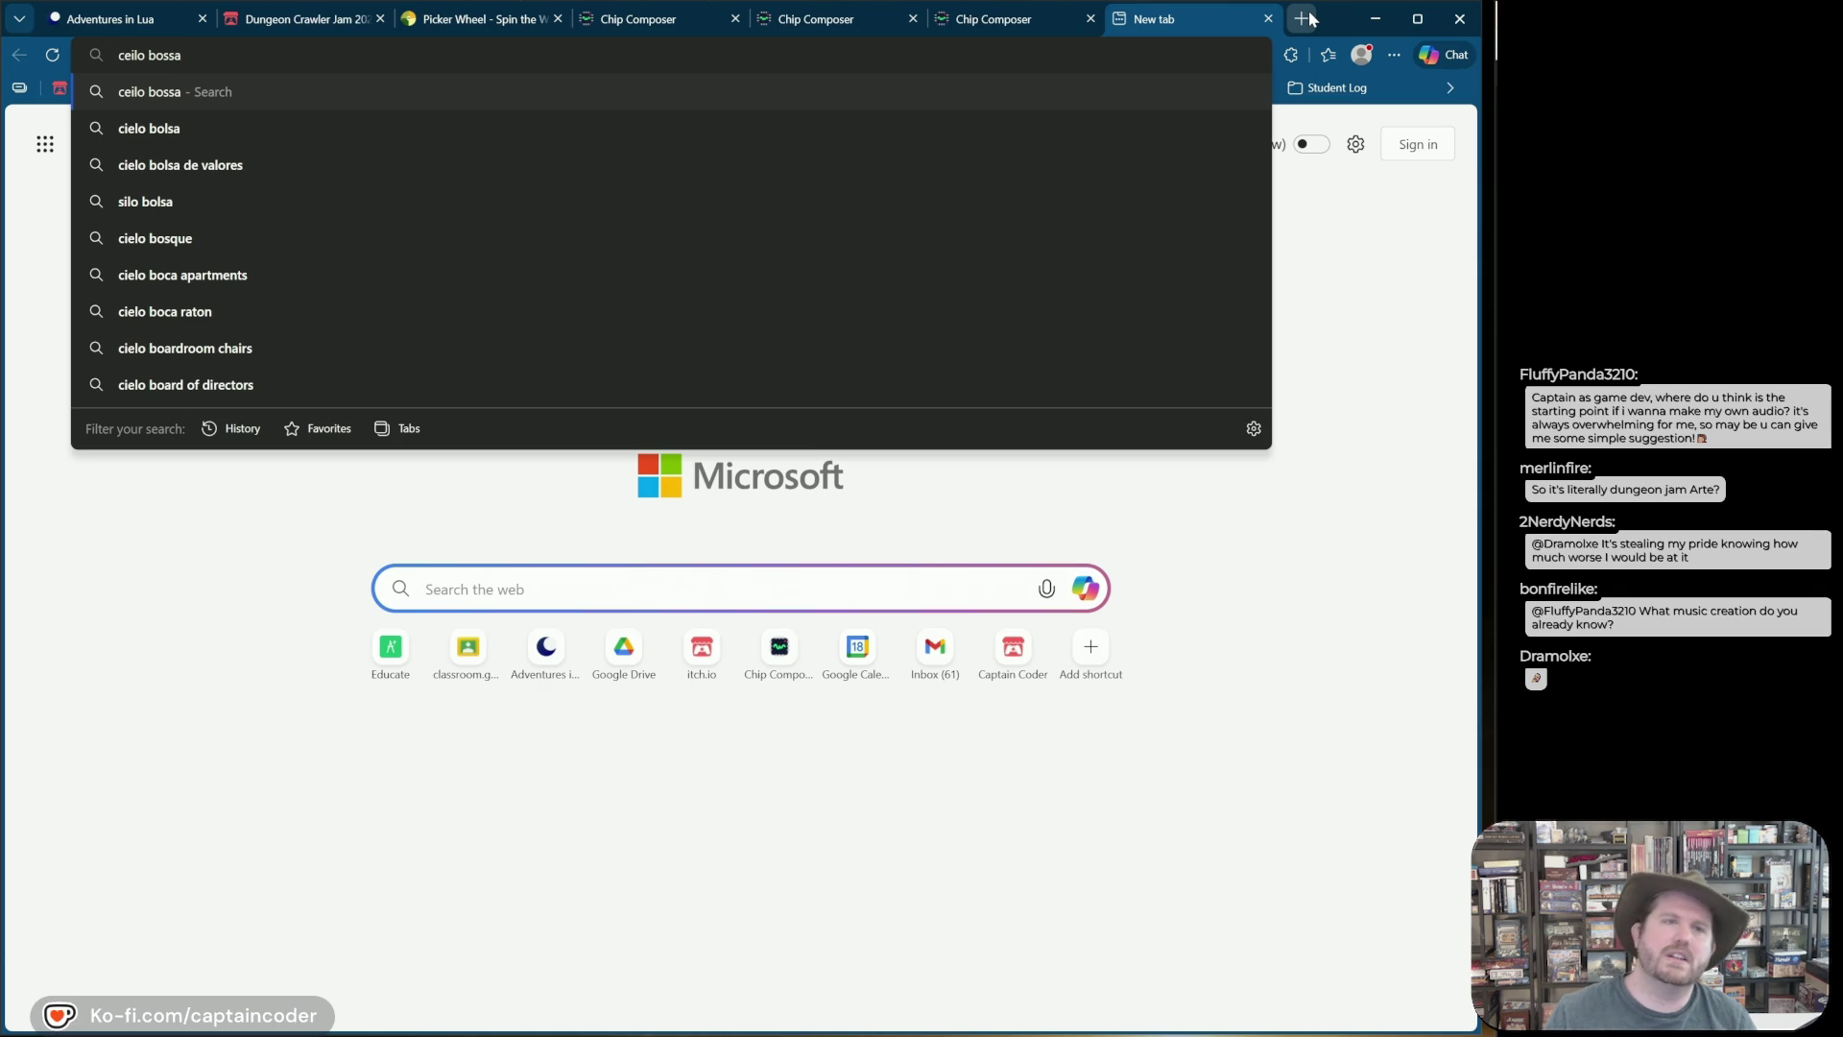
key(BackSpace)
text(music )
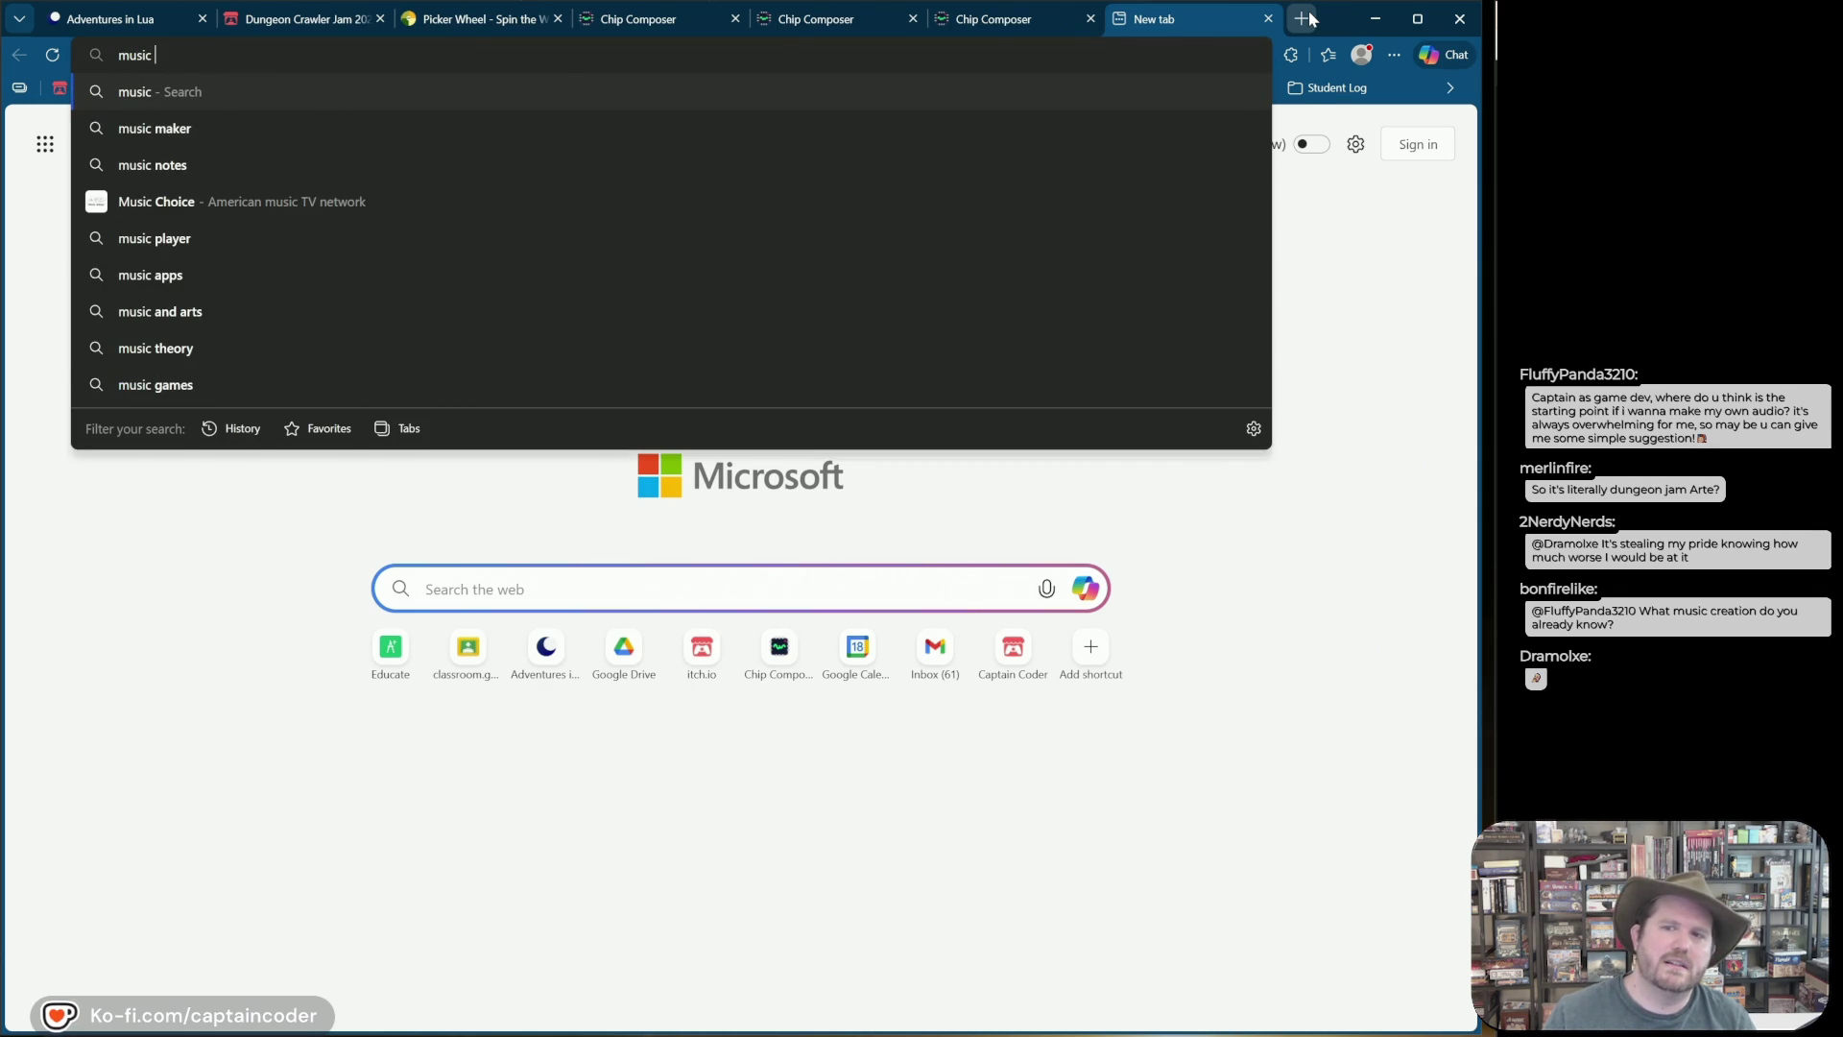
text(app )
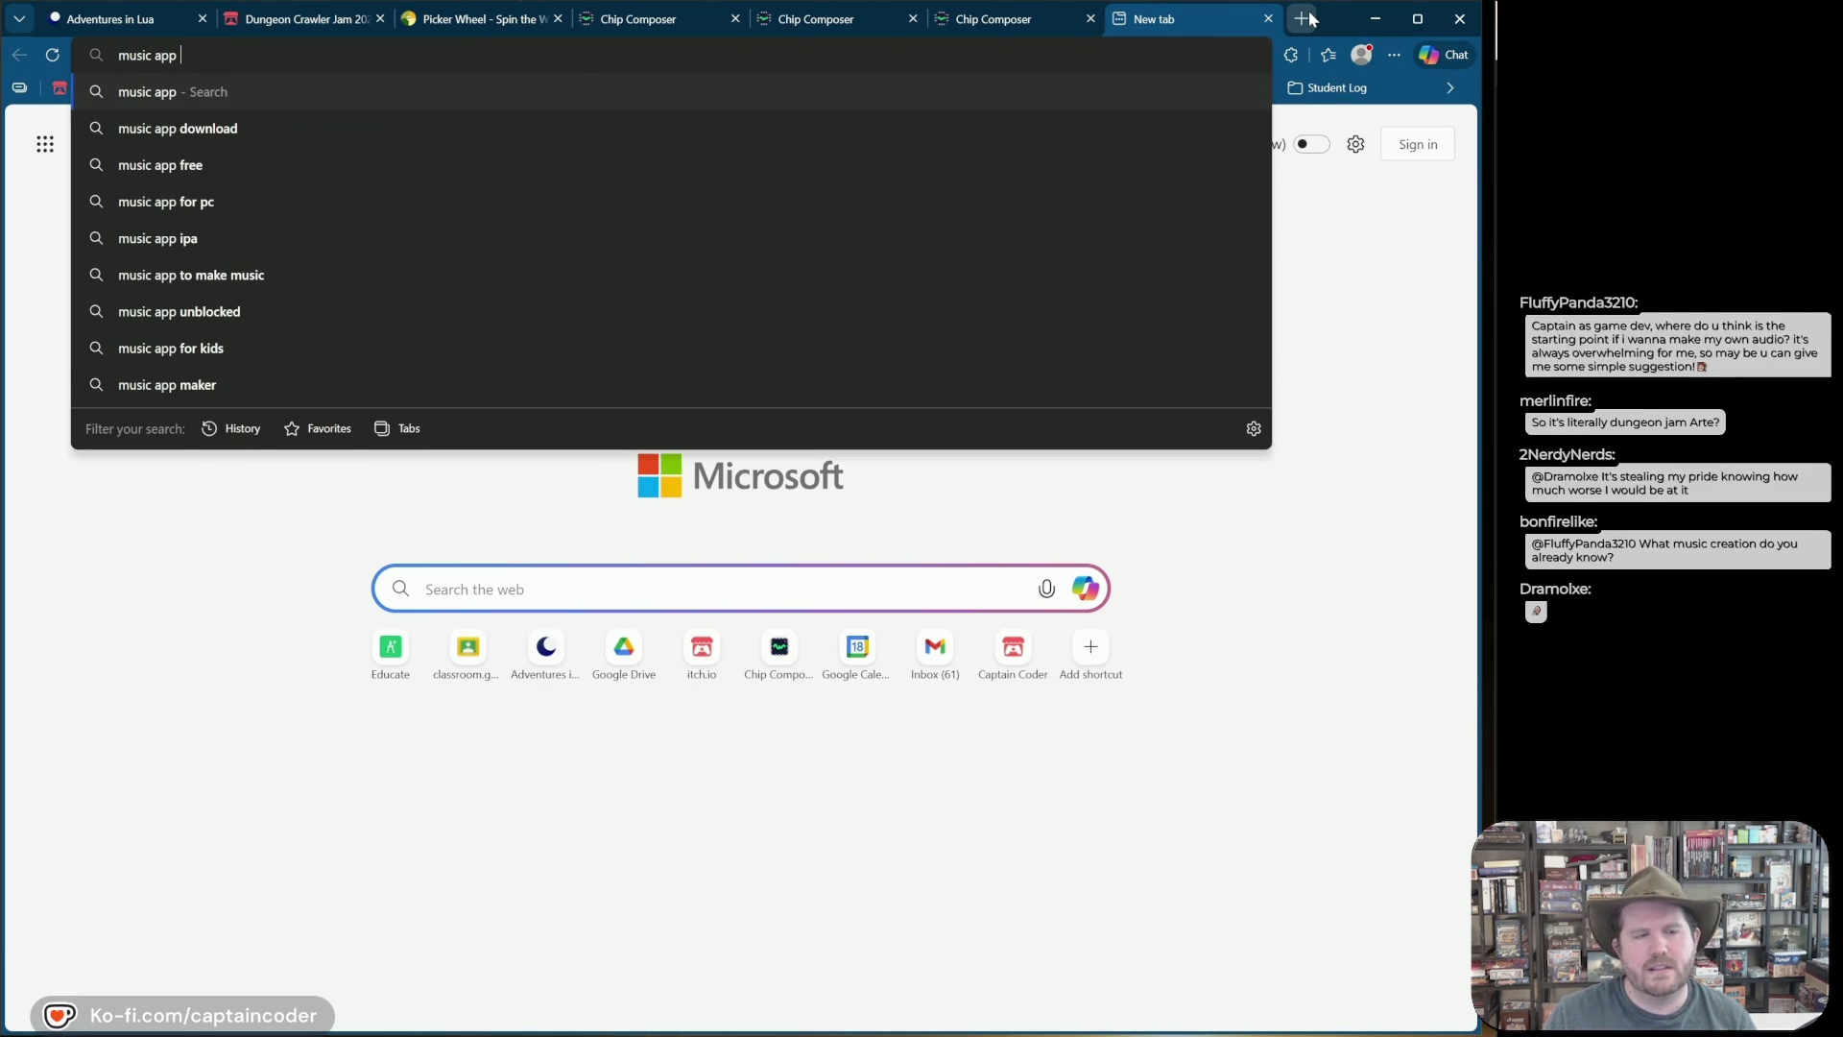
text(godot cei)
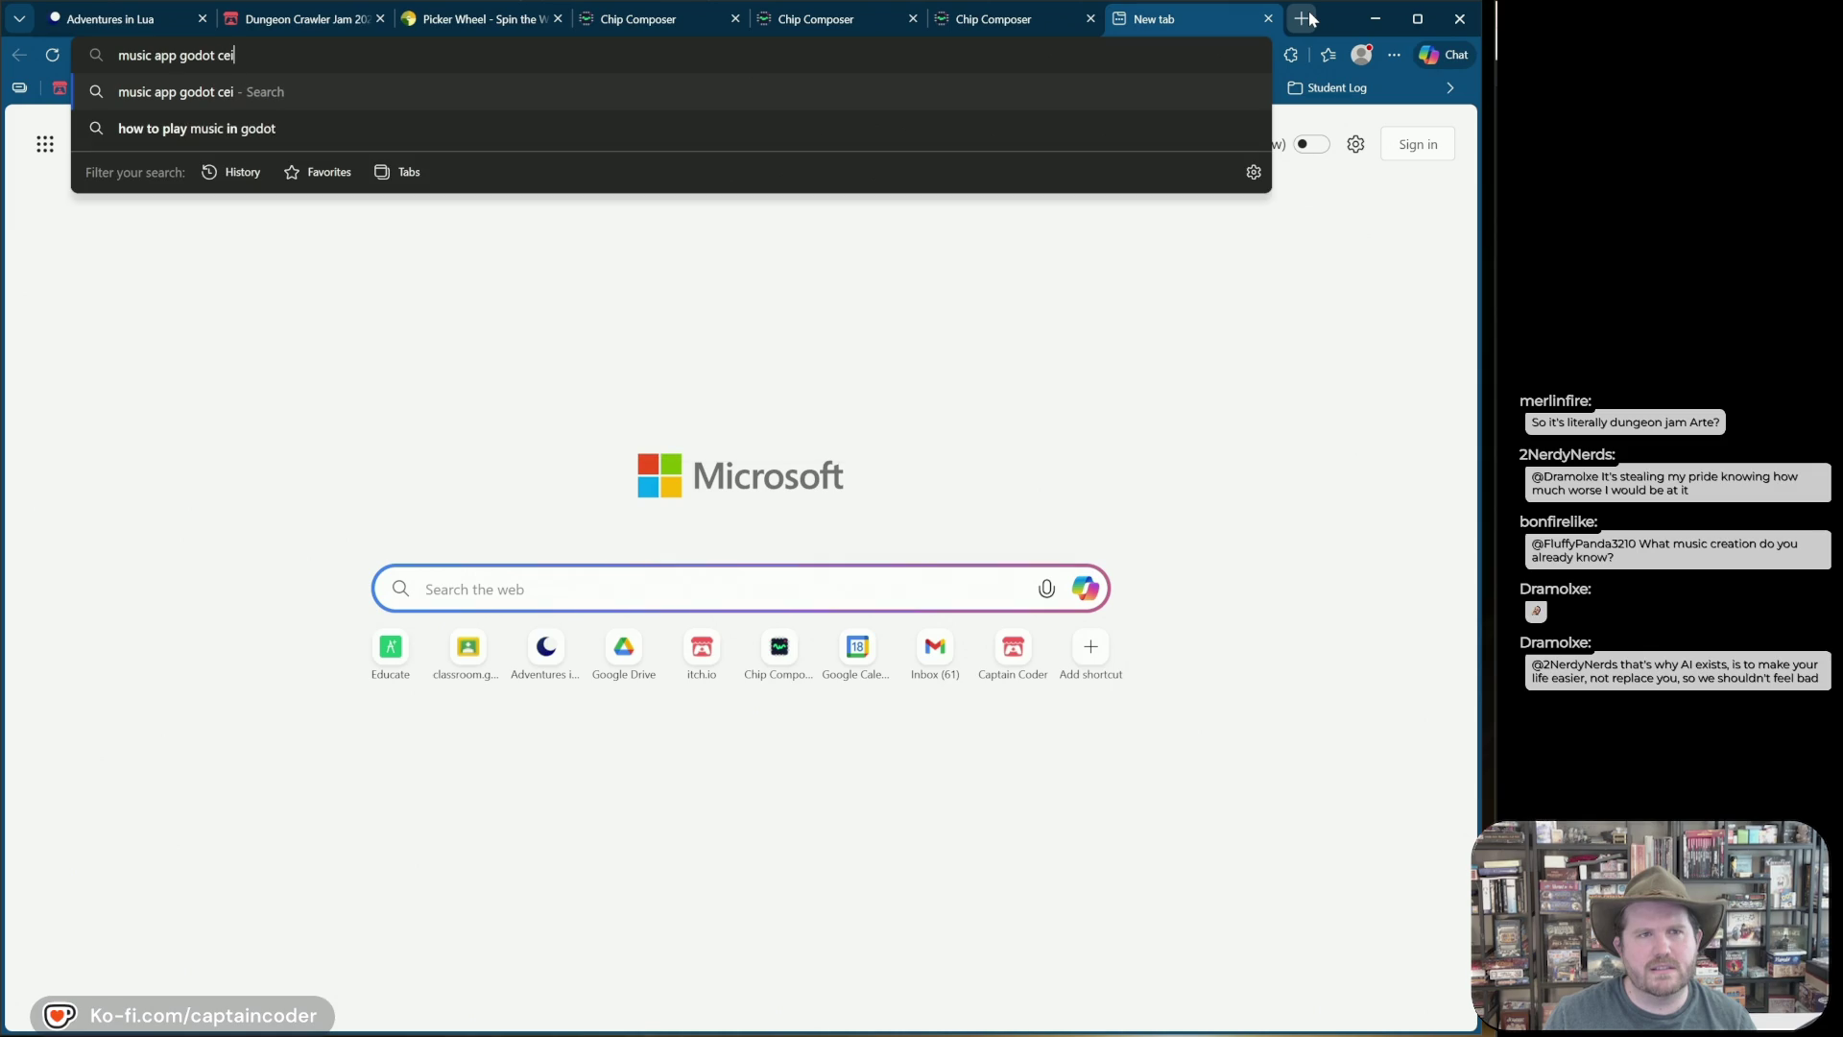
key(BackSpace)
text(bossa)
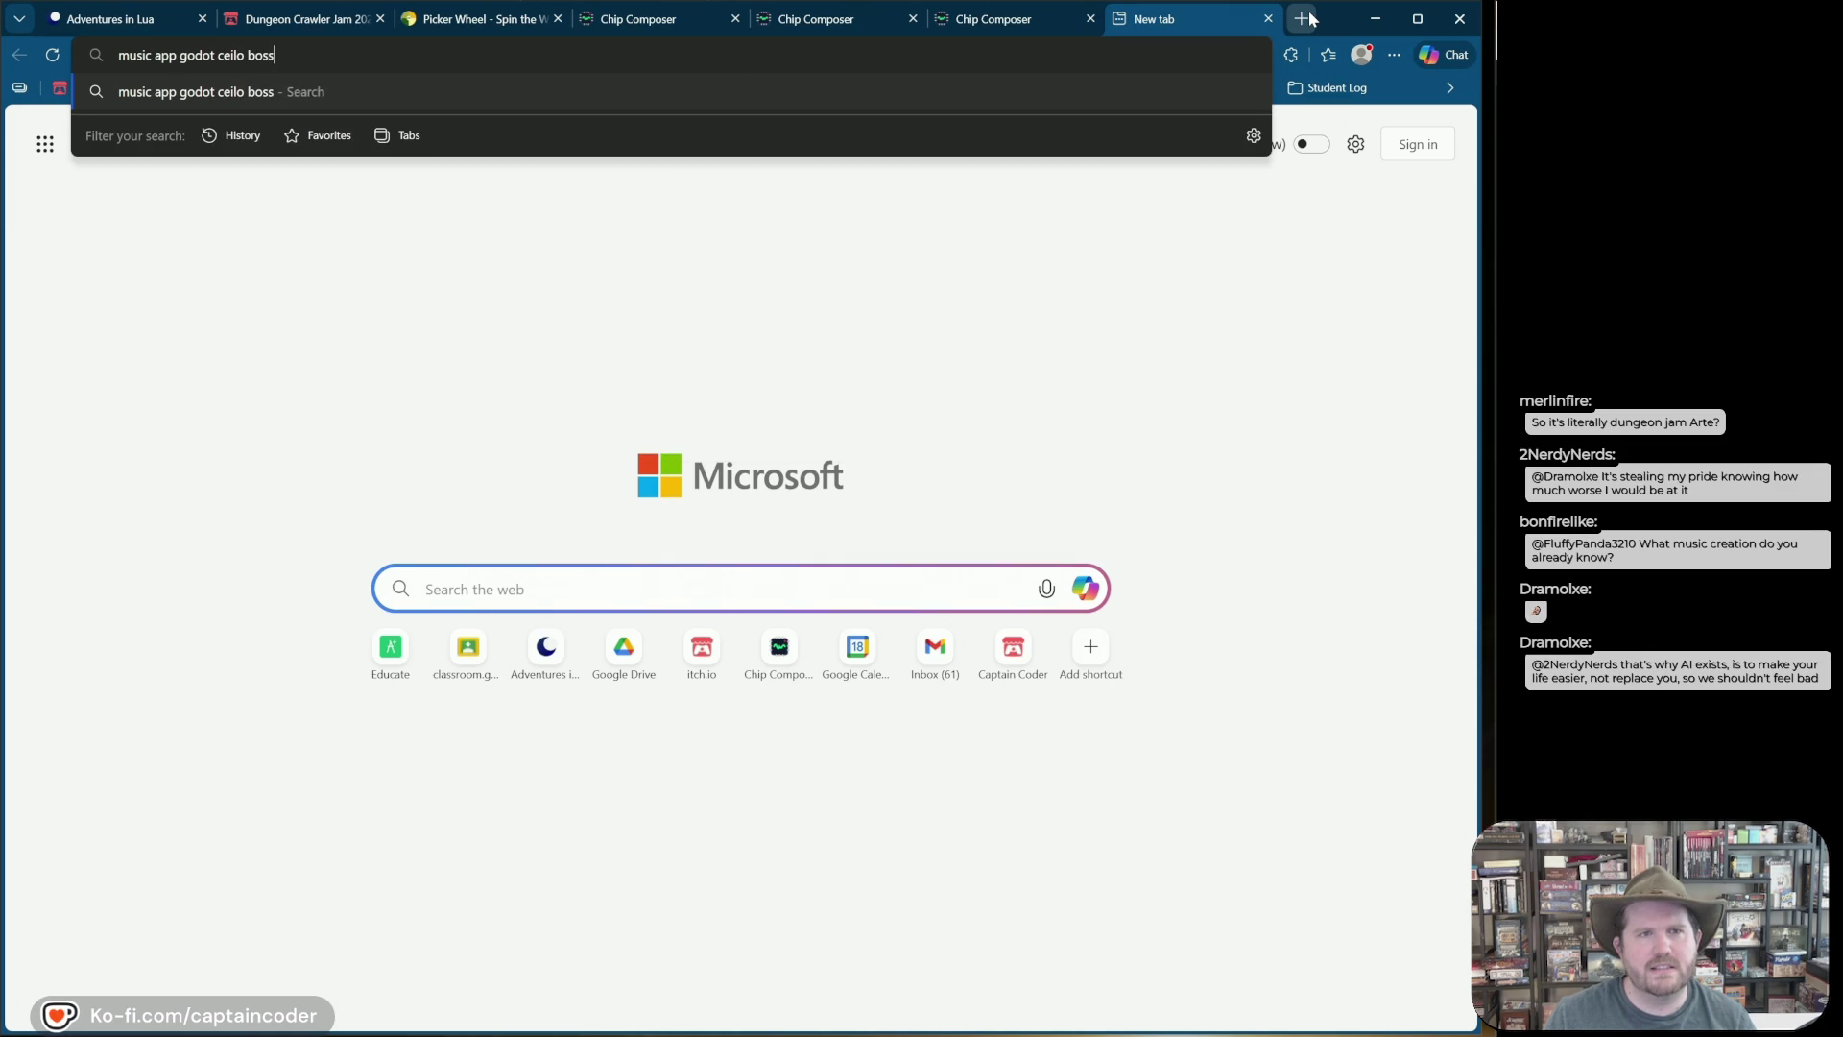
key(Return)
Step: Correct the query to 'bosca' and open 'Bosca Ceoil: The Blue Album by Yuri Sizov'
scroll(288, 748, down, 1)
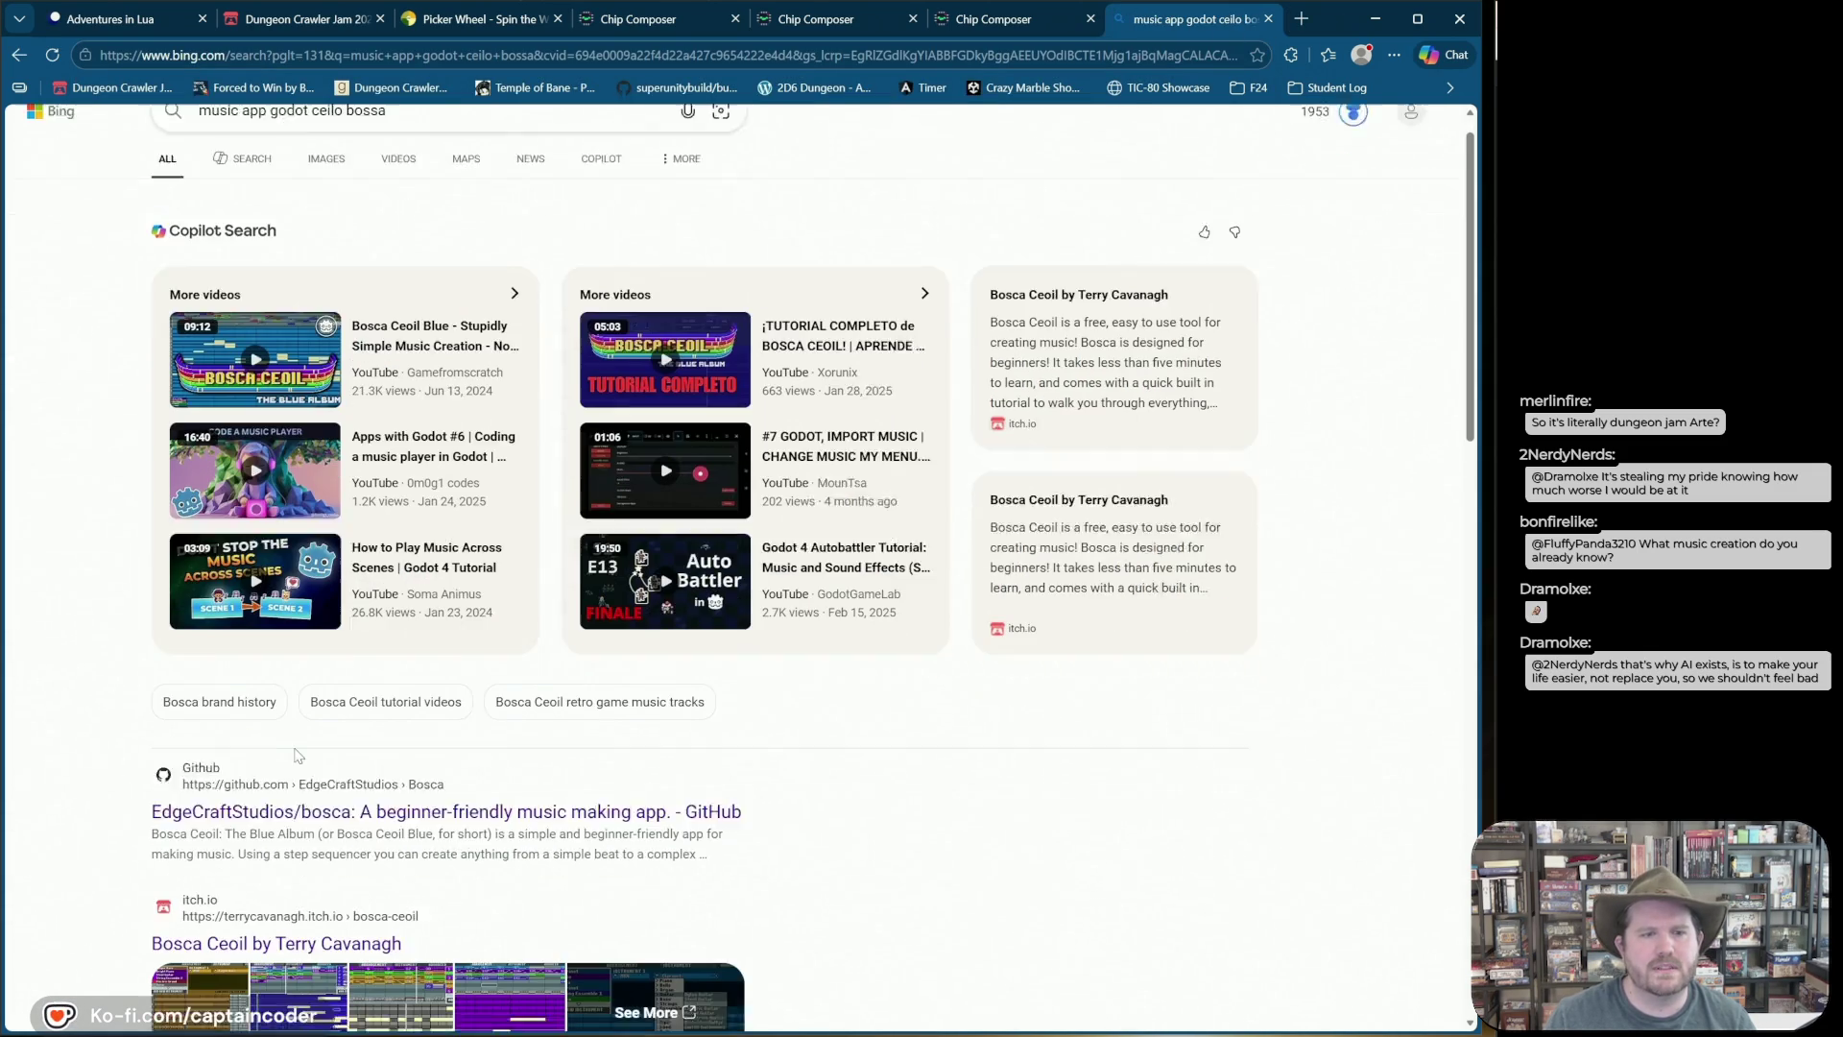
scroll(254, 730, up, 1)
click(408, 158)
key(BackSpace)
key(BackSpace)
text(ca)
key(Return)
scroll(218, 403, down, 3)
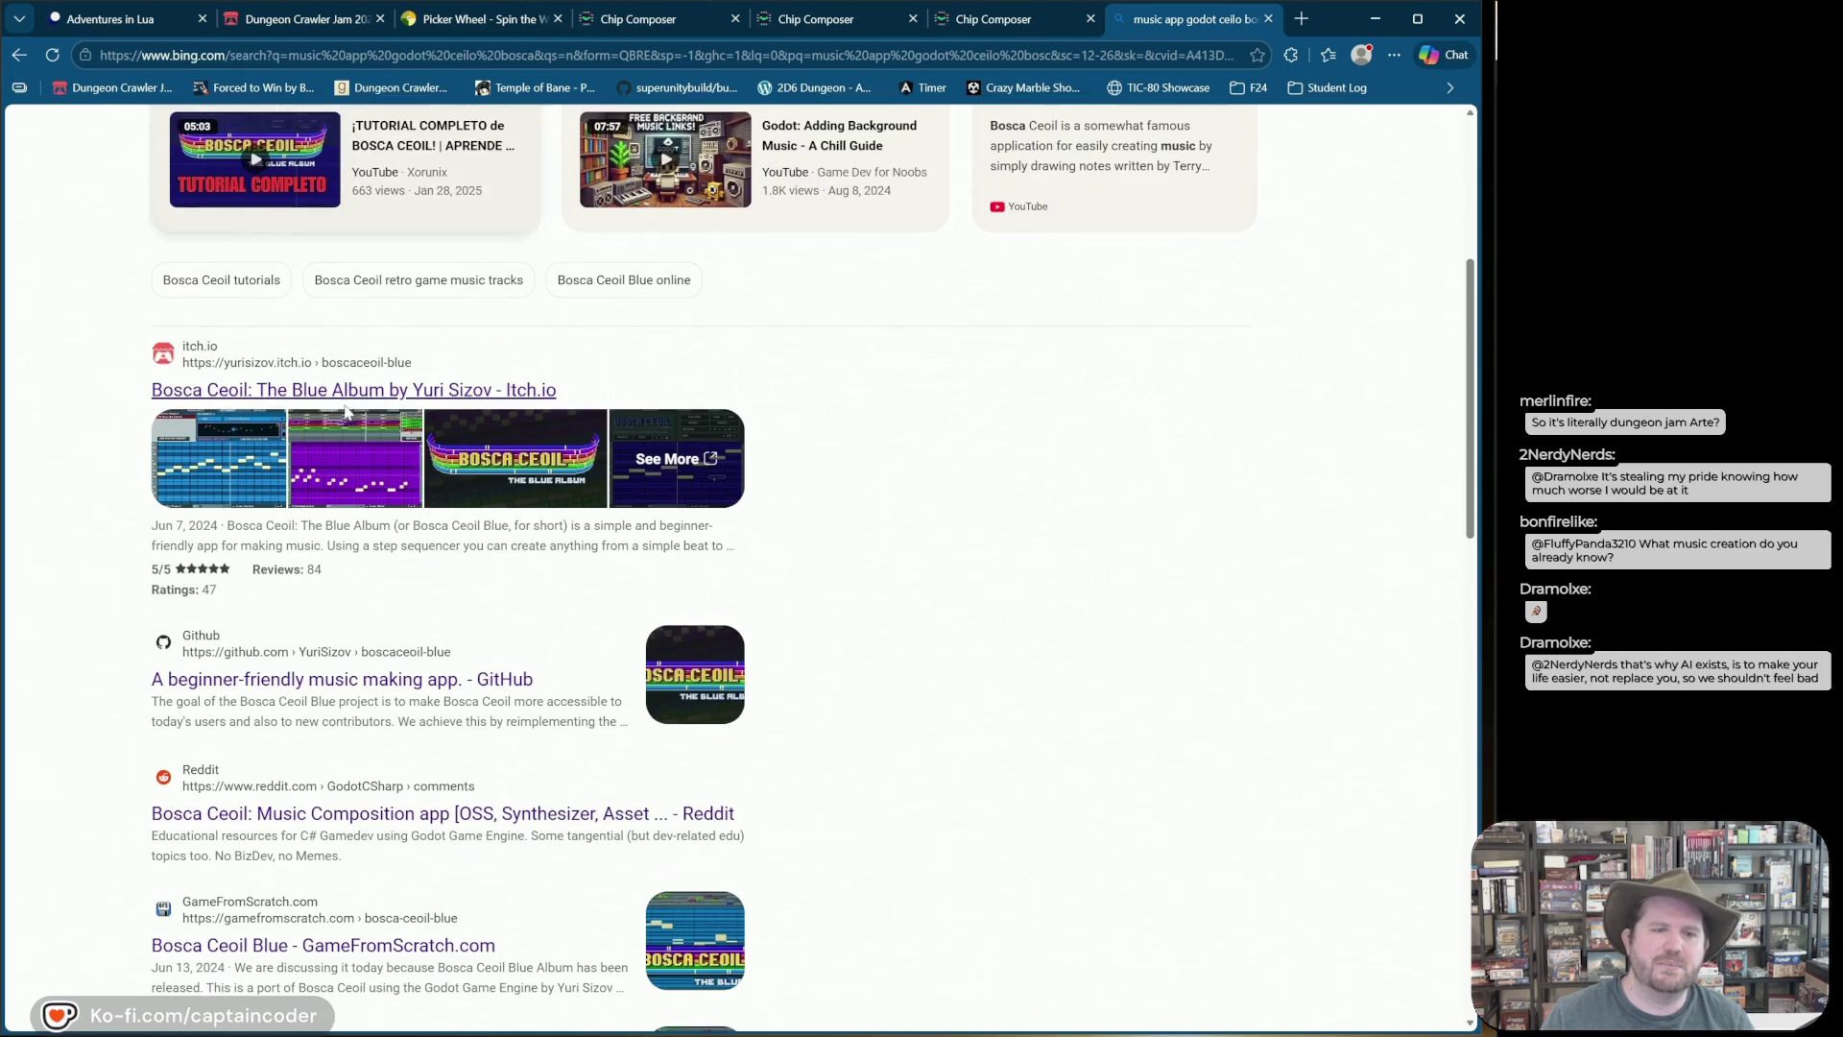
click(219, 399)
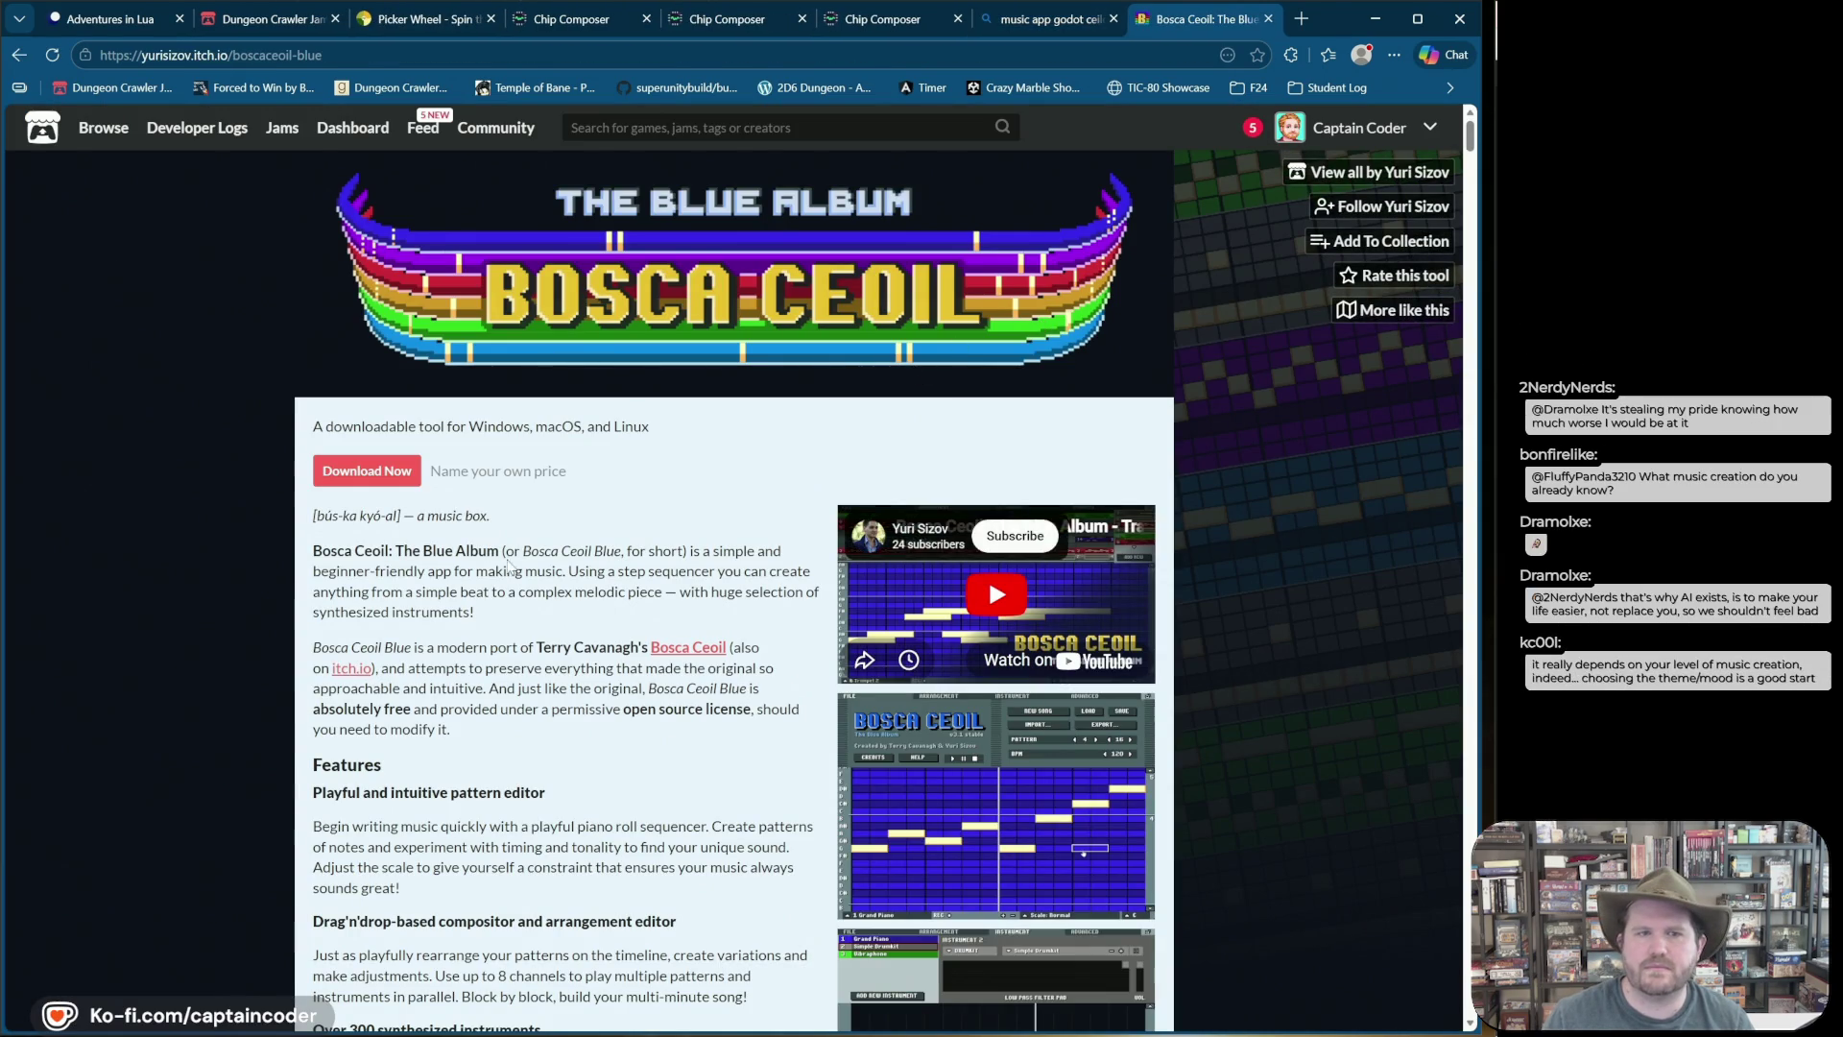
Step: Scroll the Bosca Ceoil Blue page and briefly check system search for 'bosc'
scroll(439, 515, down, 10)
scroll(439, 515, down, 8)
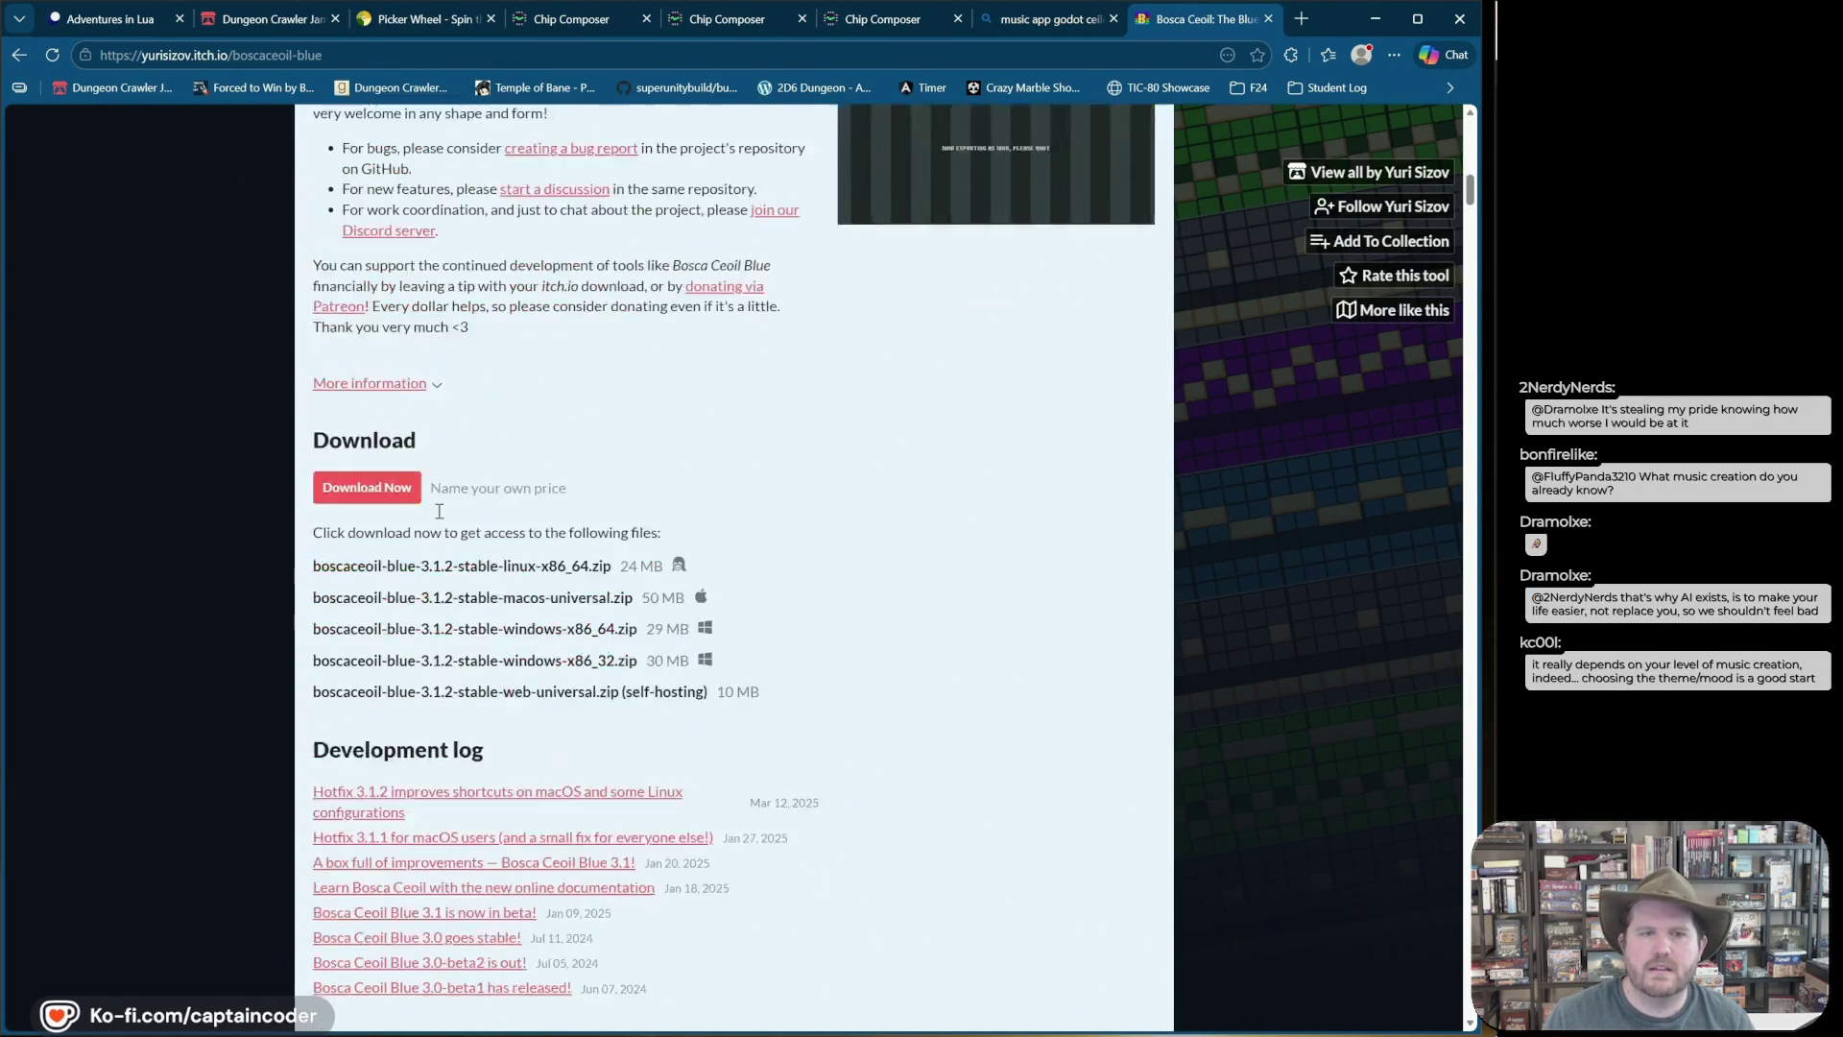
scroll(567, 638, up, 20)
scroll(579, 630, down, 15)
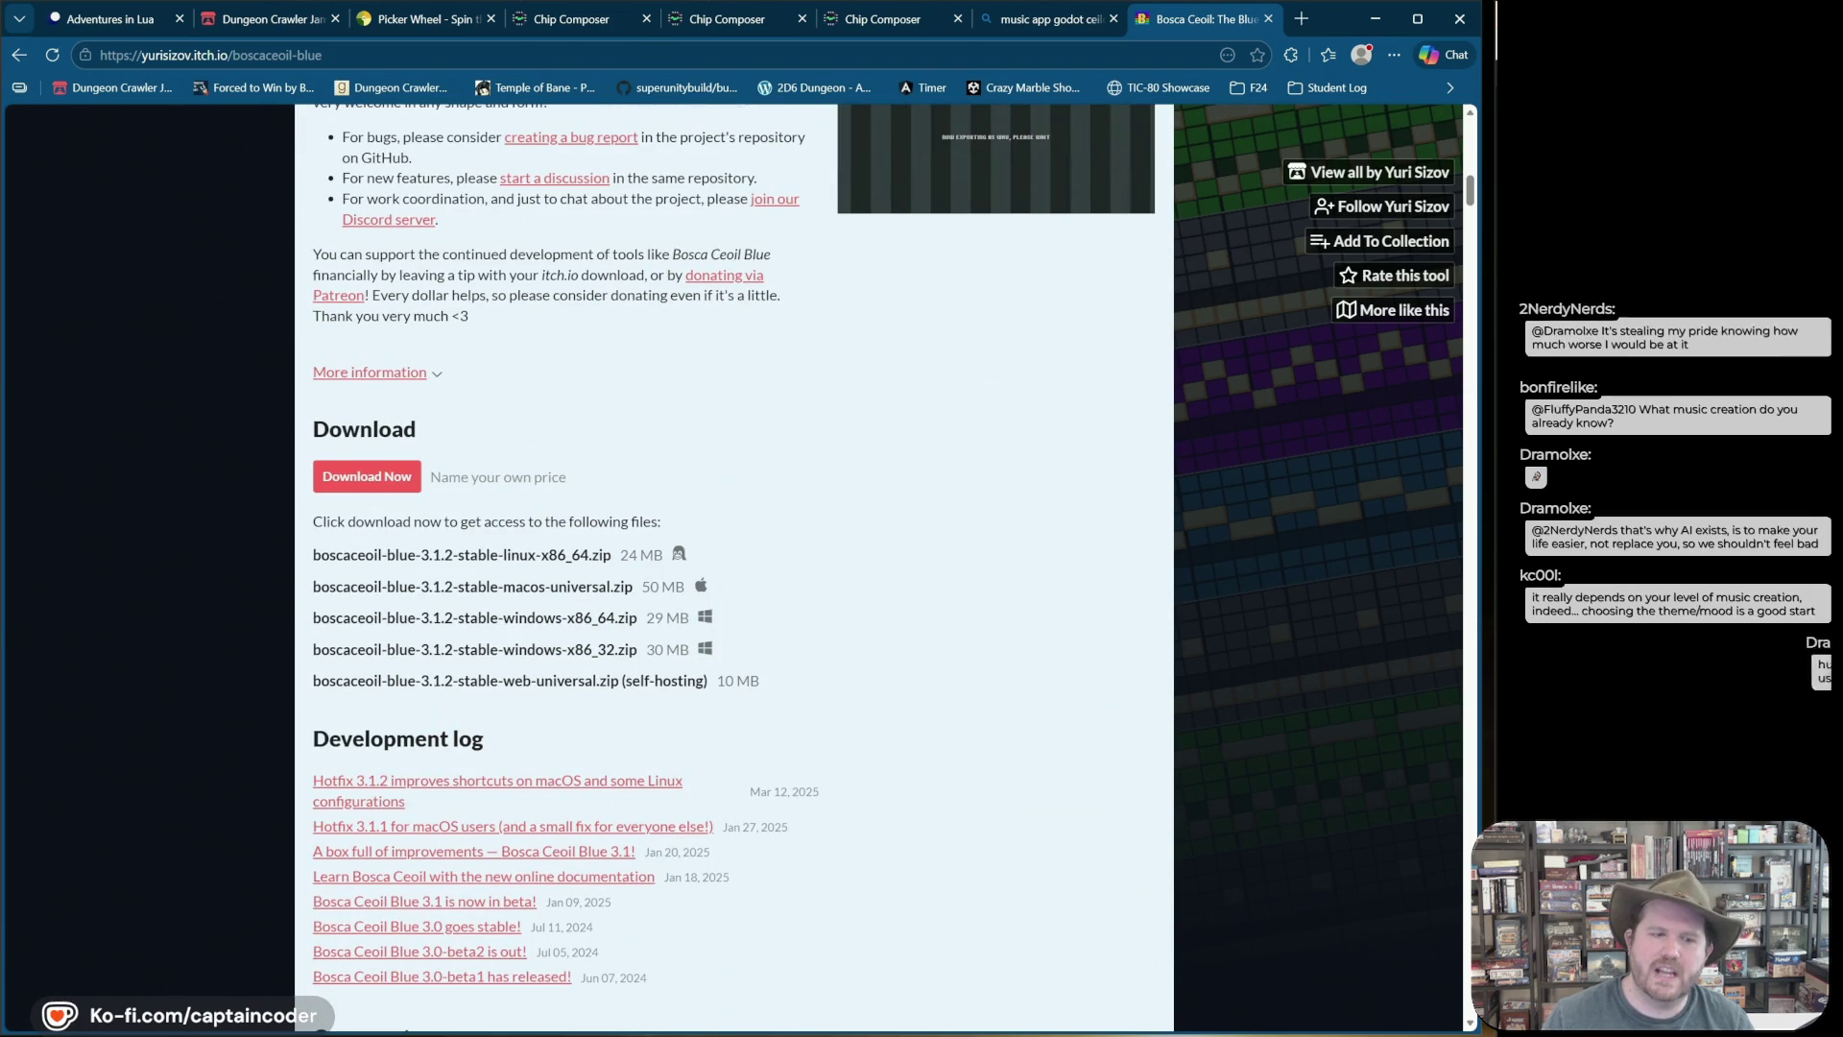
key(super)
text(bosca)
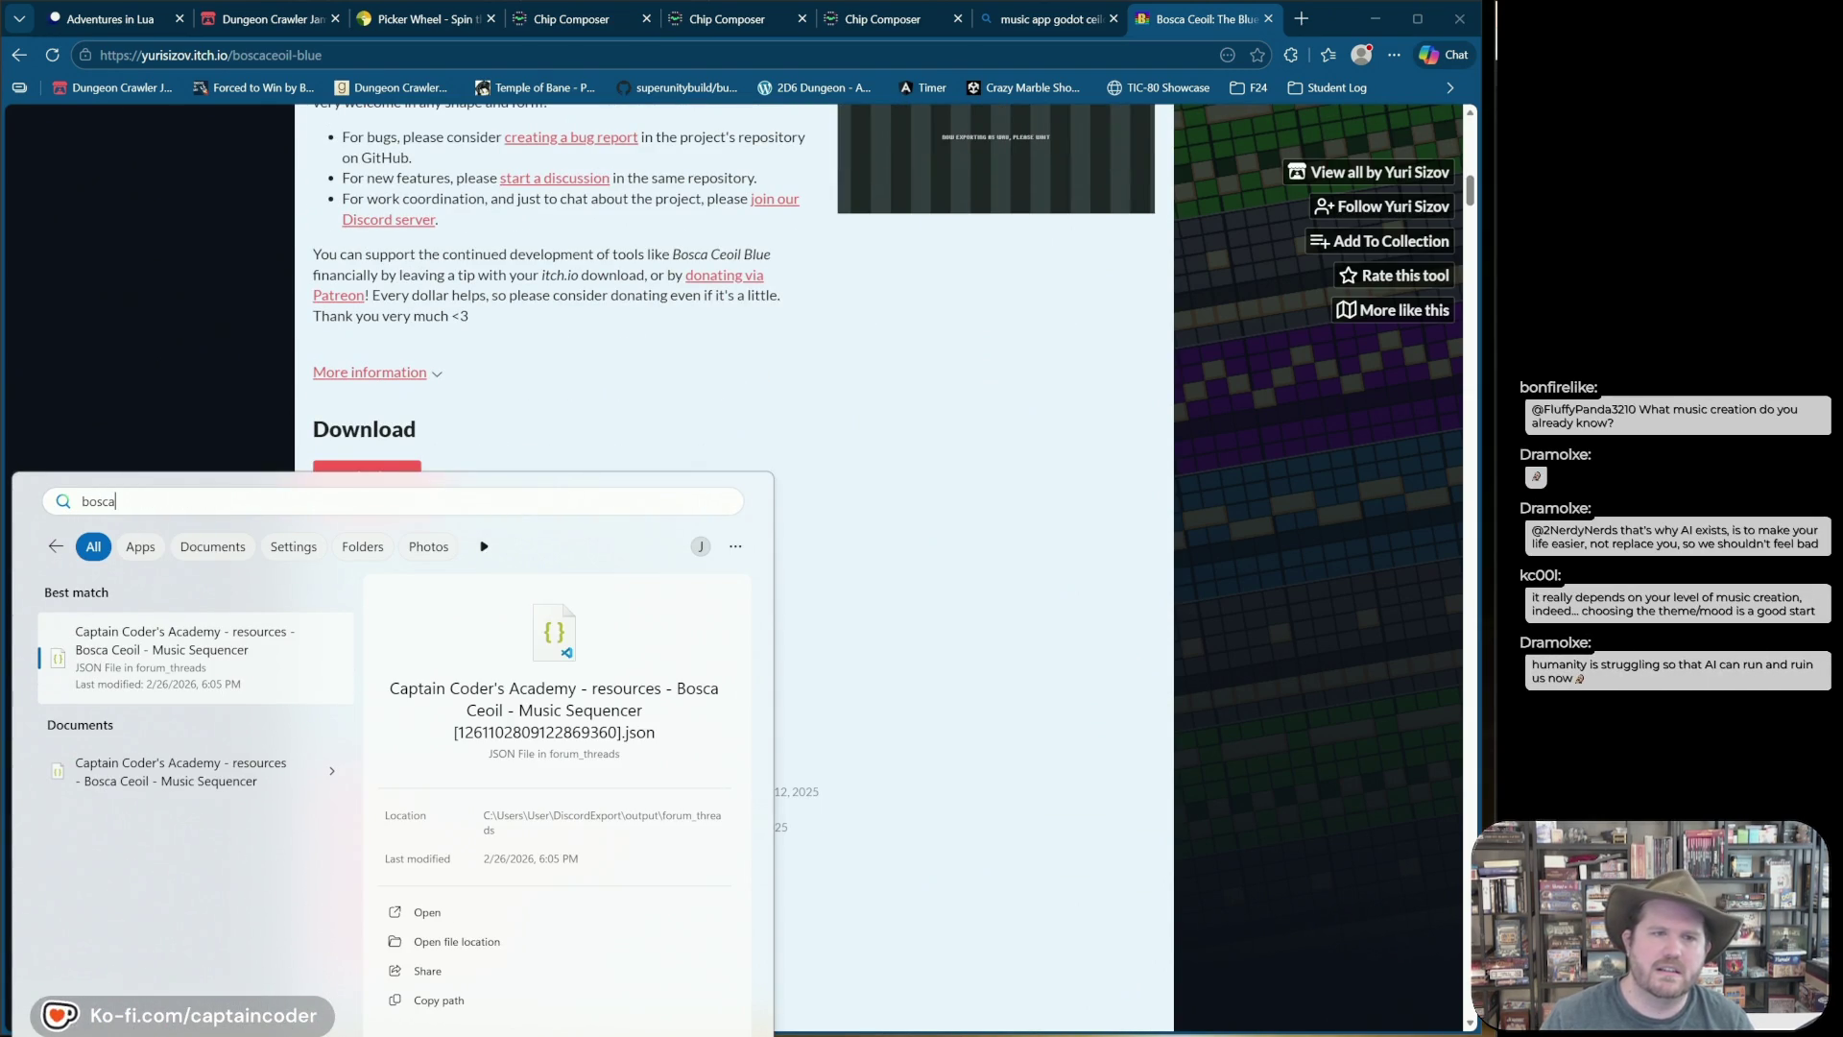
key(Escape)
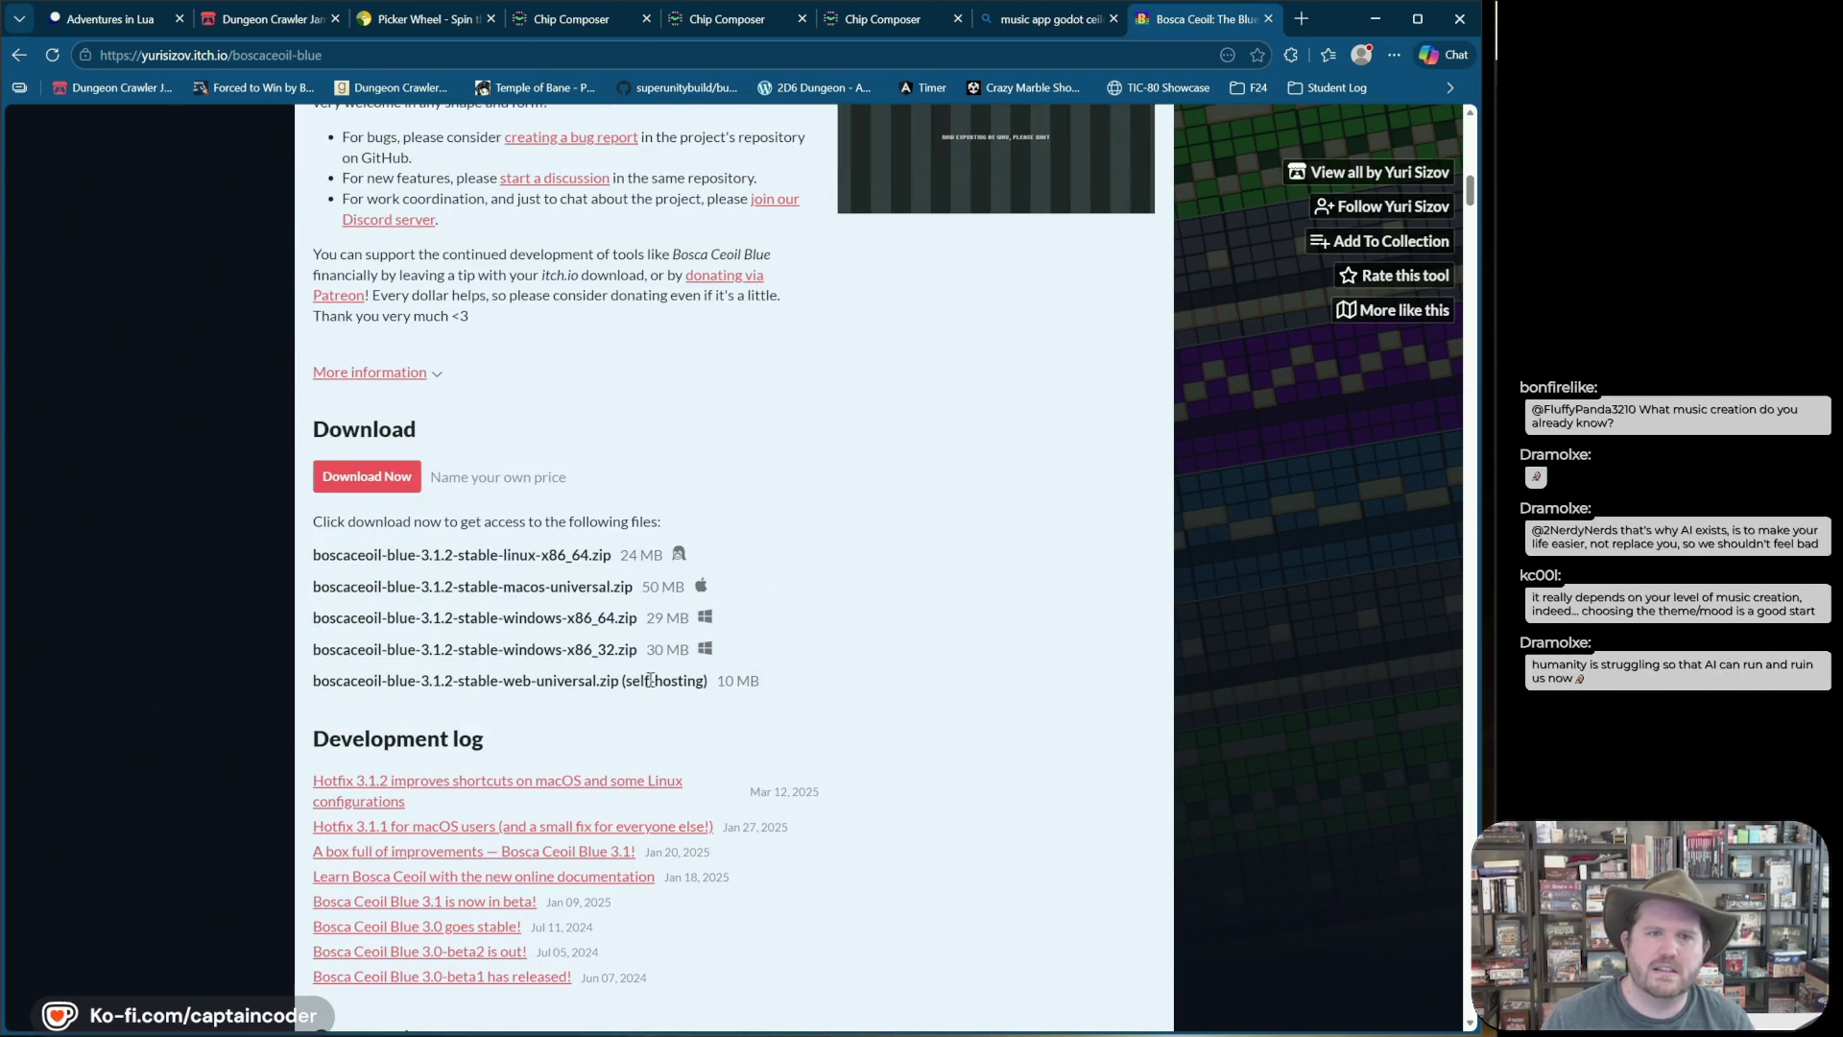
Step: Download boscaceoil-blue-3.1.2-stable-windows-x86_64.zip free, skipping payment, and show it in its folder
click(399, 488)
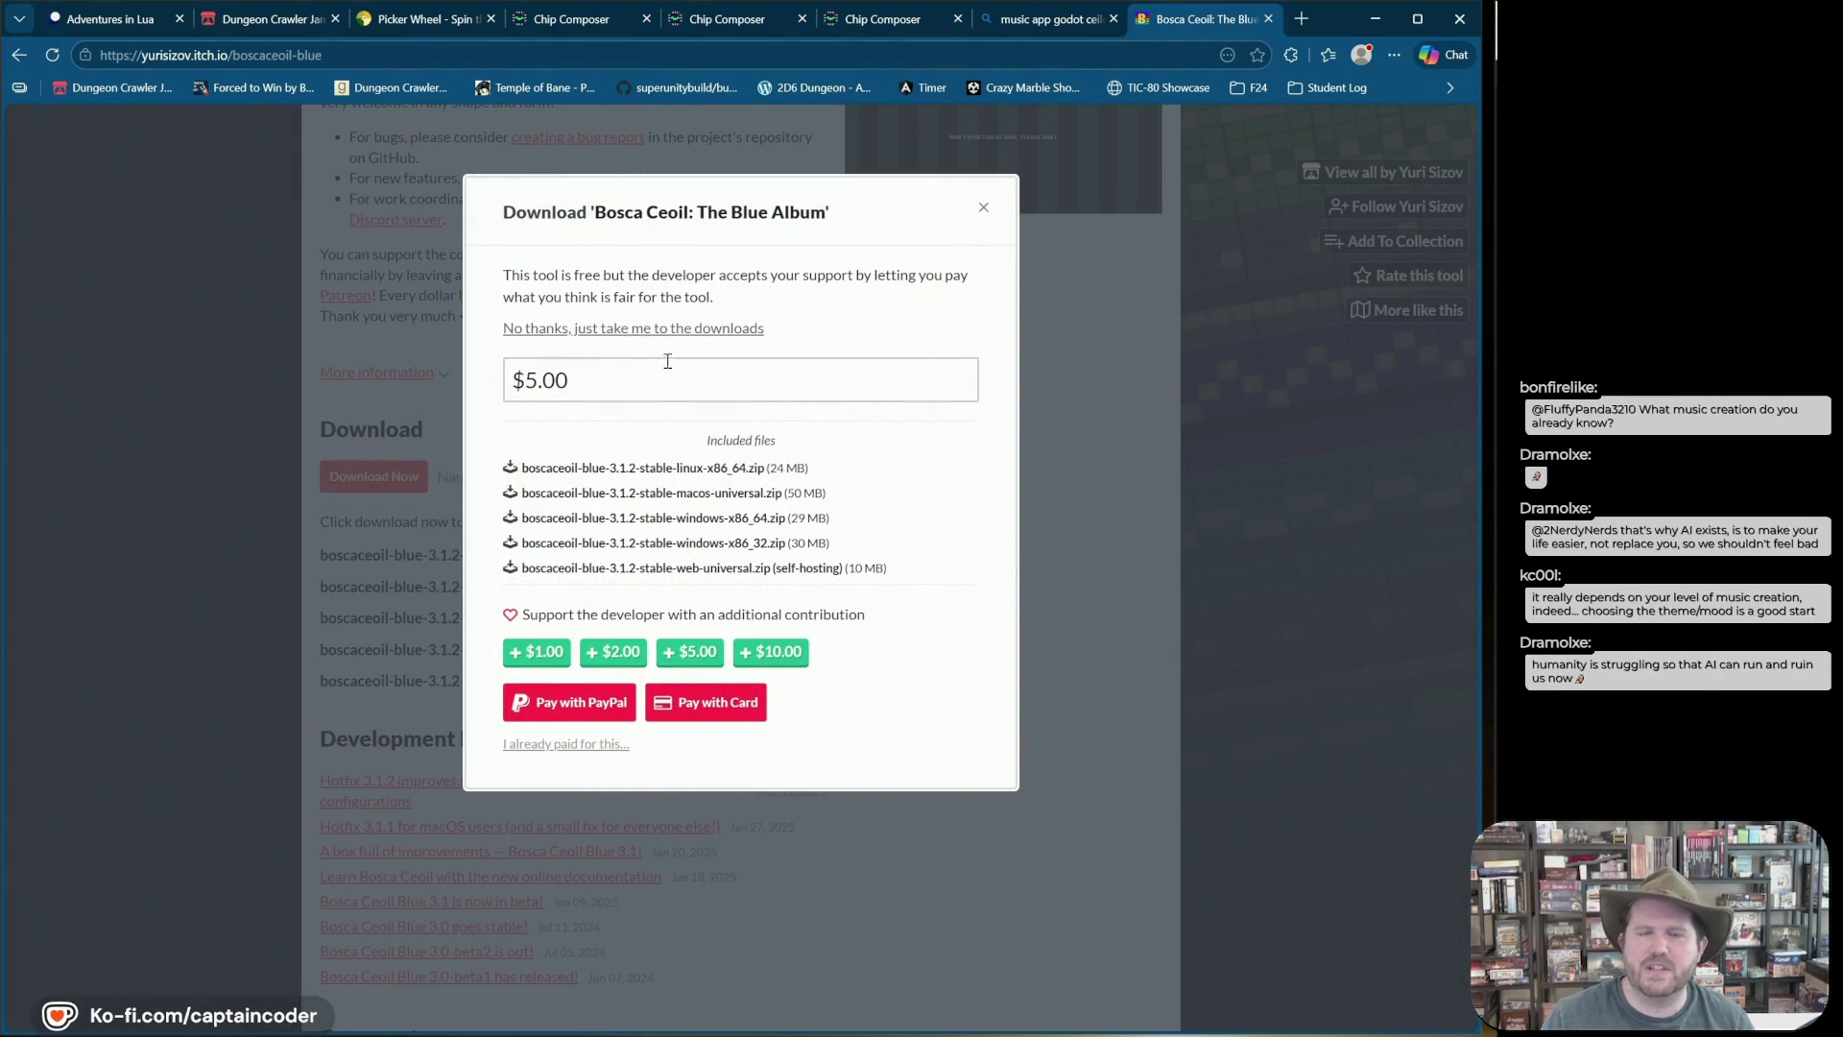
click(720, 327)
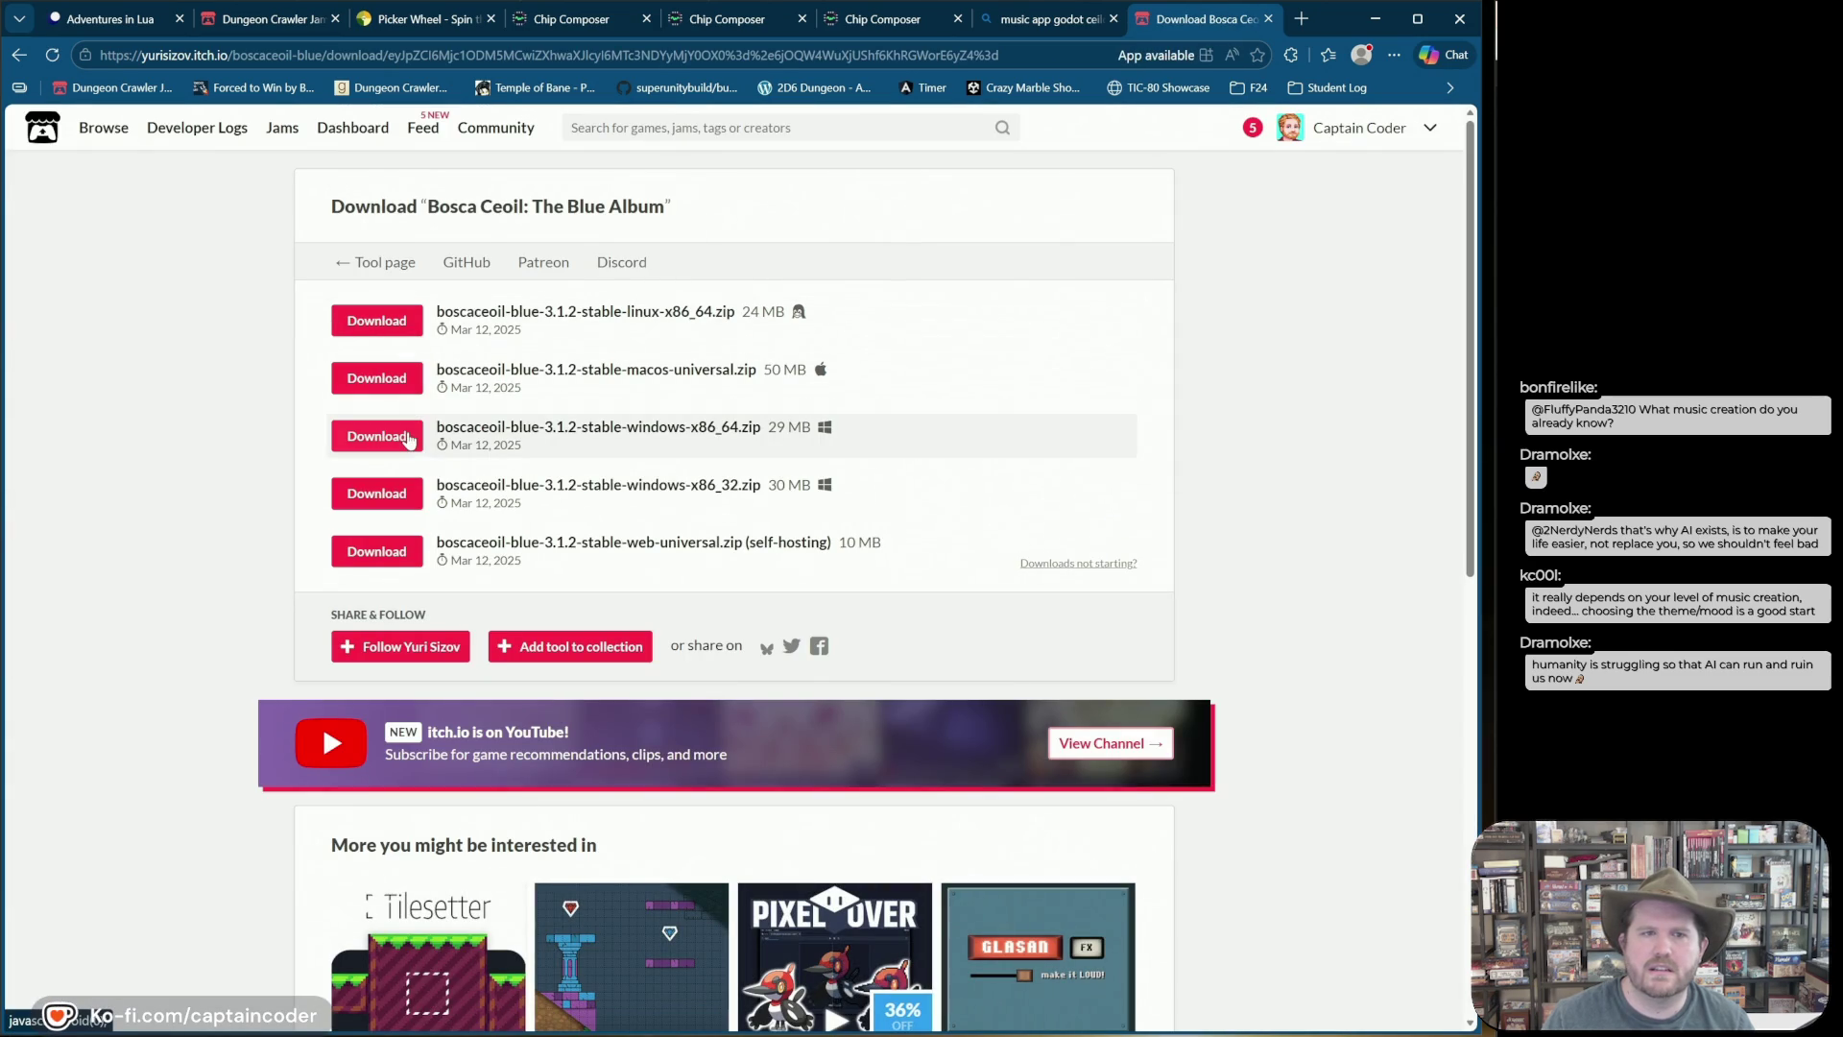
click(404, 437)
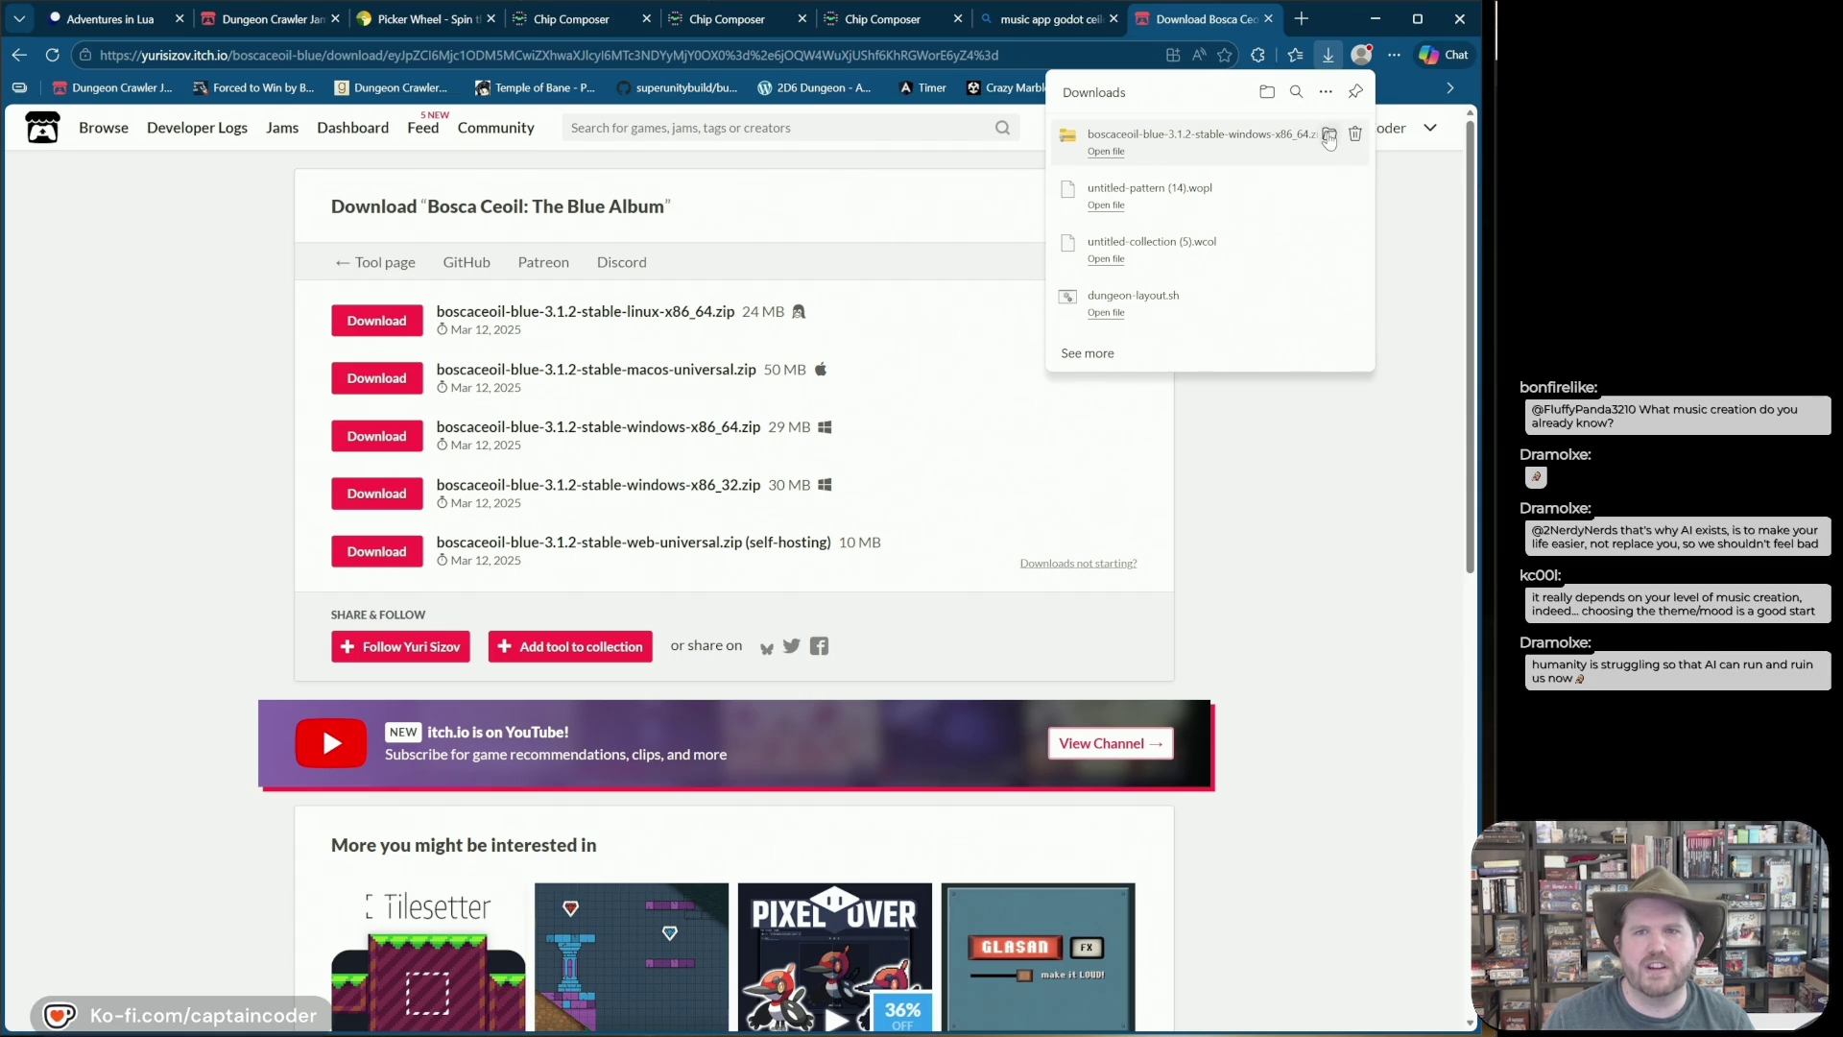
click(1328, 136)
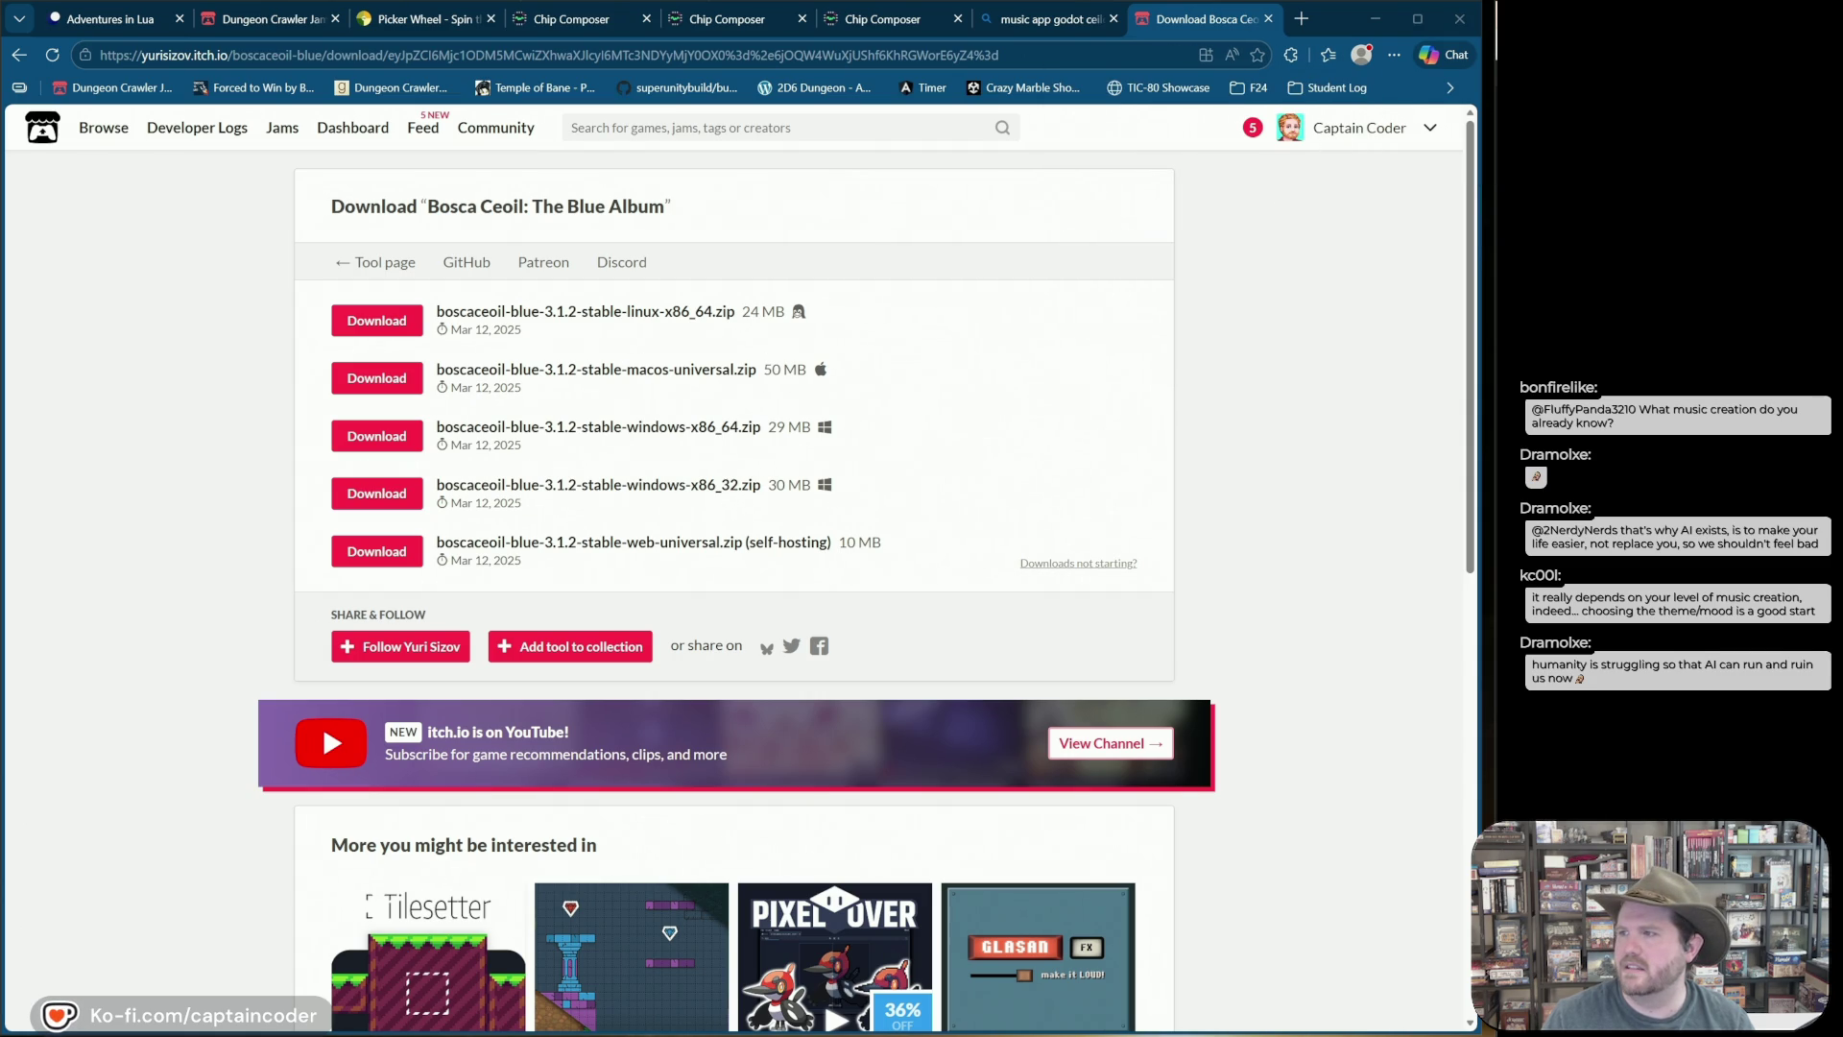
Step: Navigate back to the Bosca Ceoil Blue tool page and select its web address
click(1075, 19)
click(1195, 19)
click(20, 57)
click(20, 58)
click(20, 57)
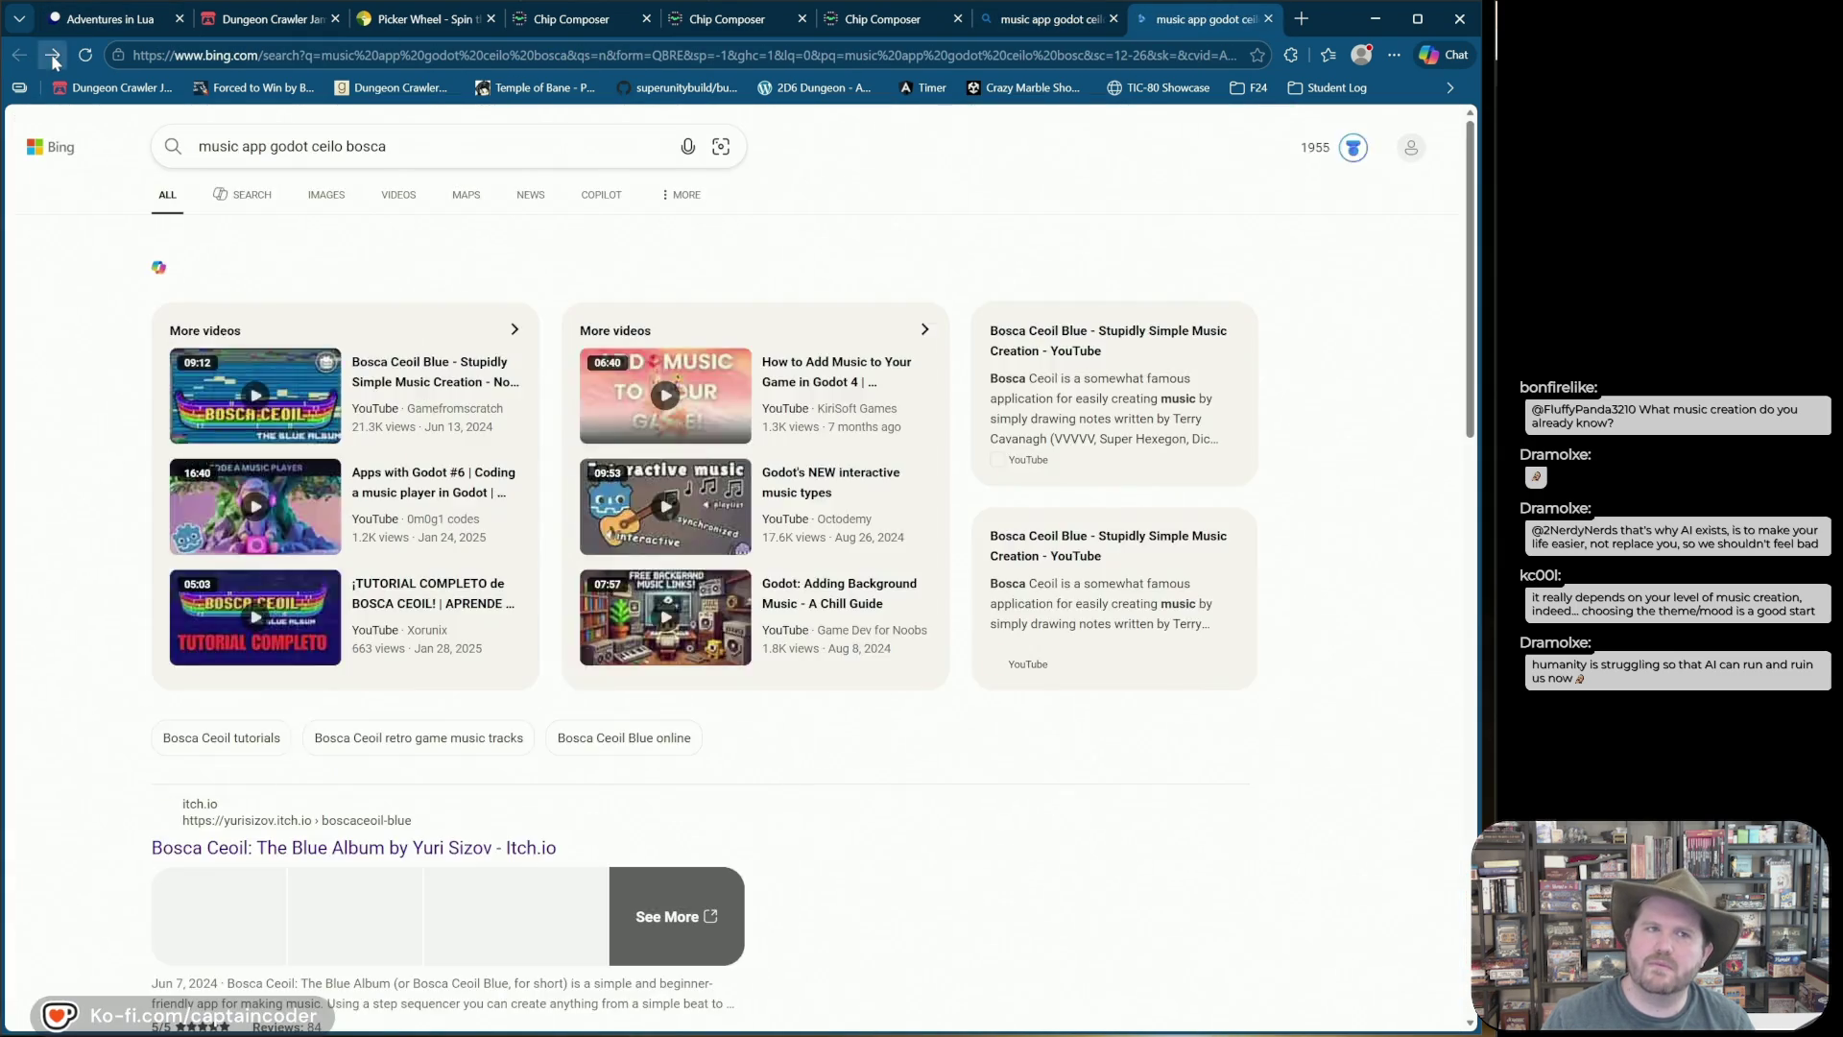
click(52, 55)
click(395, 54)
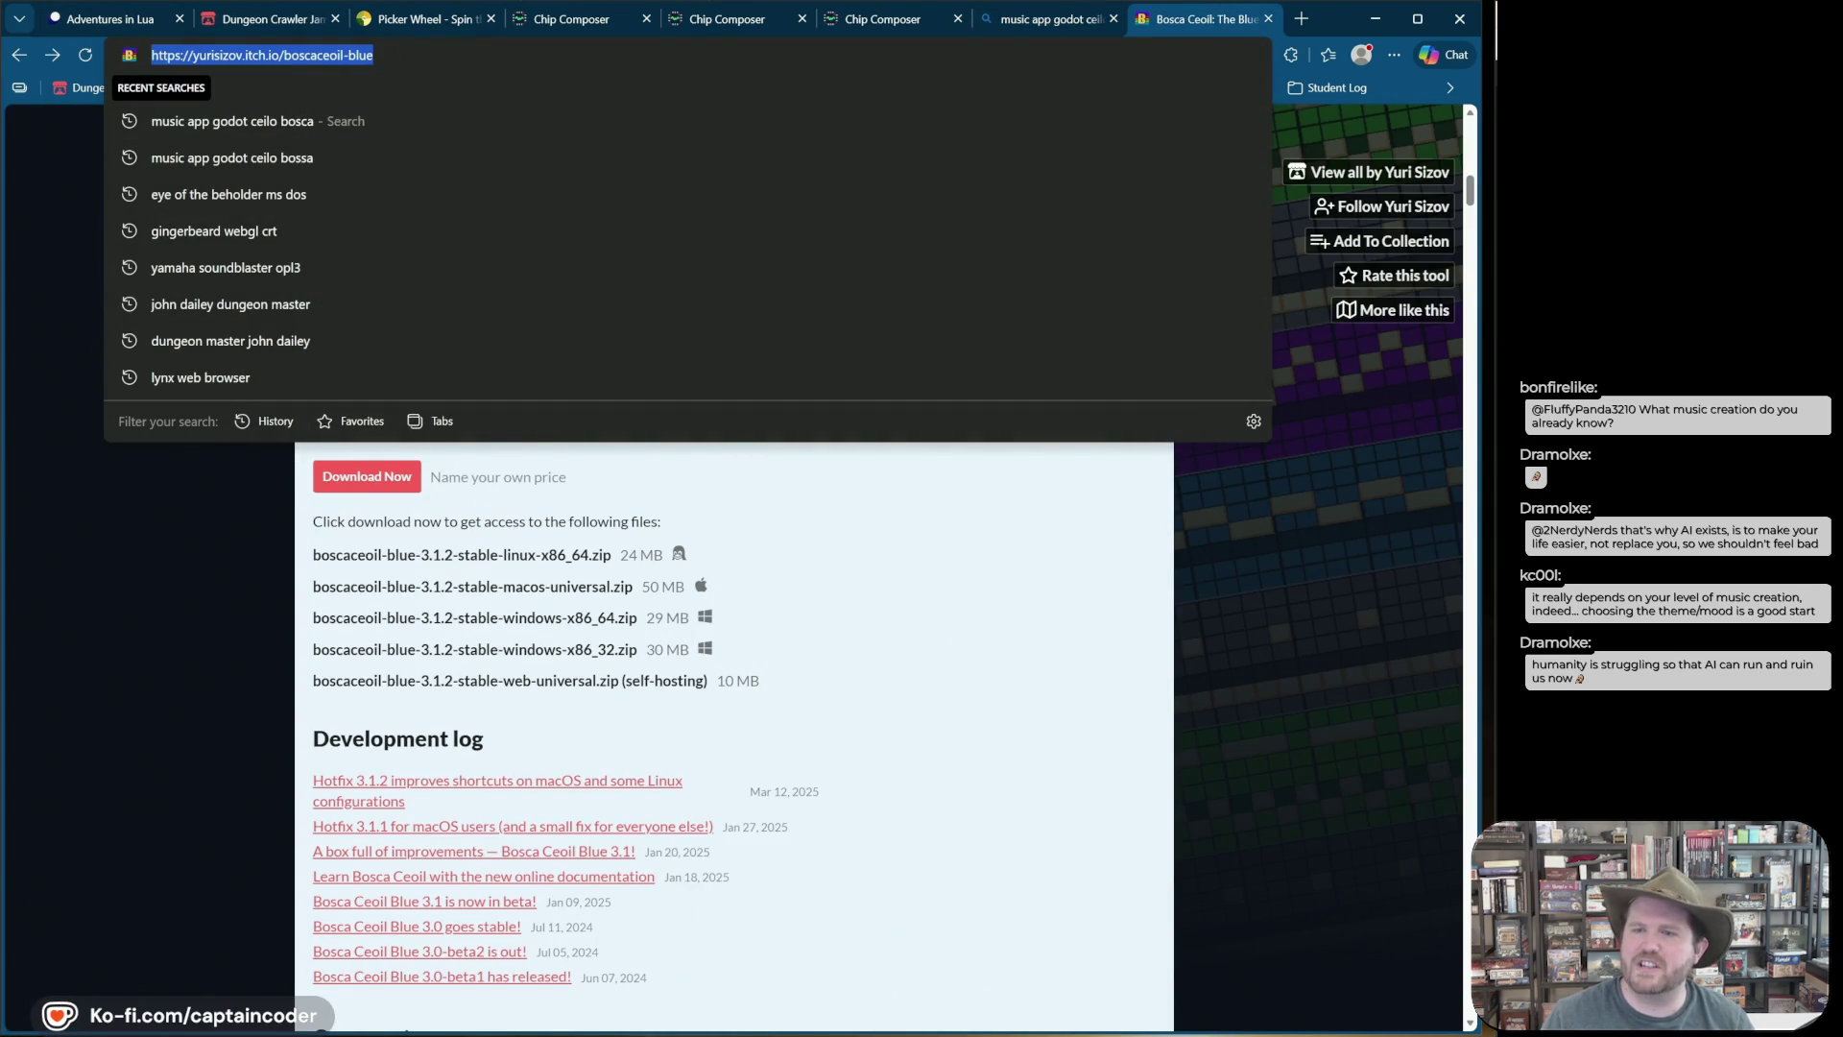
Step: Copy the Bosca Ceoil Blue page URL and center the launched Bosca Ceoil v3.1.2 window
key(Escape)
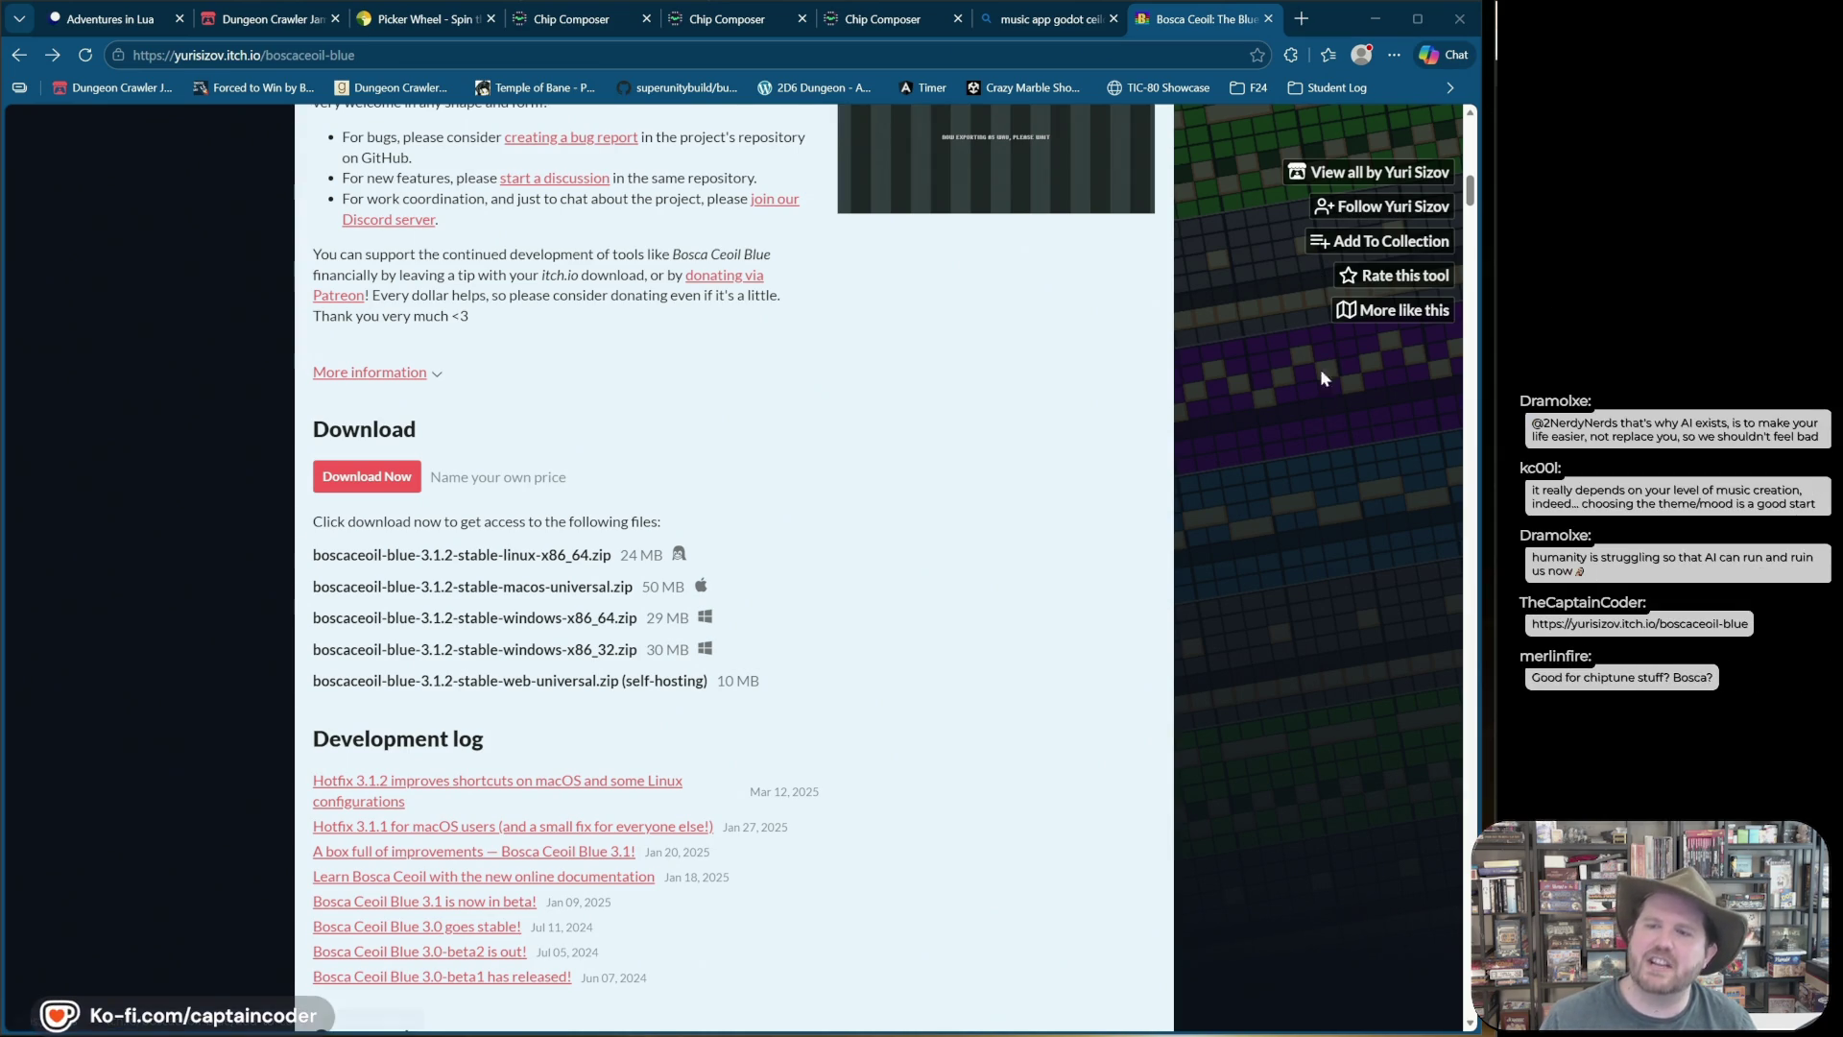
mouse_move(1382, 233)
mouse_down()
mouse_move(708, 101)
mouse_move(1078, 597)
mouse_move(1179, 942)
mouse_move(1115, 606)
mouse_up()
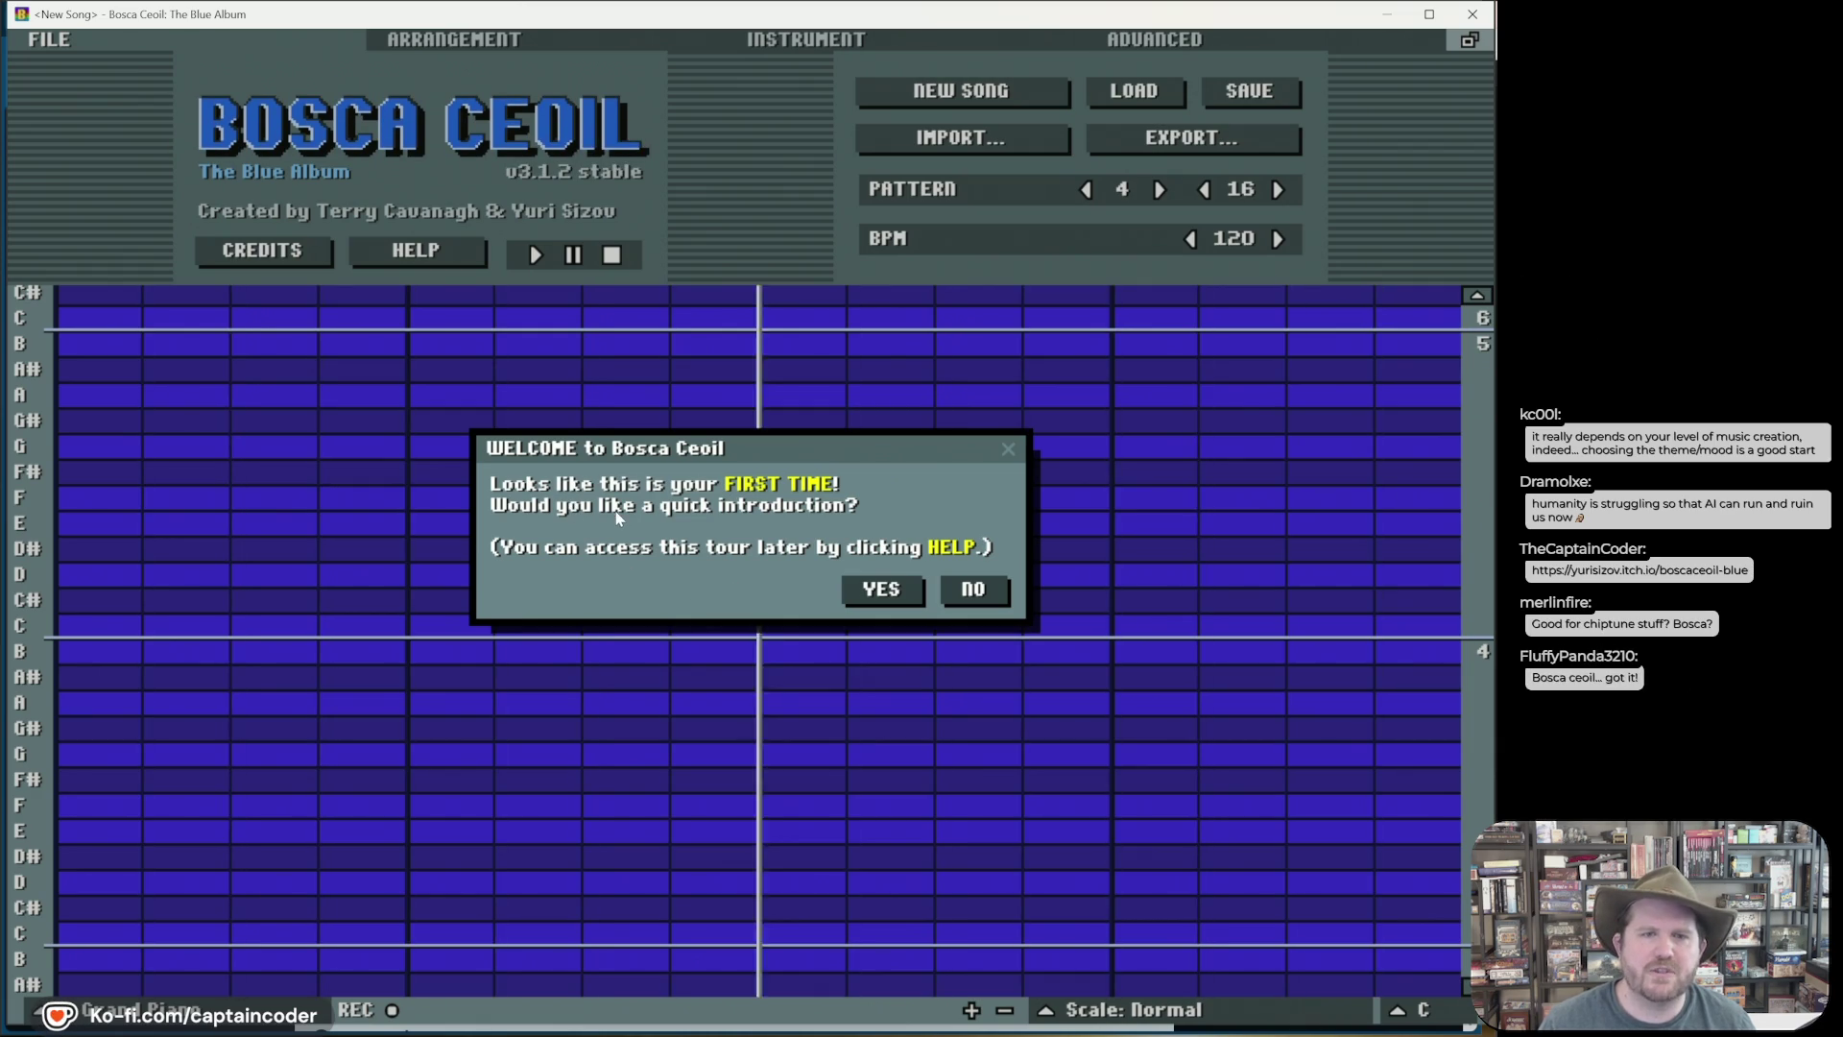
Step: Accept the introduction tour and place a rising C, D, E, F, G, A, B scale in steps 1–7
click(879, 588)
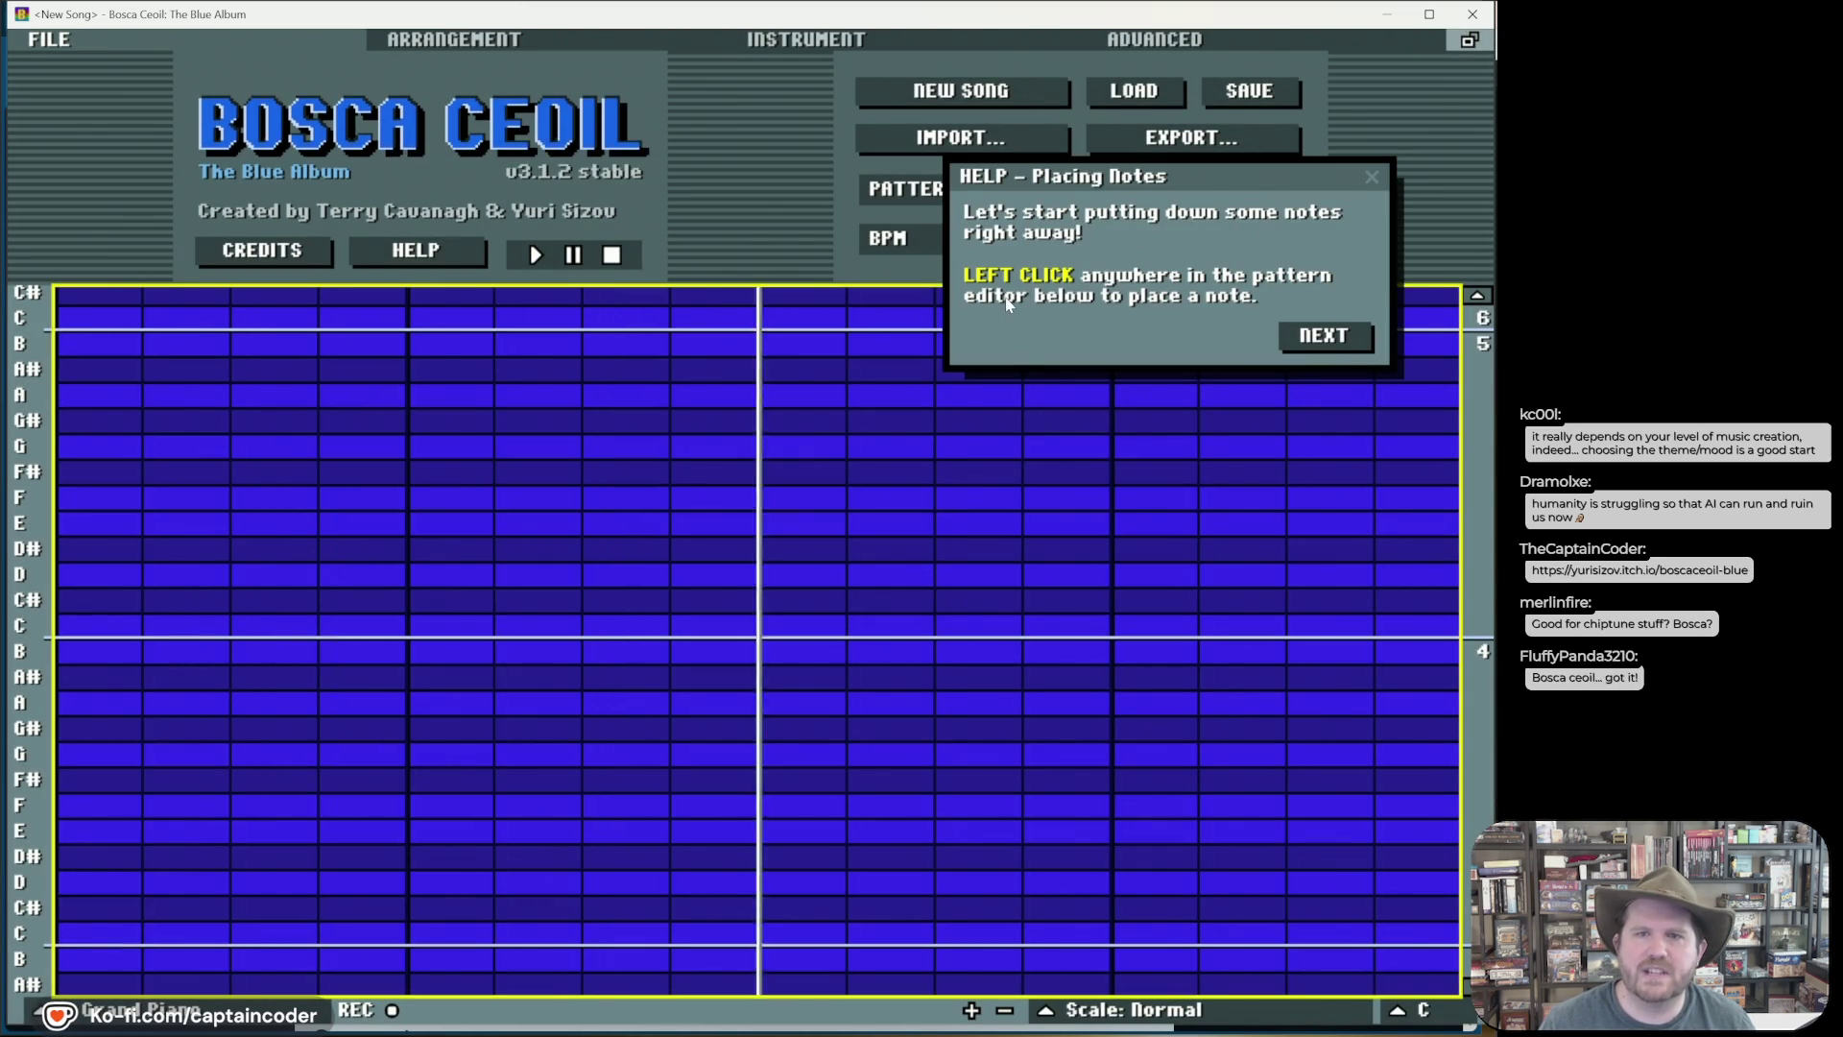
click(84, 624)
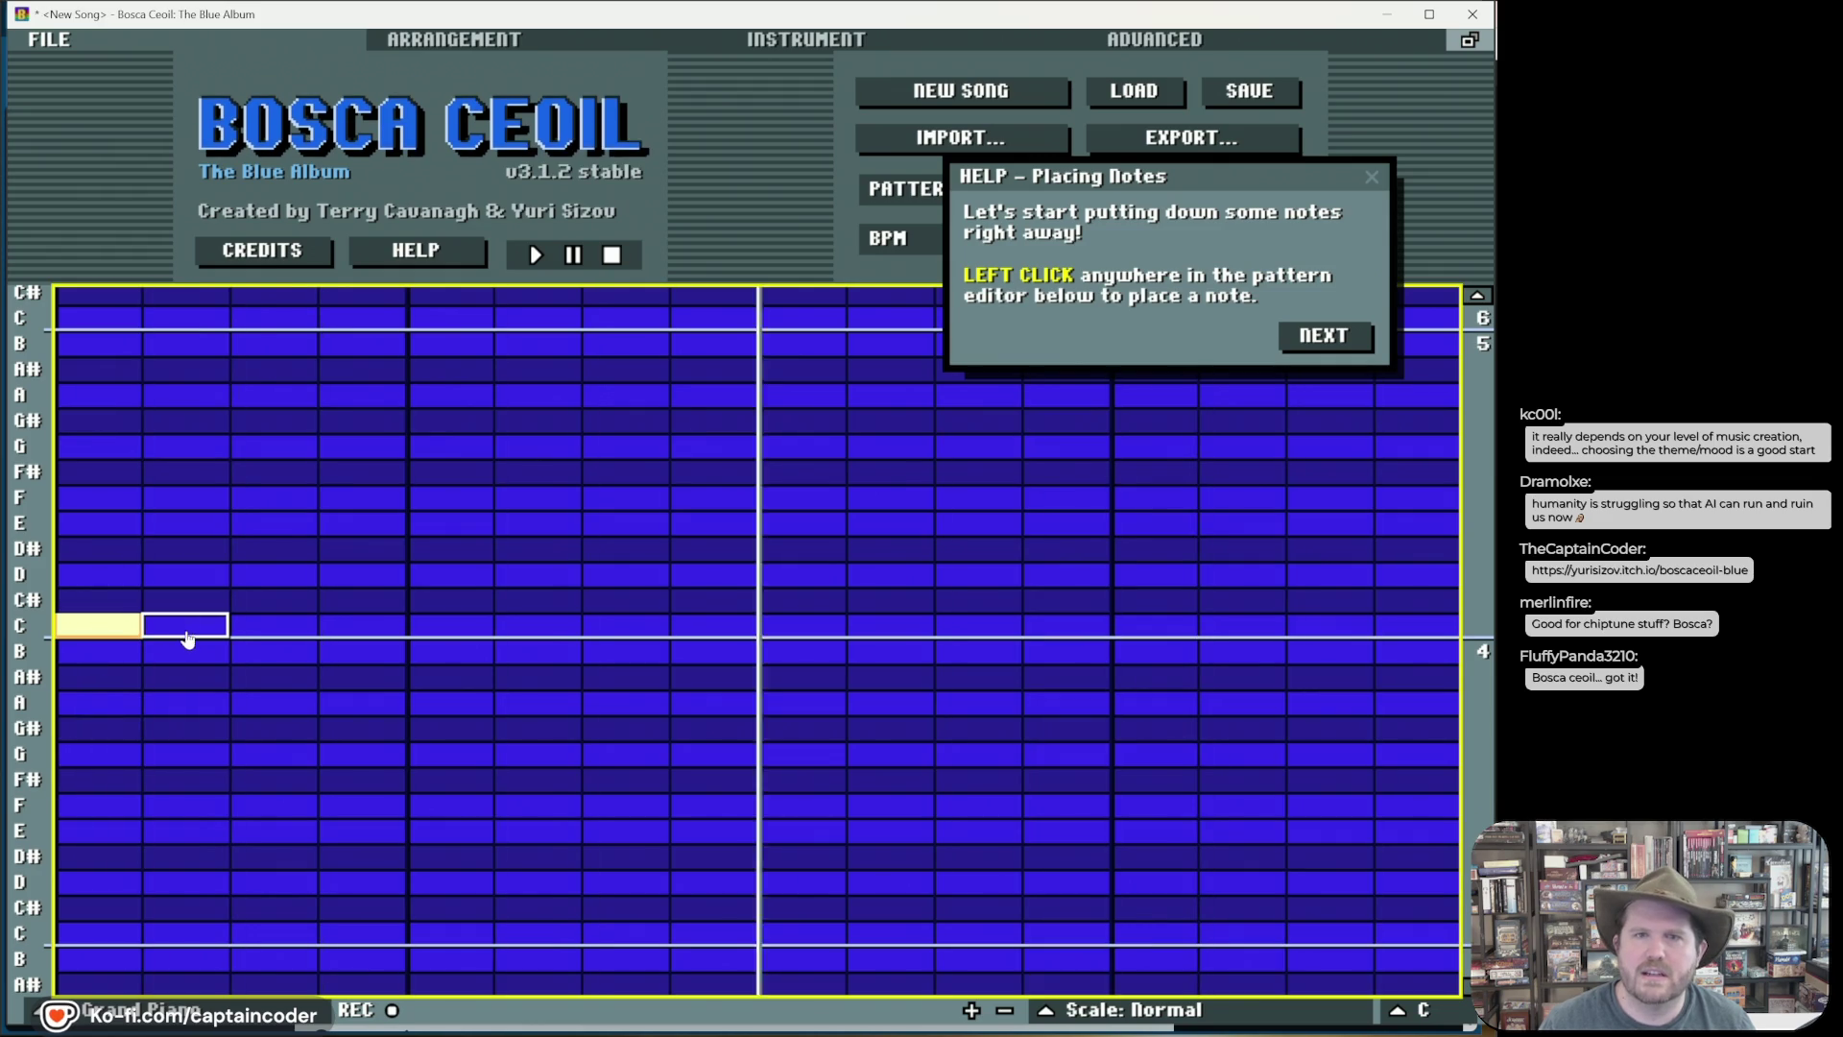
click(216, 576)
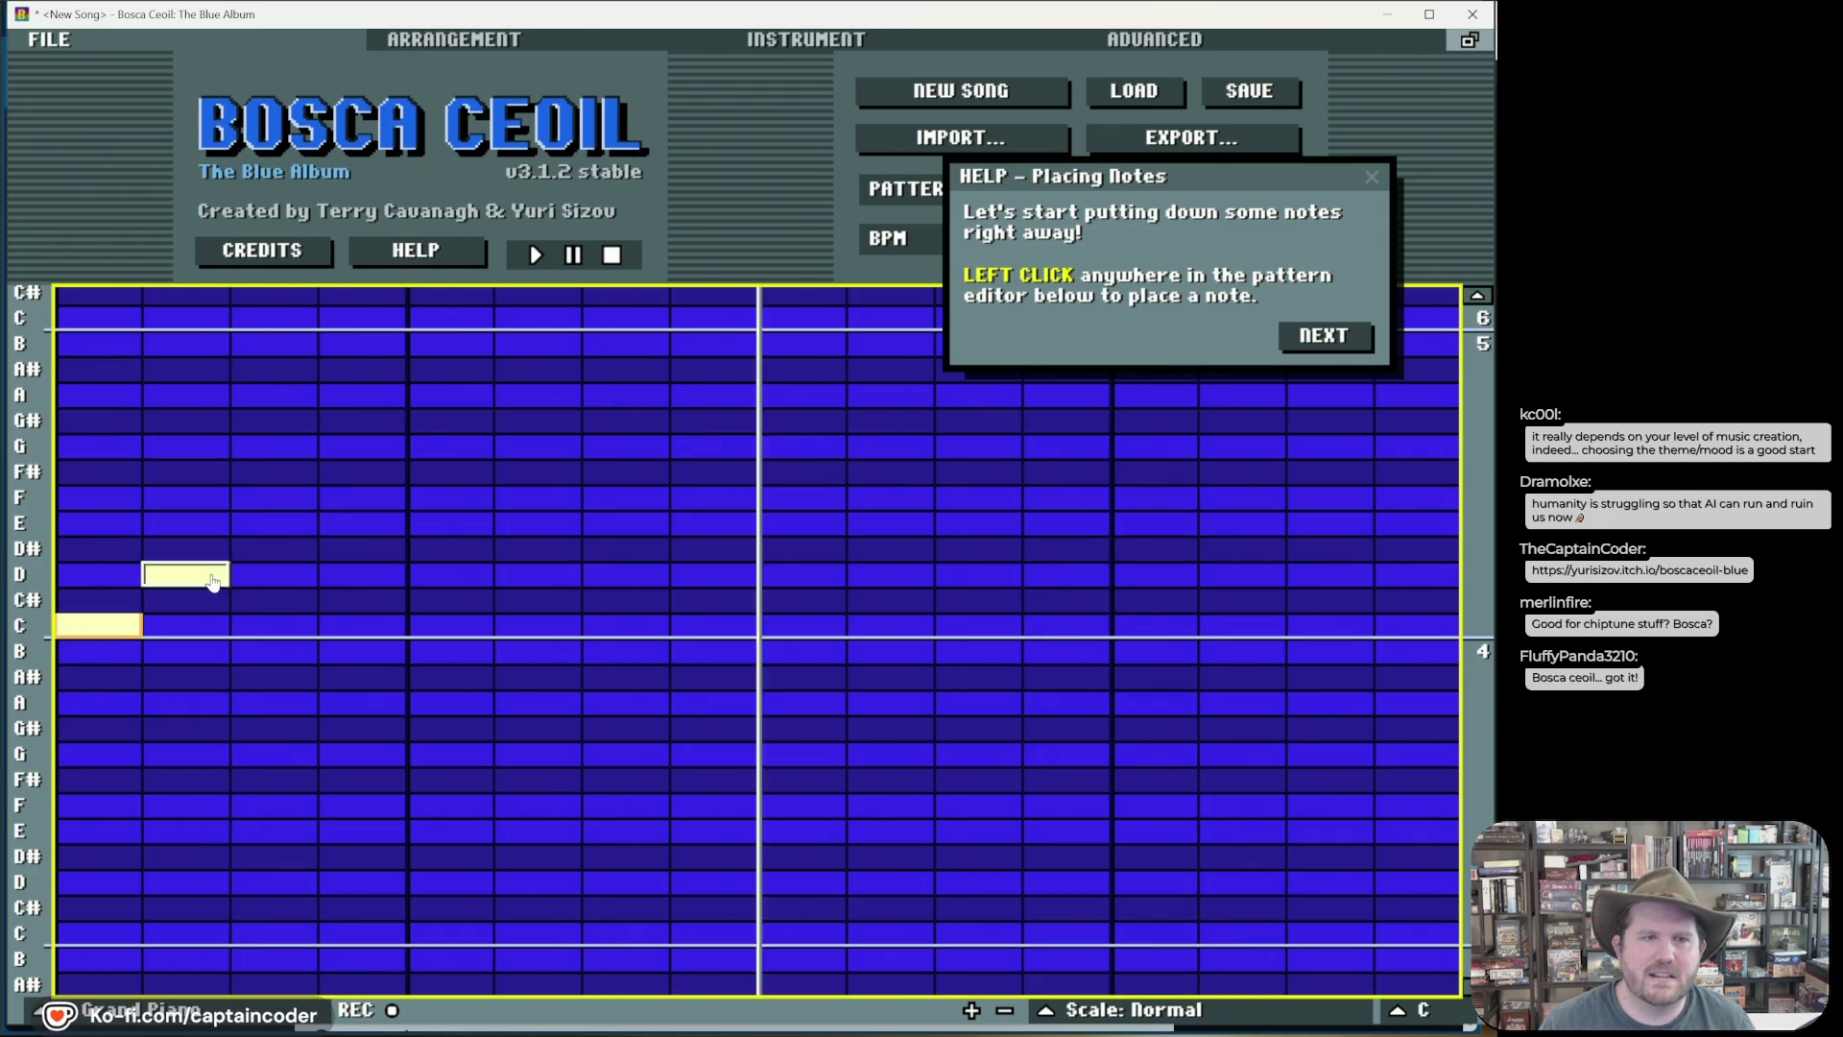
click(273, 523)
click(348, 499)
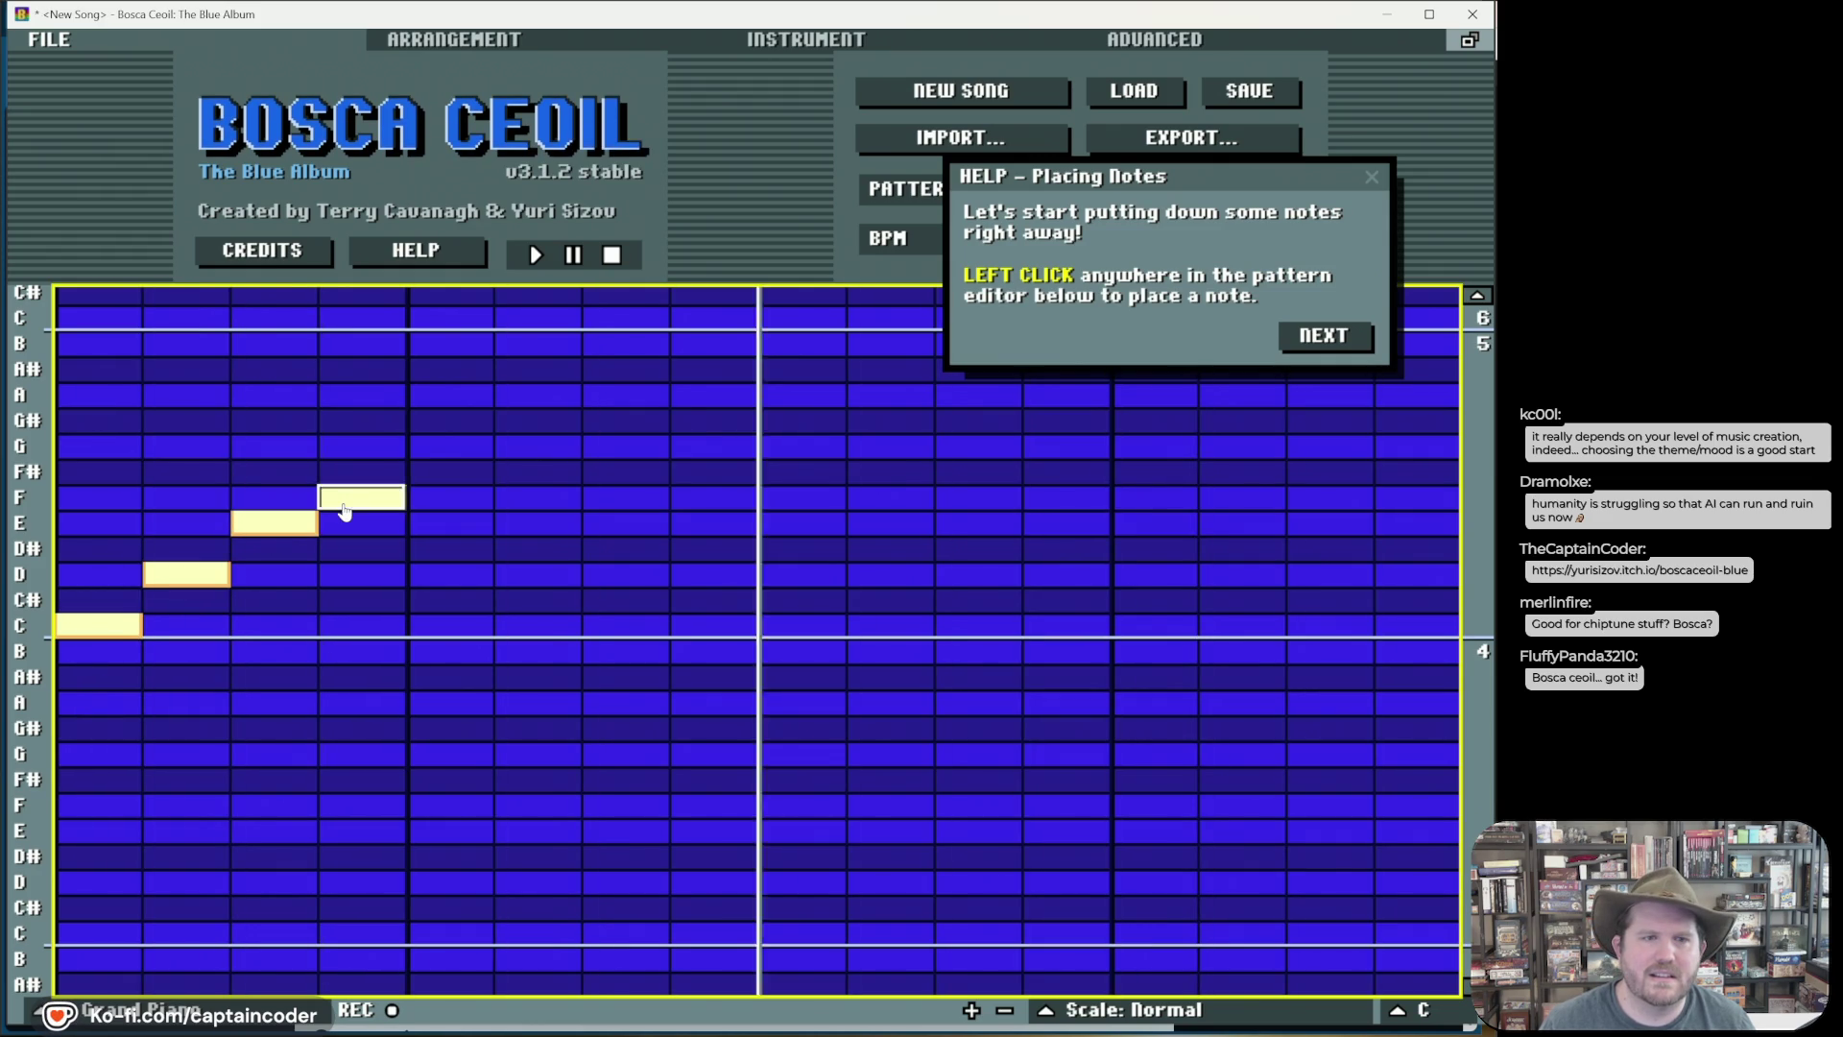
click(451, 446)
click(557, 396)
click(624, 343)
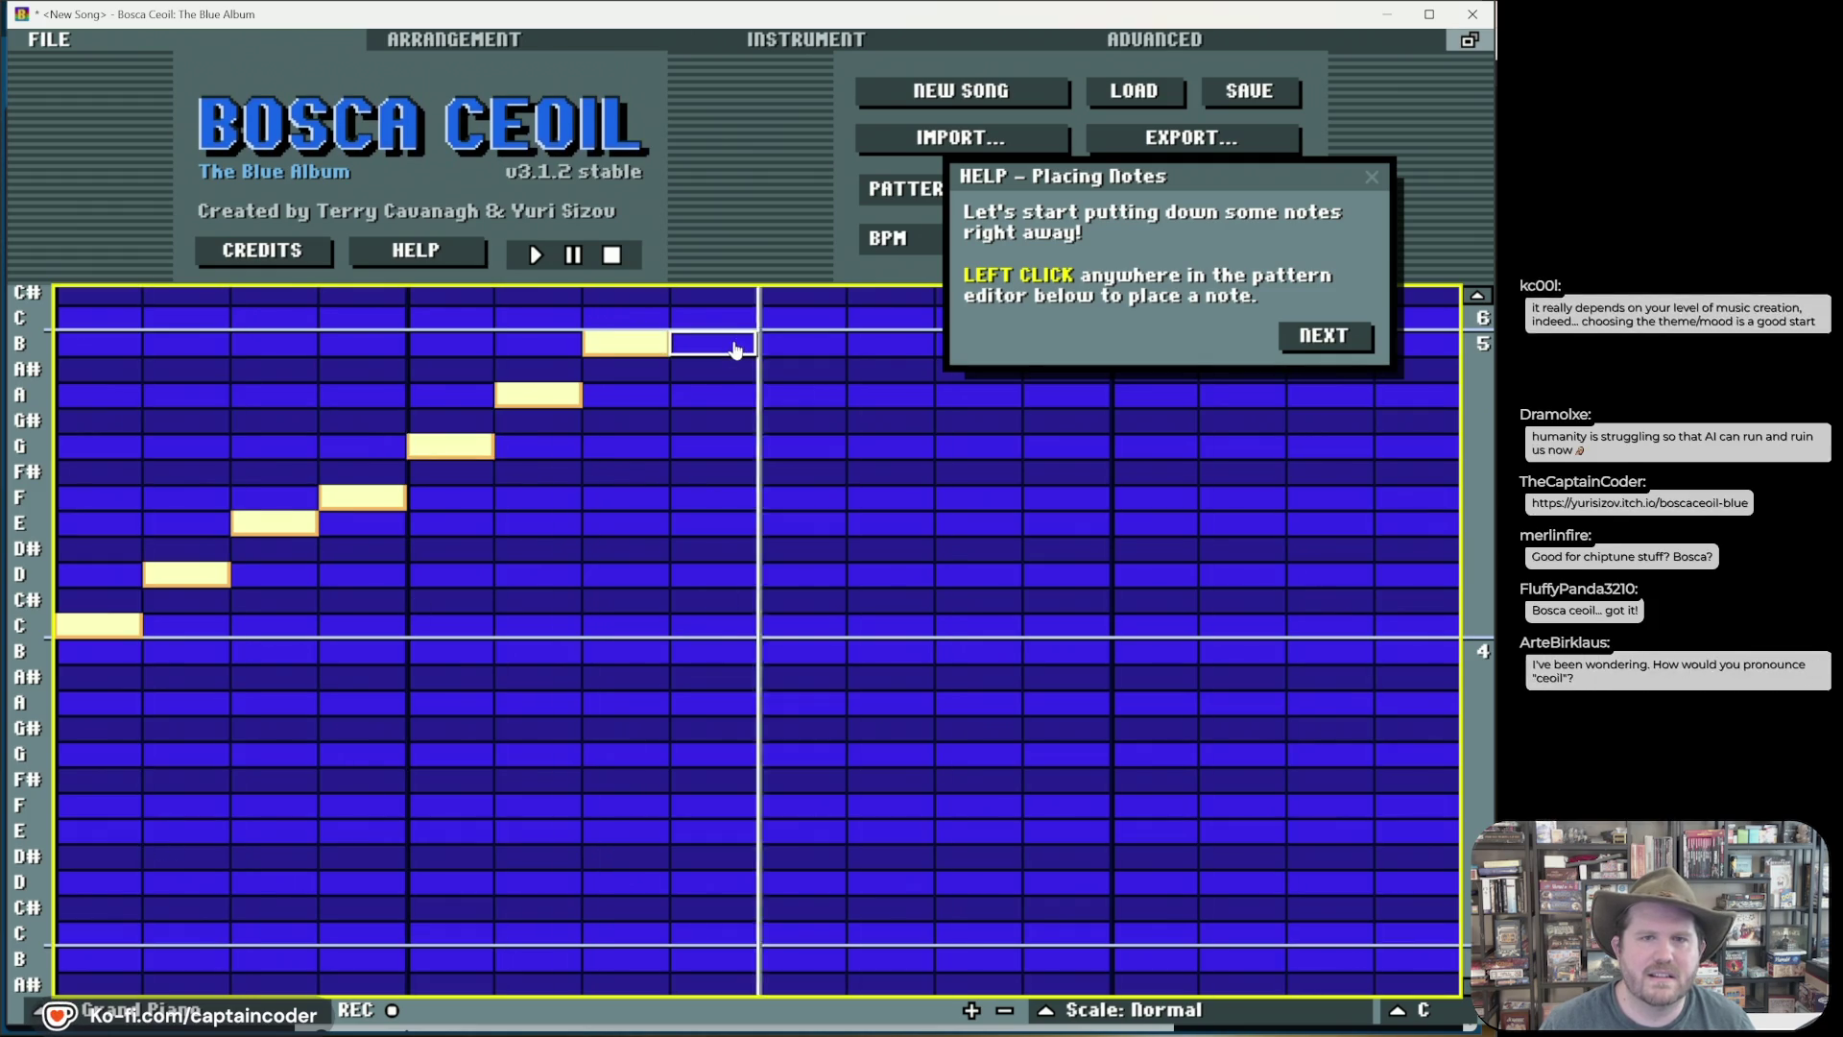
Step: Place the falling B, A, G, F, E, D, C scale in steps 9–15
click(801, 343)
click(889, 394)
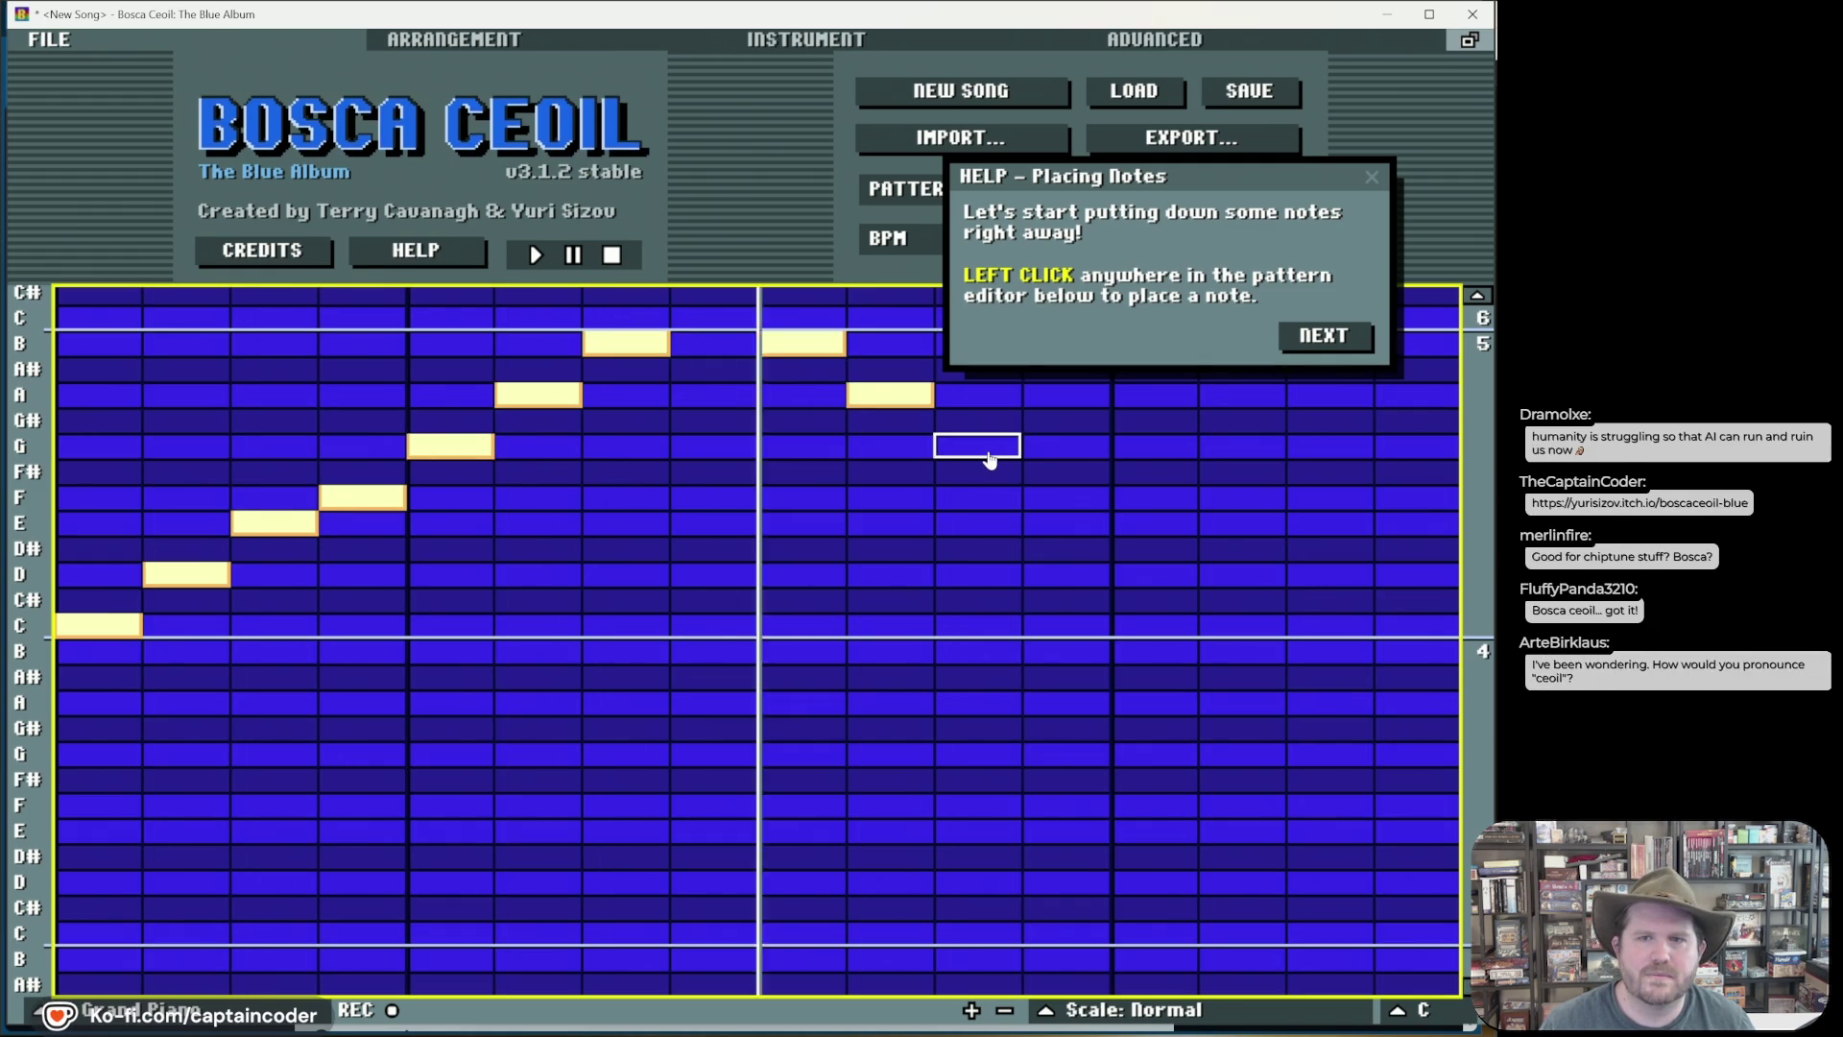
click(988, 449)
click(1085, 501)
click(1146, 526)
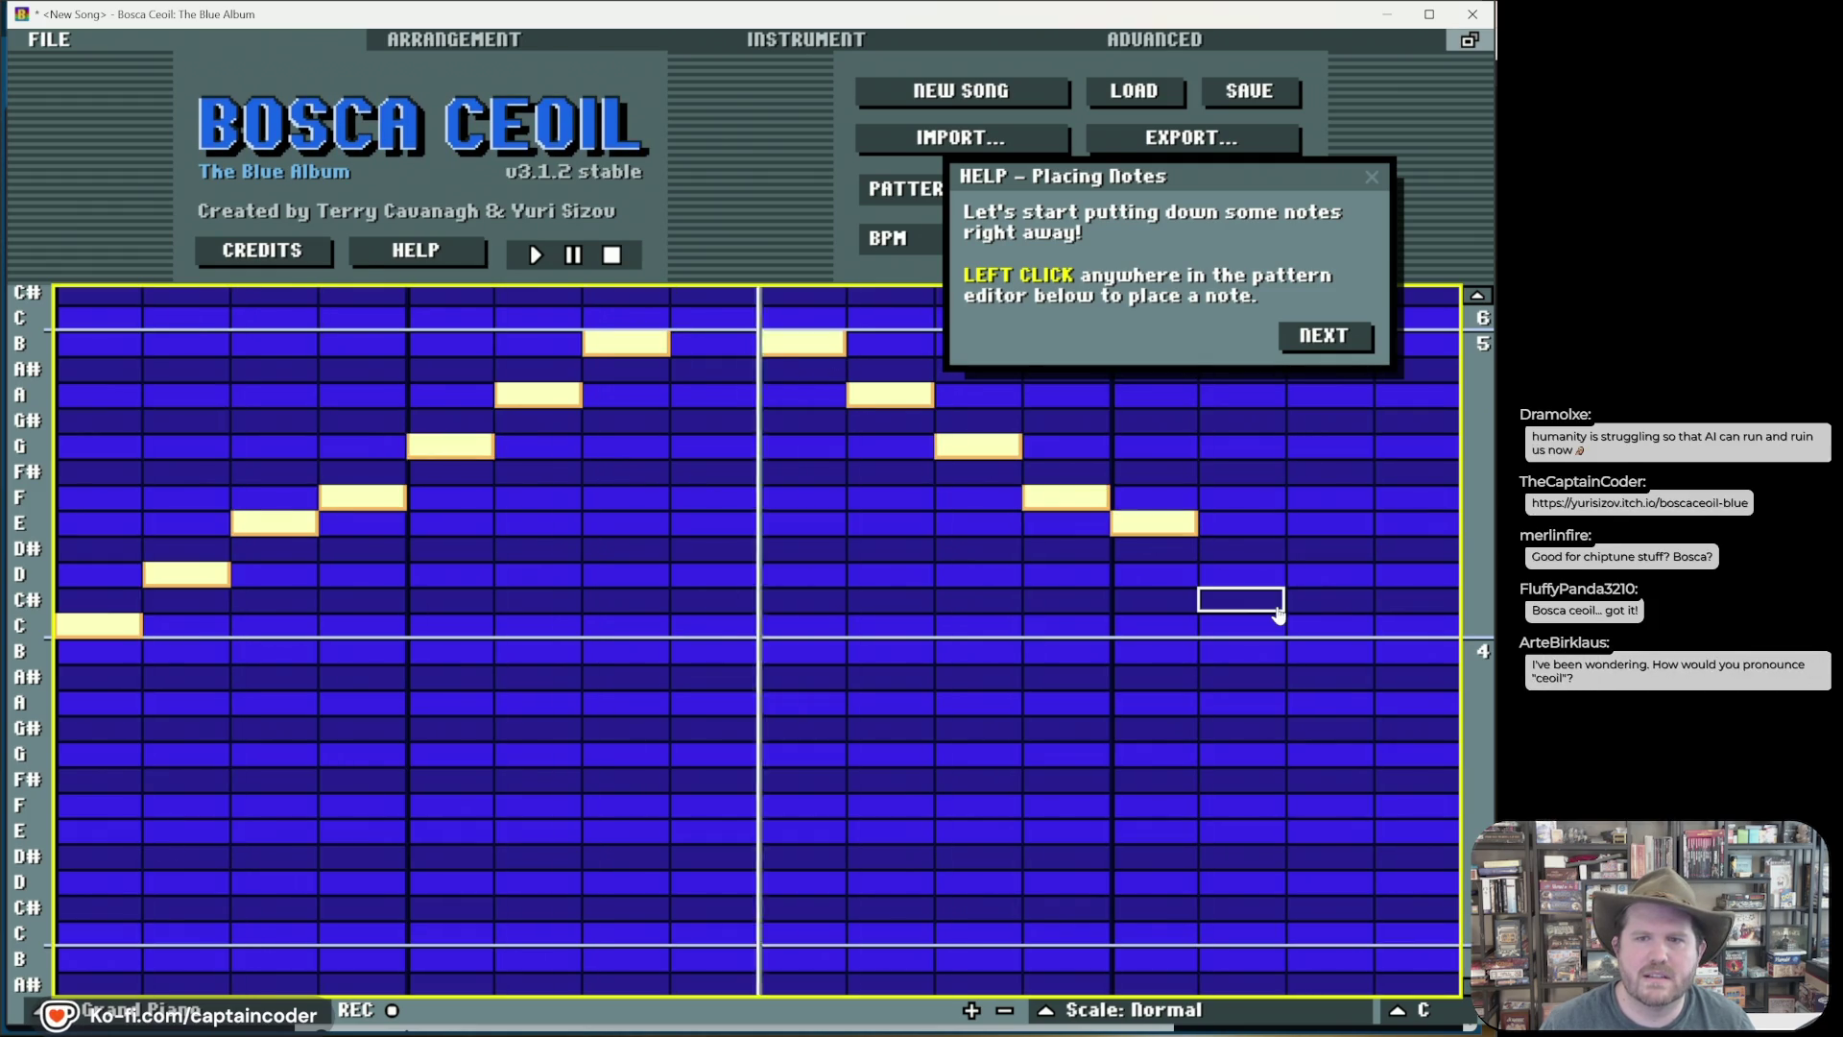
click(1241, 574)
click(1329, 625)
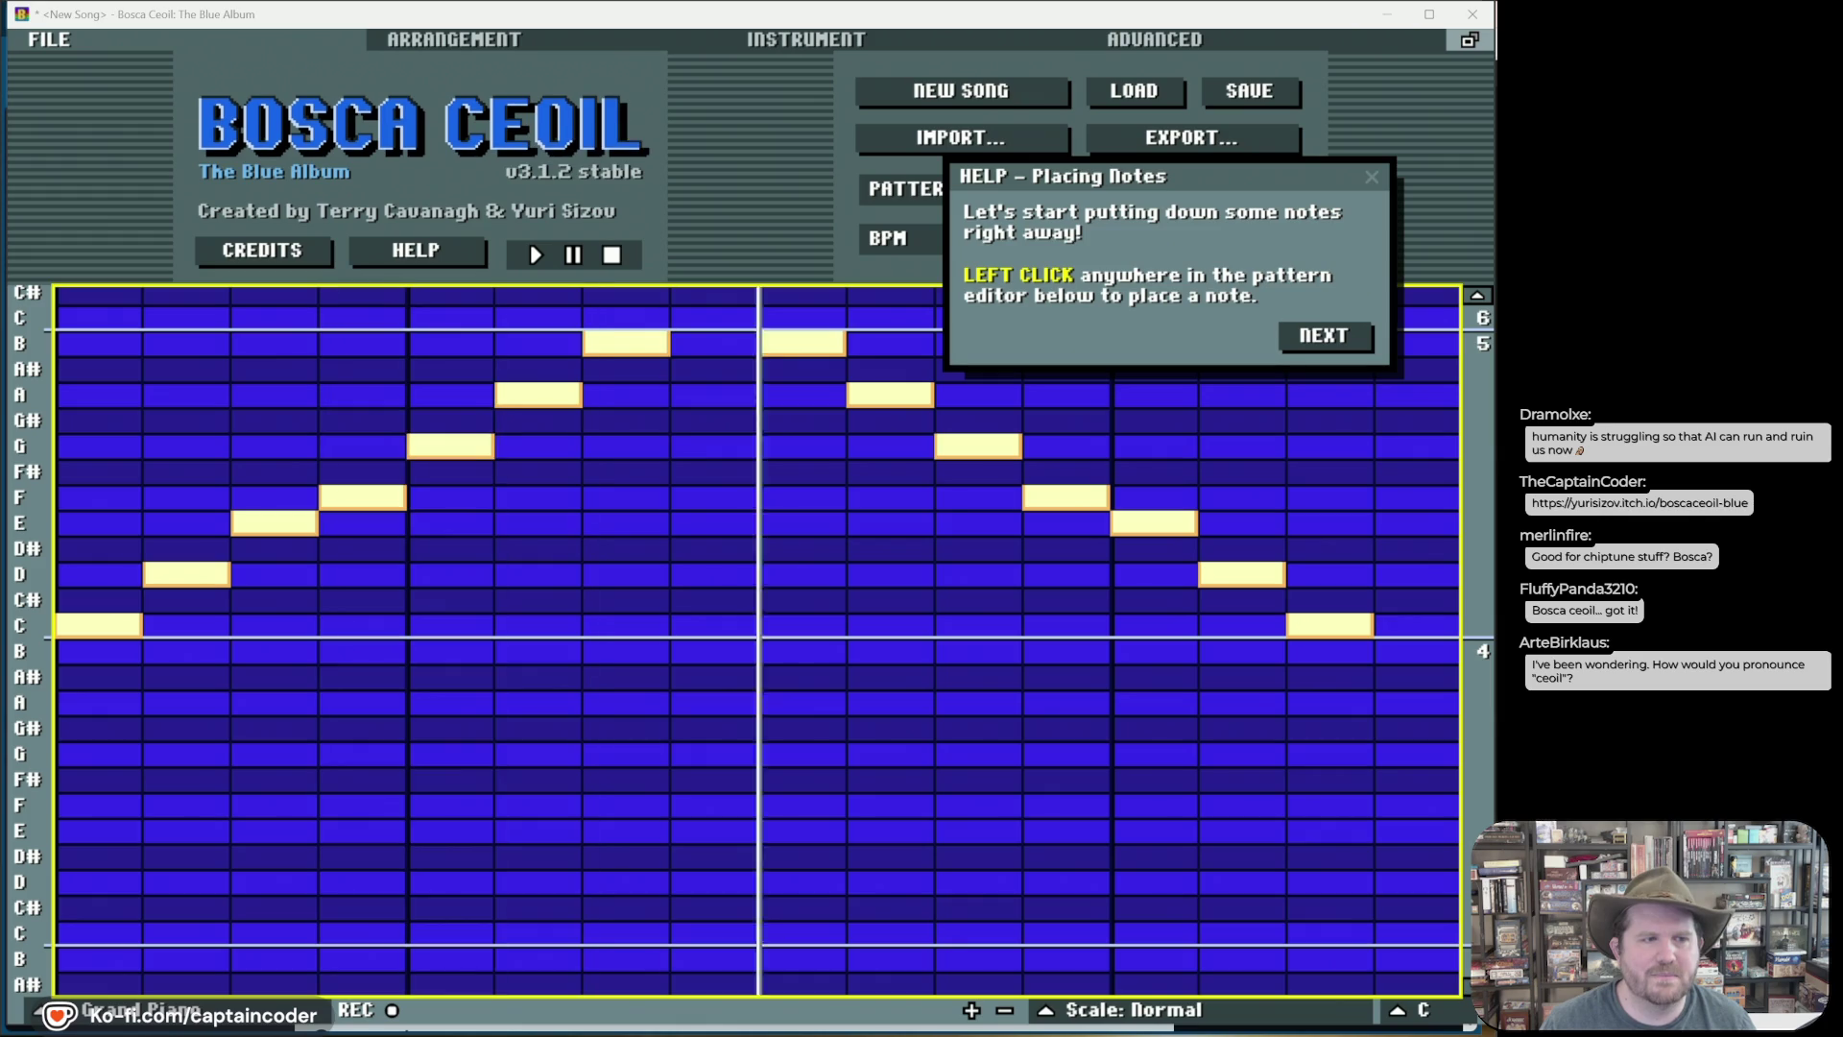
Step: Delete the F, A, A, F and D notes, leaving a C–E–G–B arpeggio
click(1357, 347)
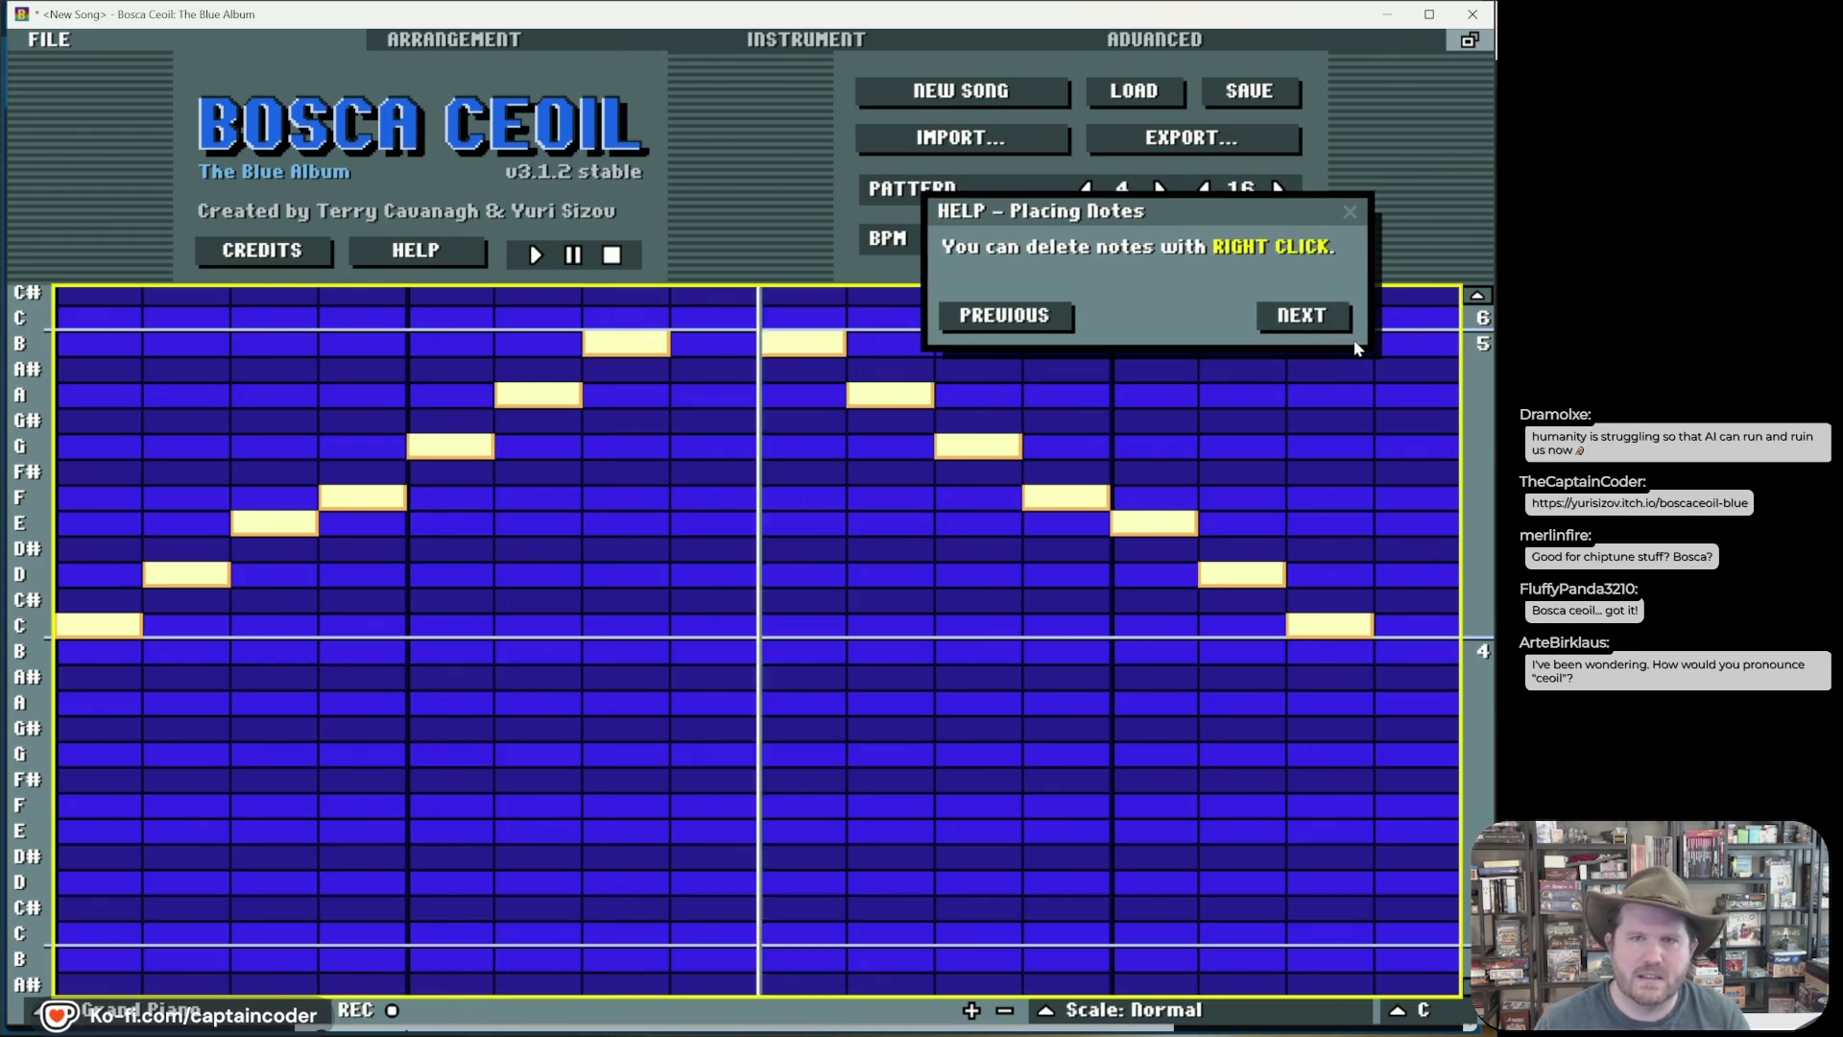
right_click(390, 497)
right_click(537, 395)
right_click(890, 395)
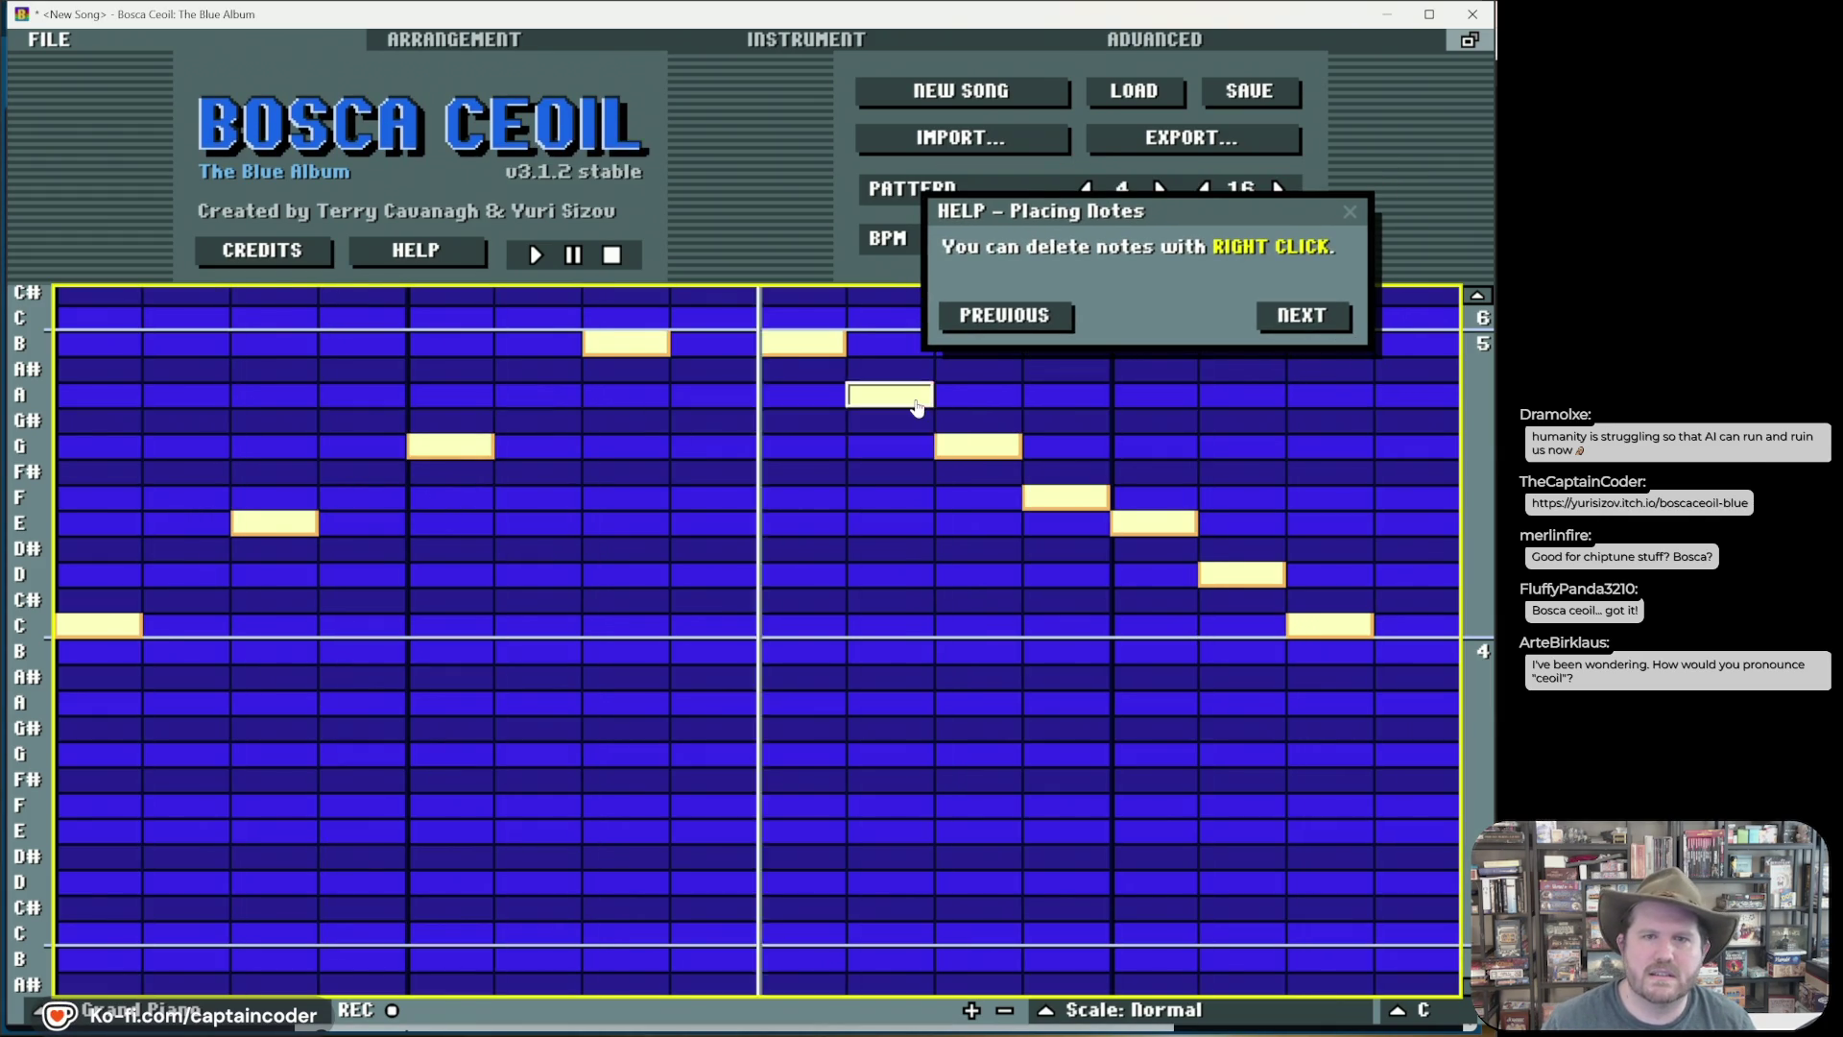
right_click(1068, 498)
right_click(1248, 574)
Step: Advance the tutorial tips to the Arrangements section and add a C note at step 2
click(1301, 315)
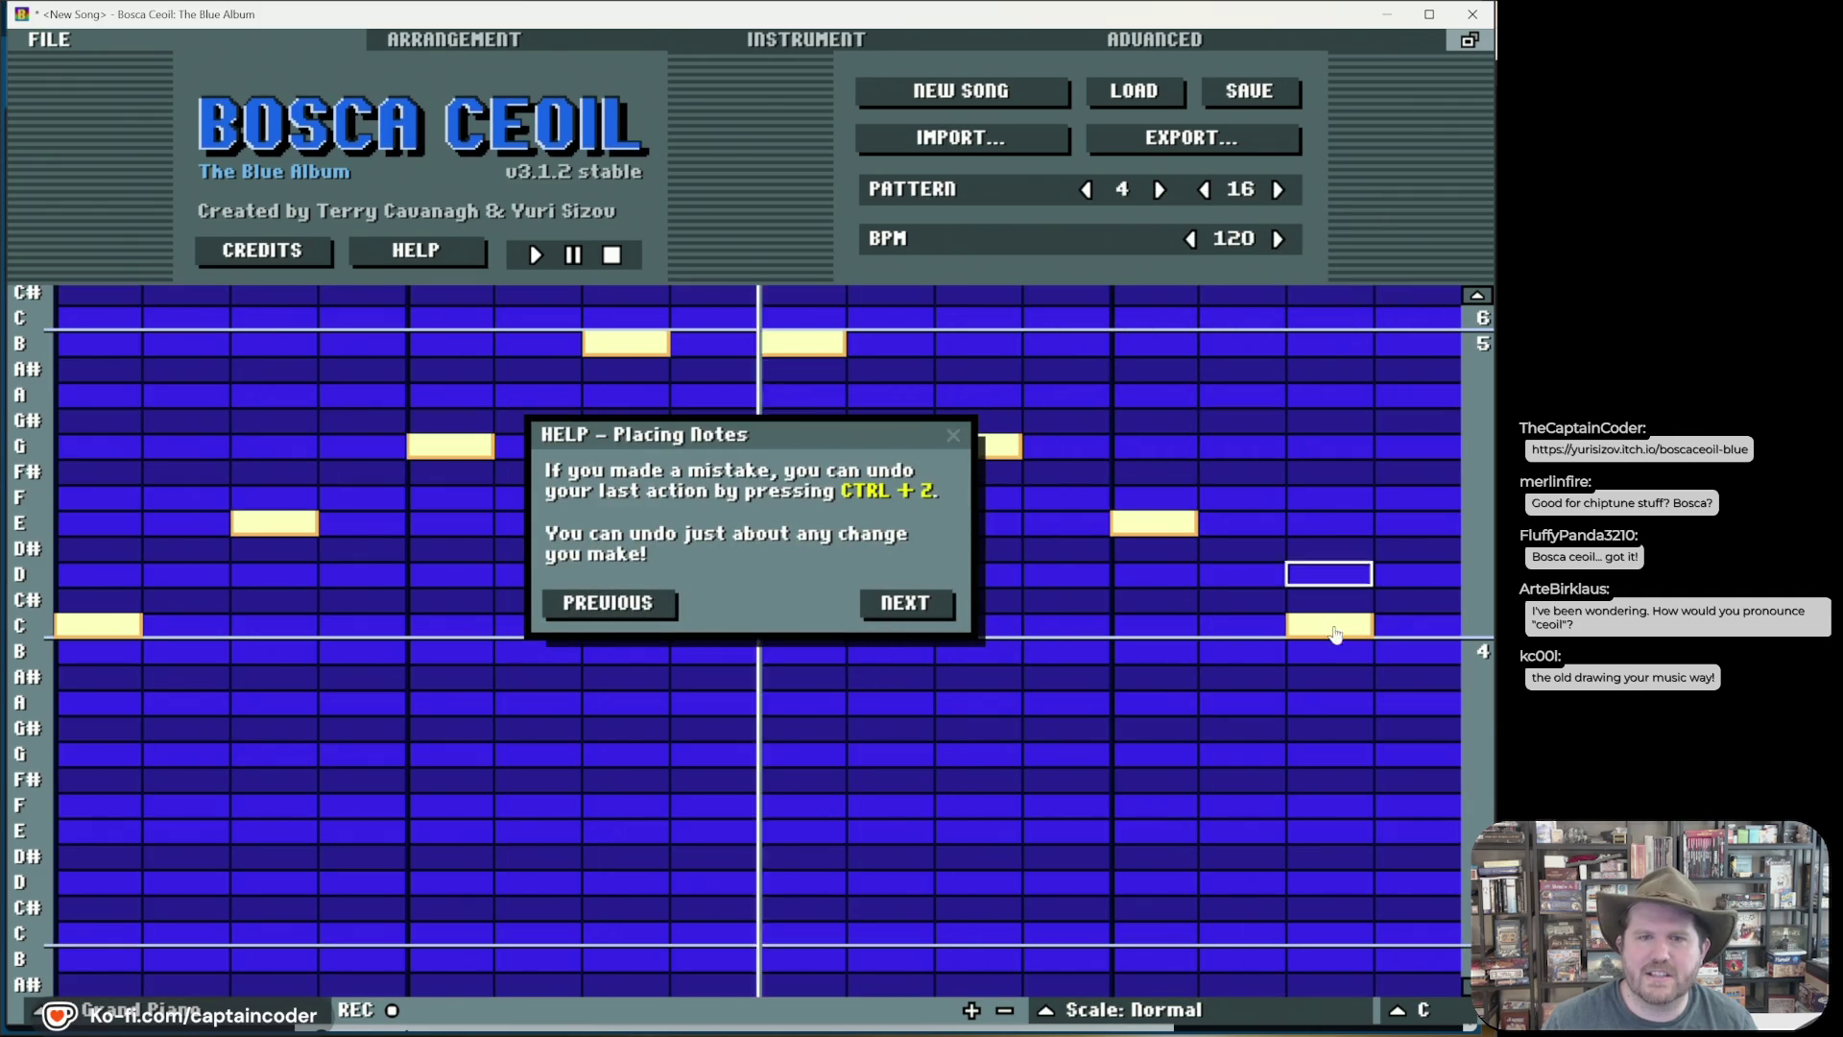
click(907, 603)
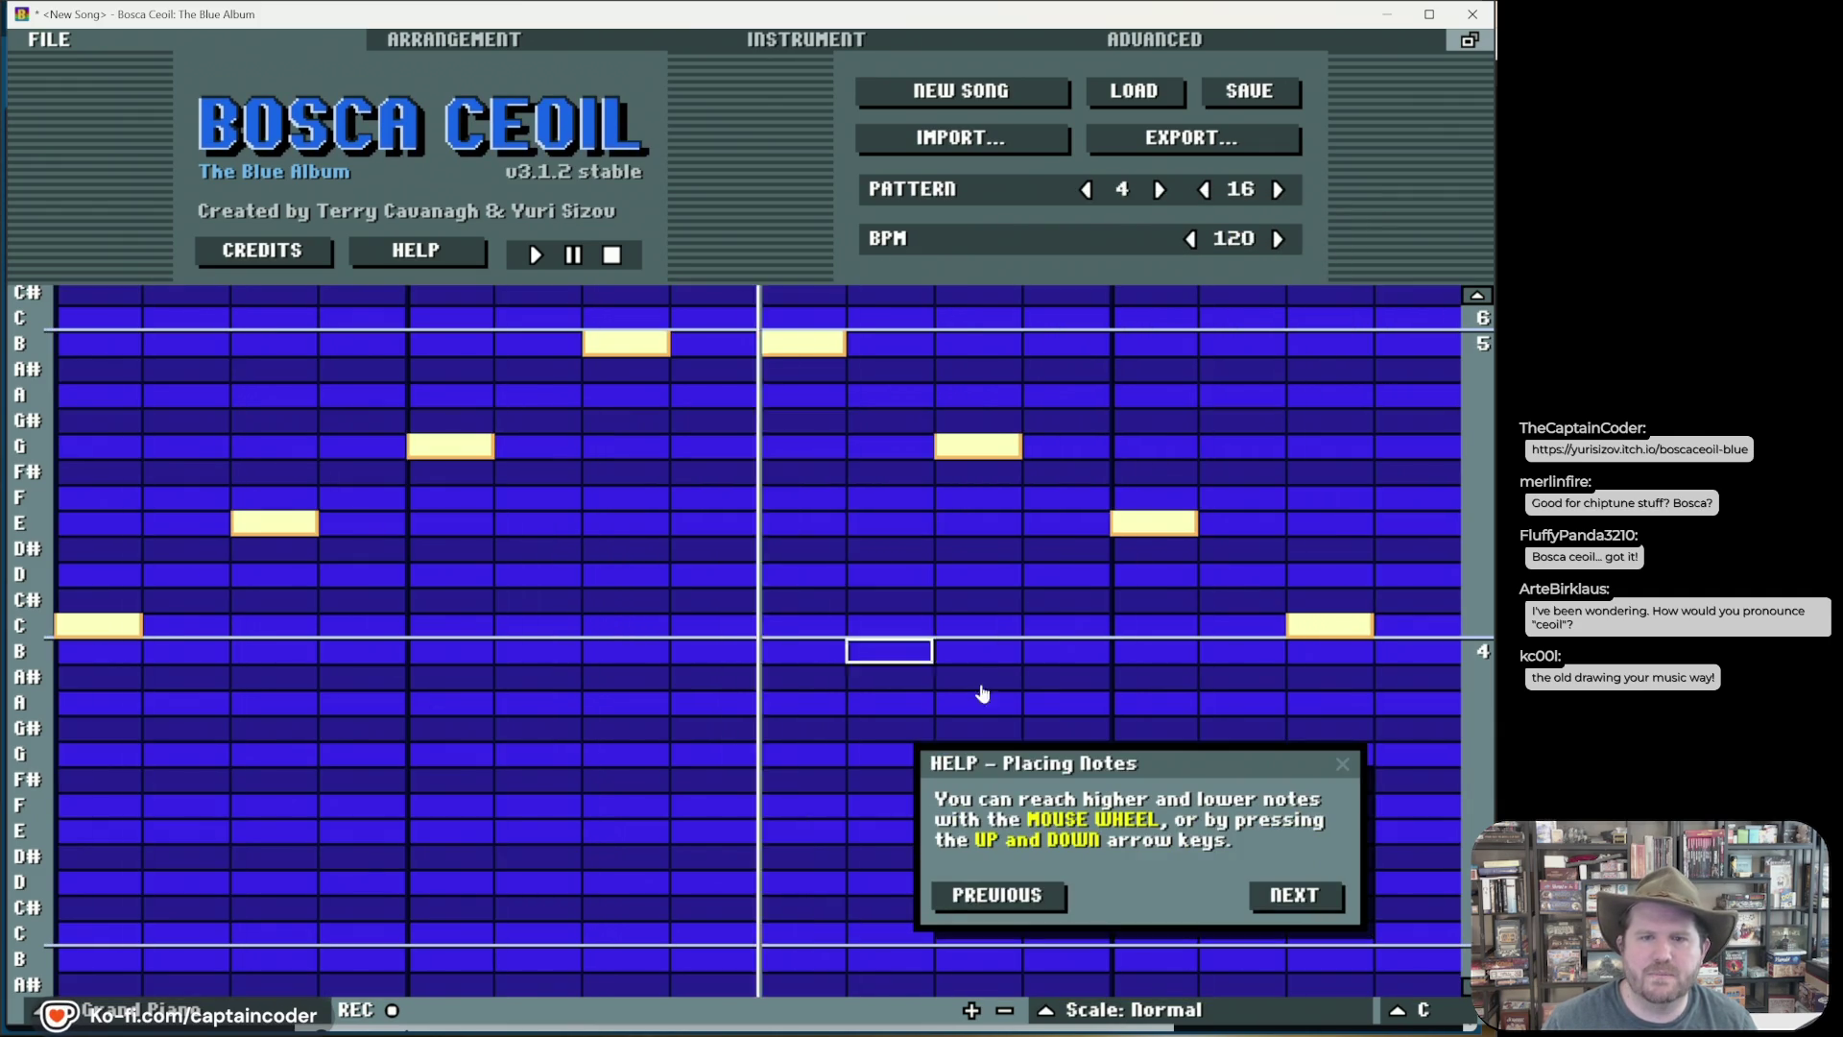
click(1330, 897)
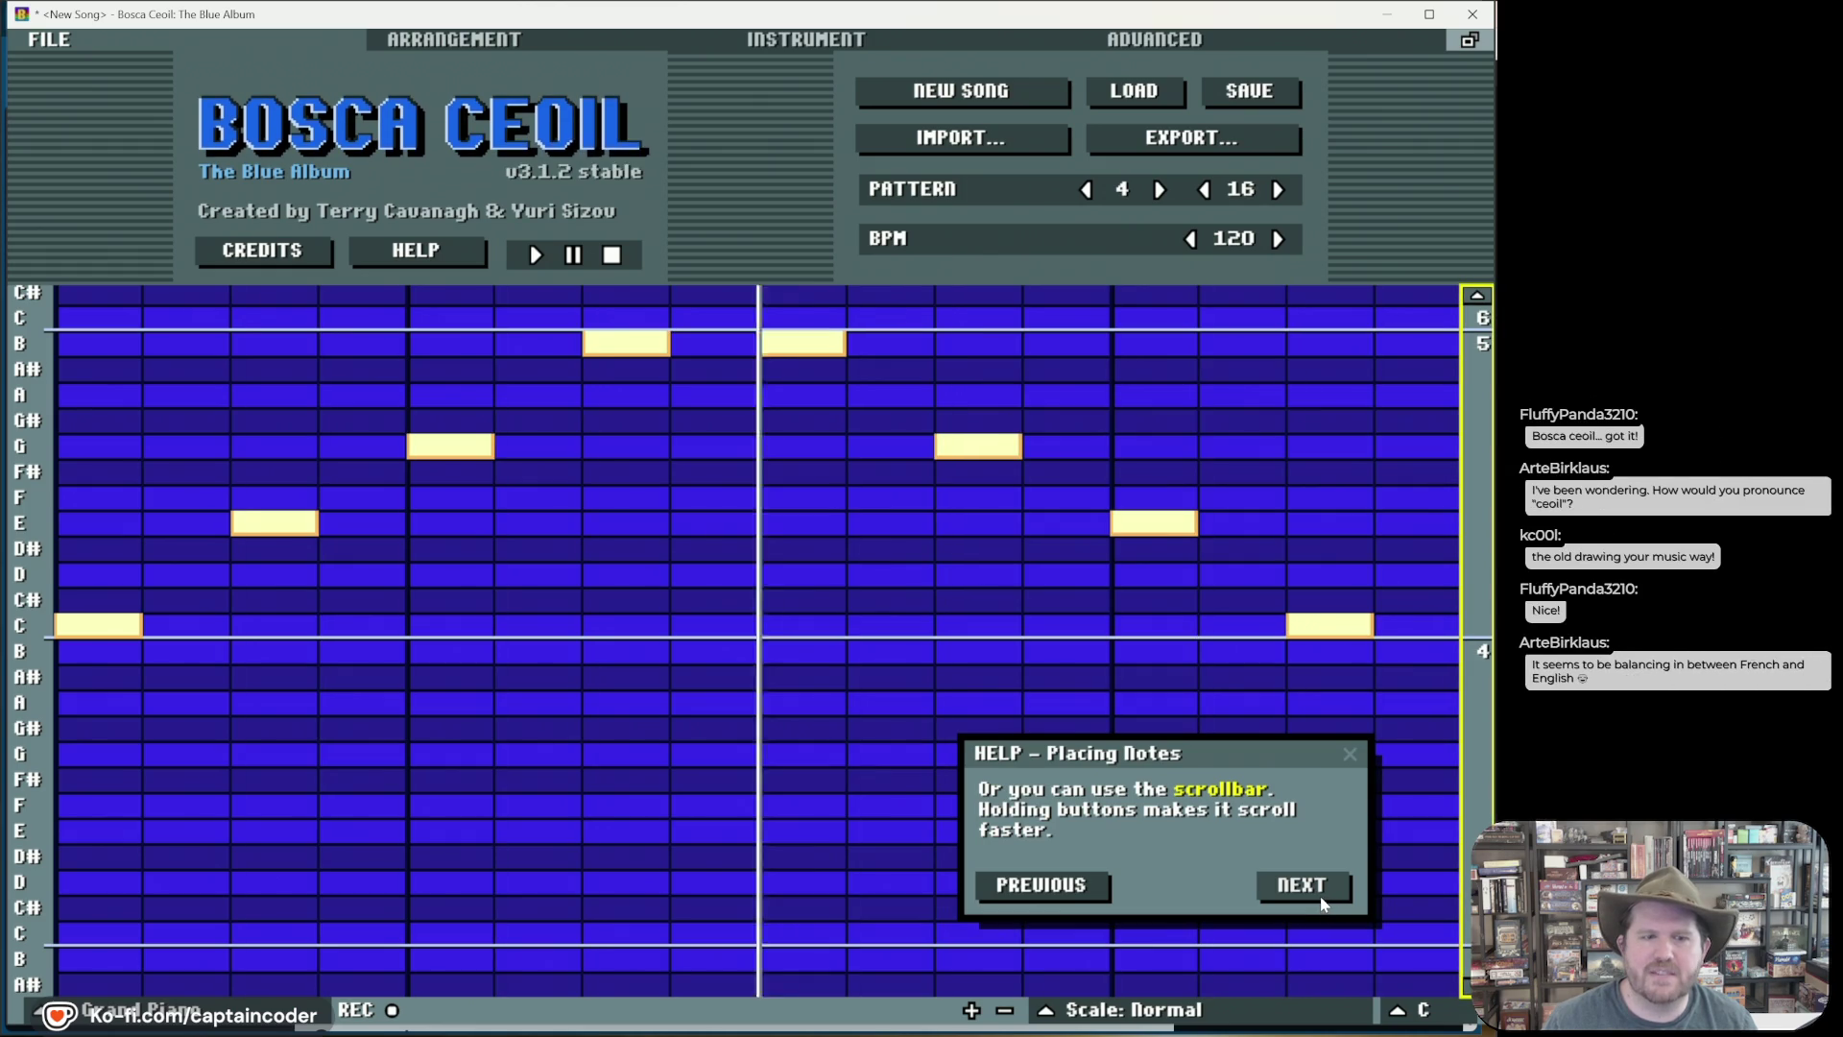
click(1322, 898)
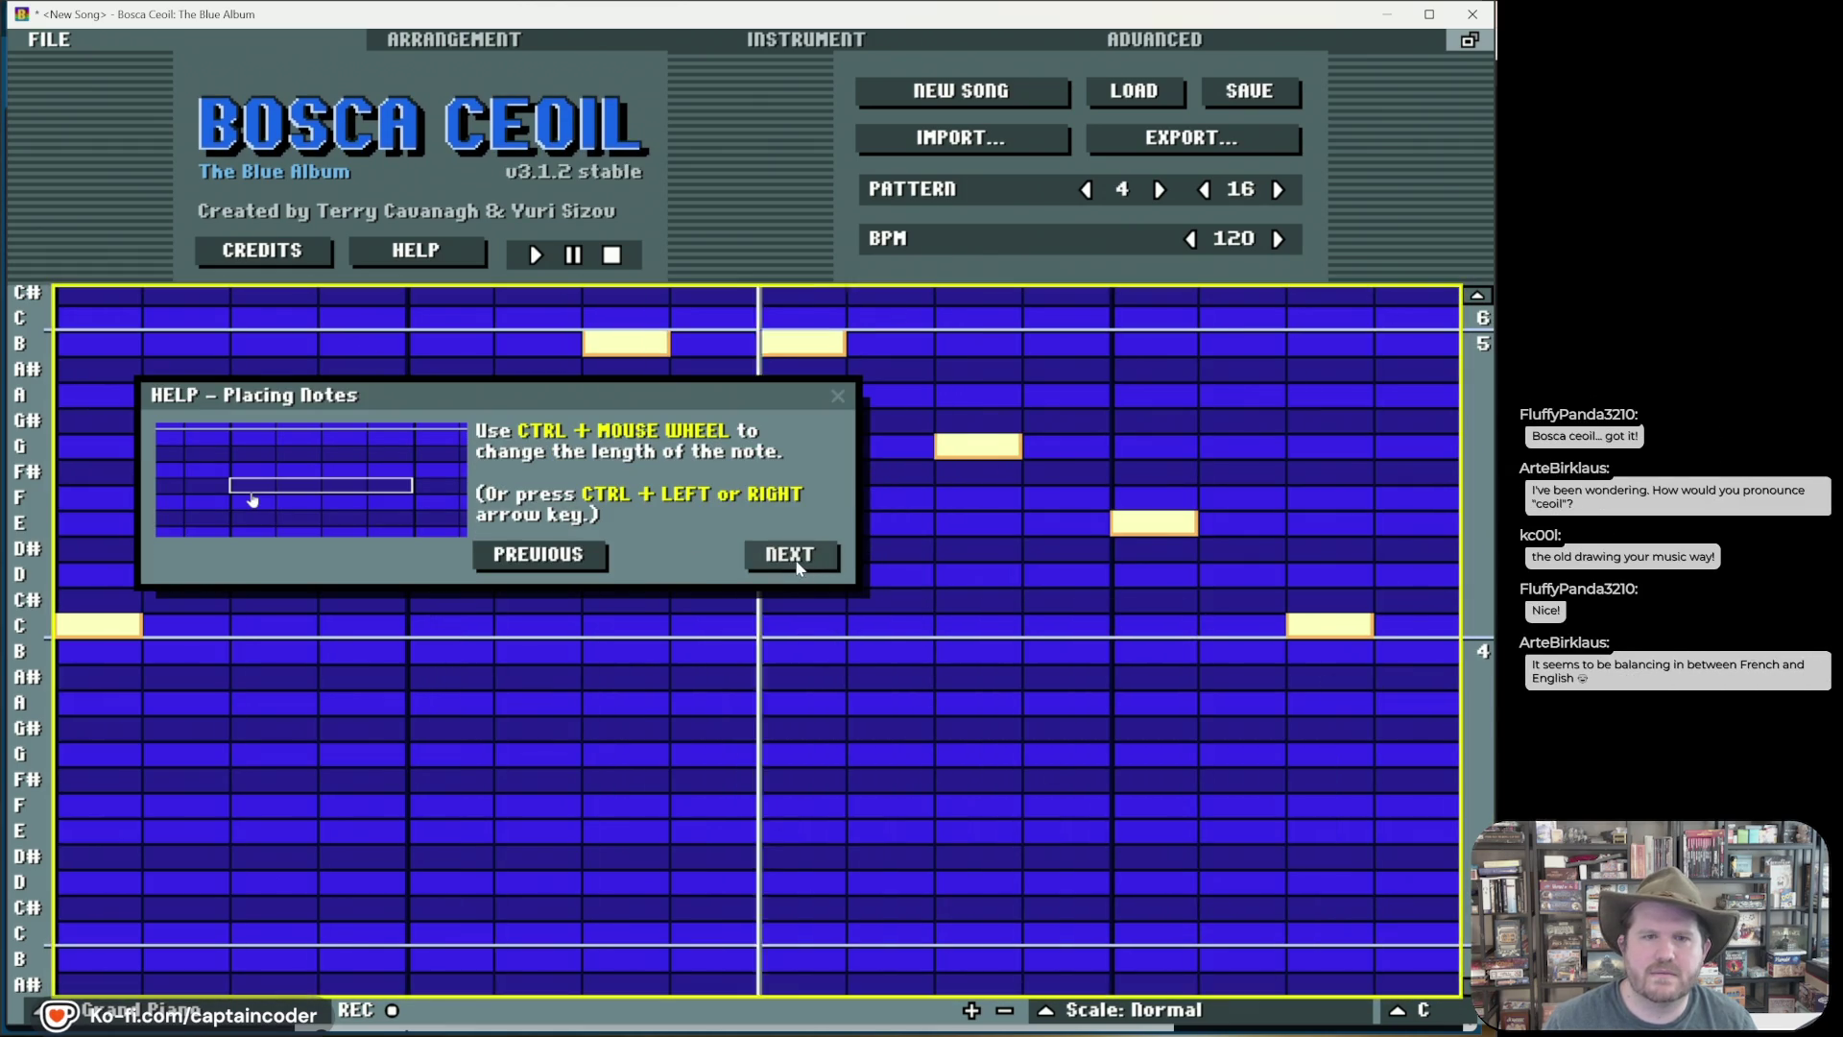
click(795, 564)
click(159, 626)
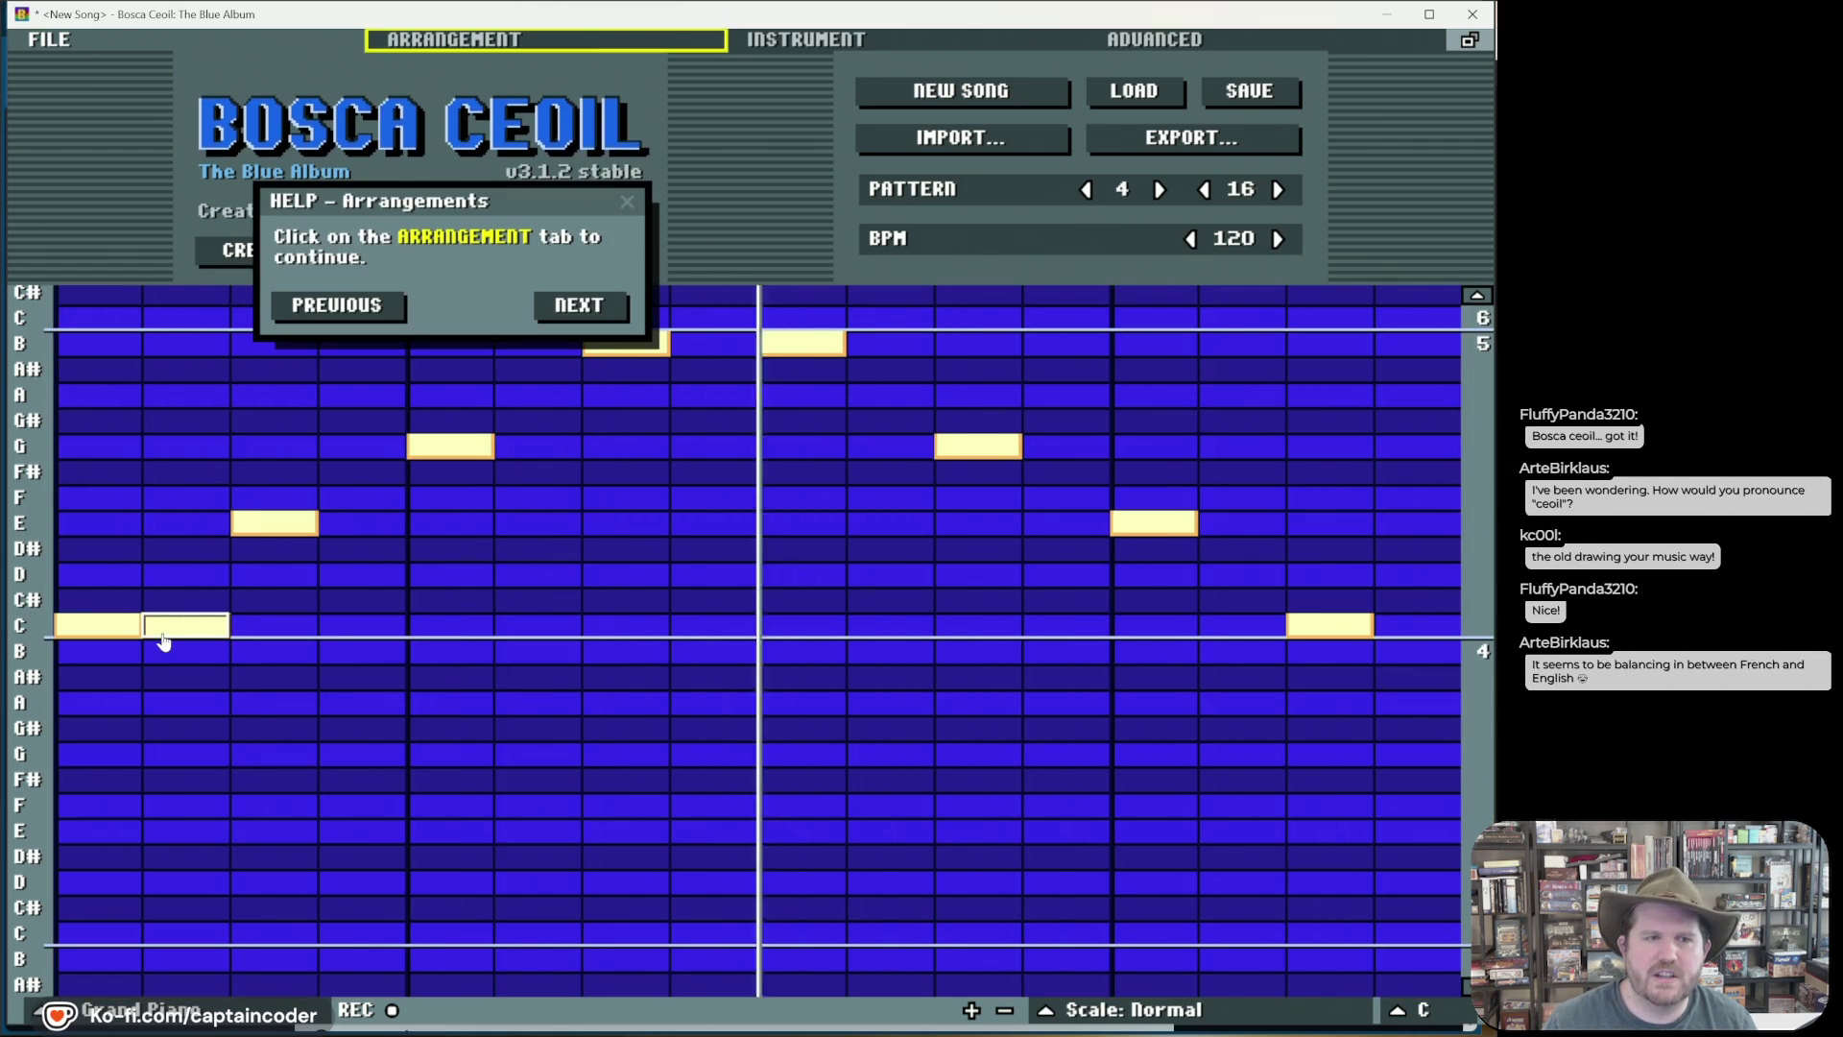
Step: Double up the melody with paired E, G, B, B, G, E and C notes
click(299, 526)
click(342, 526)
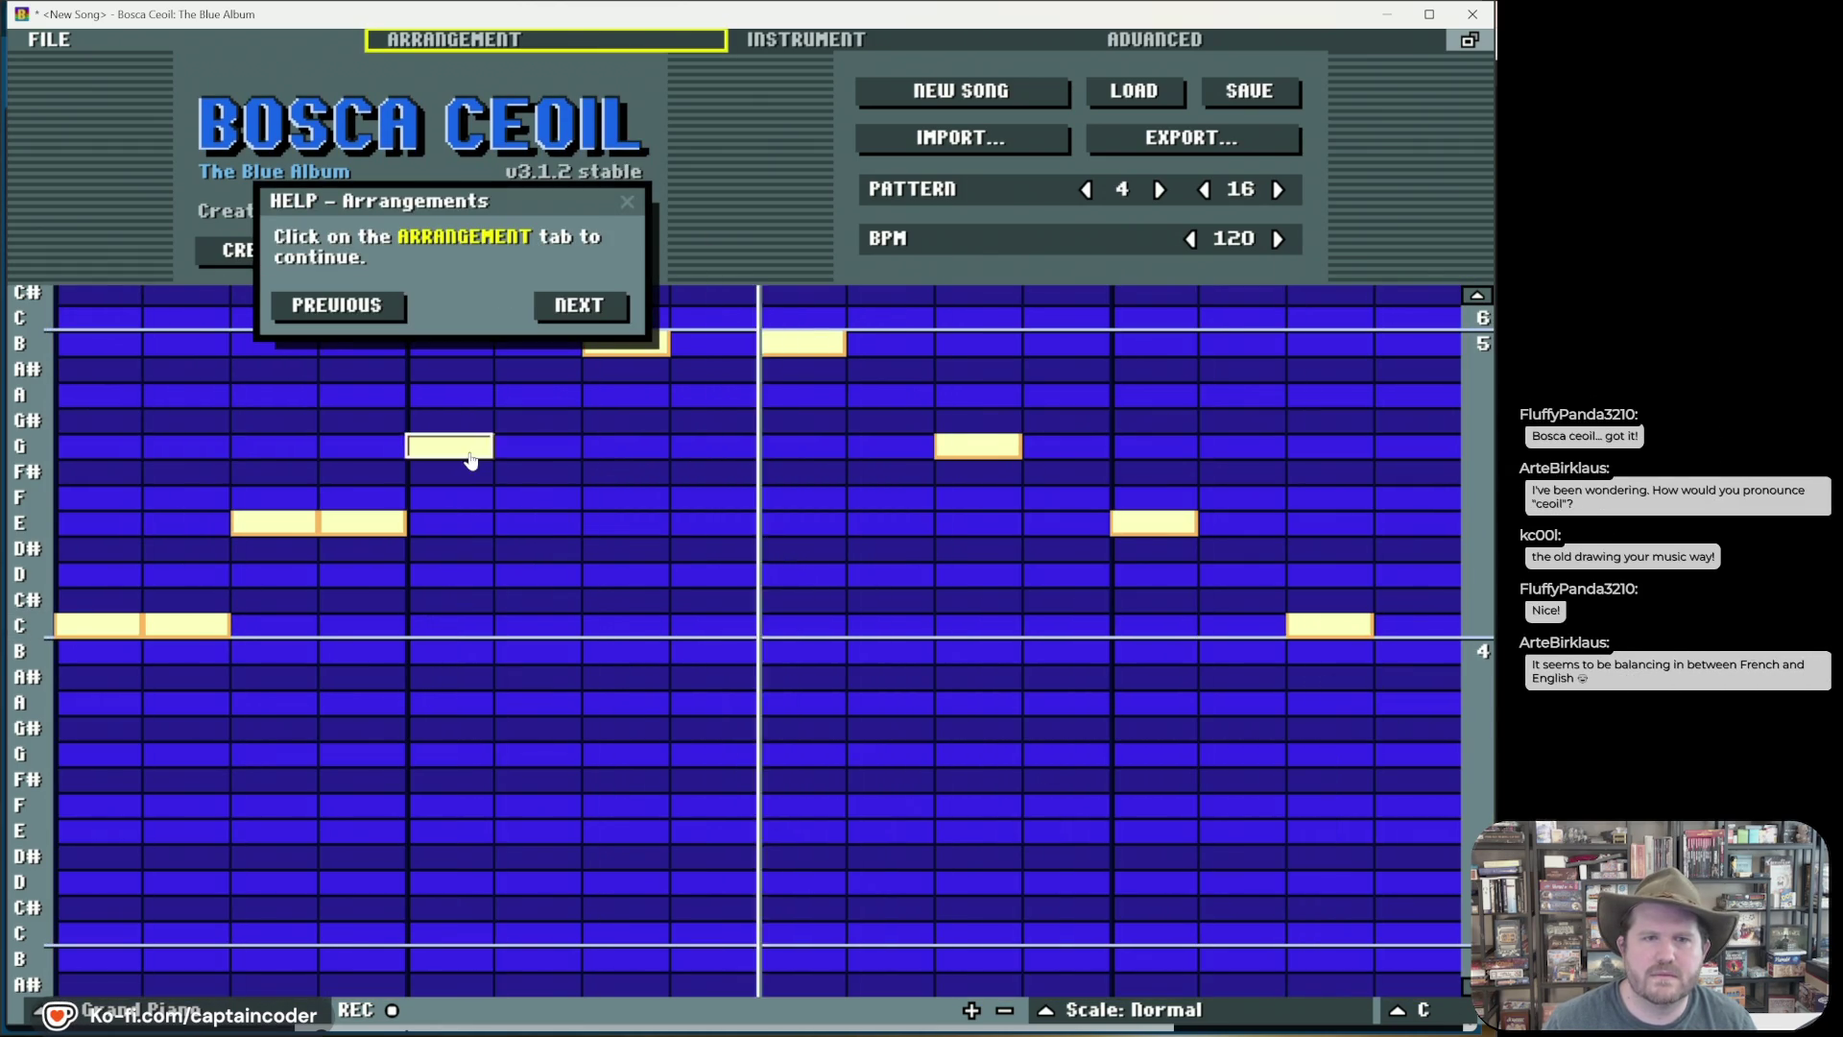
click(520, 448)
click(721, 344)
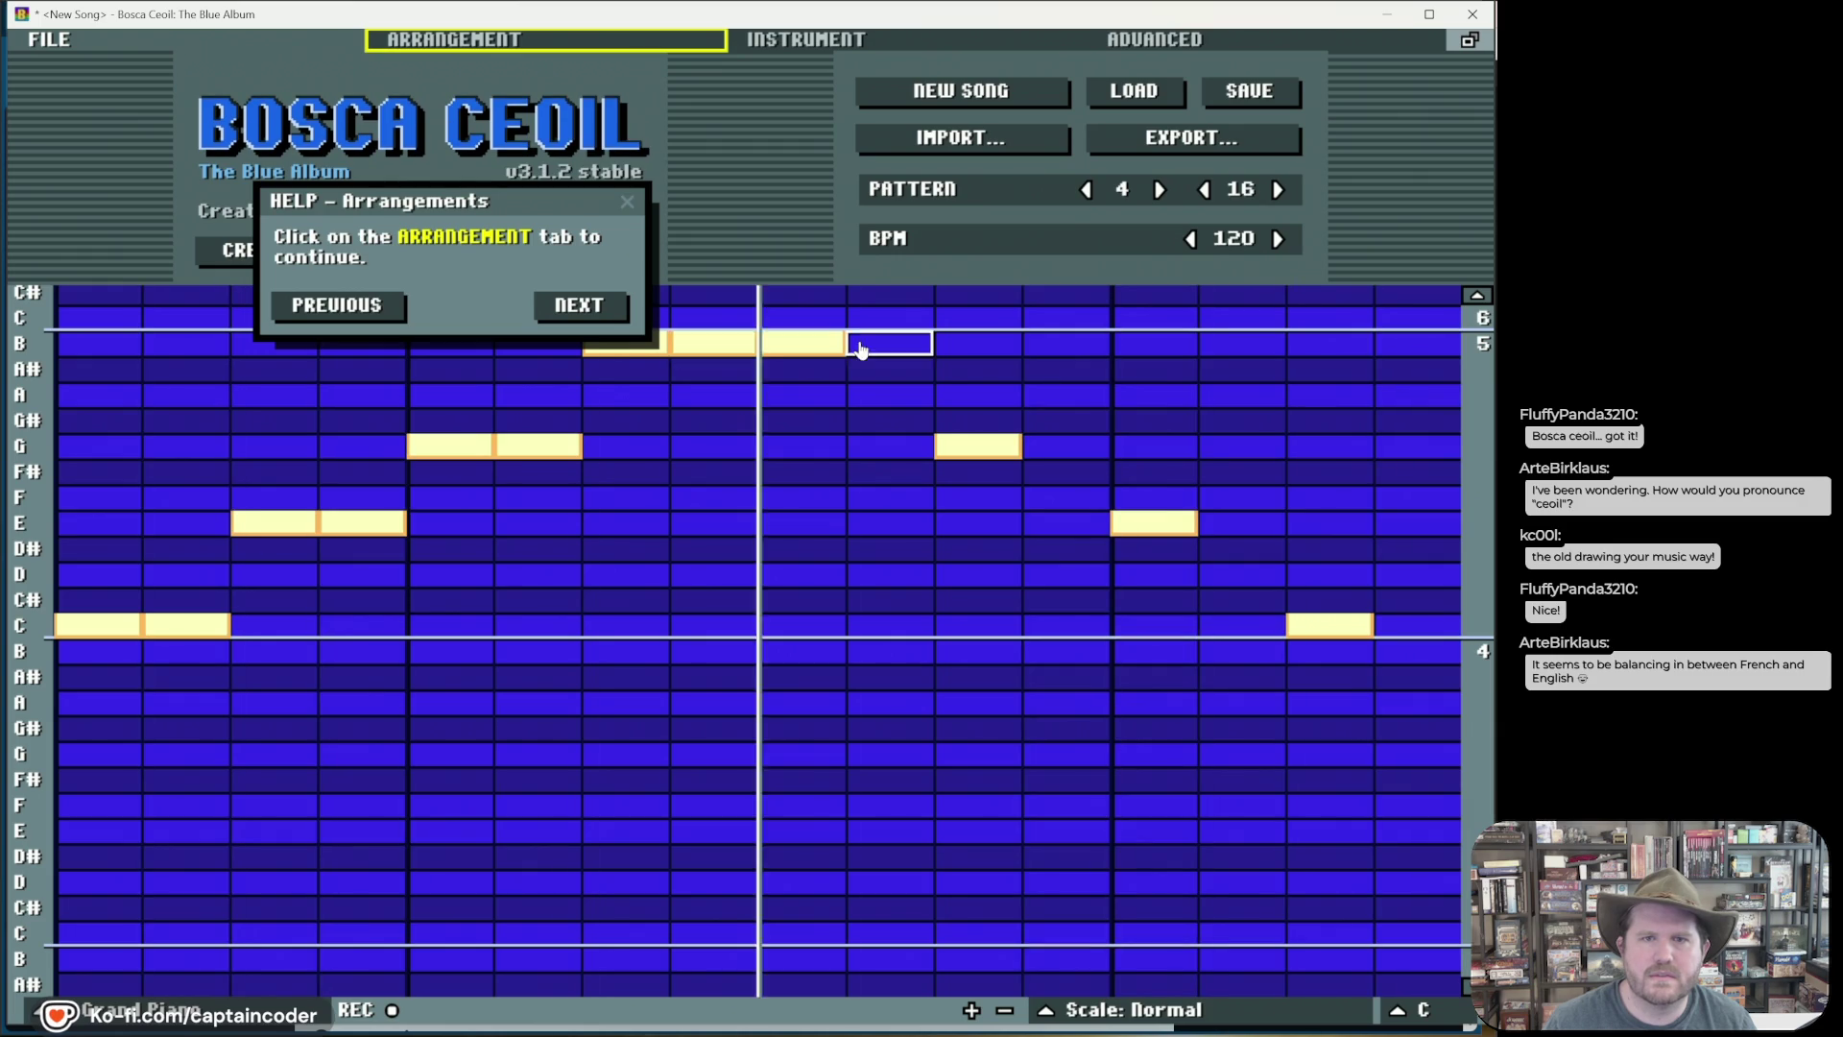
click(818, 343)
click(864, 343)
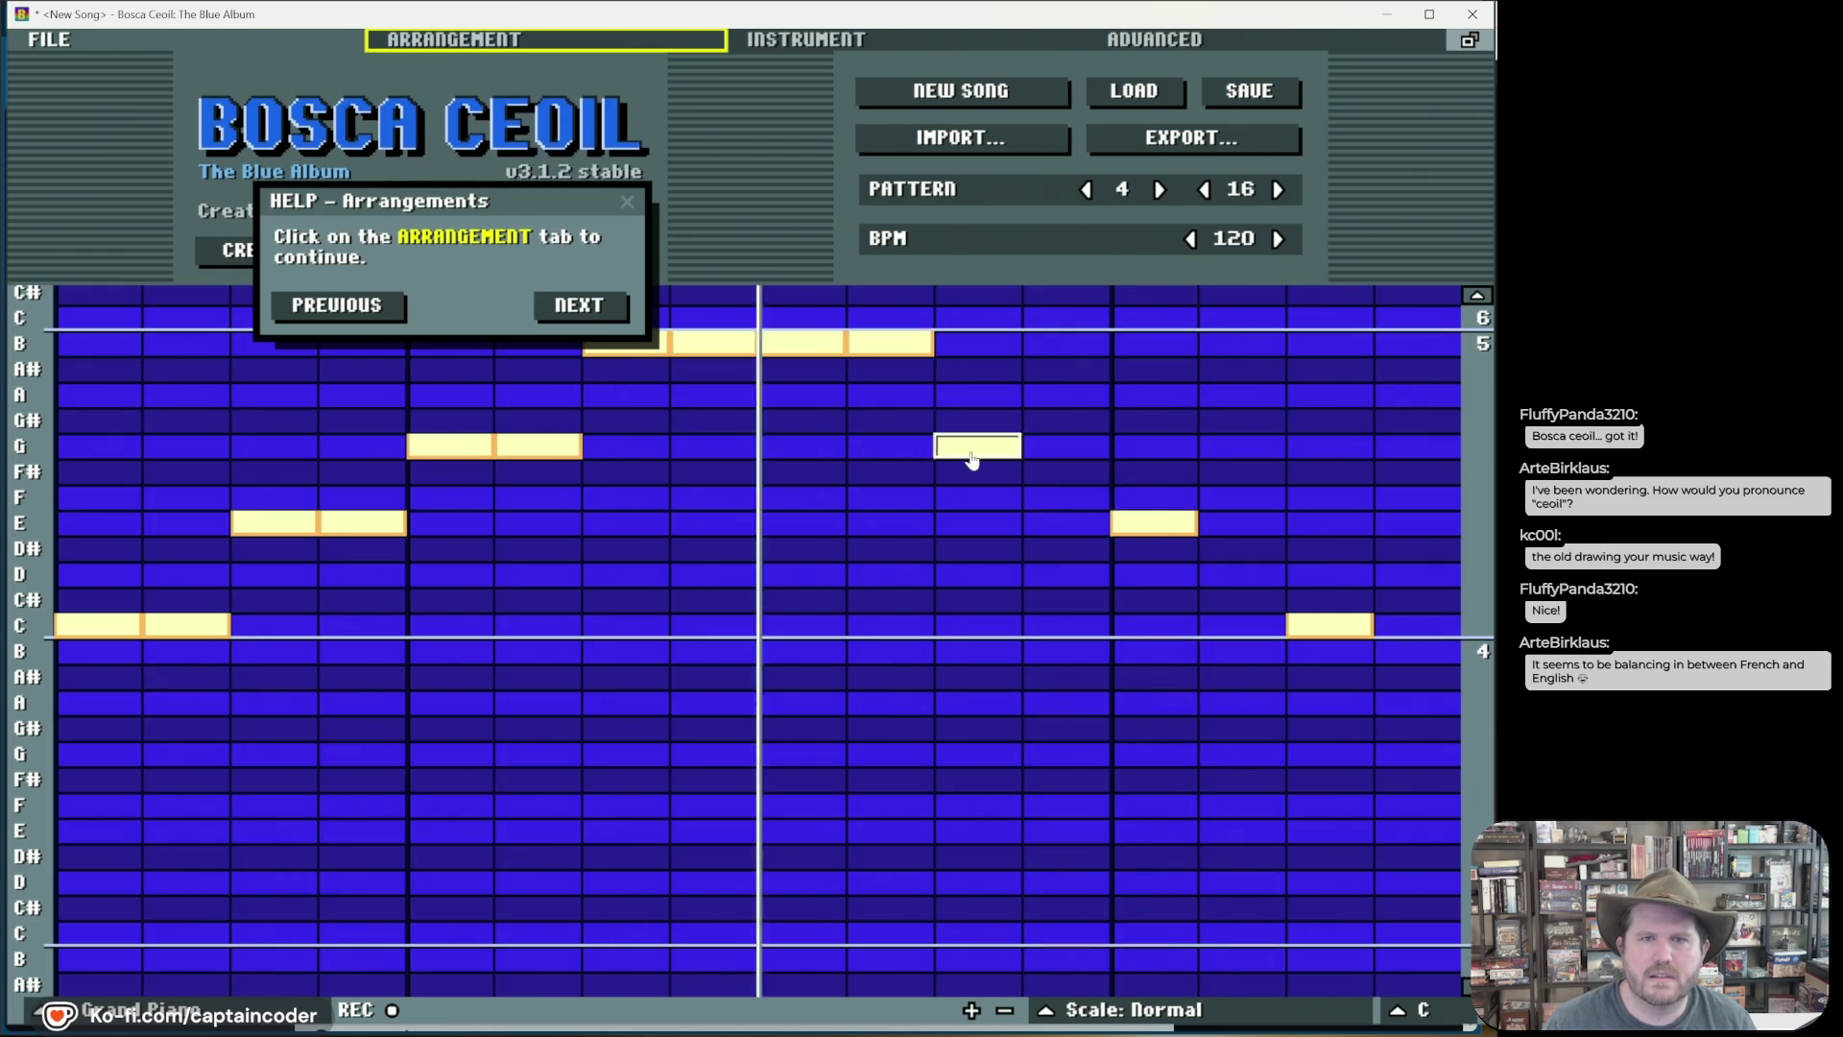
click(975, 448)
click(1040, 447)
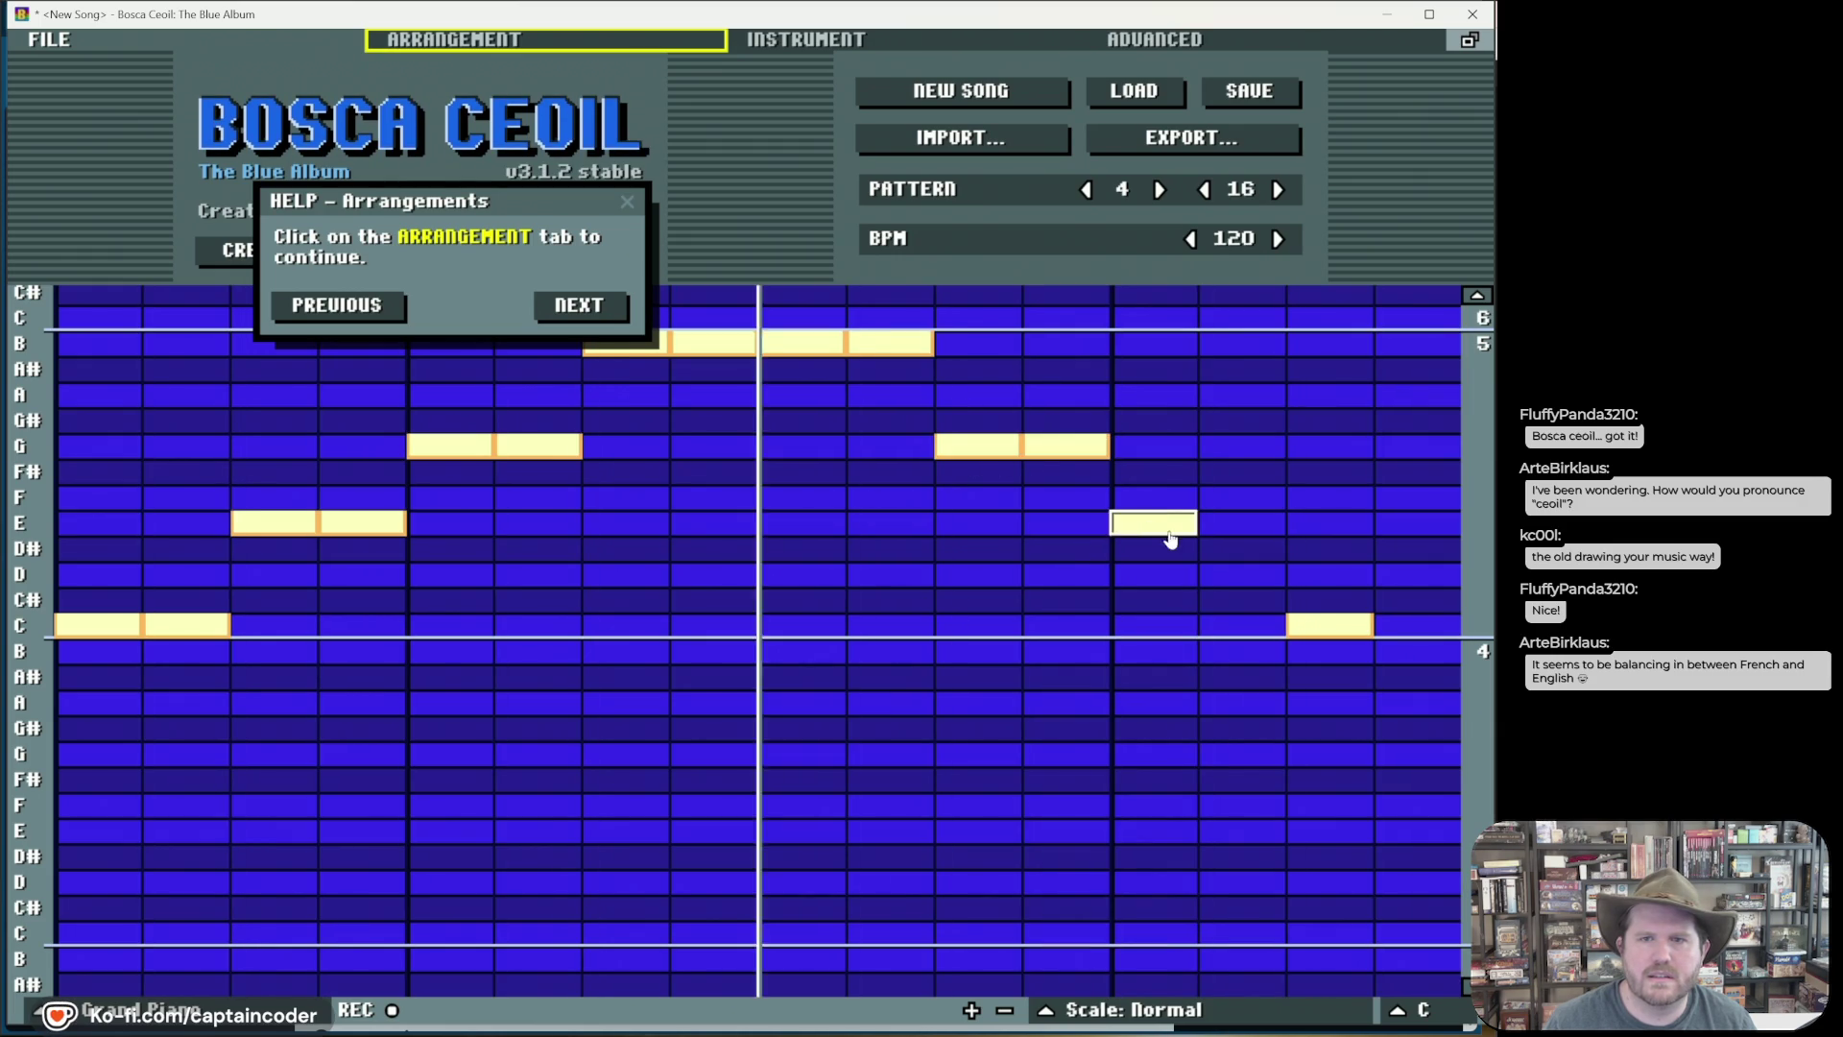
click(1248, 526)
click(1411, 625)
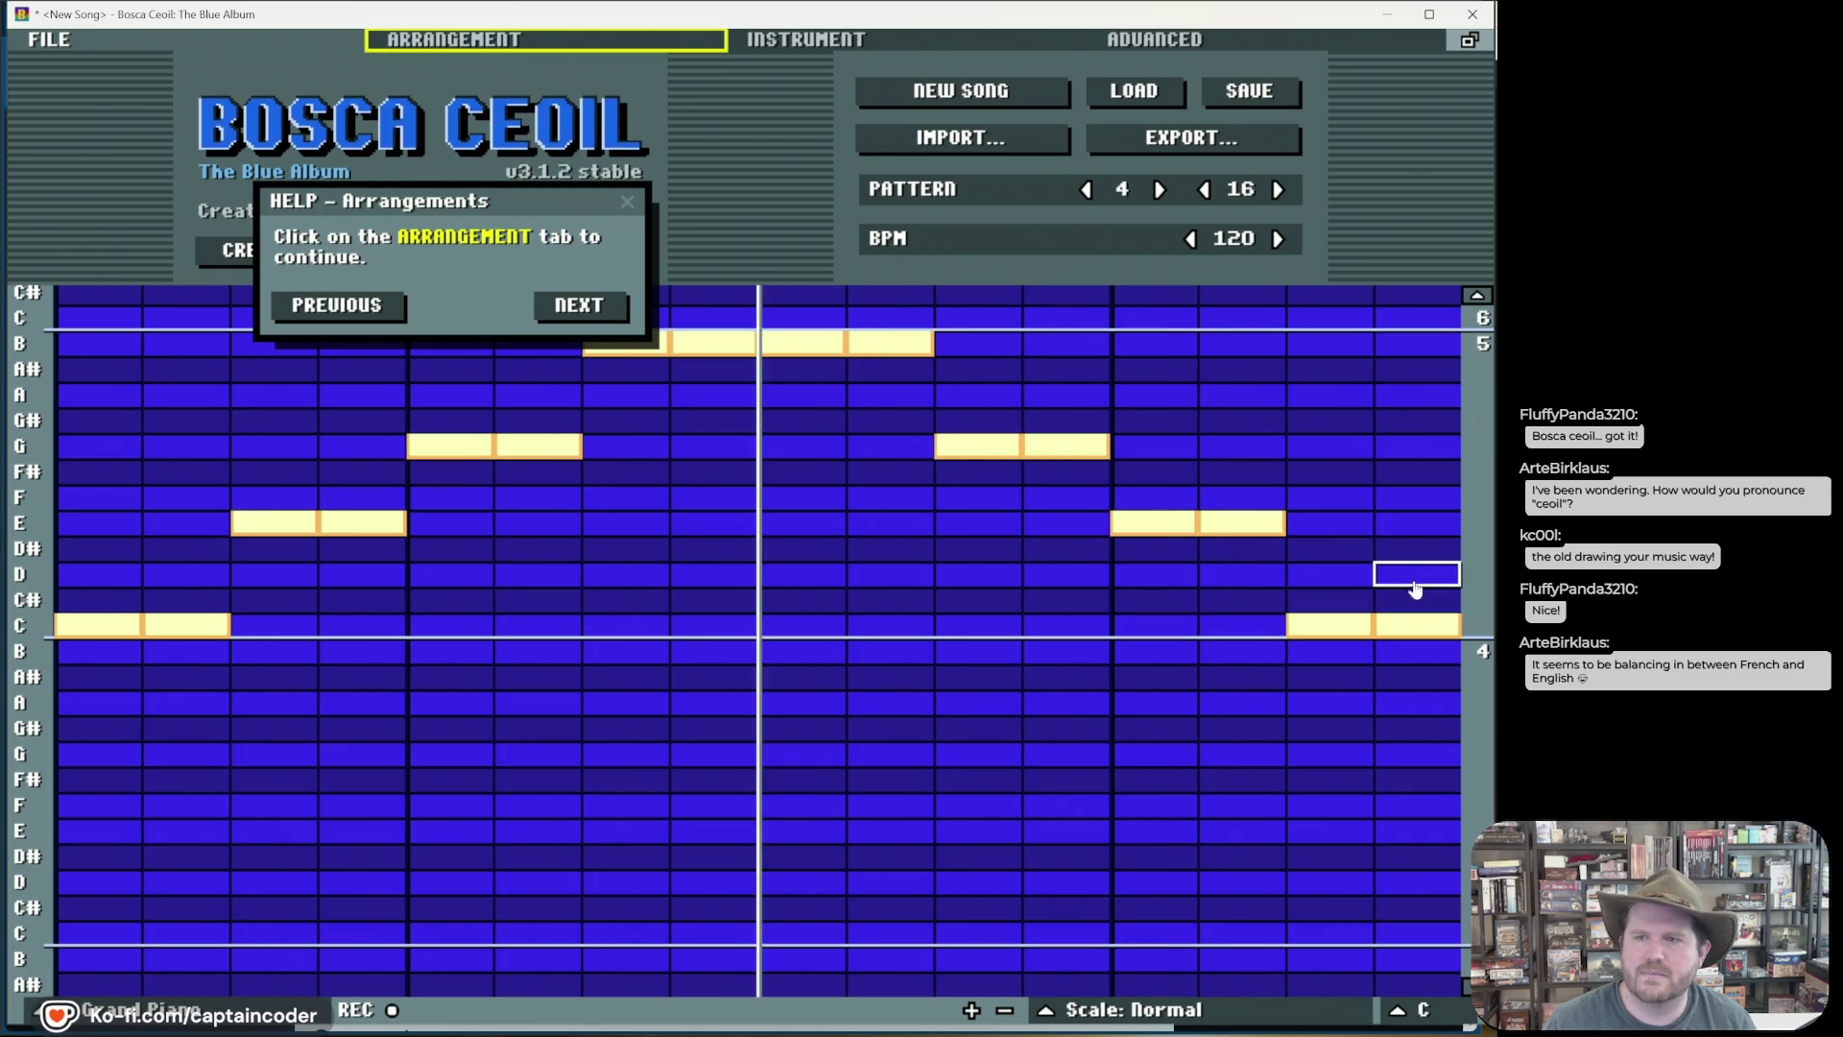
Step: End the melody on low B instead of C and swap the columns 9–10 B notes for high C
right_click(1344, 625)
click(1343, 650)
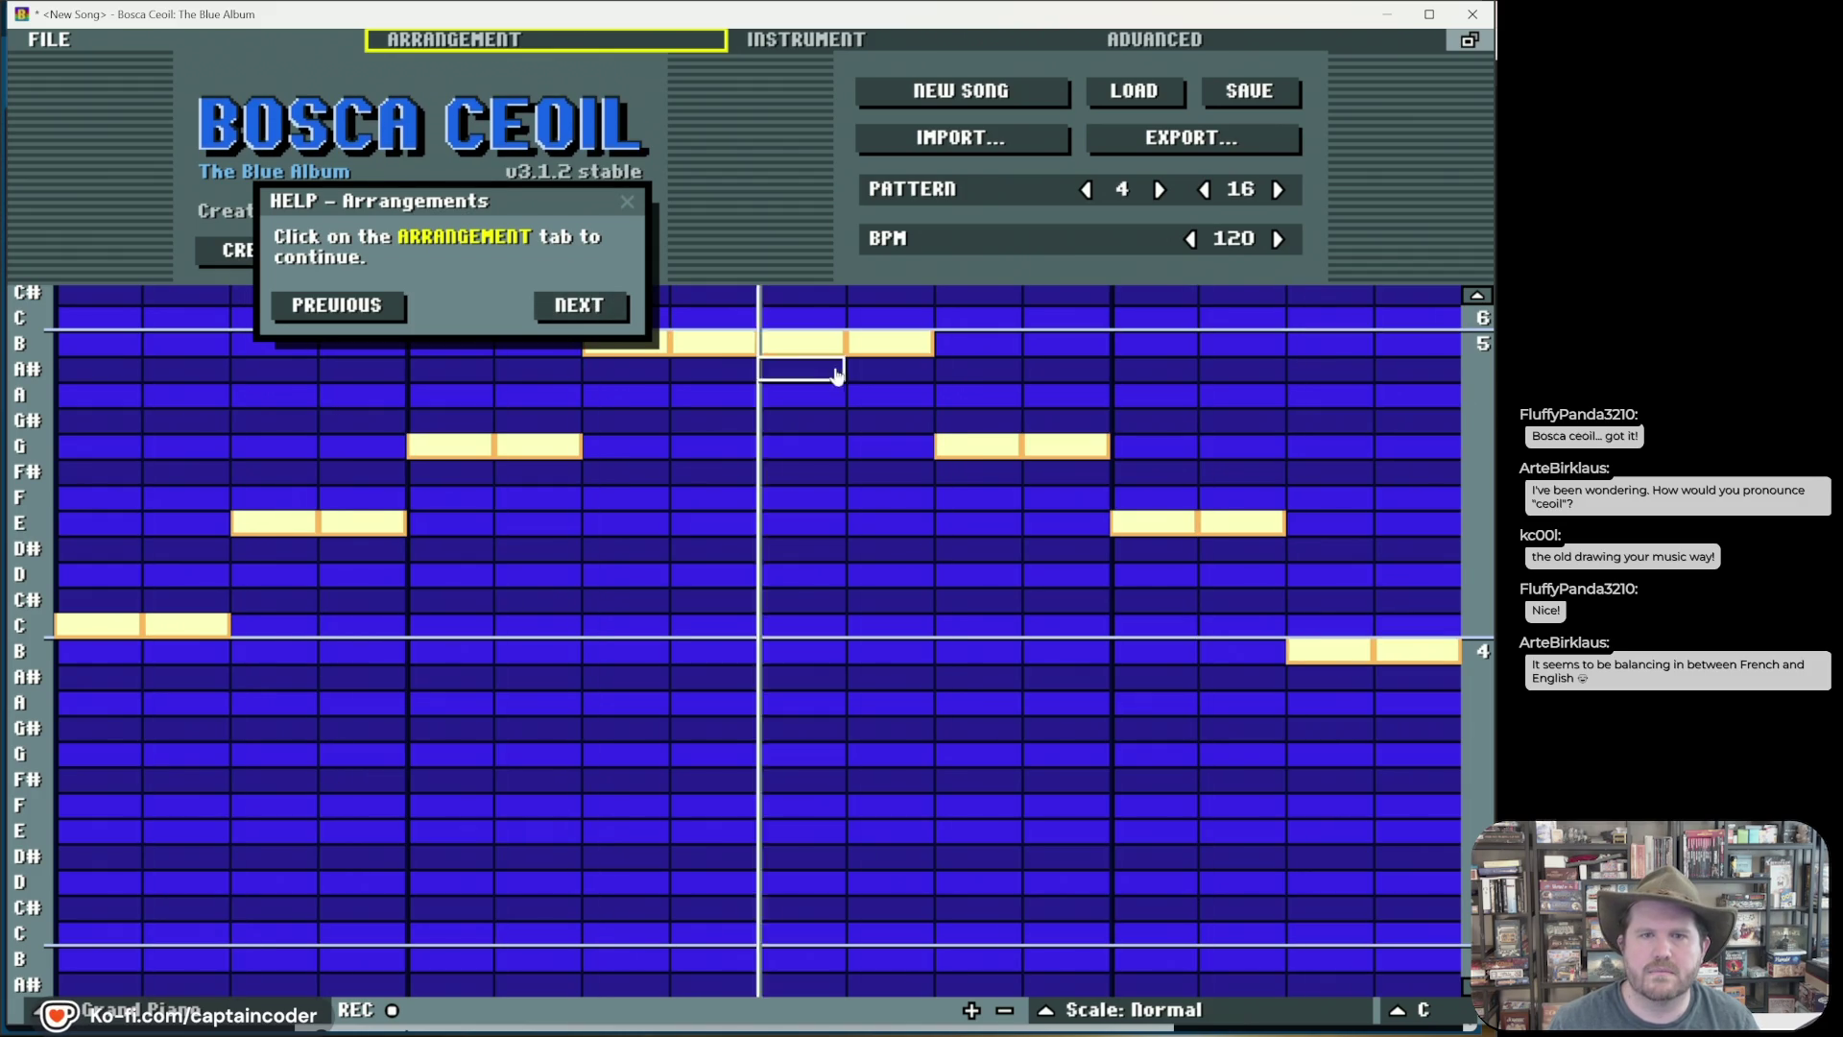
click(806, 318)
right_click(851, 341)
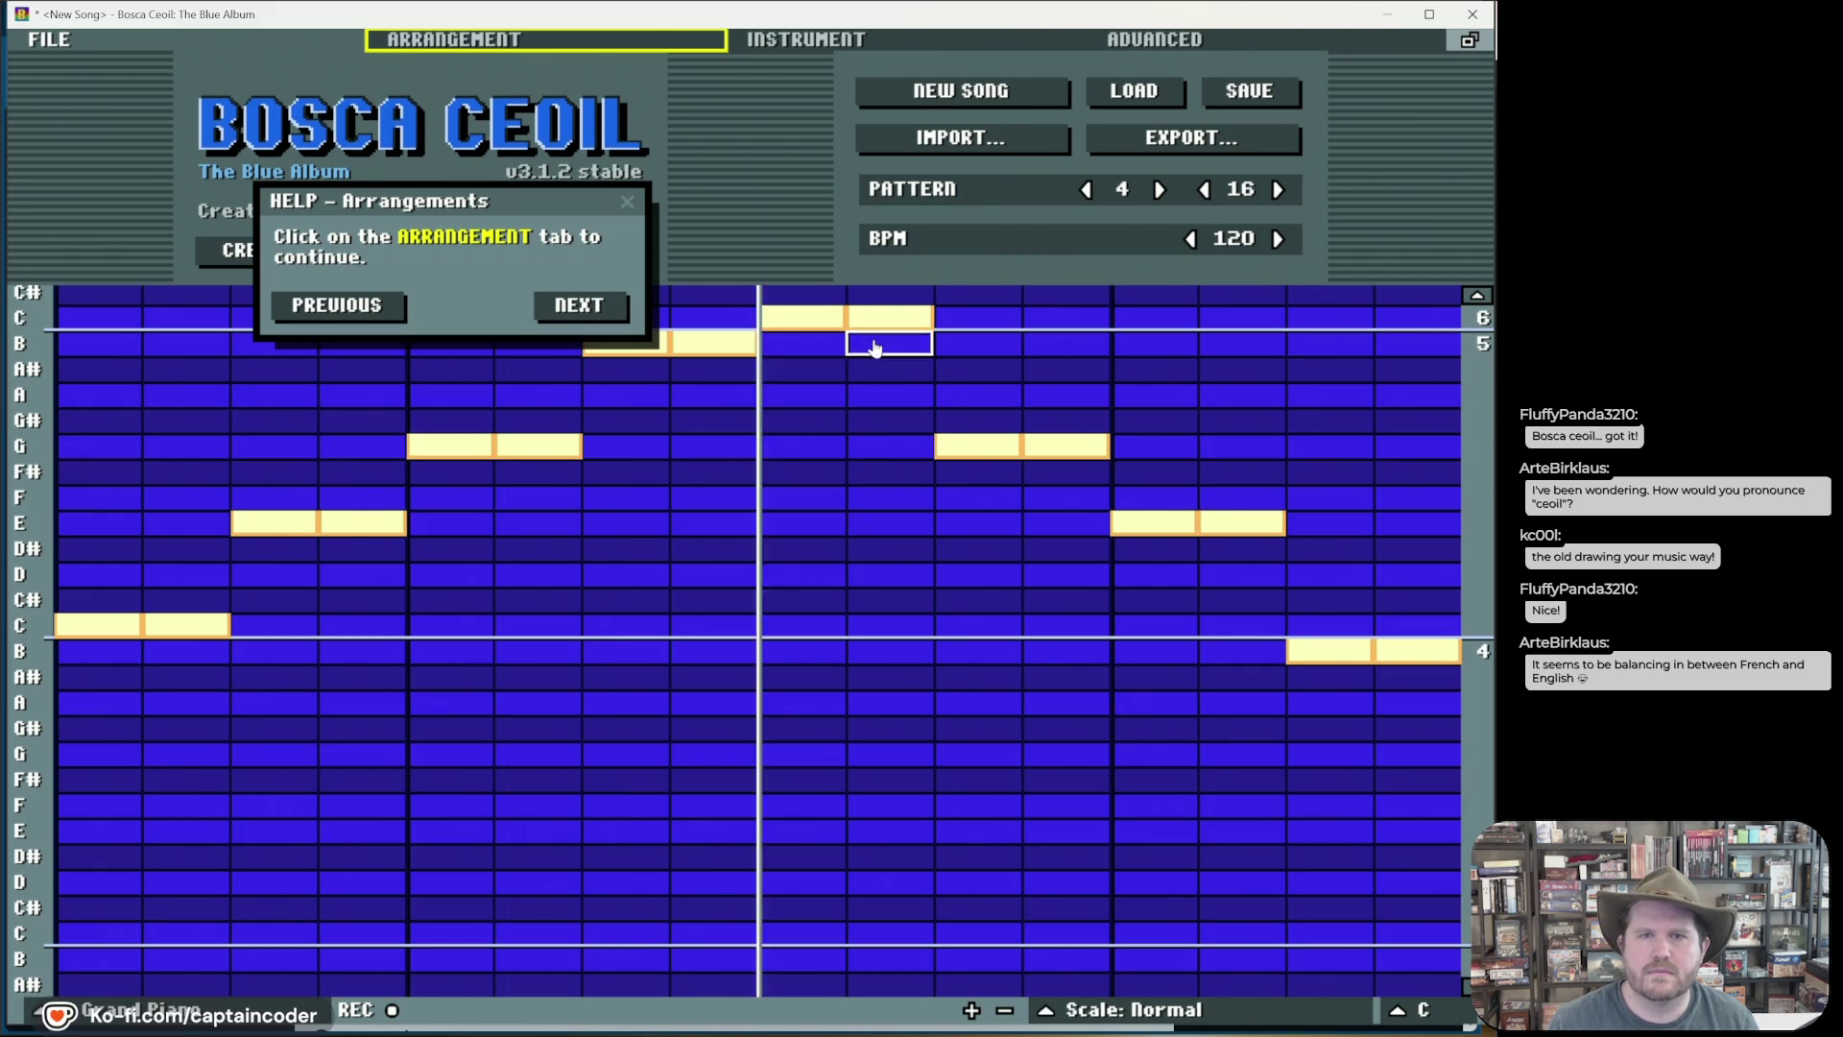
click(588, 317)
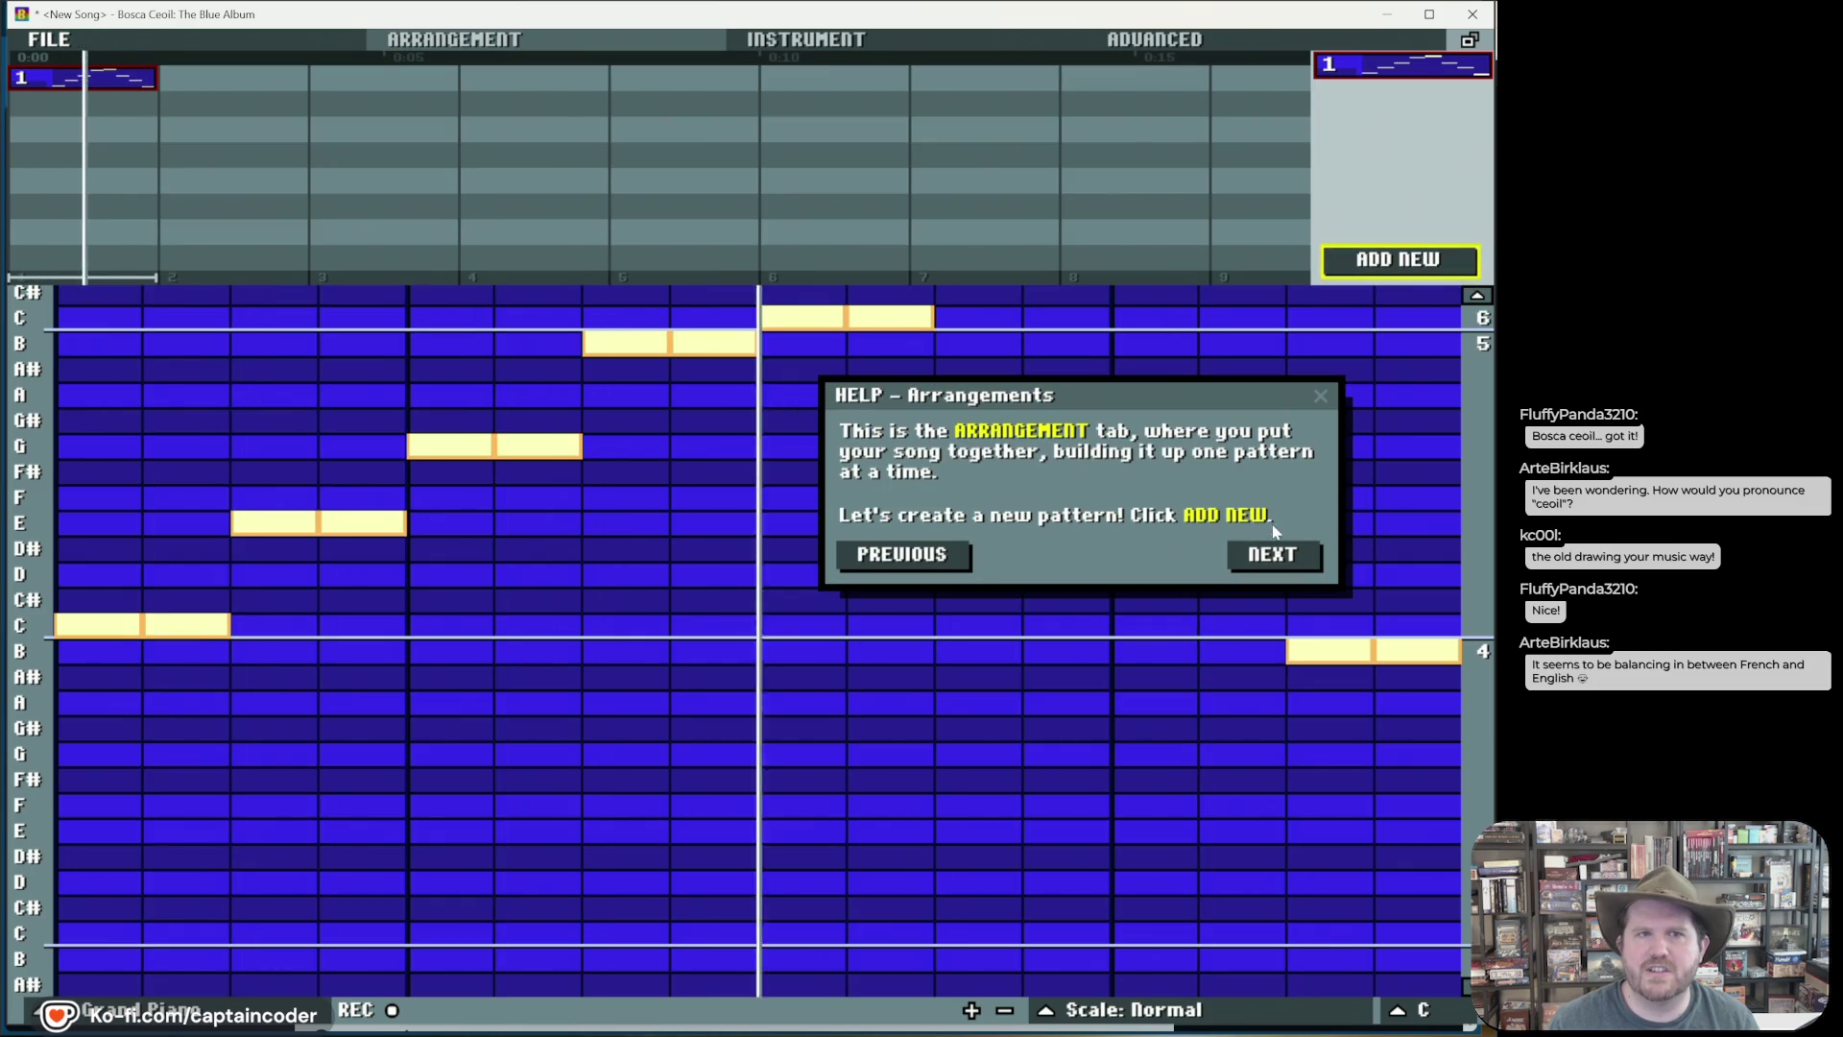
Step: Create a new empty pattern 2 and place it under pattern 1 in bar 1
click(1267, 562)
click(850, 563)
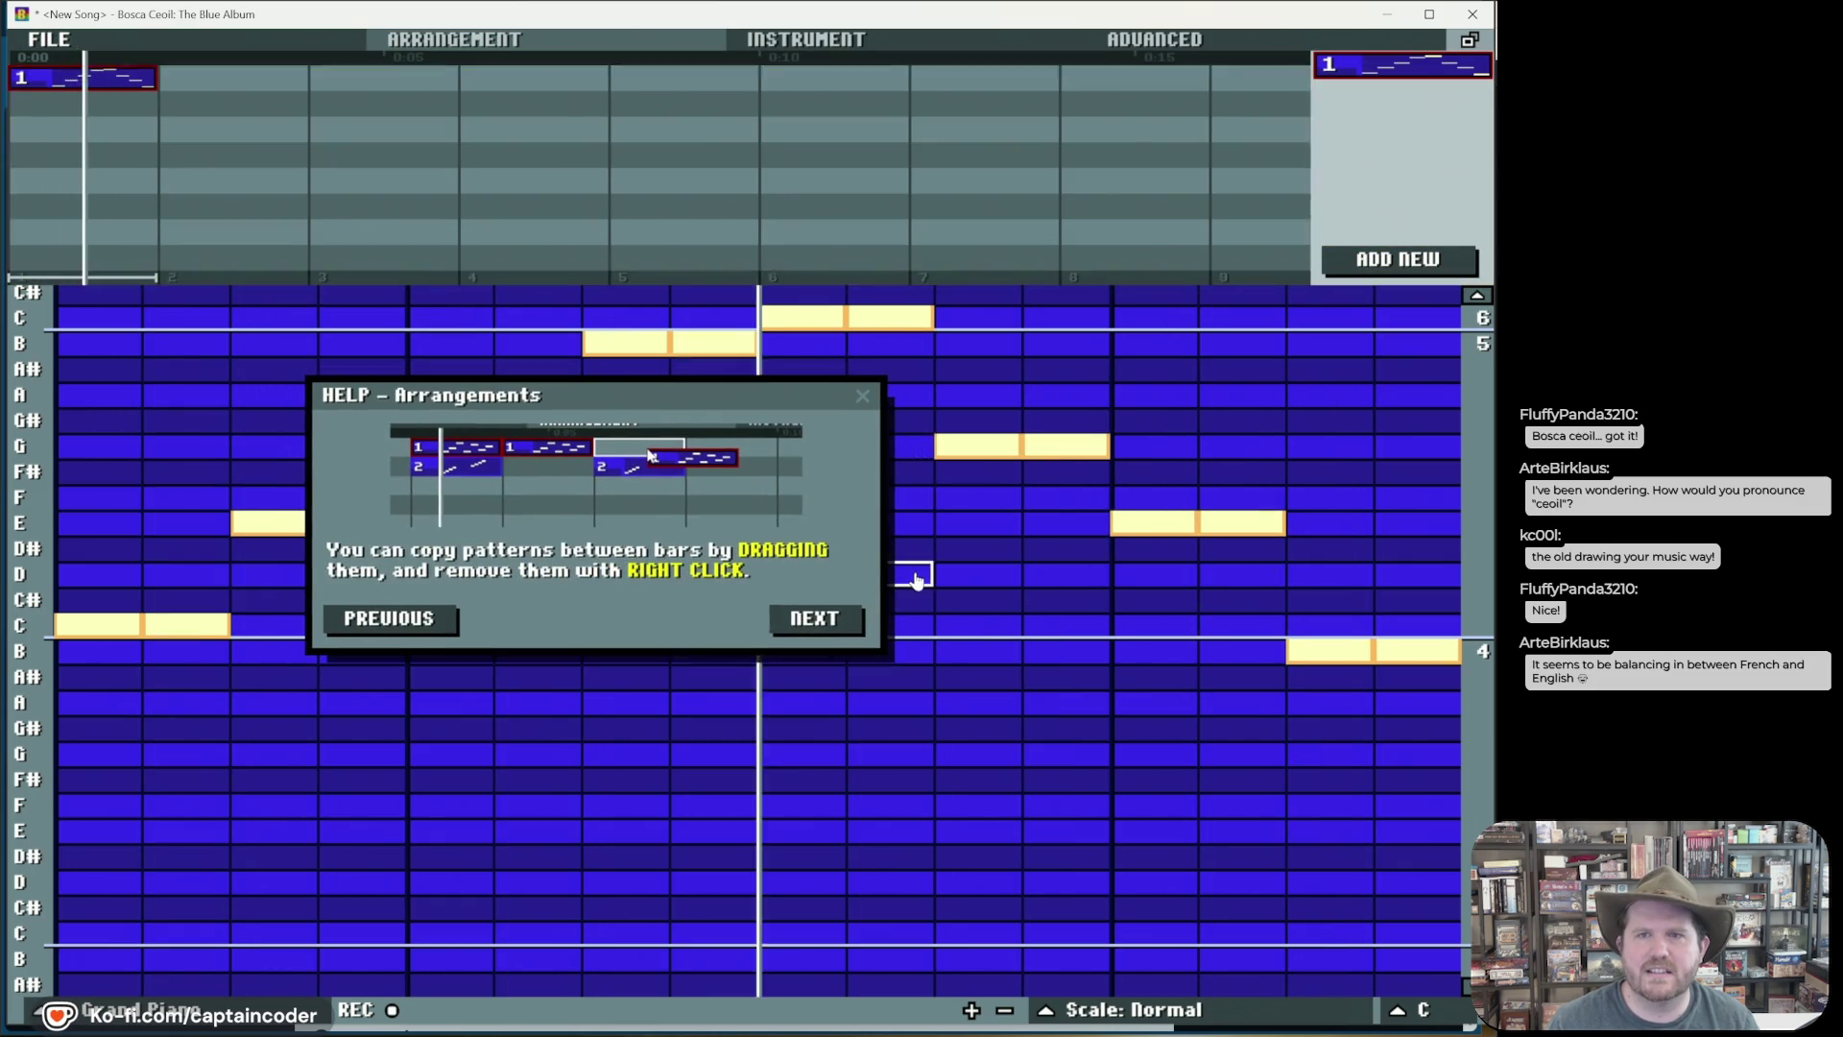
click(1405, 266)
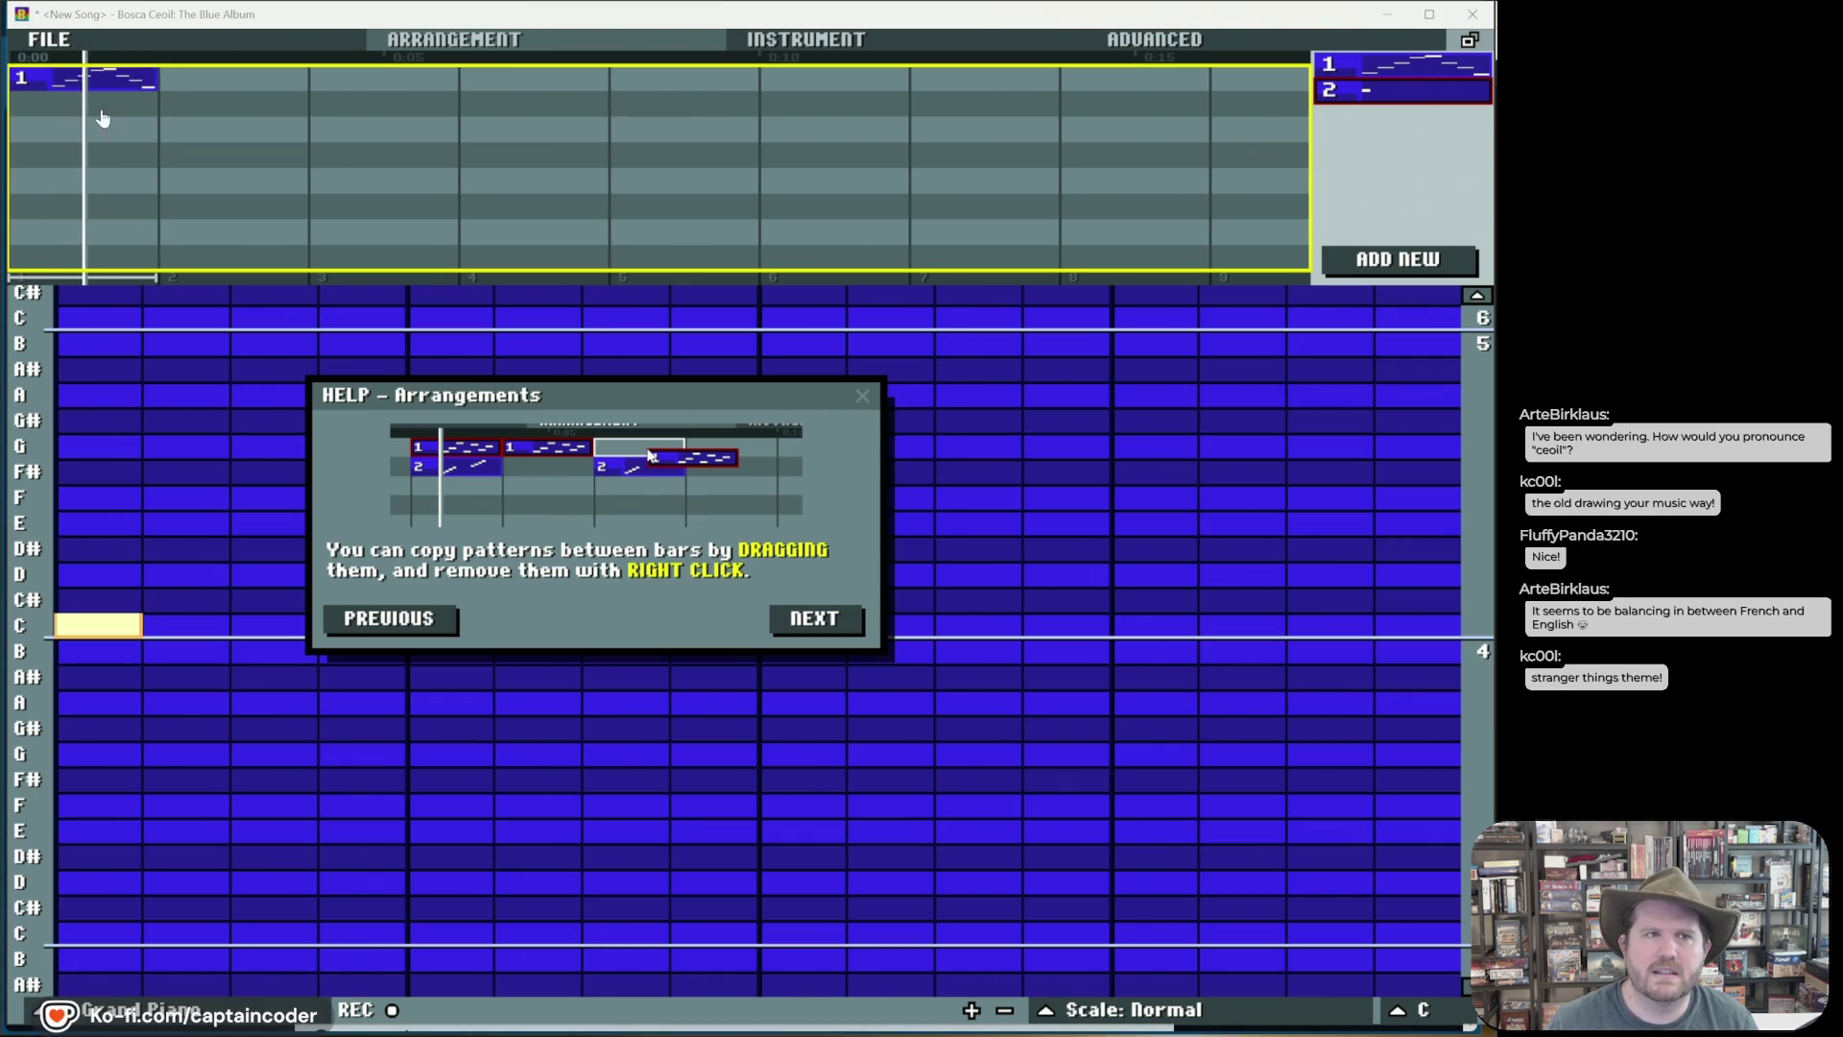
mouse_move(1361, 100)
mouse_down()
mouse_move(891, 152)
mouse_move(32, 106)
mouse_up()
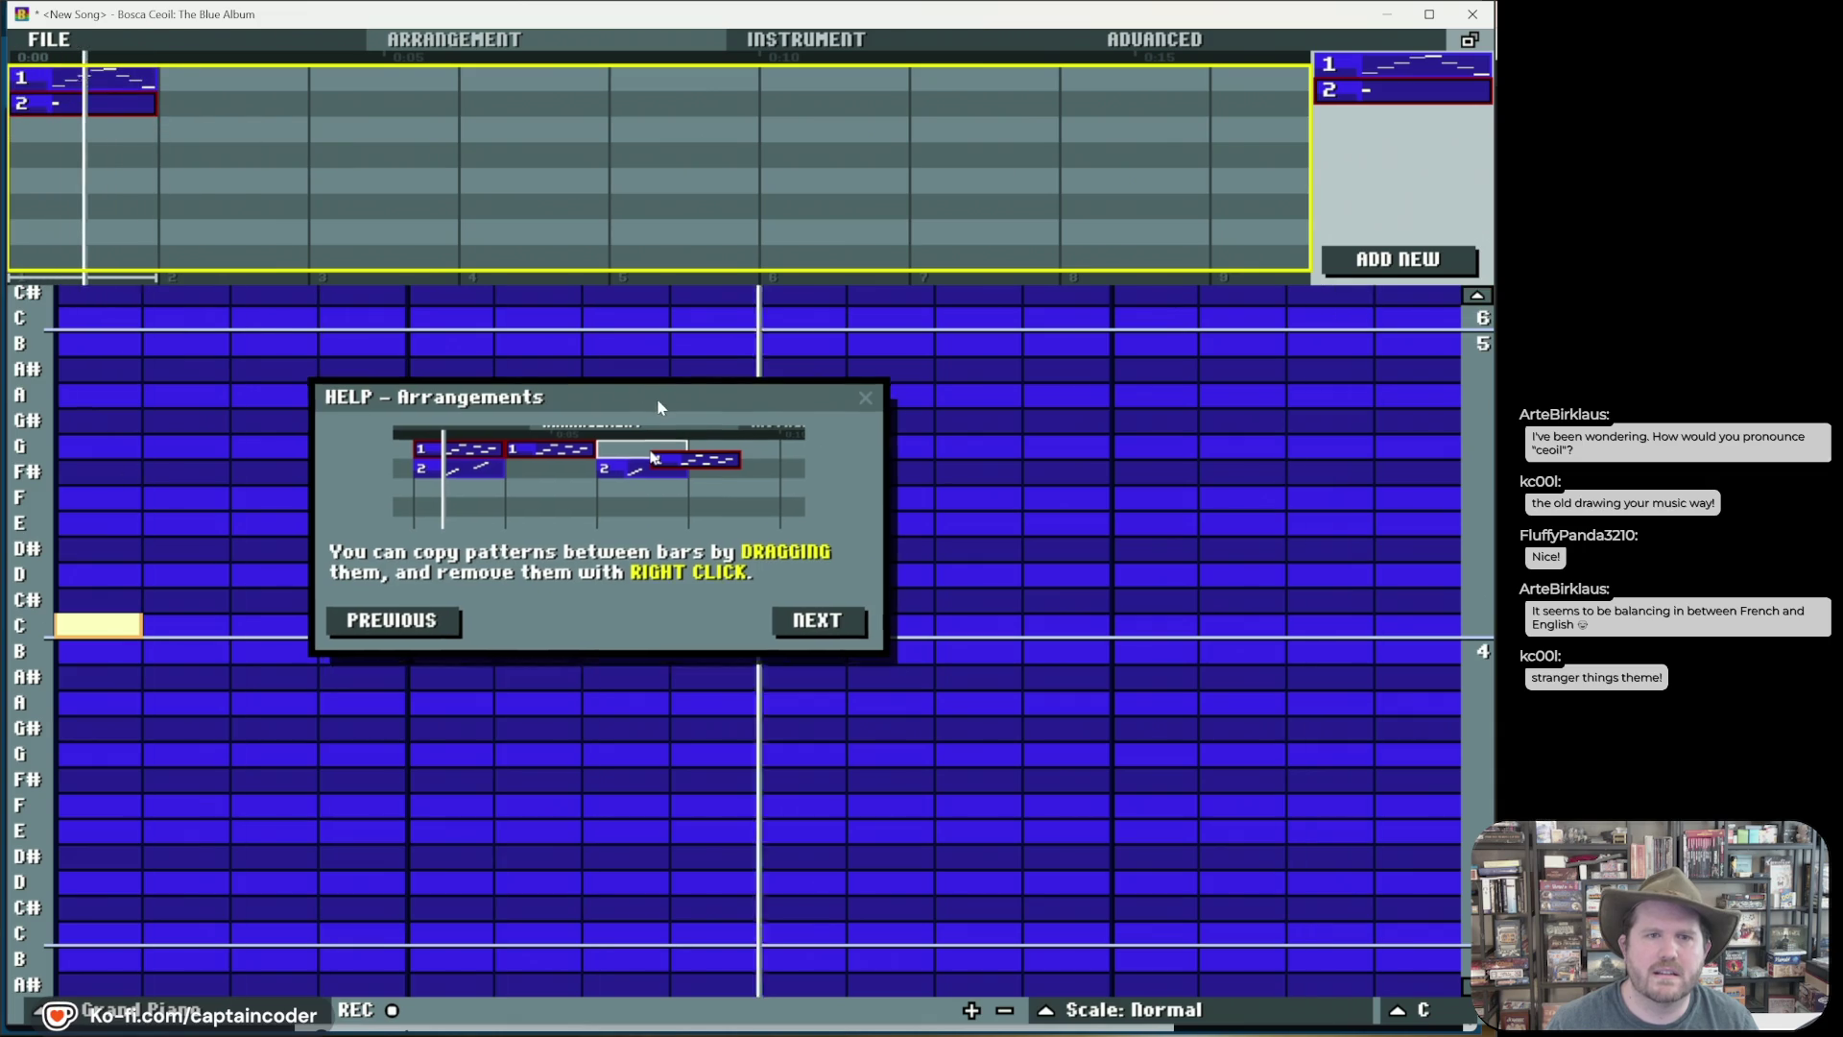
Step: Keep pattern 2 empty by removing a stray note and a test C note
right_click(106, 625)
scroll(189, 610, up, 2)
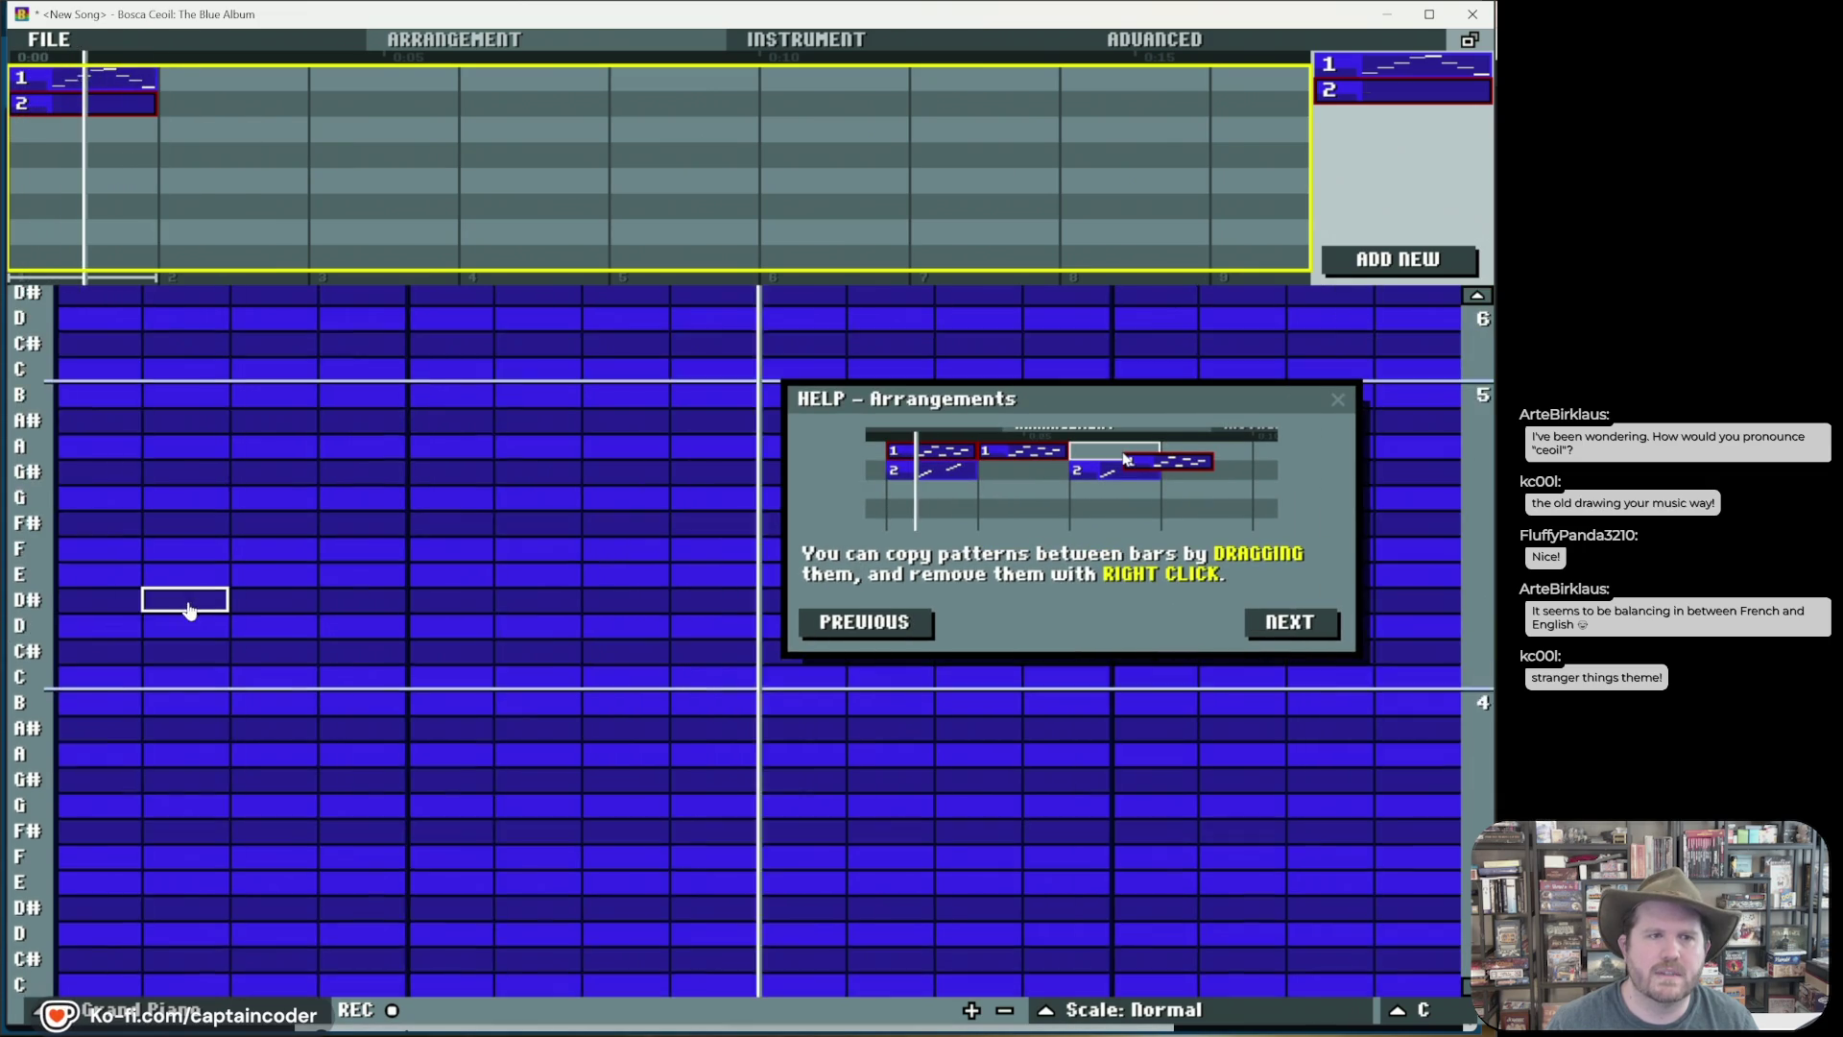
scroll(190, 611, up, 15)
click(131, 451)
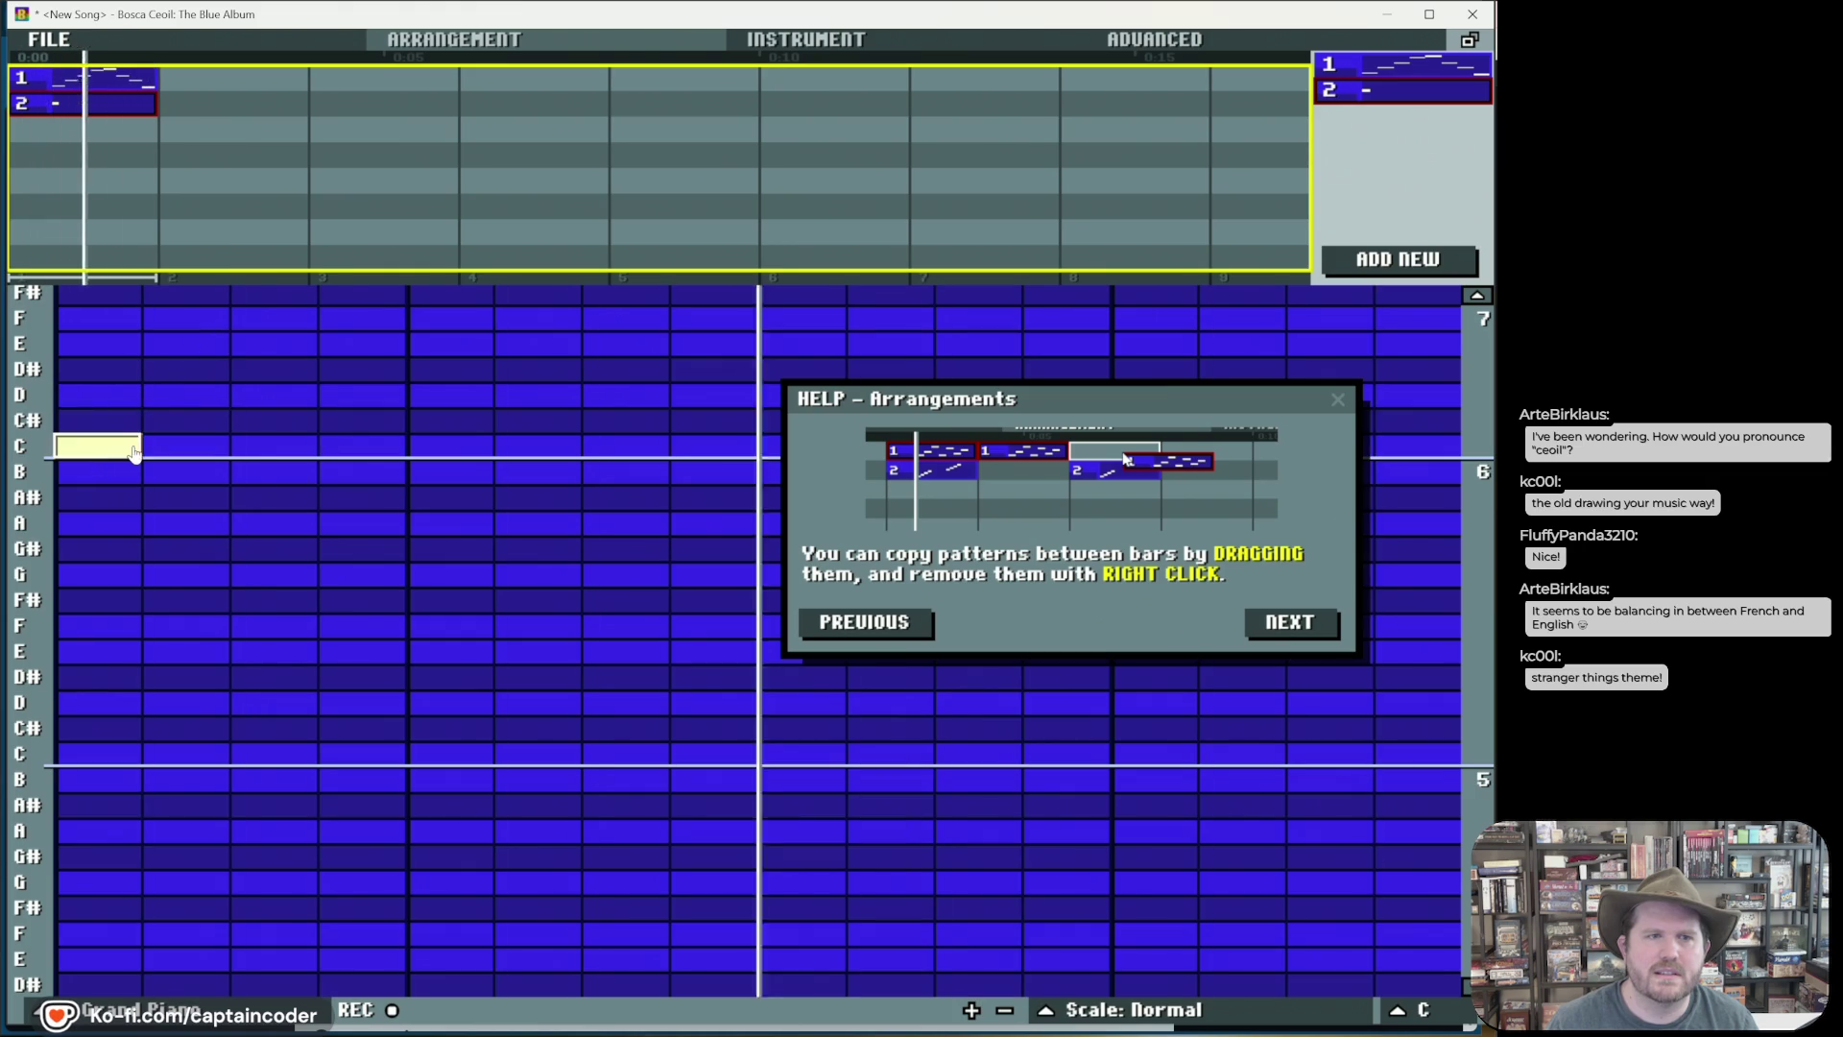
right_click(113, 449)
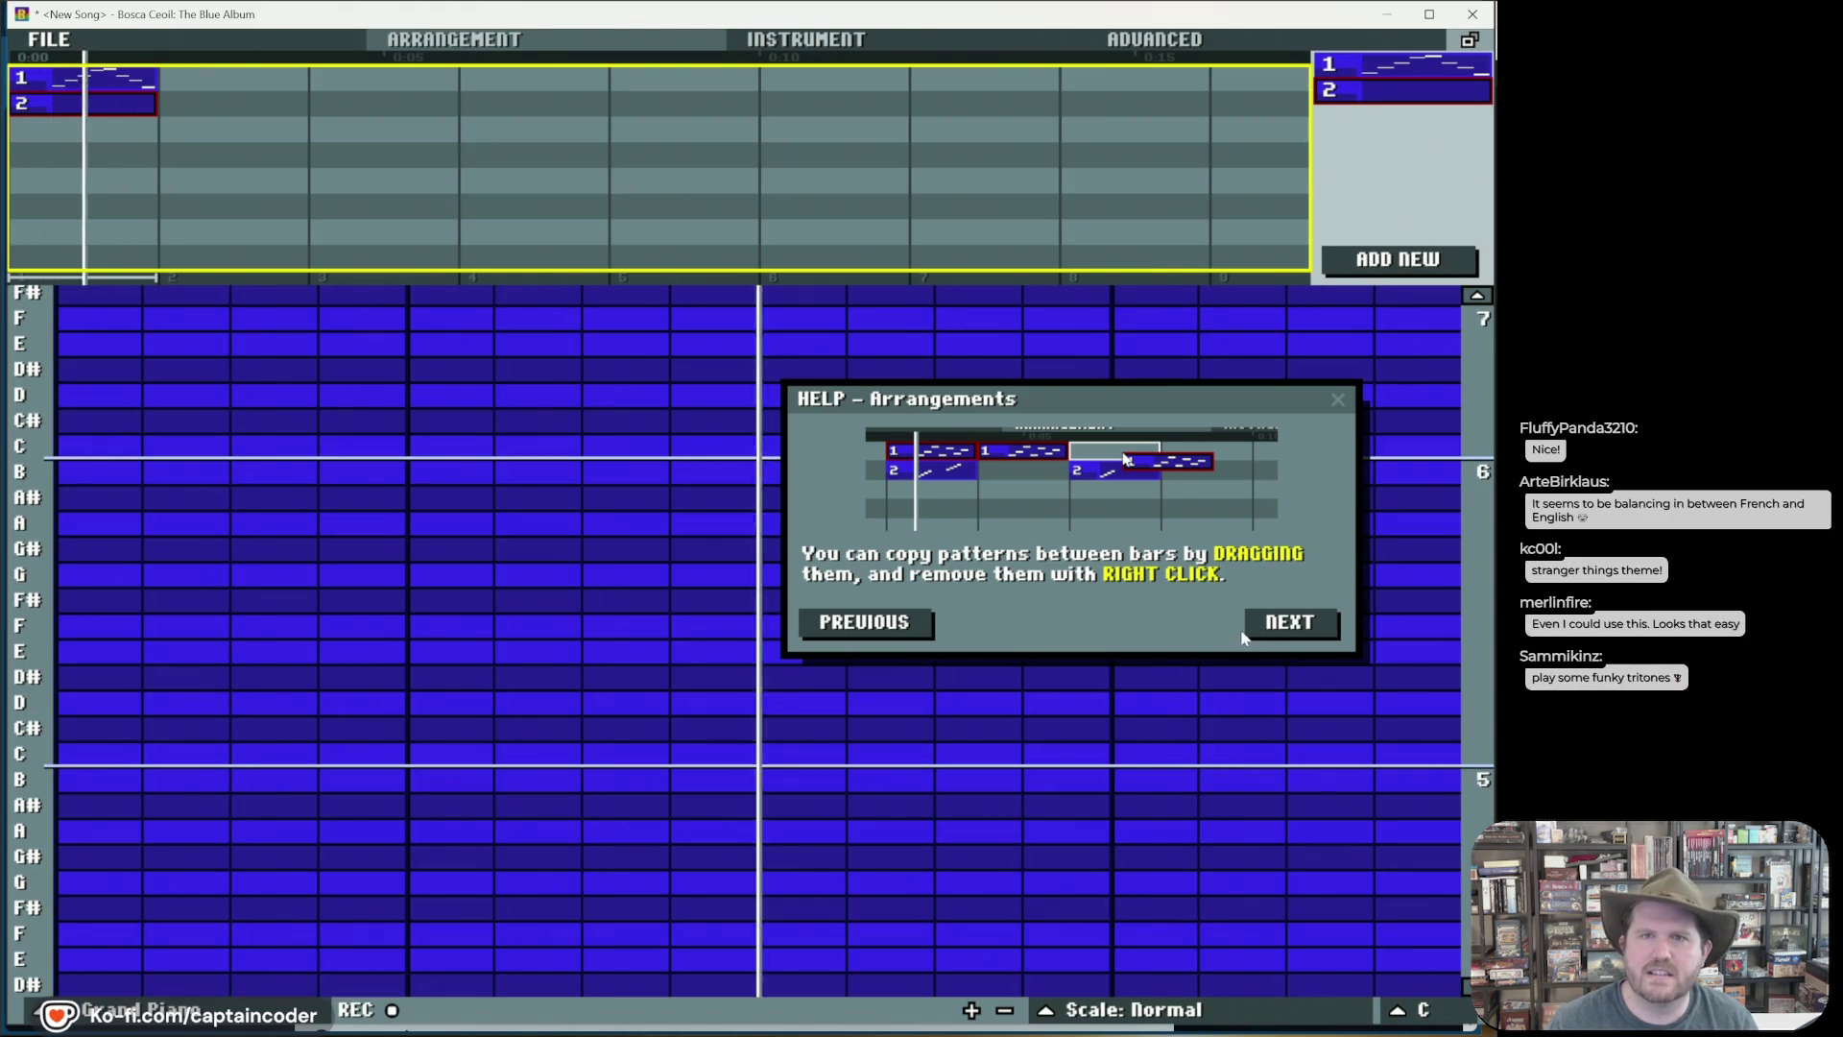
click(806, 39)
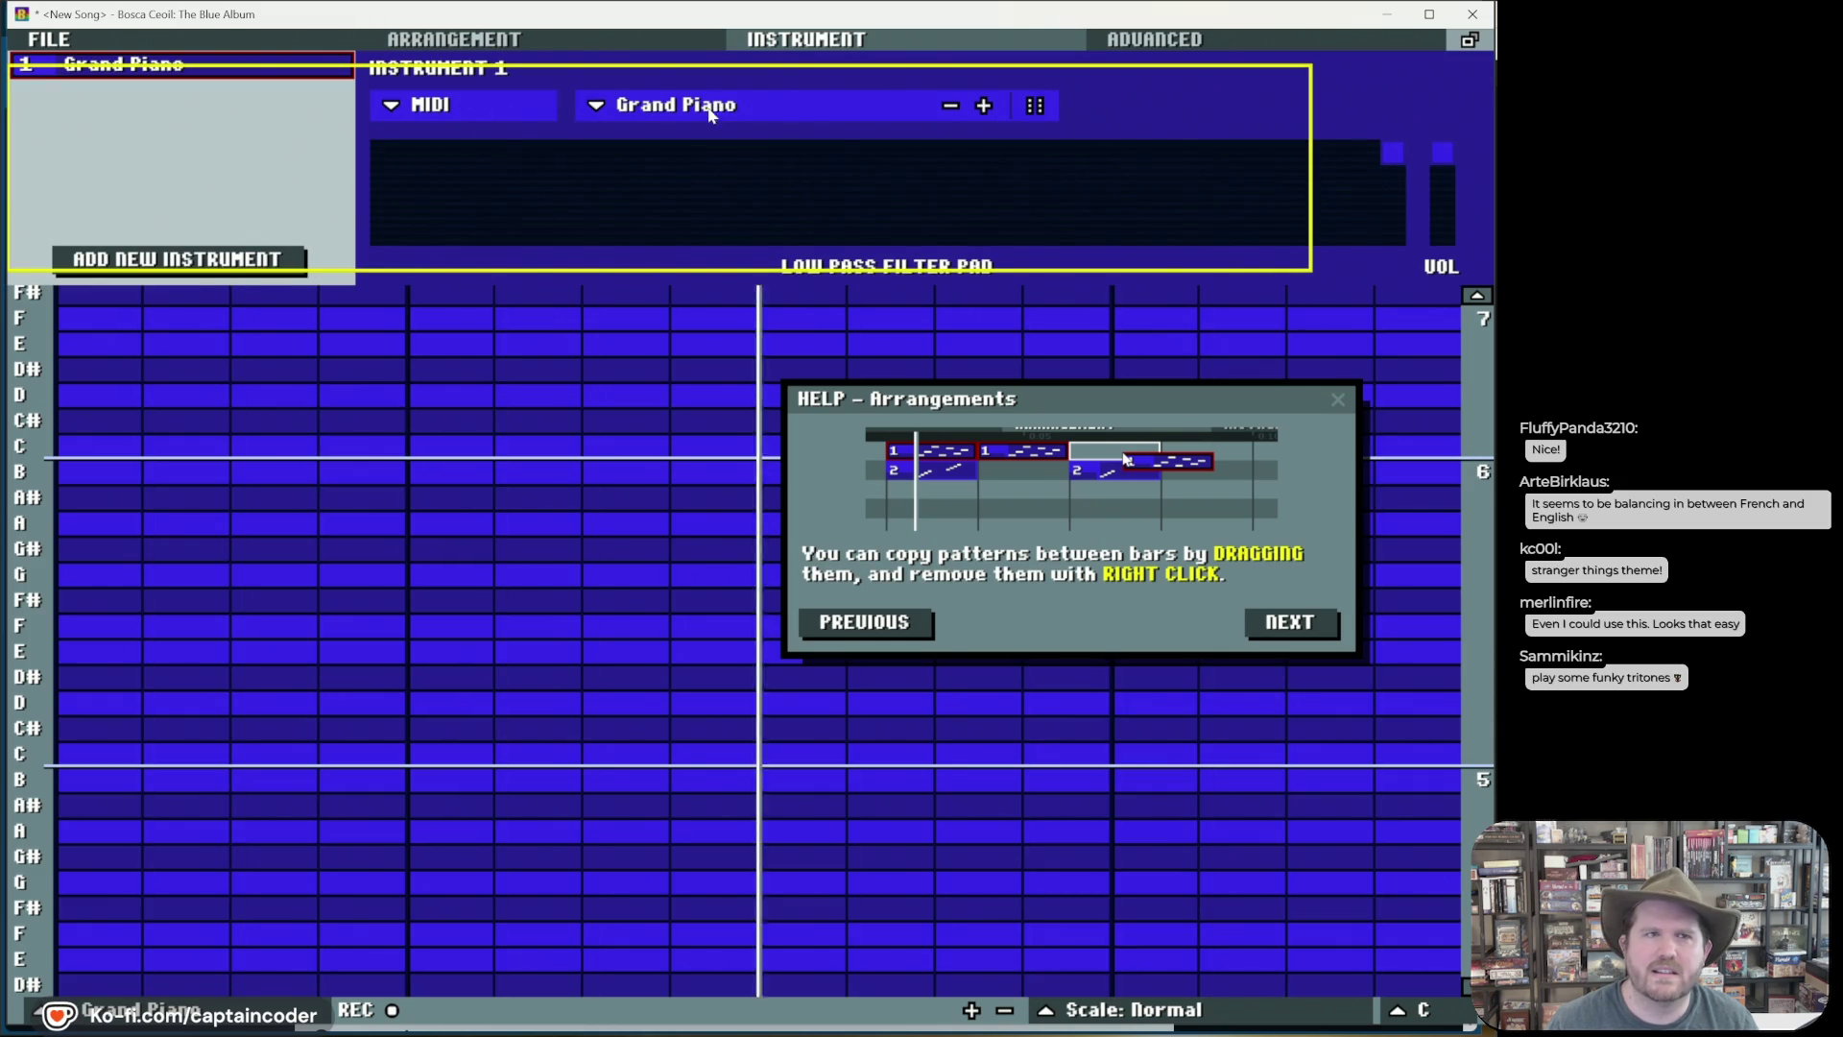
Step: Add a second instrument set to Effect Bass 3 and assign it to pattern 2
click(230, 258)
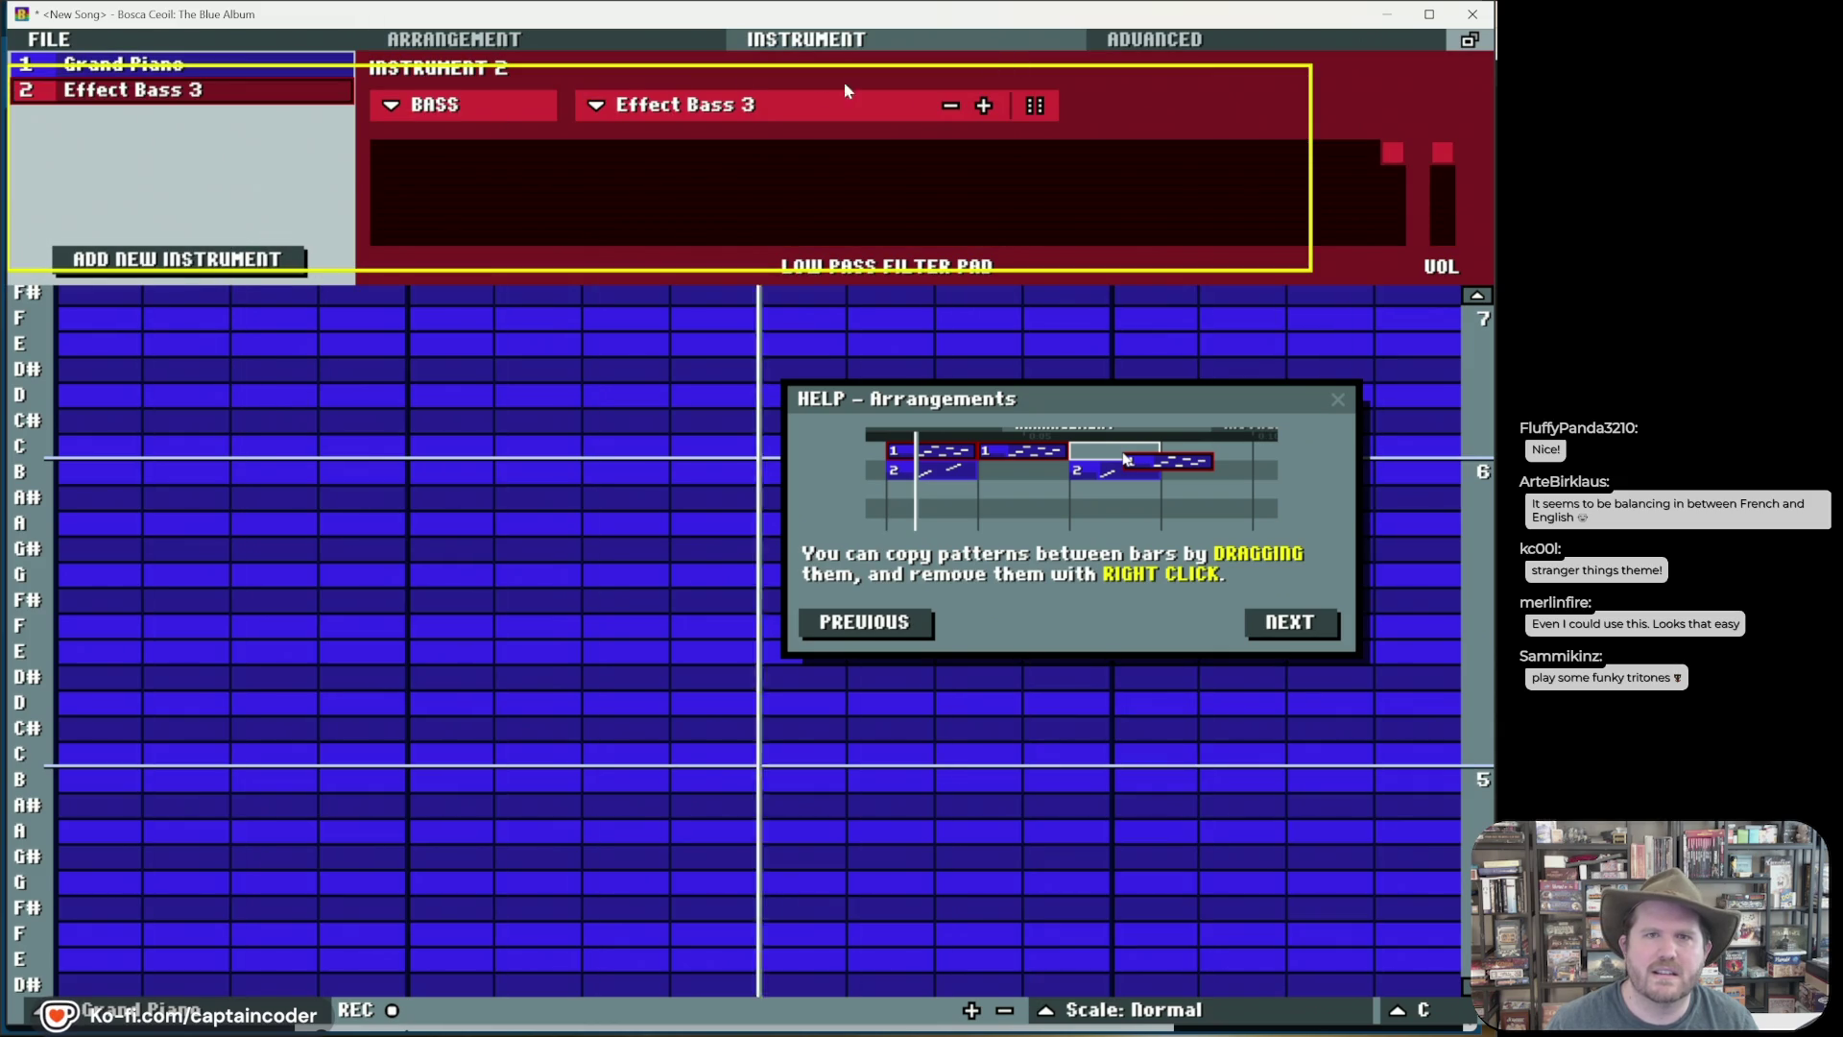
click(758, 108)
click(756, 115)
click(403, 40)
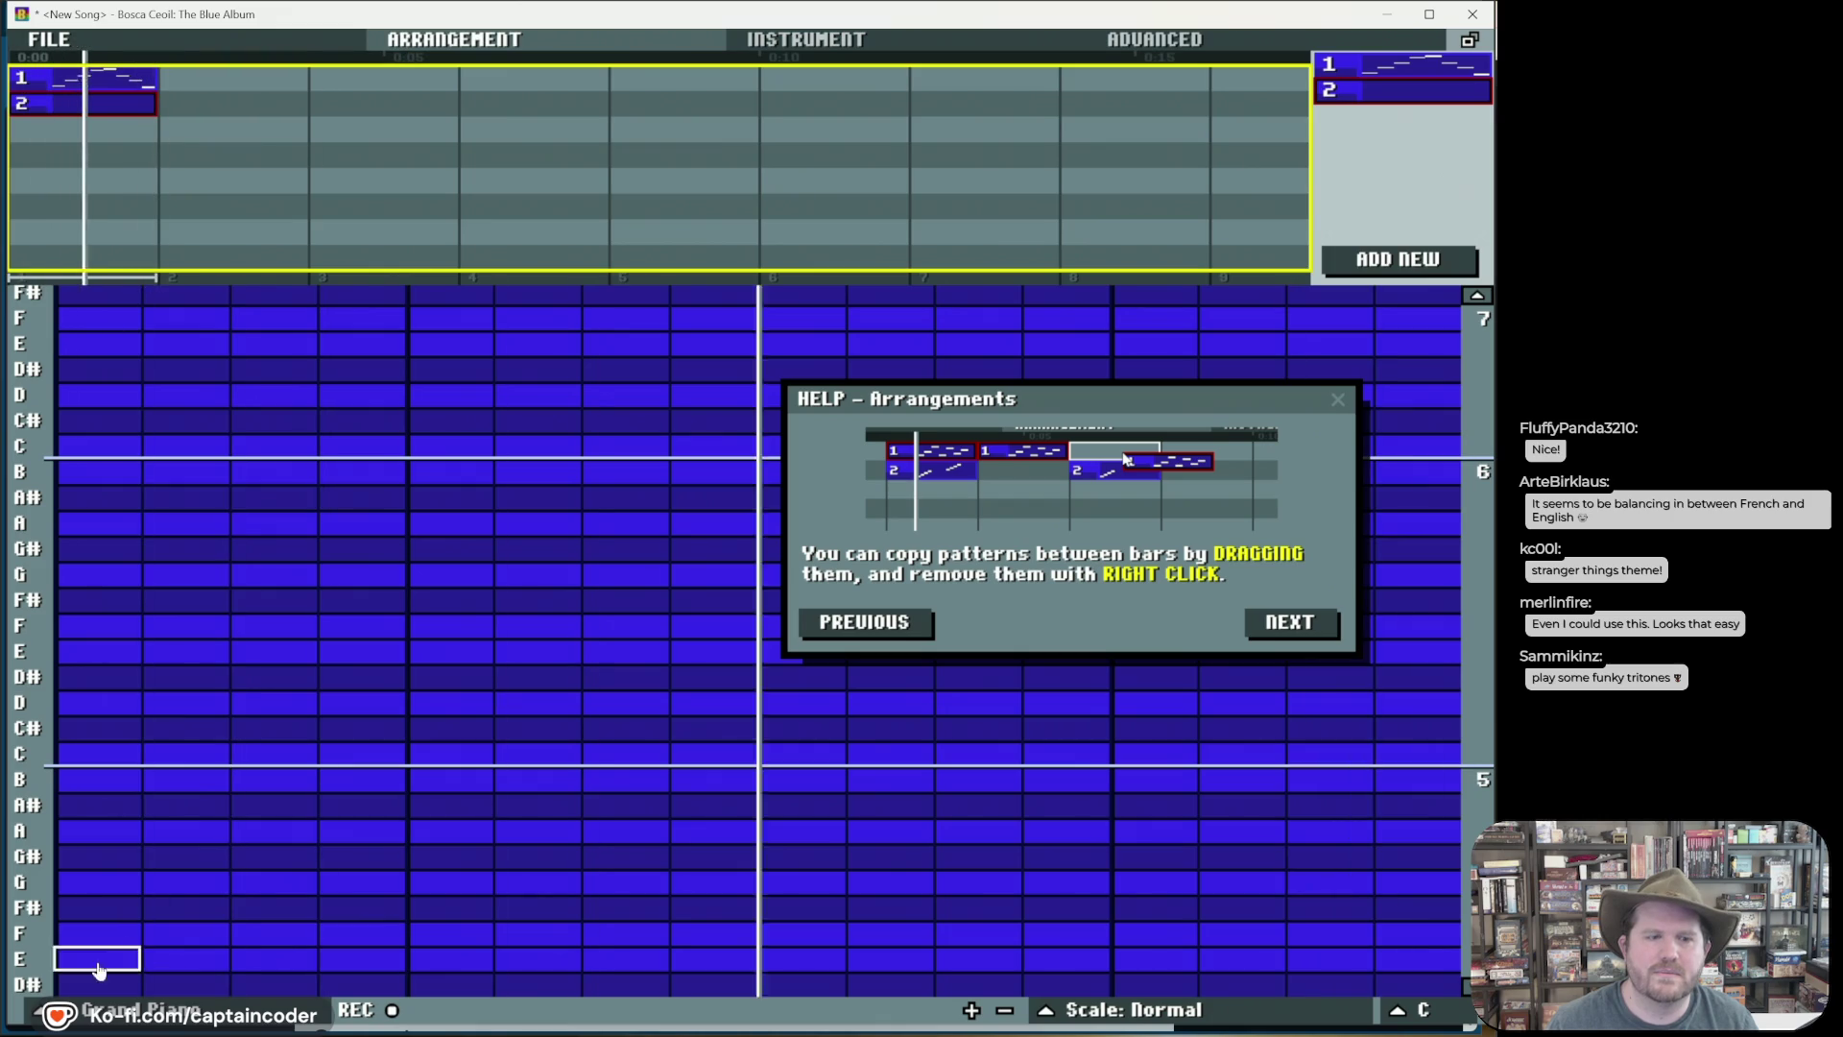
click(110, 1008)
click(110, 983)
Step: Paint pattern 2's bass line as four-step C, A, E and A notes
scroll(109, 821, down, 5)
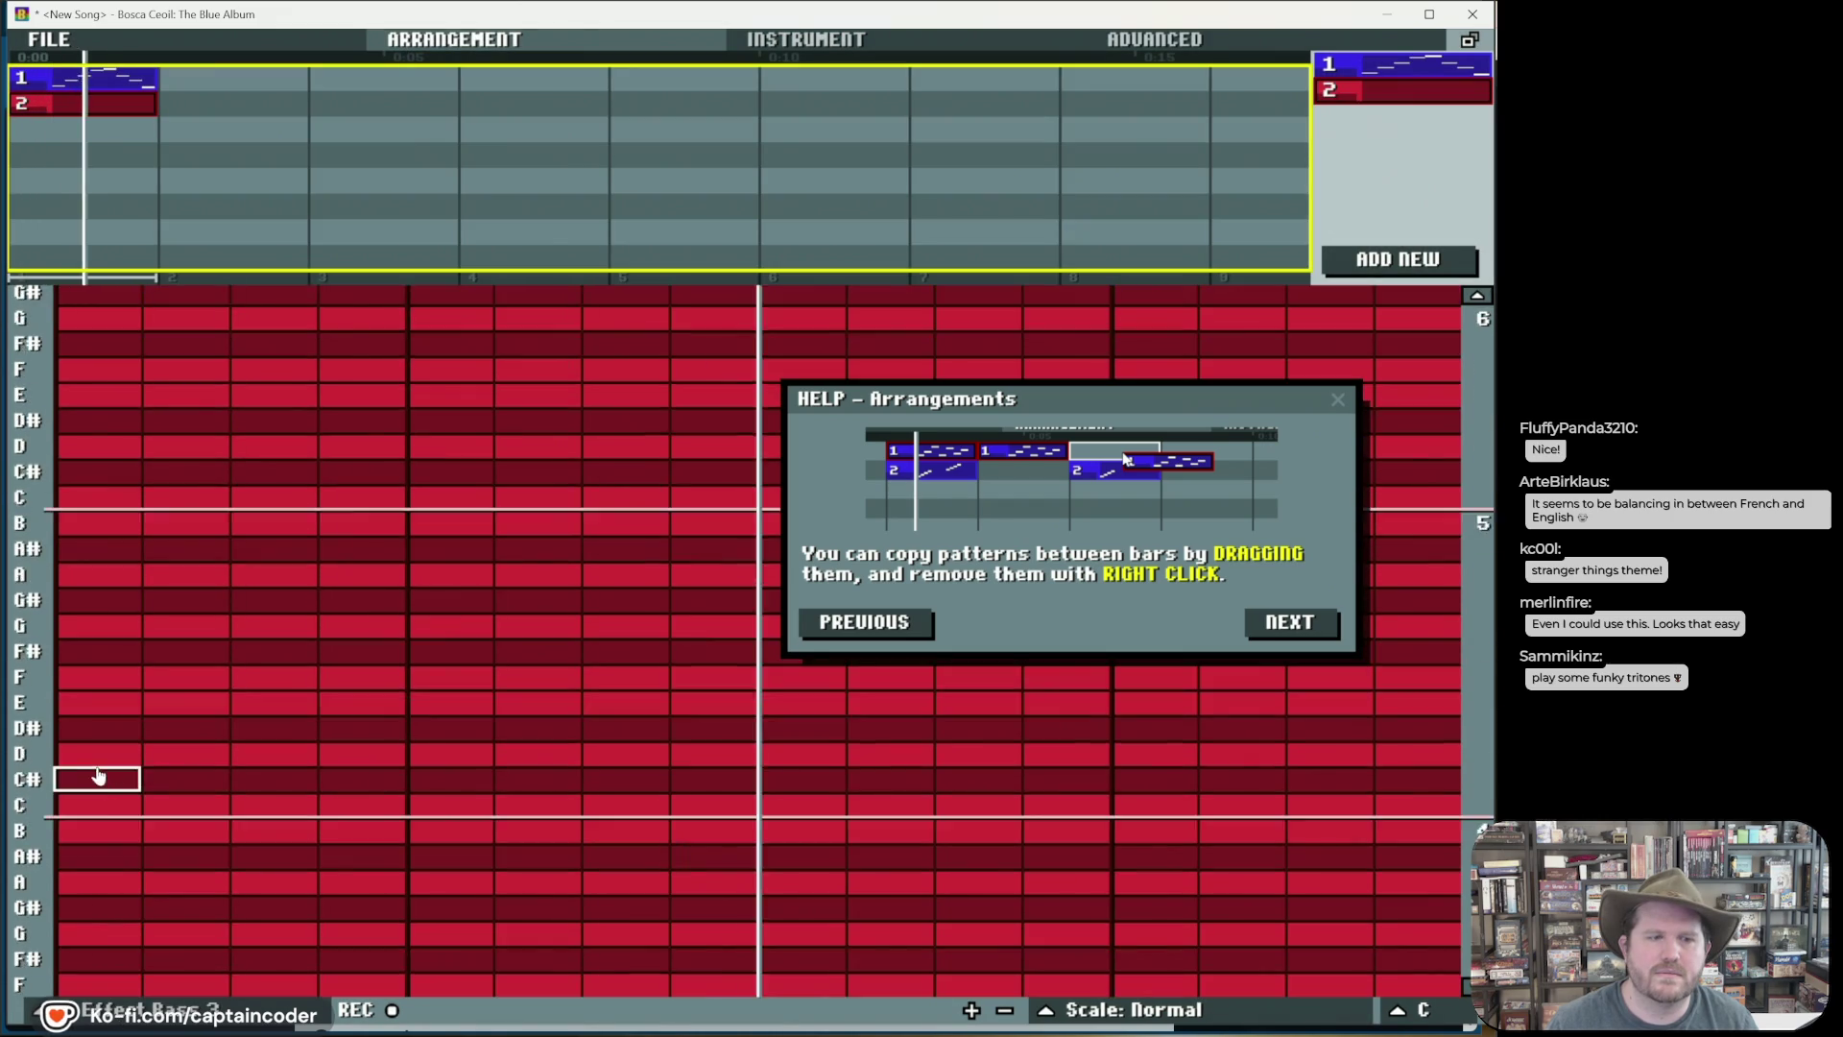
drag(101, 881, 406, 891)
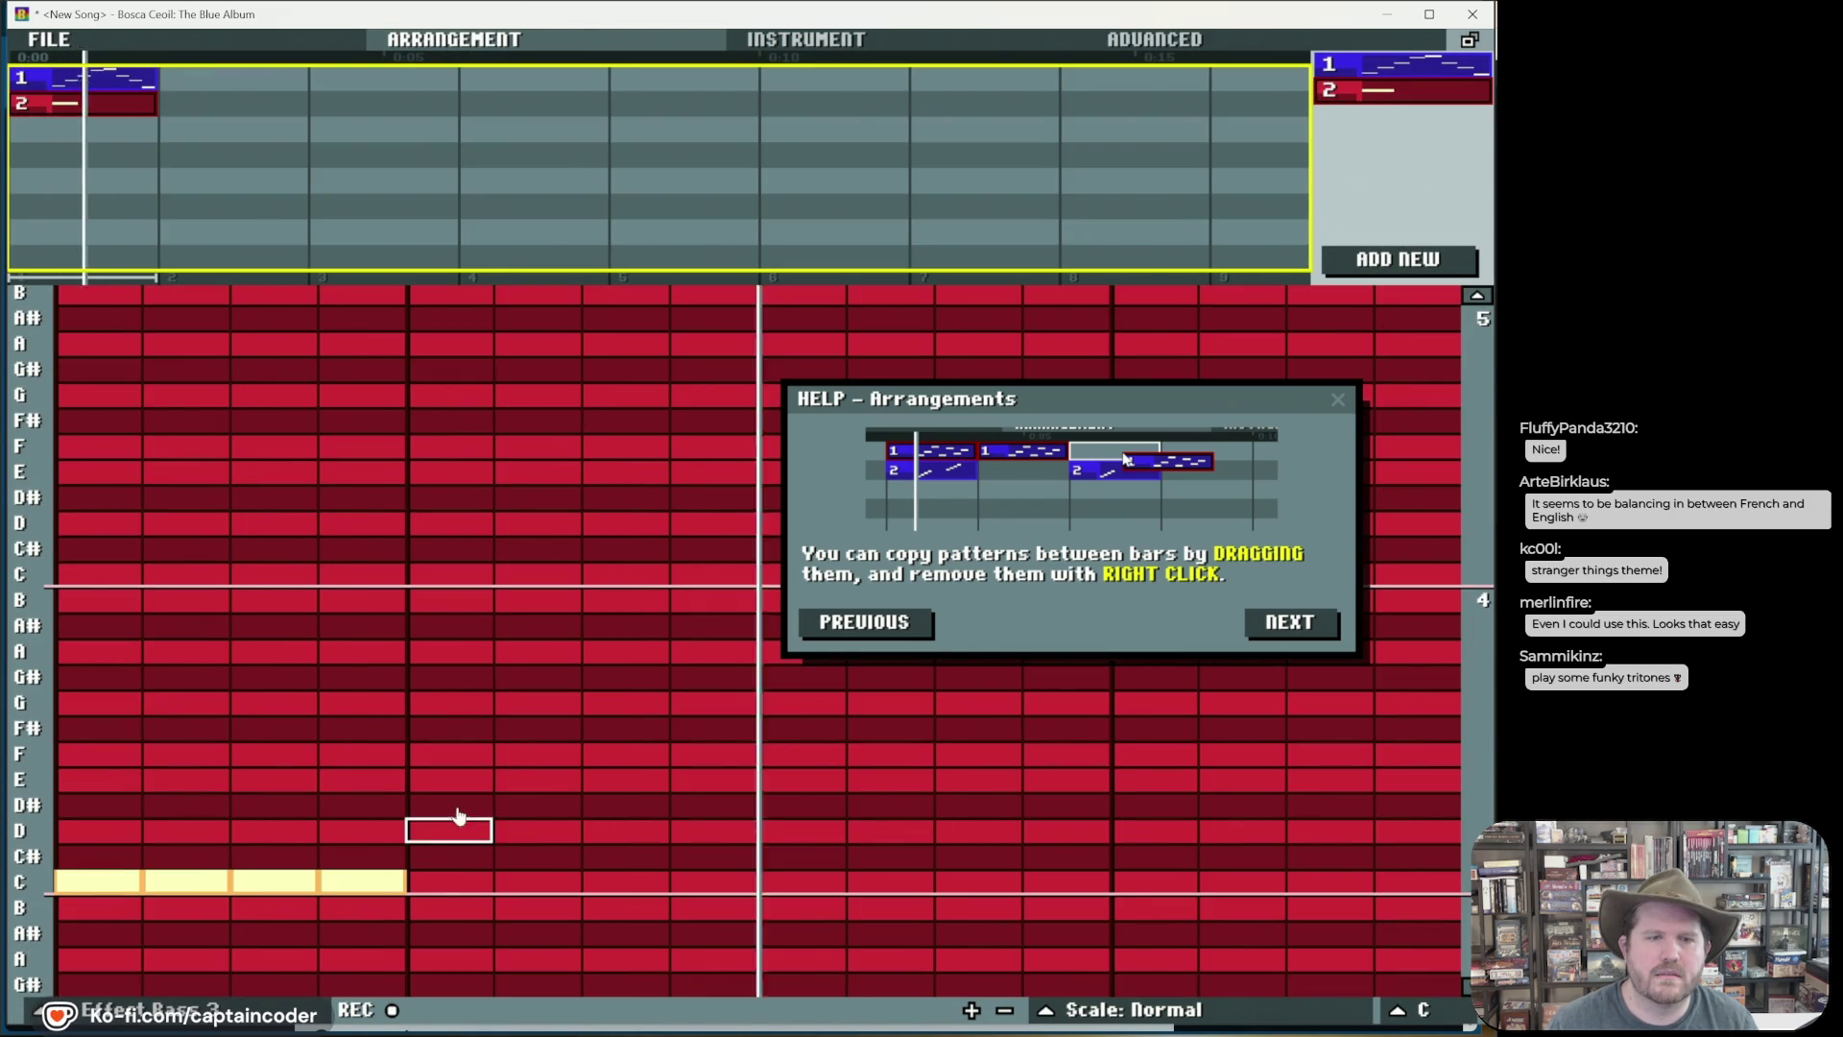
scroll(468, 898, down, 1)
drag(442, 857, 695, 864)
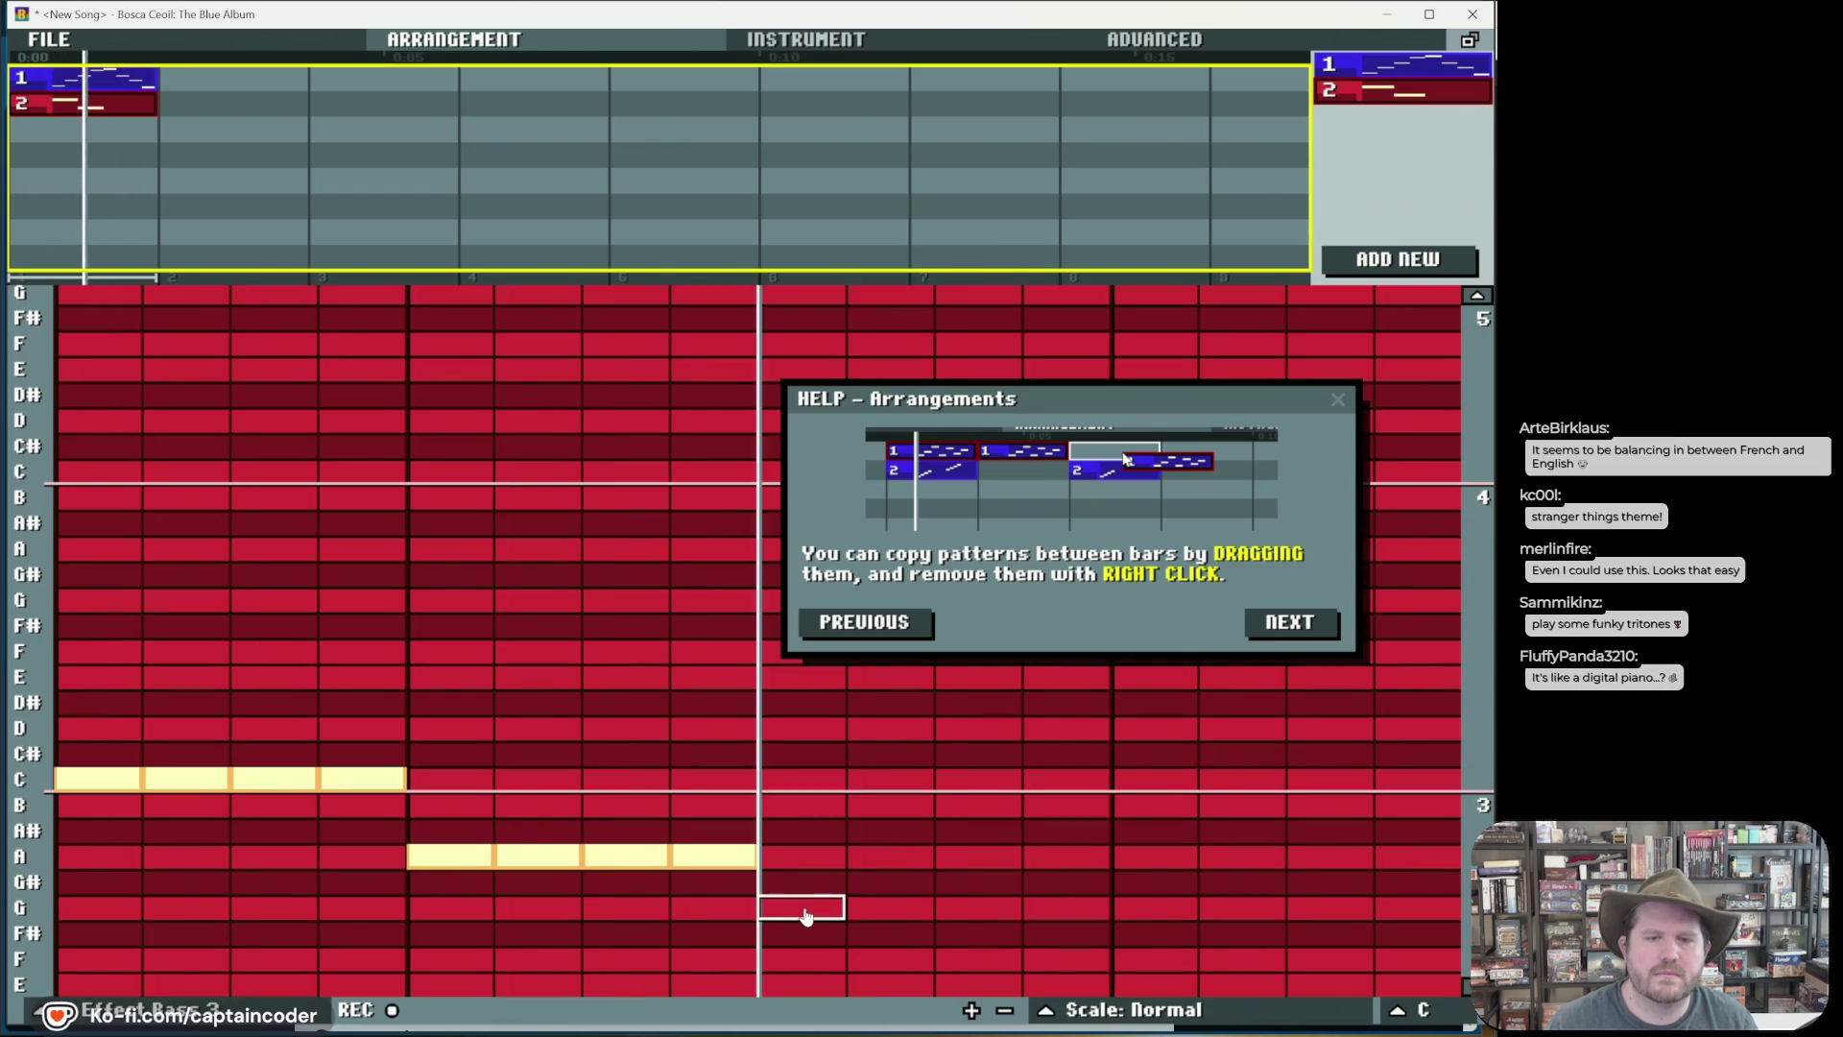
scroll(813, 919, down, 1)
drag(801, 932, 1070, 932)
drag(1161, 804, 1399, 806)
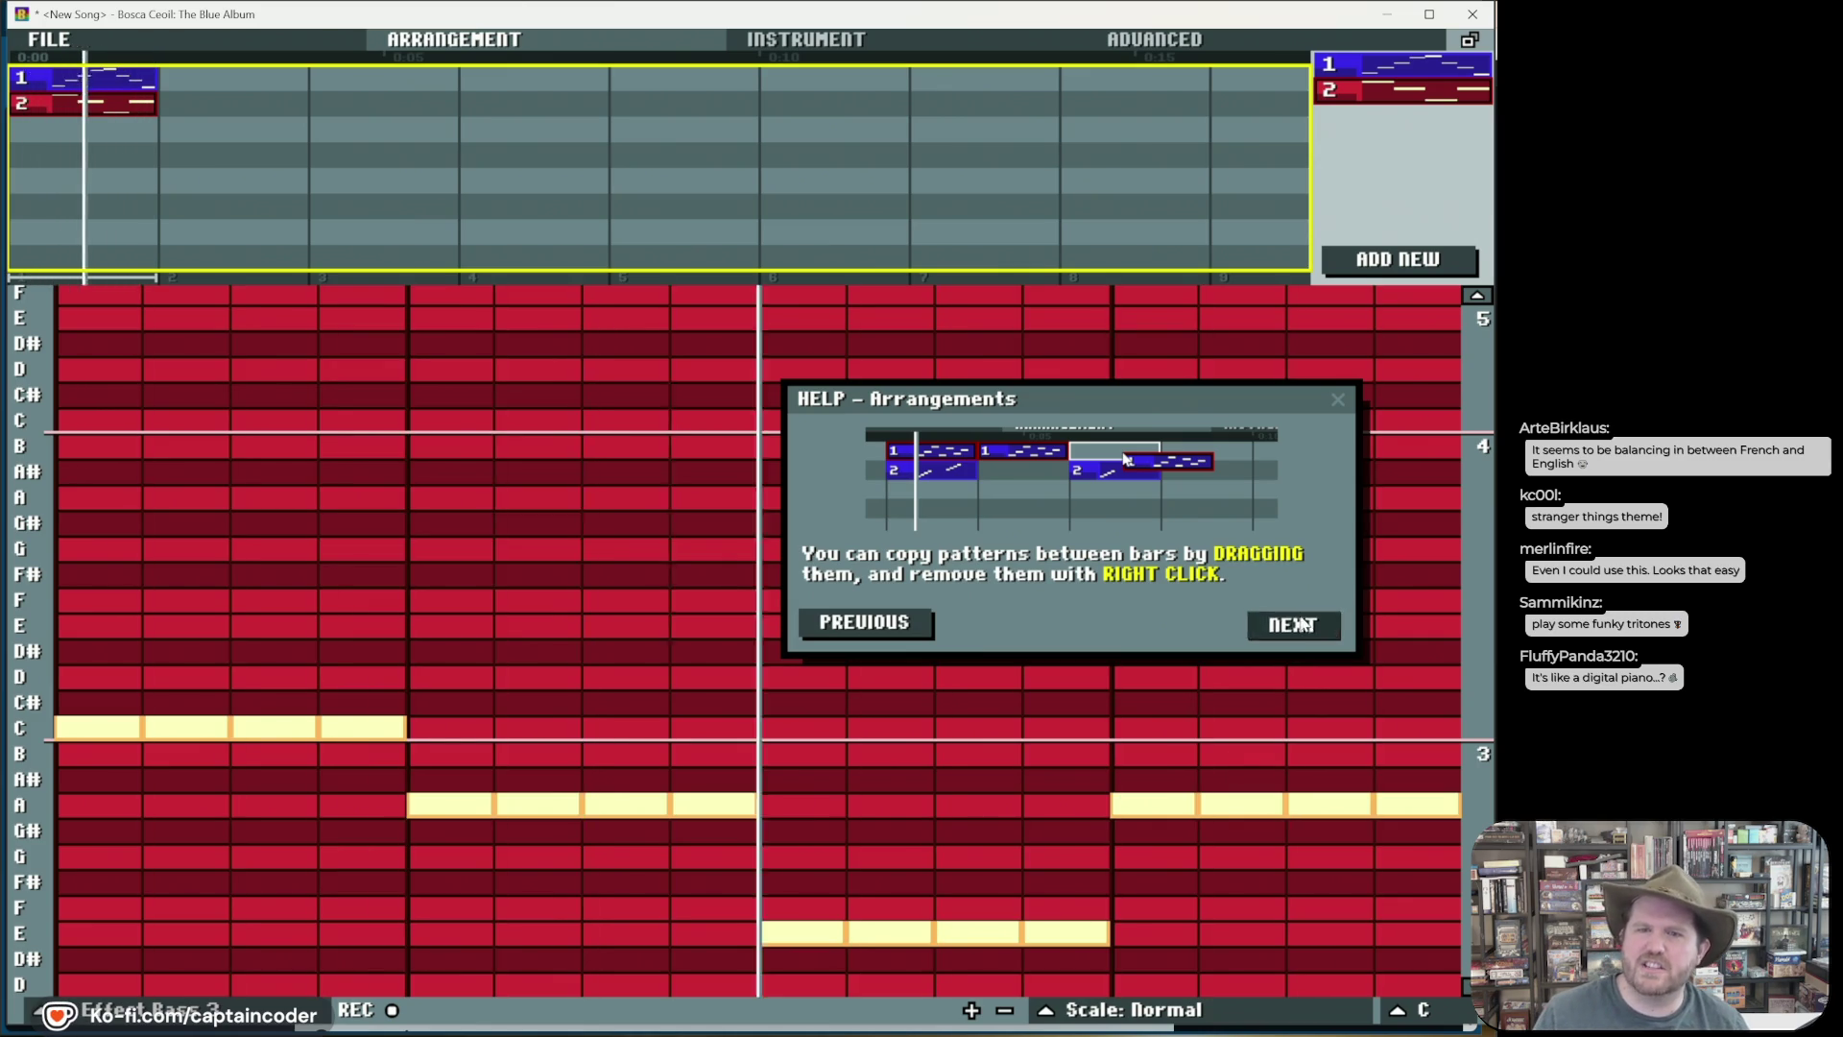
click(1318, 626)
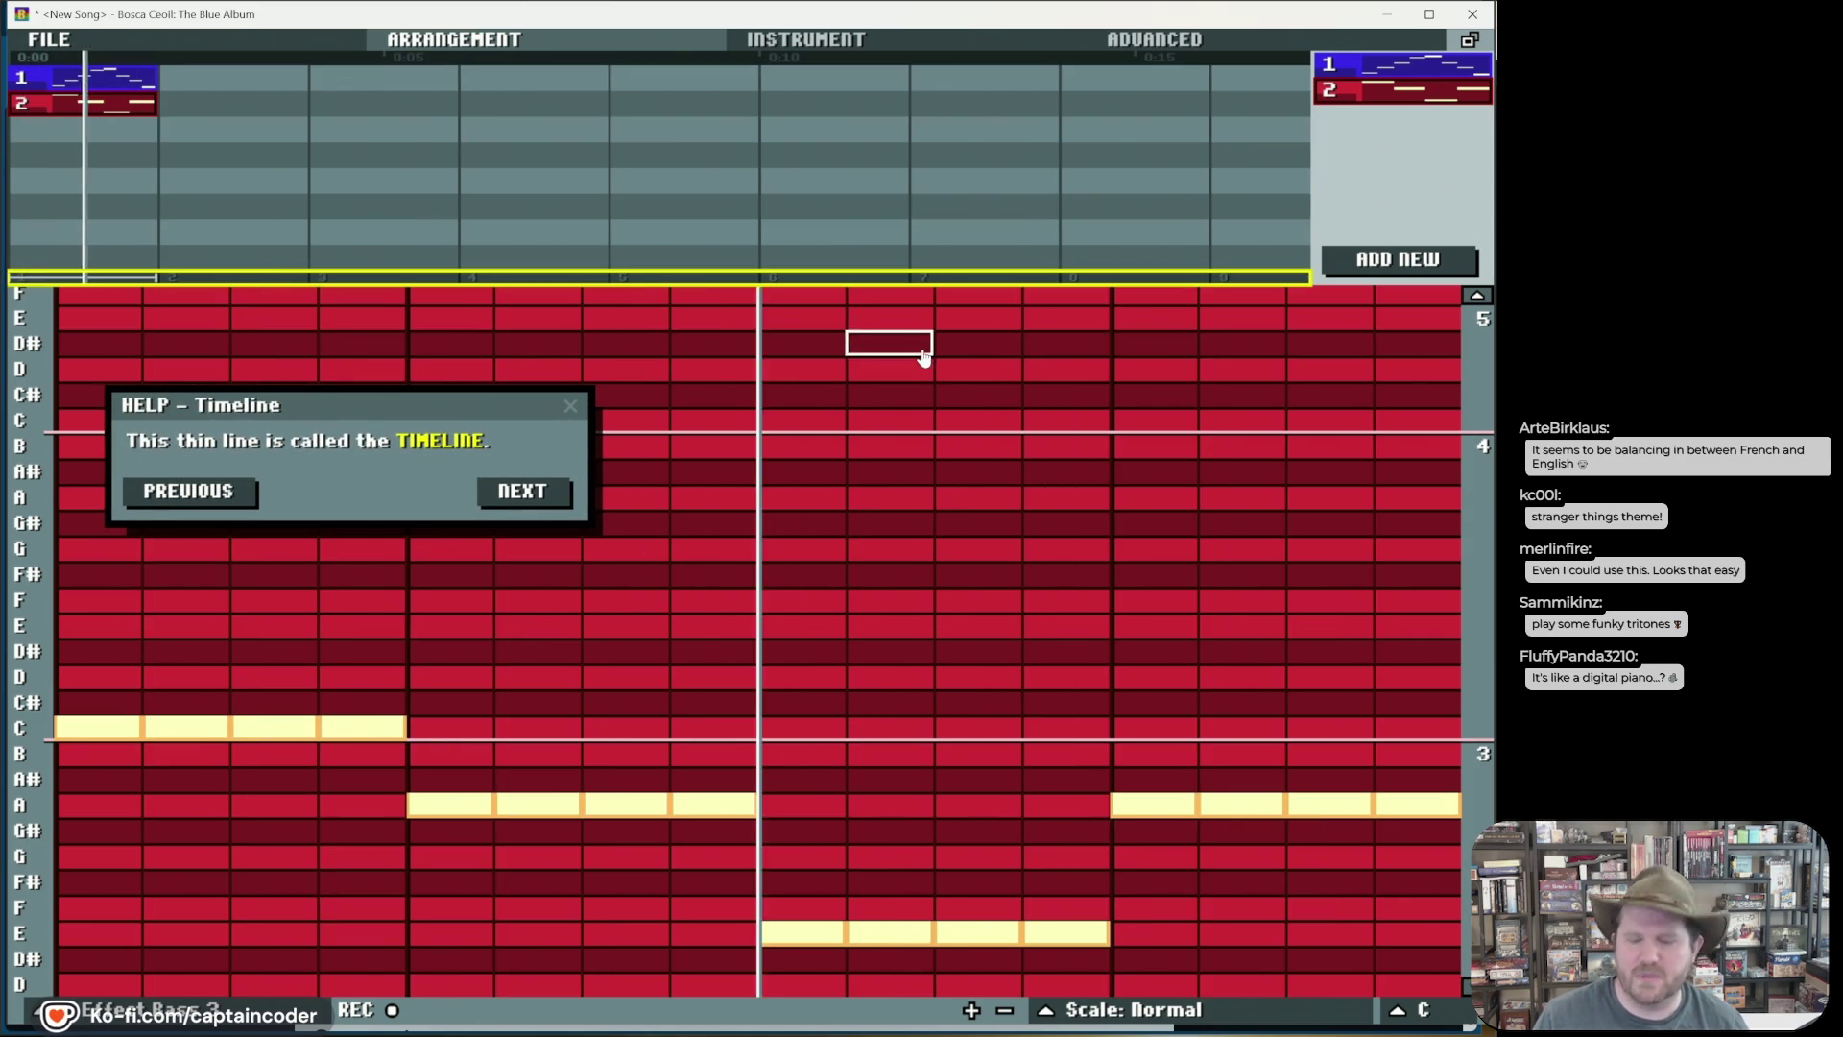
Step: Page through the timeline help, copy pattern 2 into another bar, and view the File tab
click(522, 494)
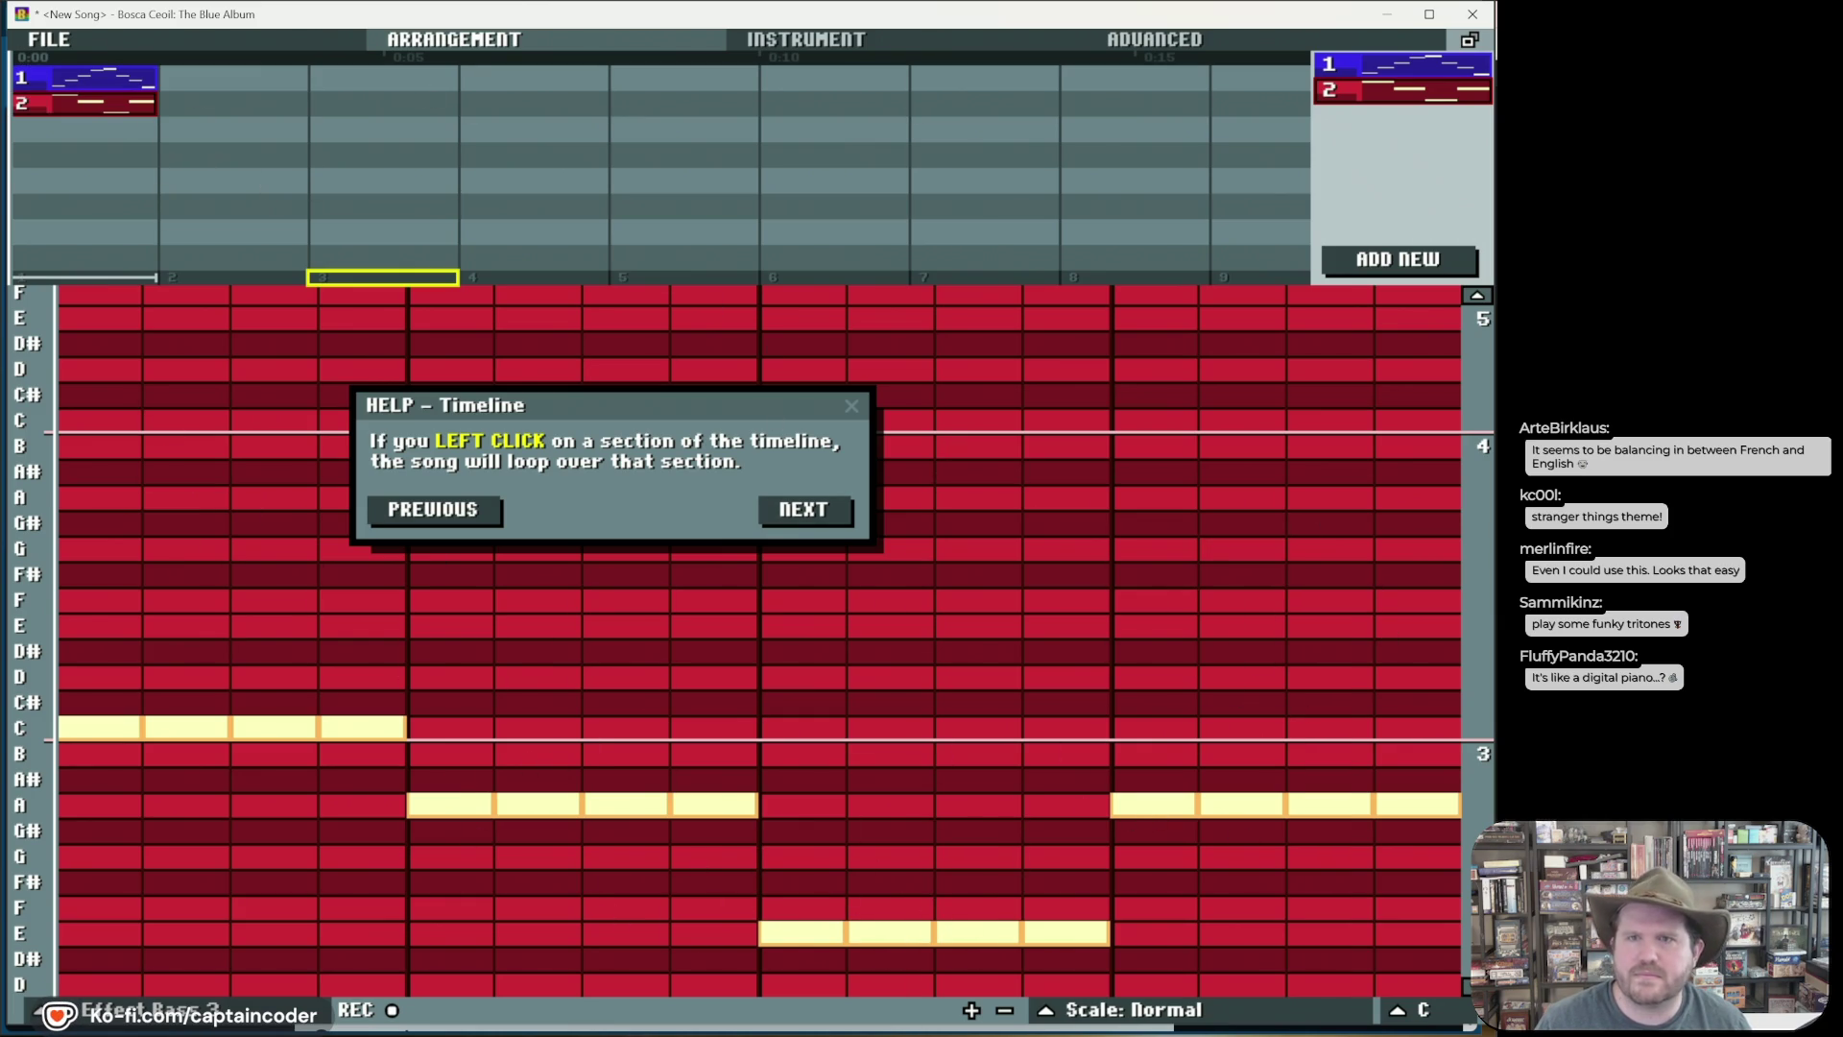
drag(1374, 100, 267, 87)
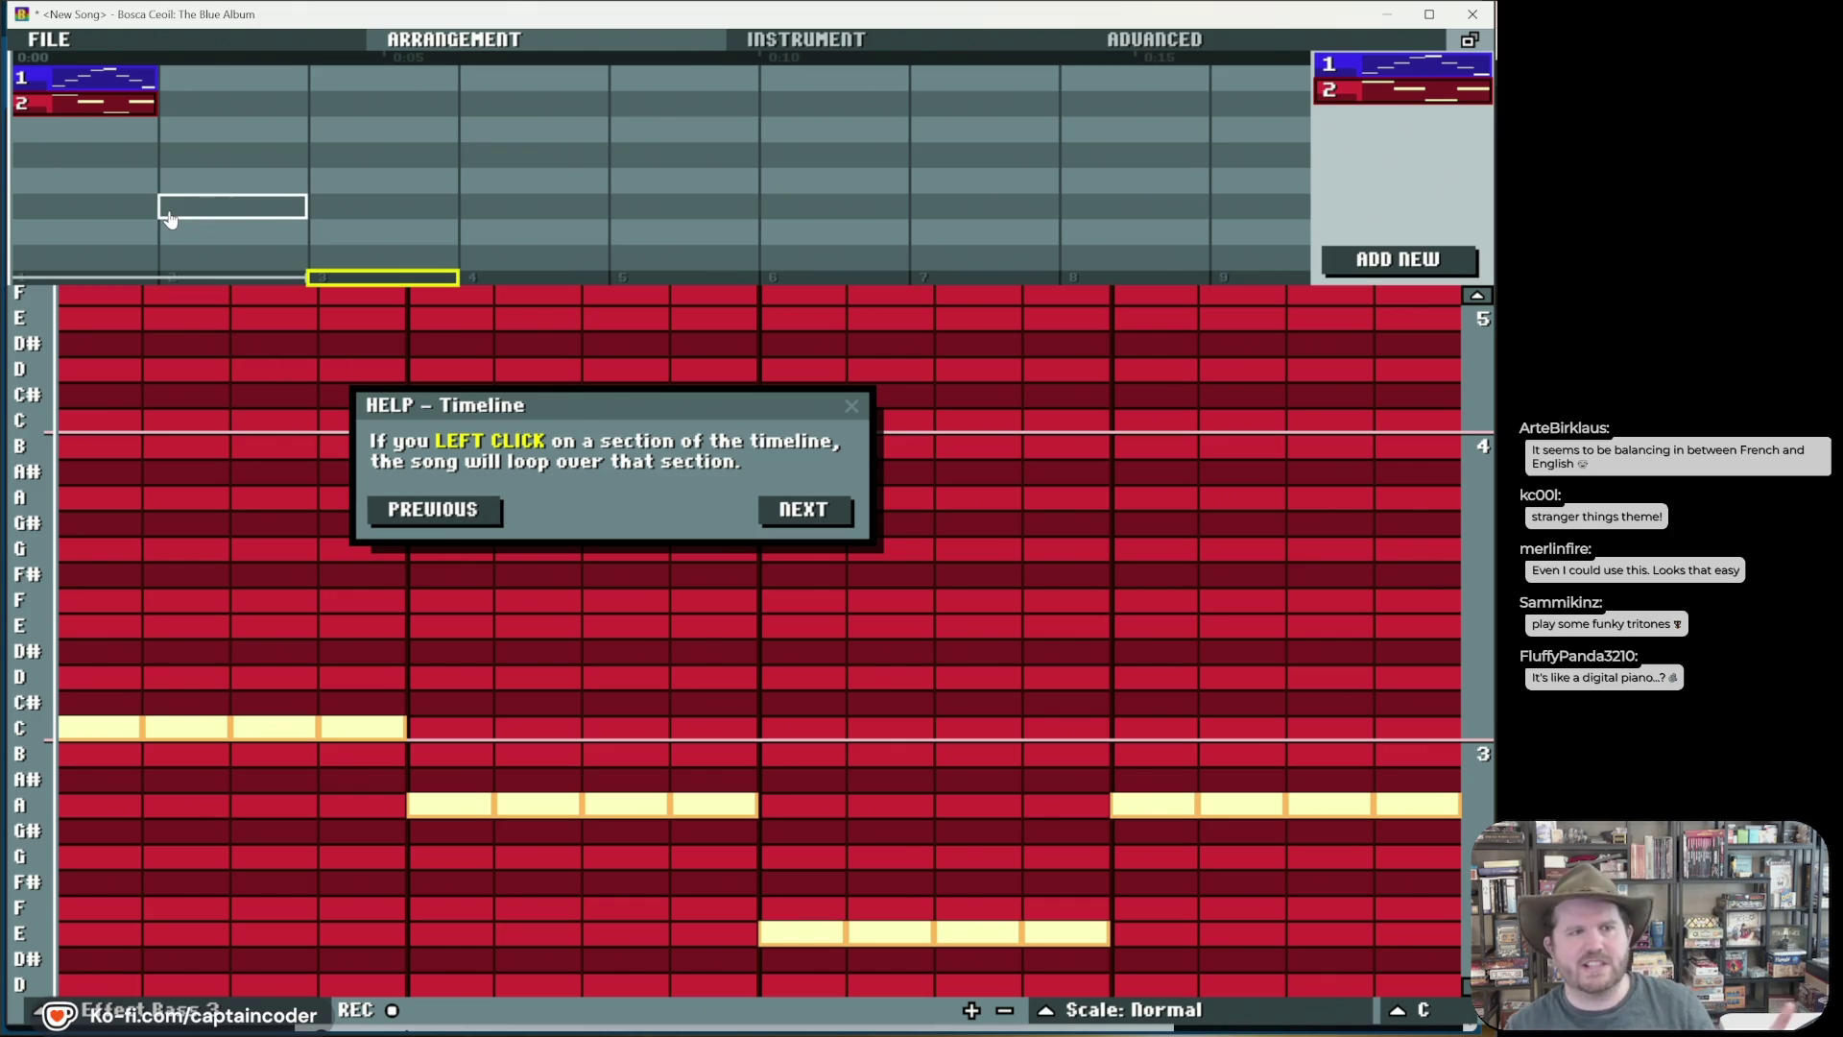
click(48, 40)
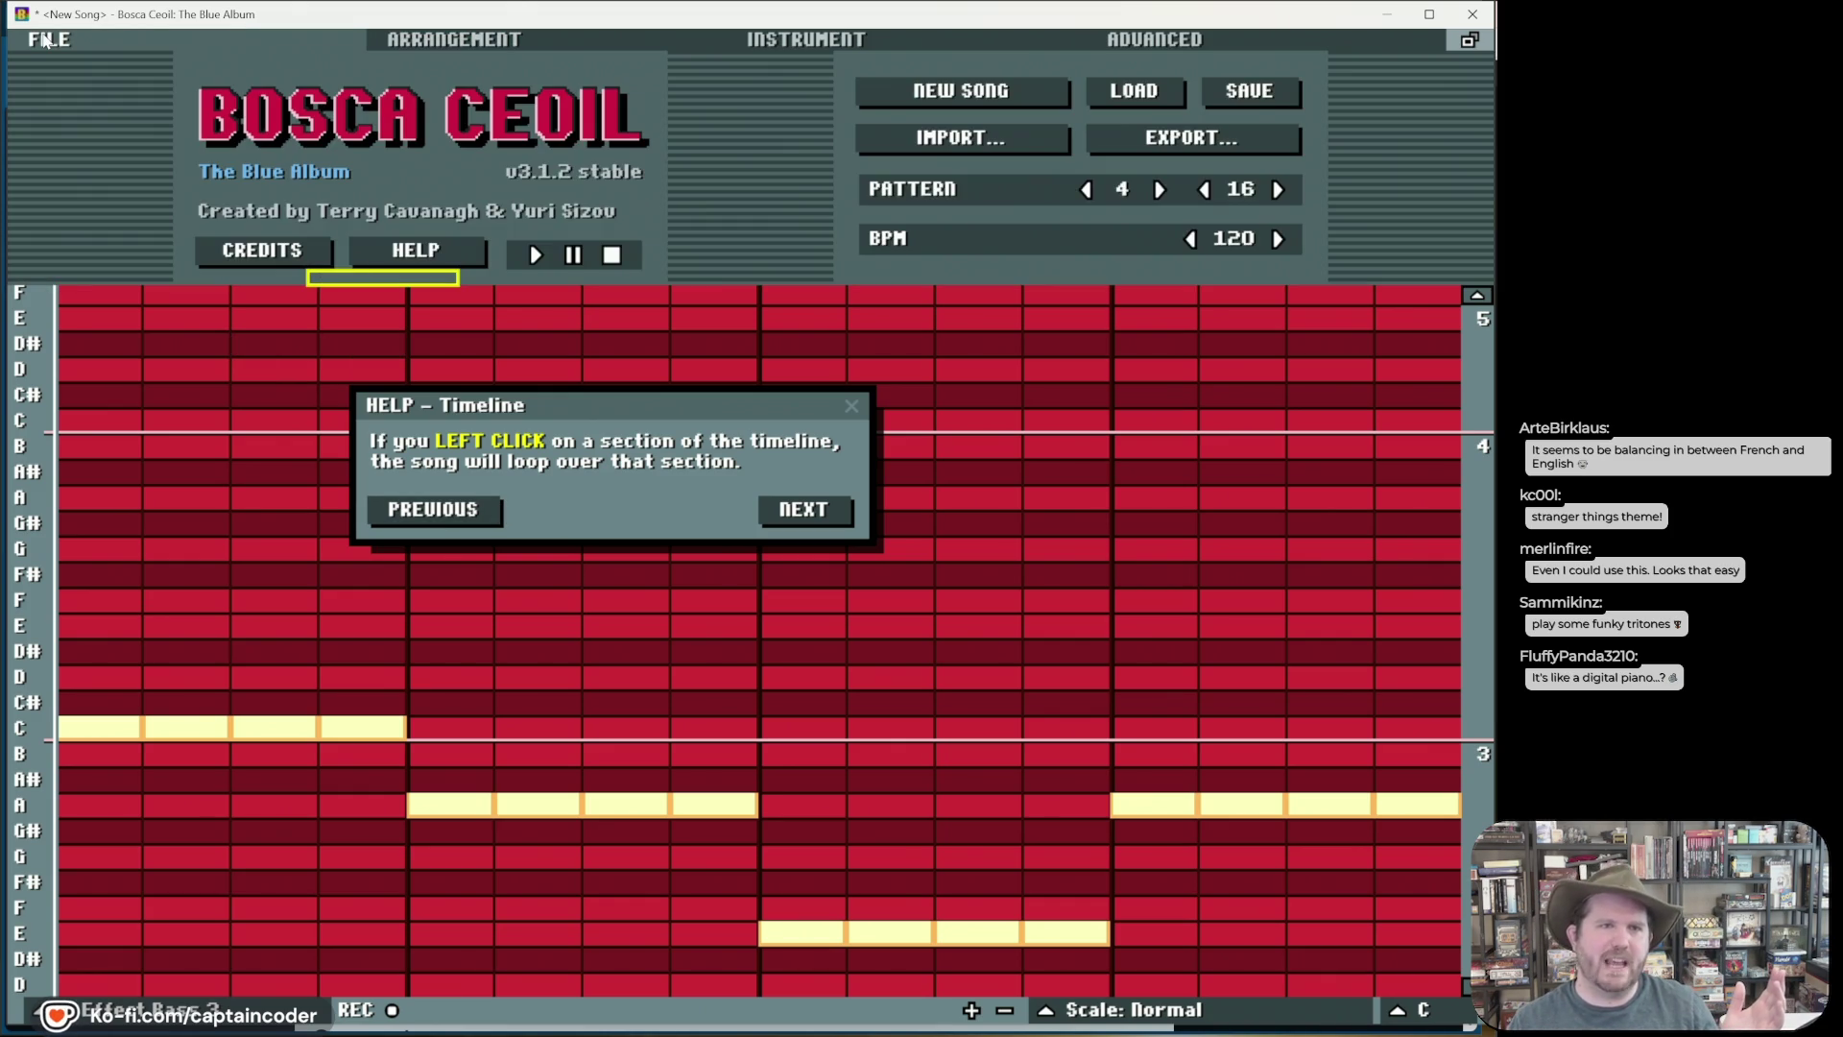
Step: View Bosca Ceoil's export file types, then close the export window and the timeline help
click(1144, 141)
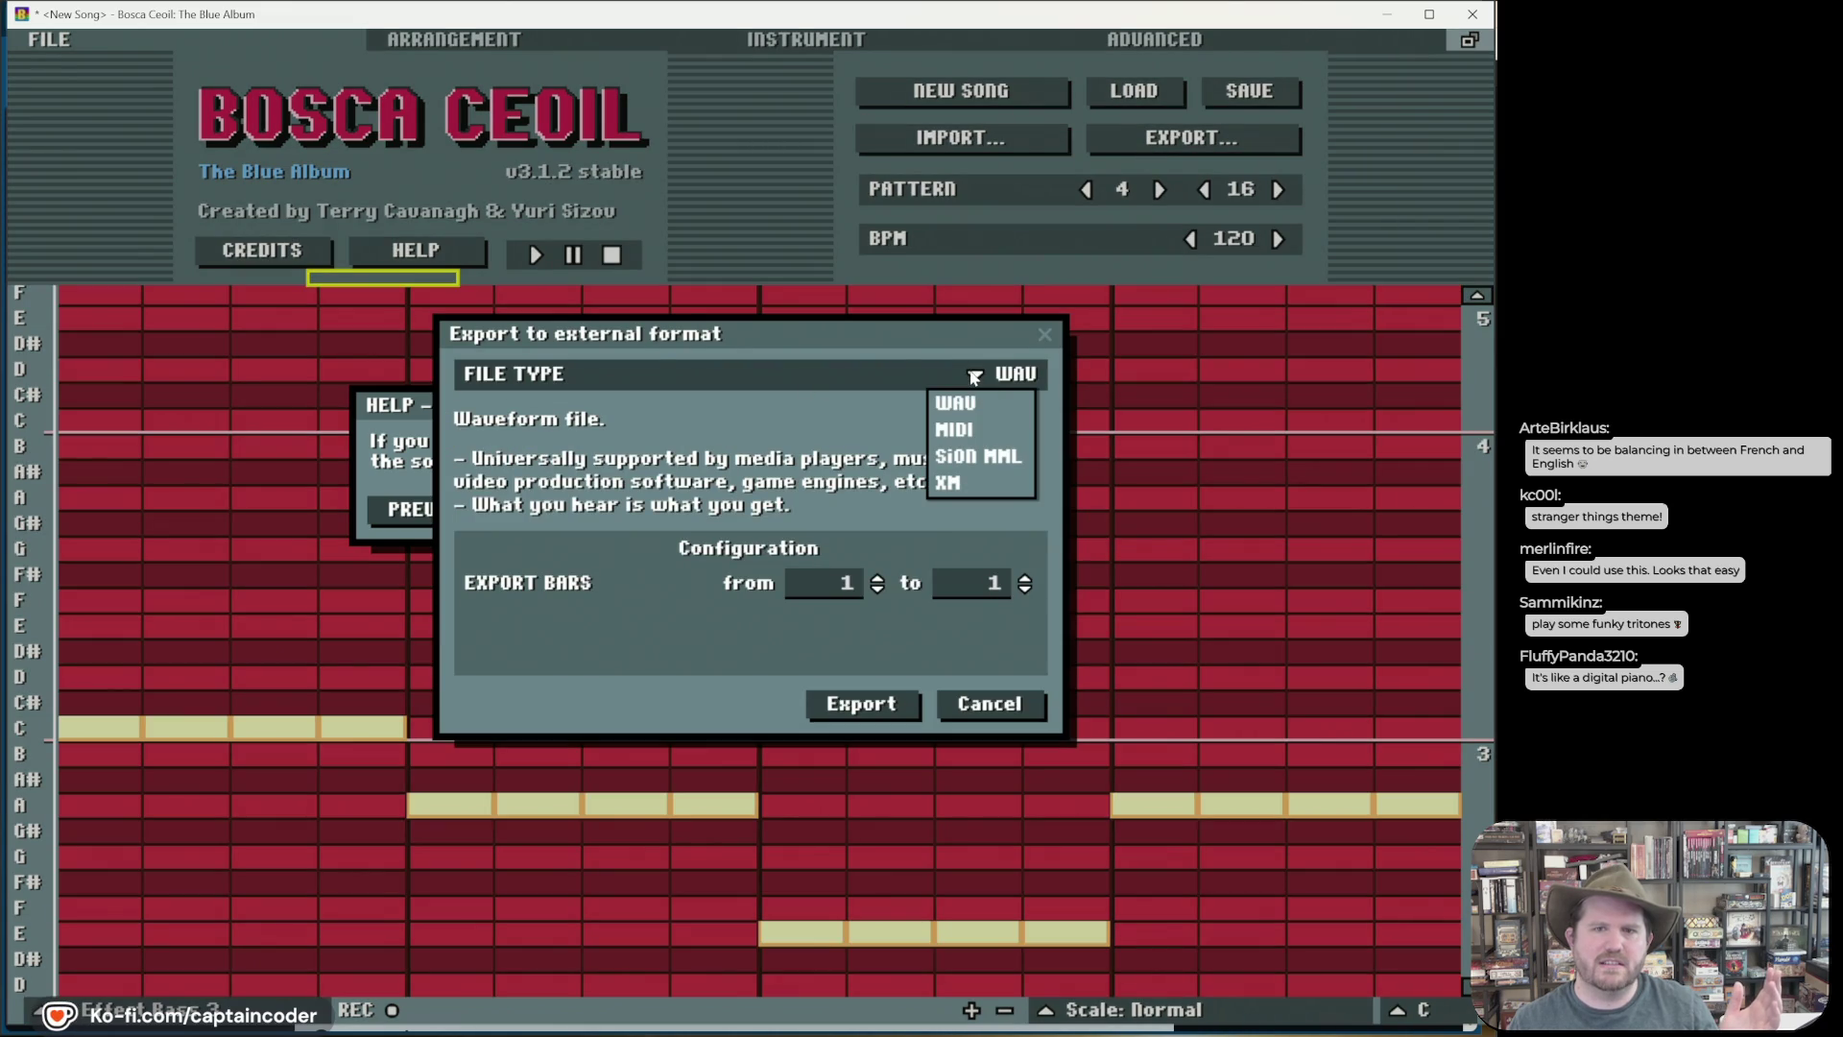
click(1035, 339)
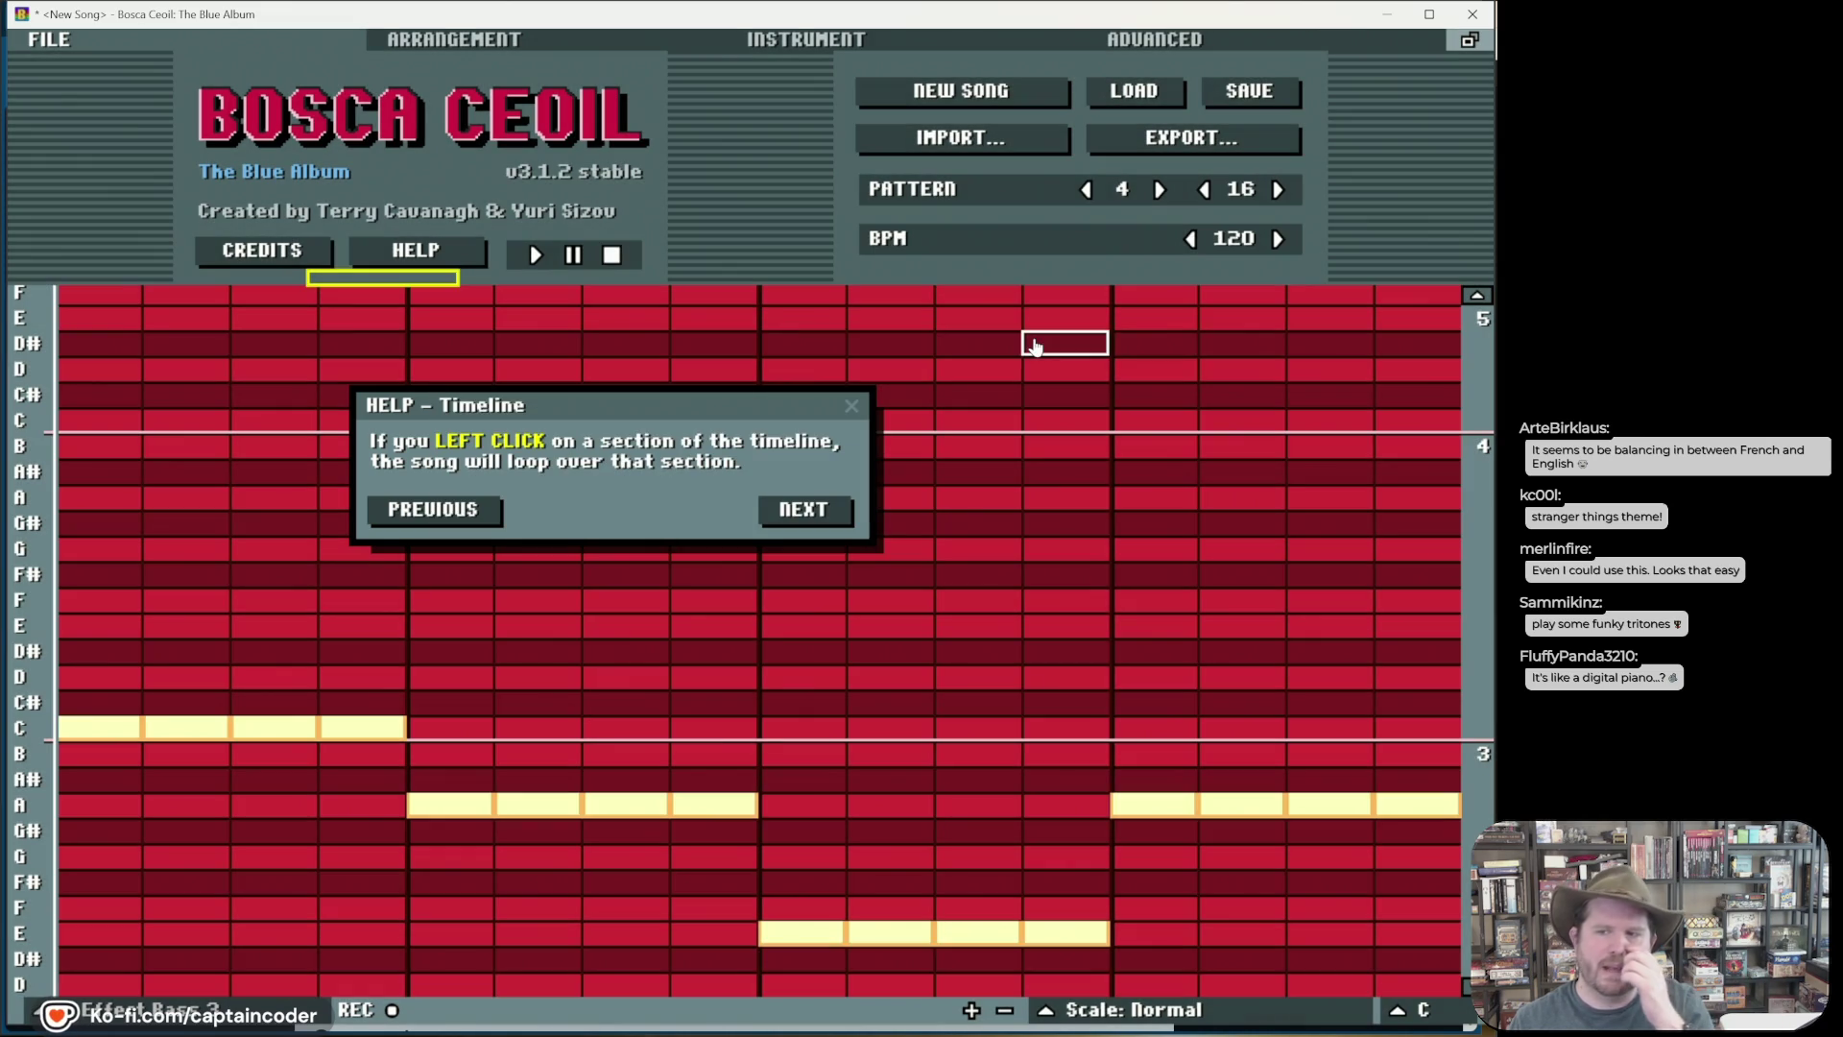
click(851, 407)
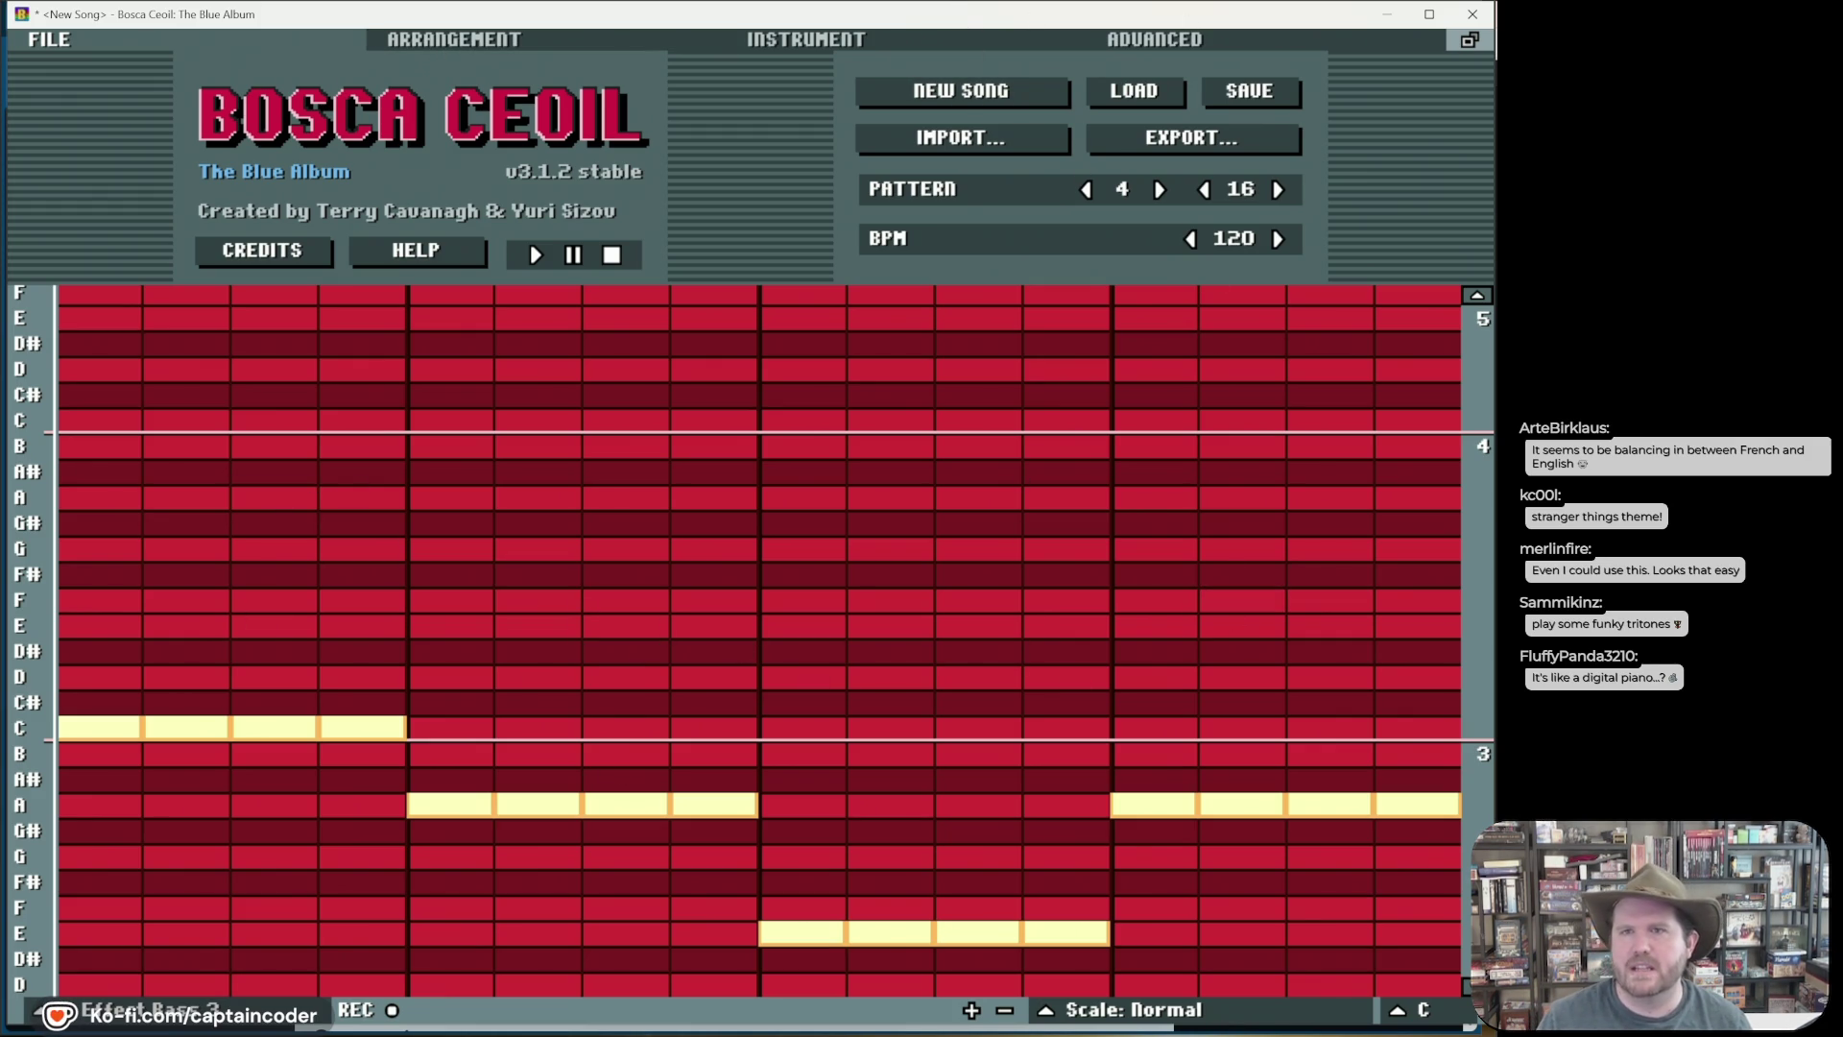
Step: Quit Bosca Ceoil, confirming to discard the unsaved song
click(1470, 18)
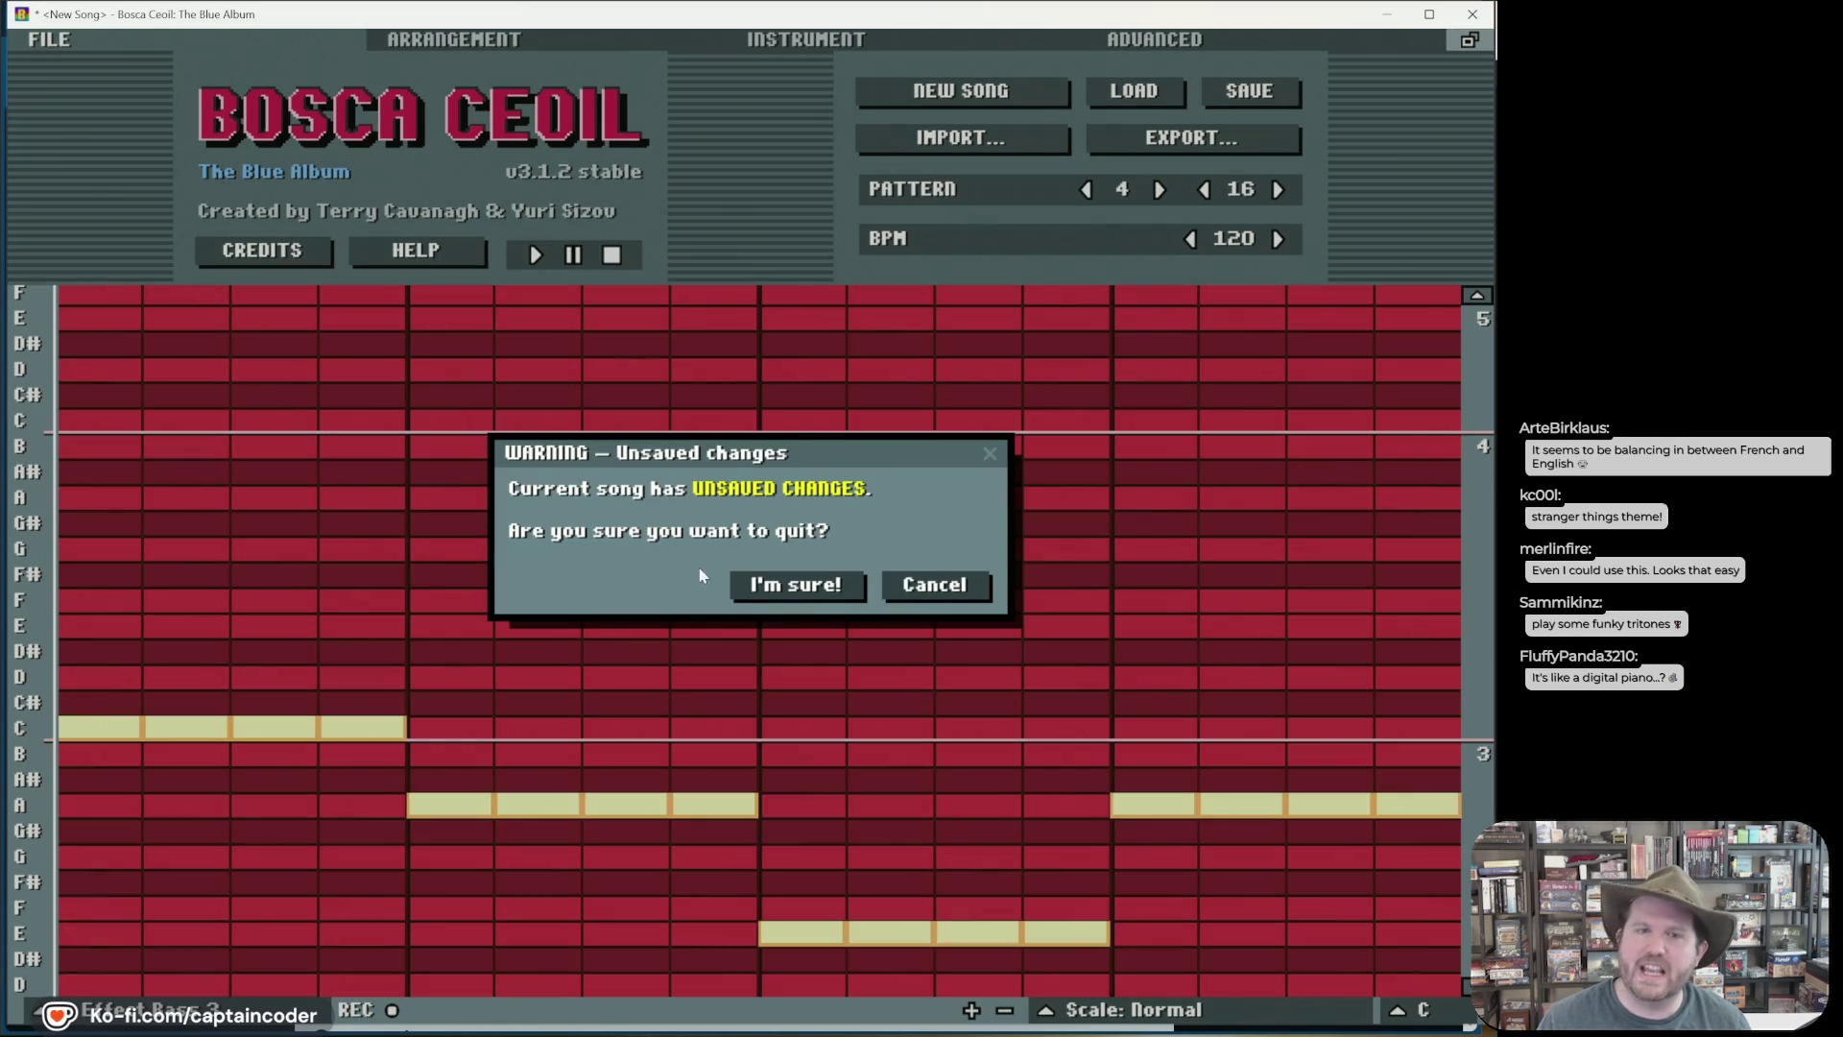
click(755, 589)
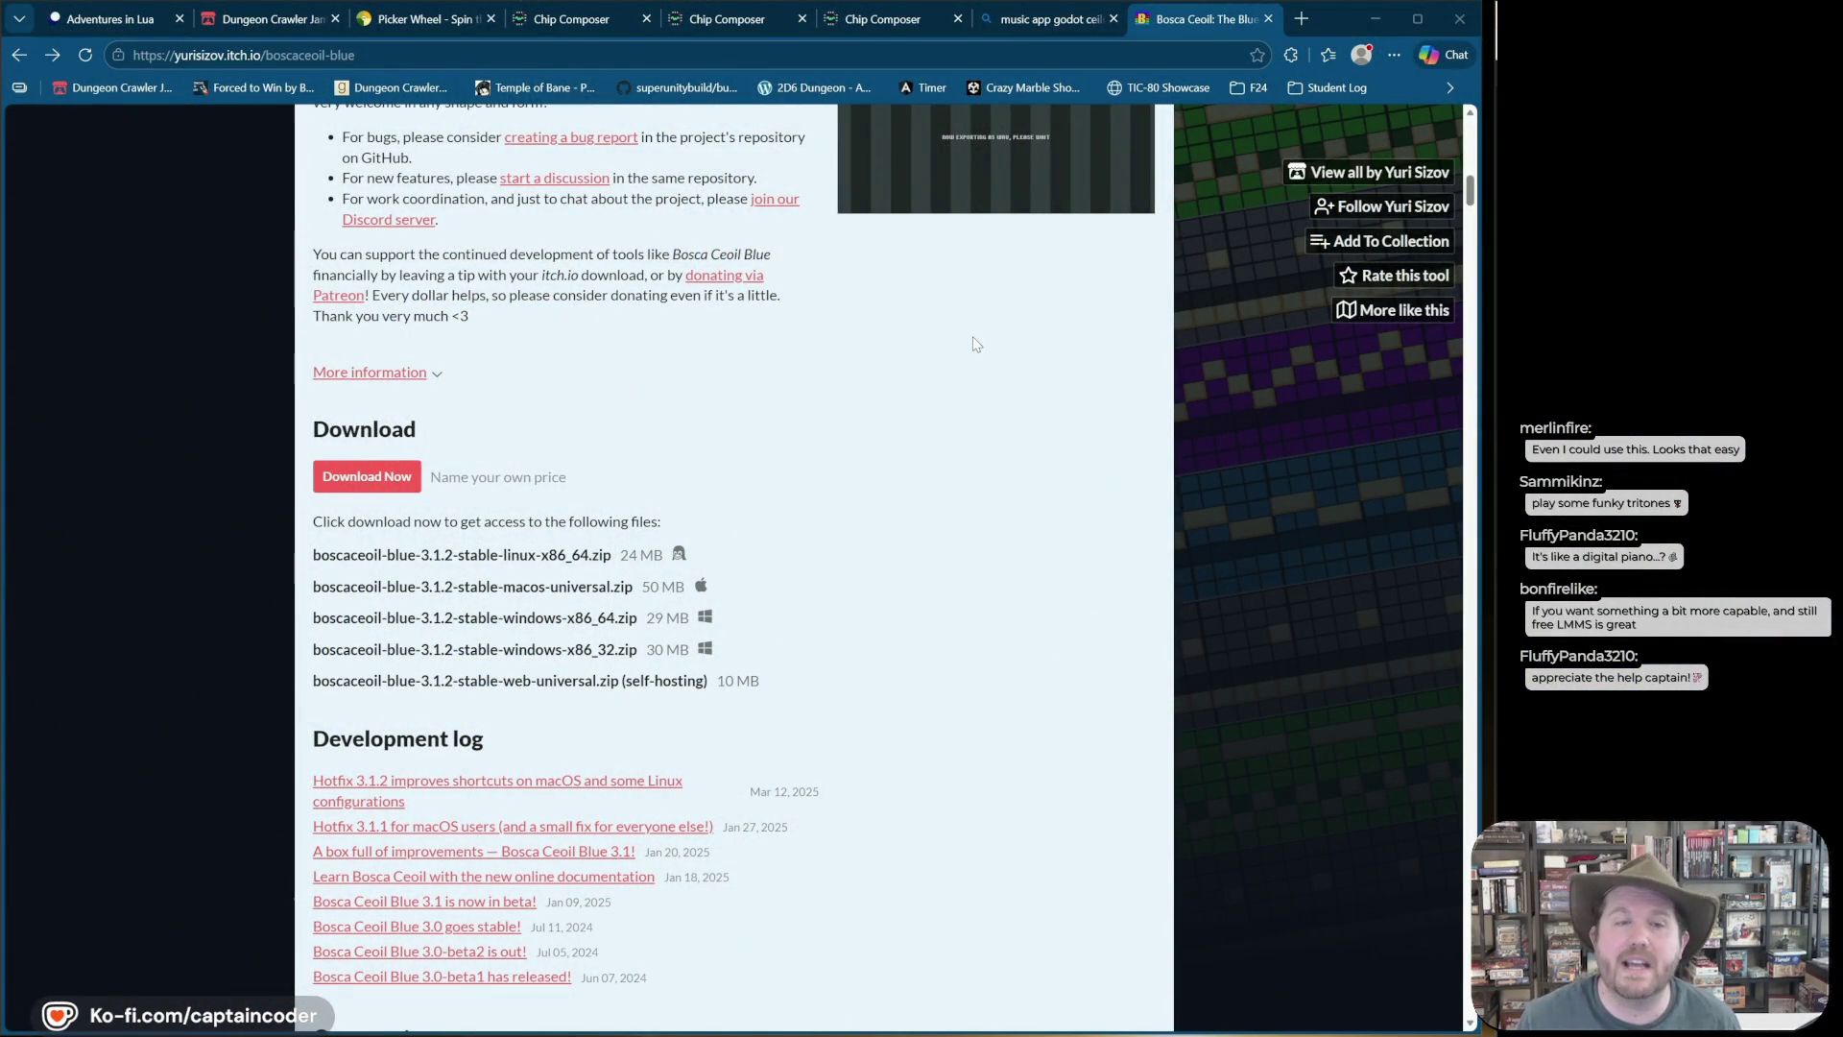
Step: Launch FL Studio 2023 from Windows Search by searching 'fl'
key(super)
text(fruit)
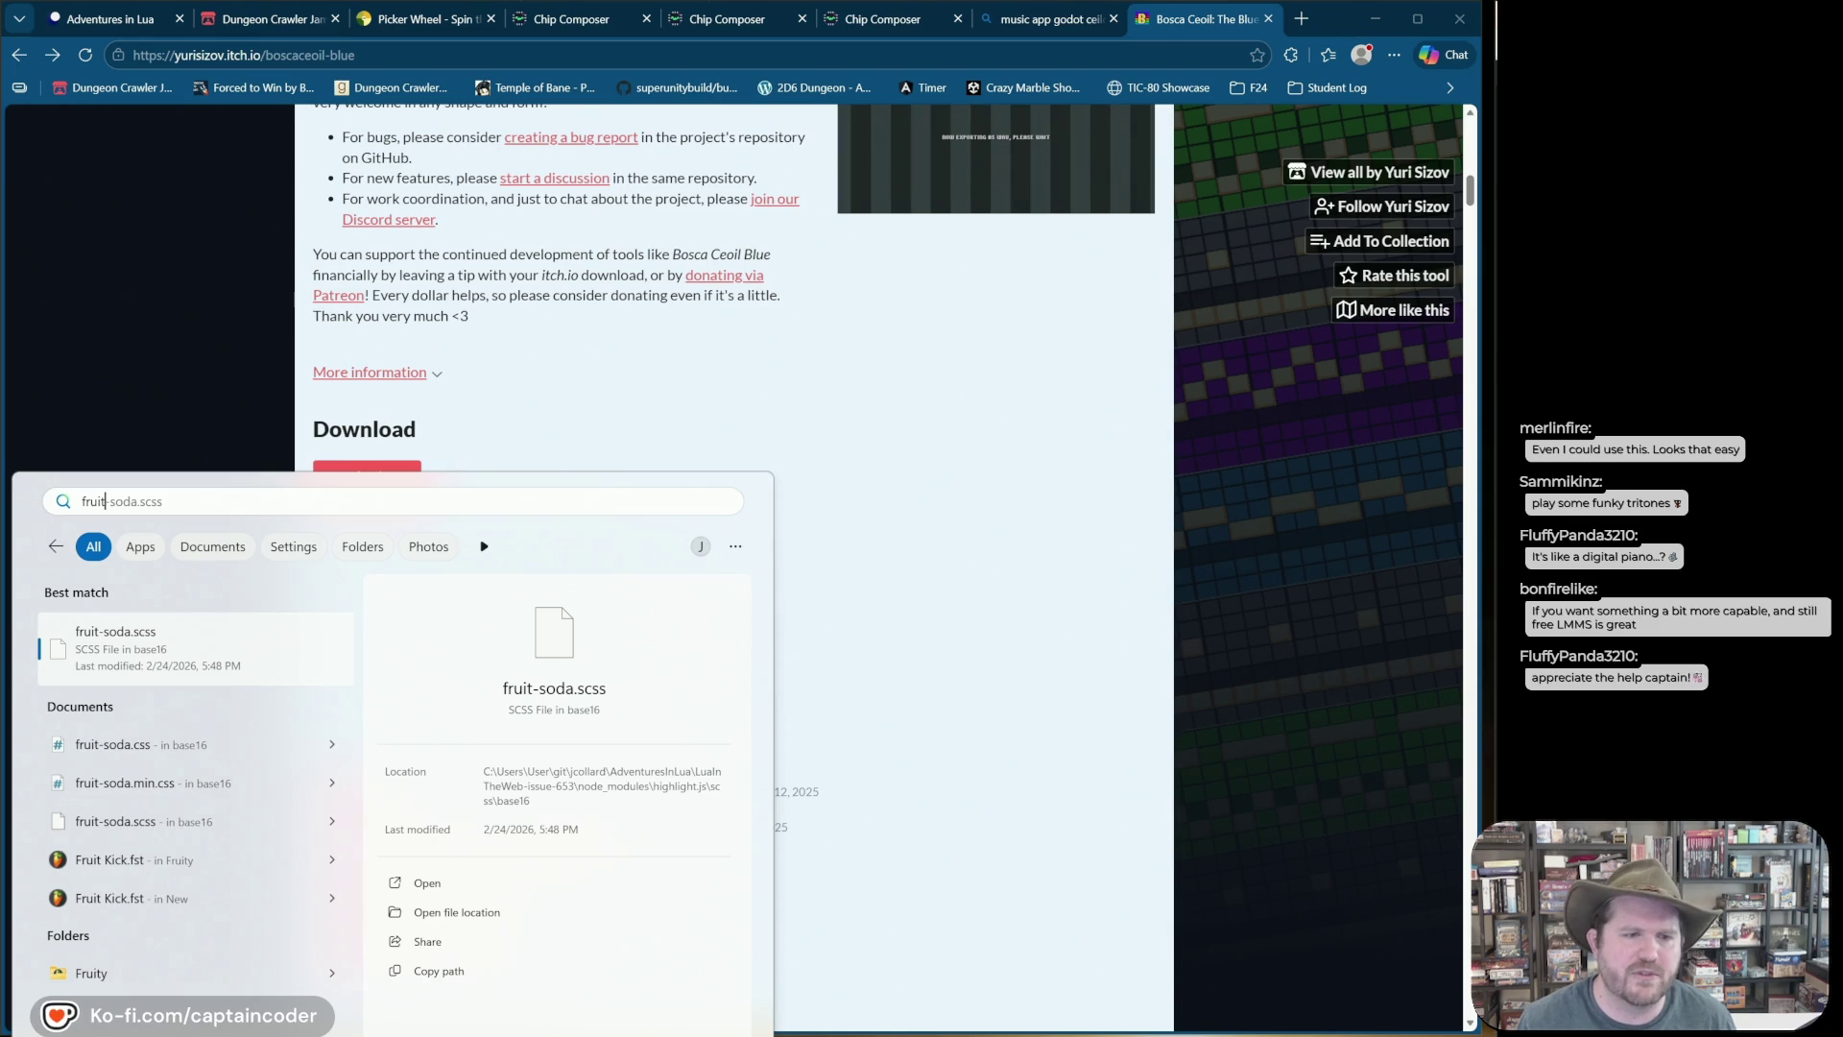
key(BackSpace)
key(BackSpace)
key(BackSpace)
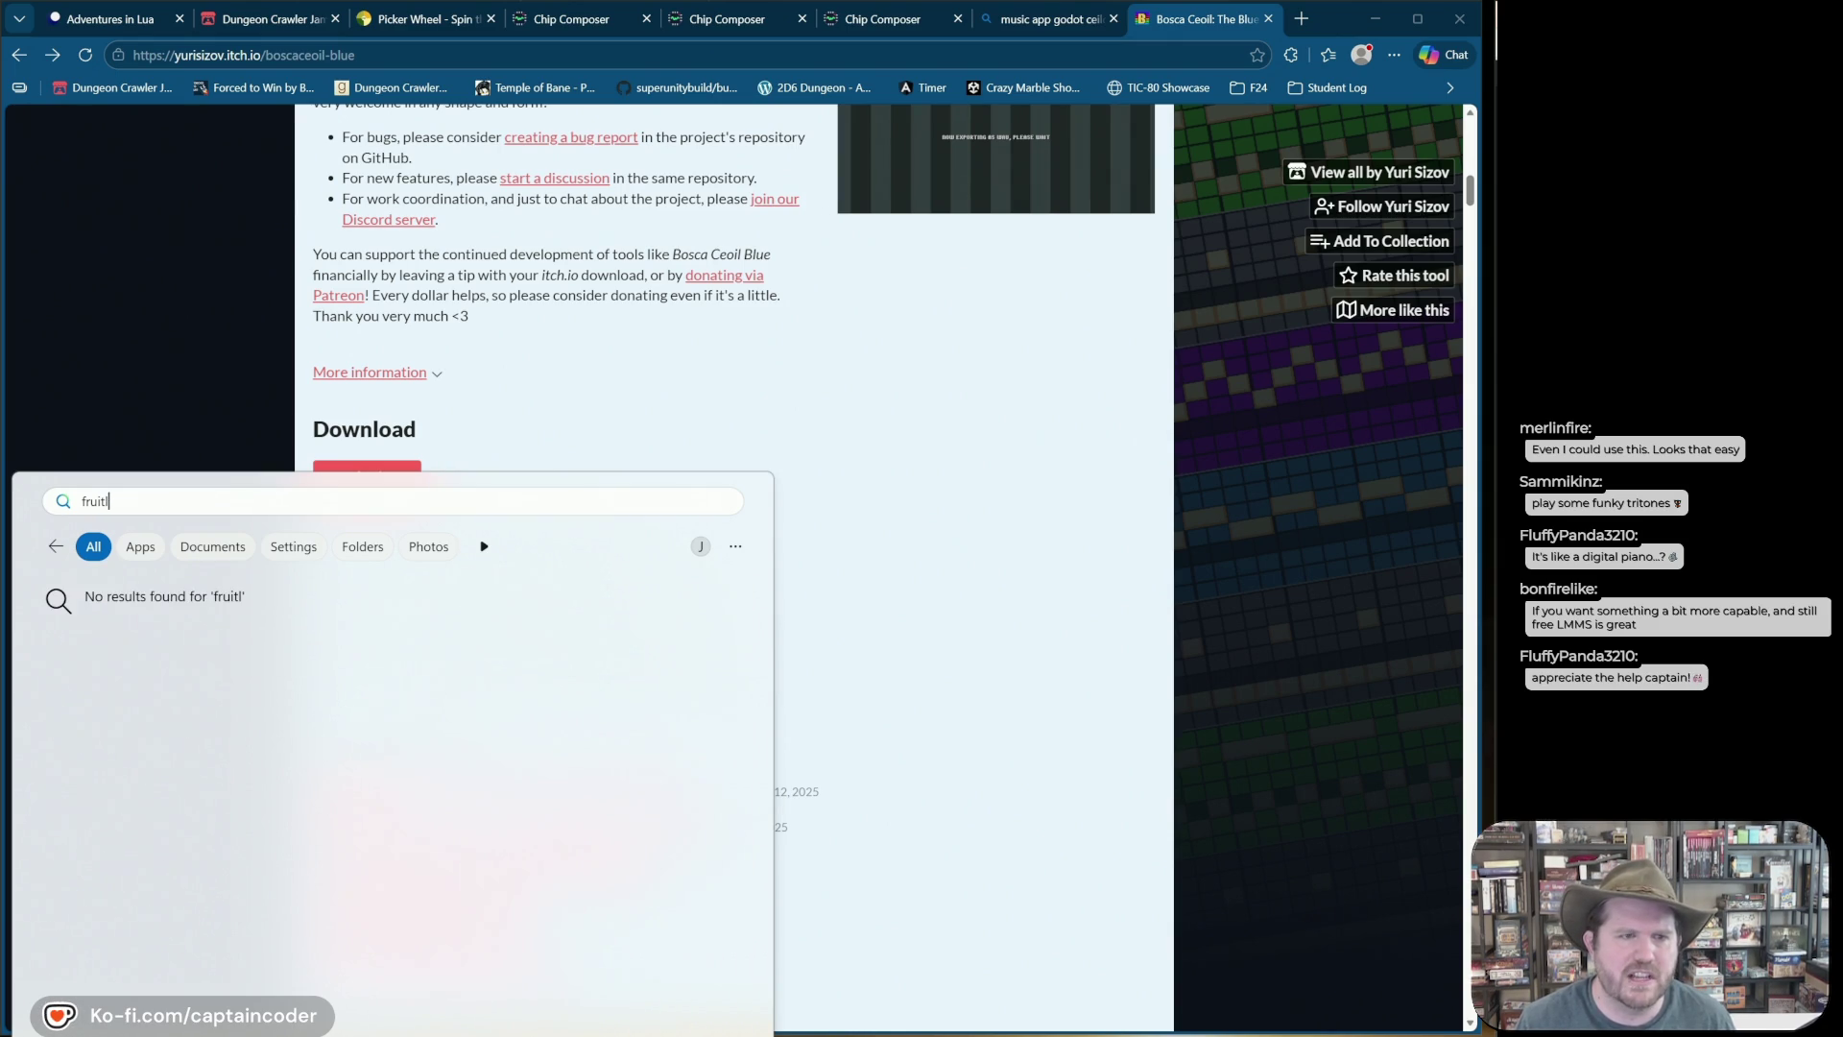
text(l)
key(Return)
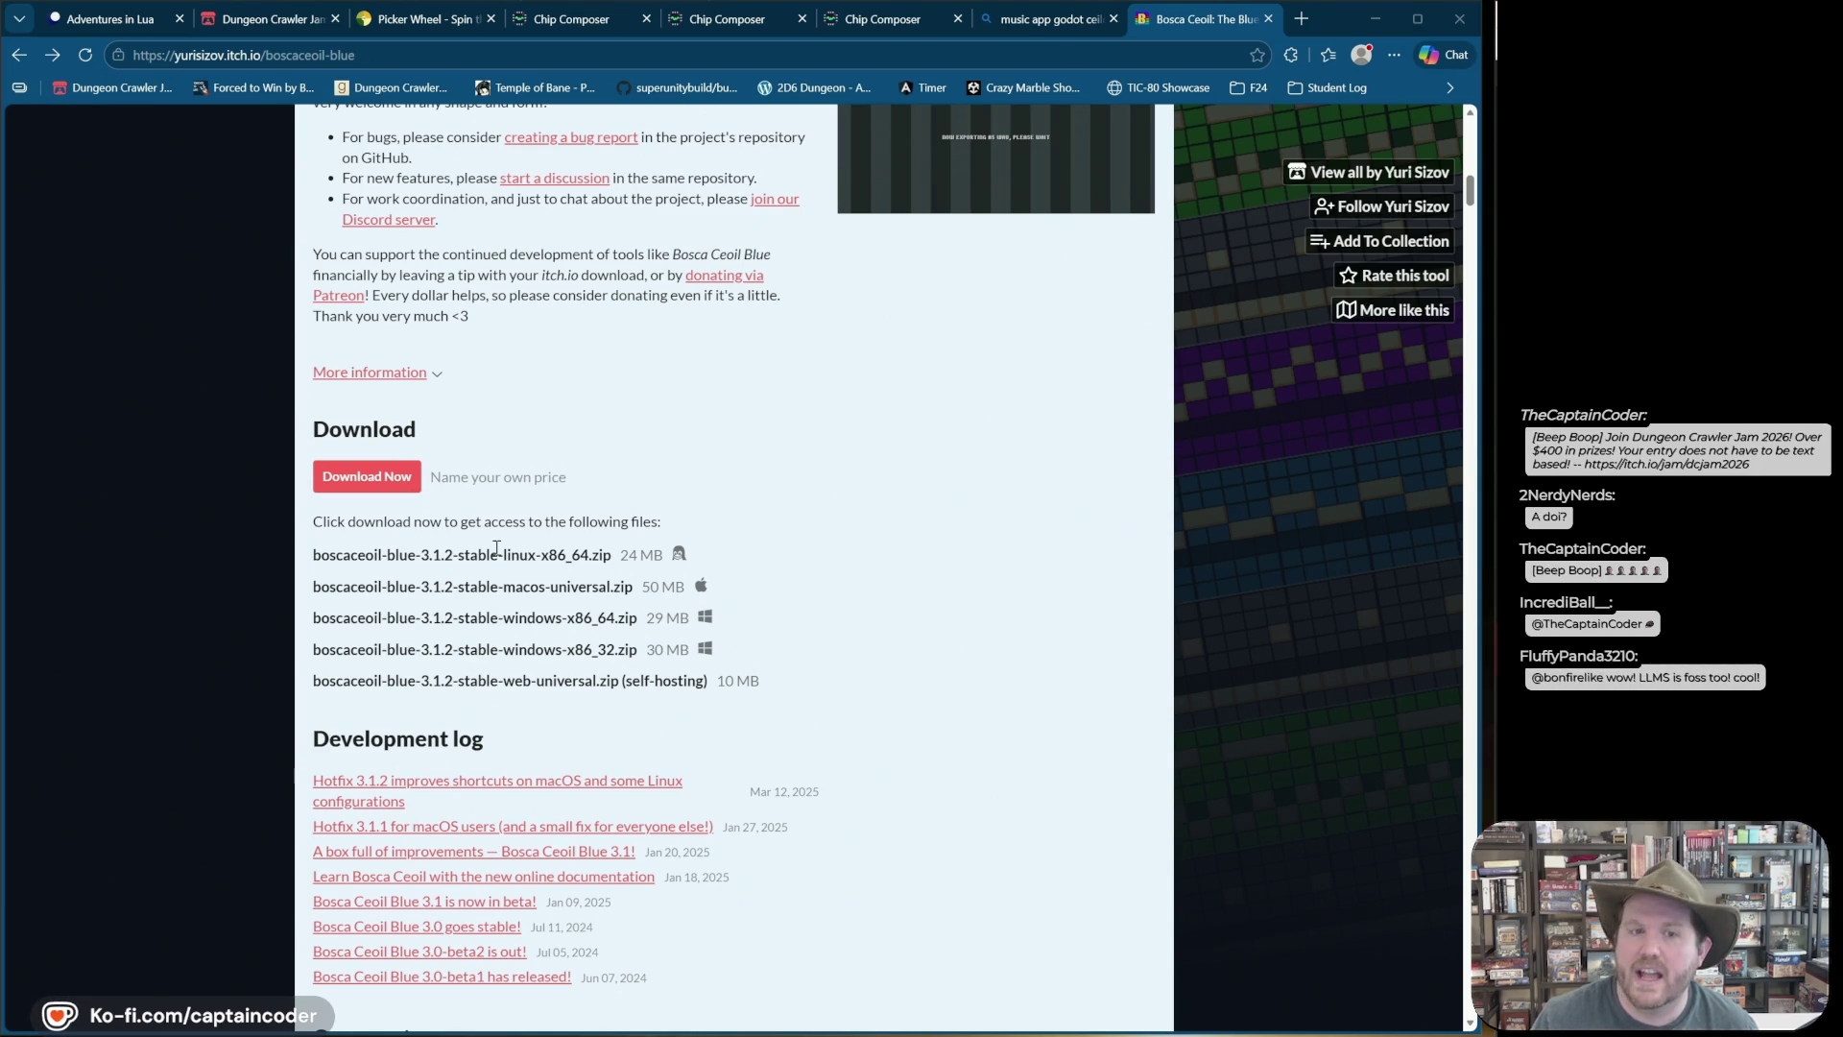
key(ctrl+t)
Step: Search 'lmms' with the !g bang and open the 'LMMS | Home' result in a new tab
text(lmms)
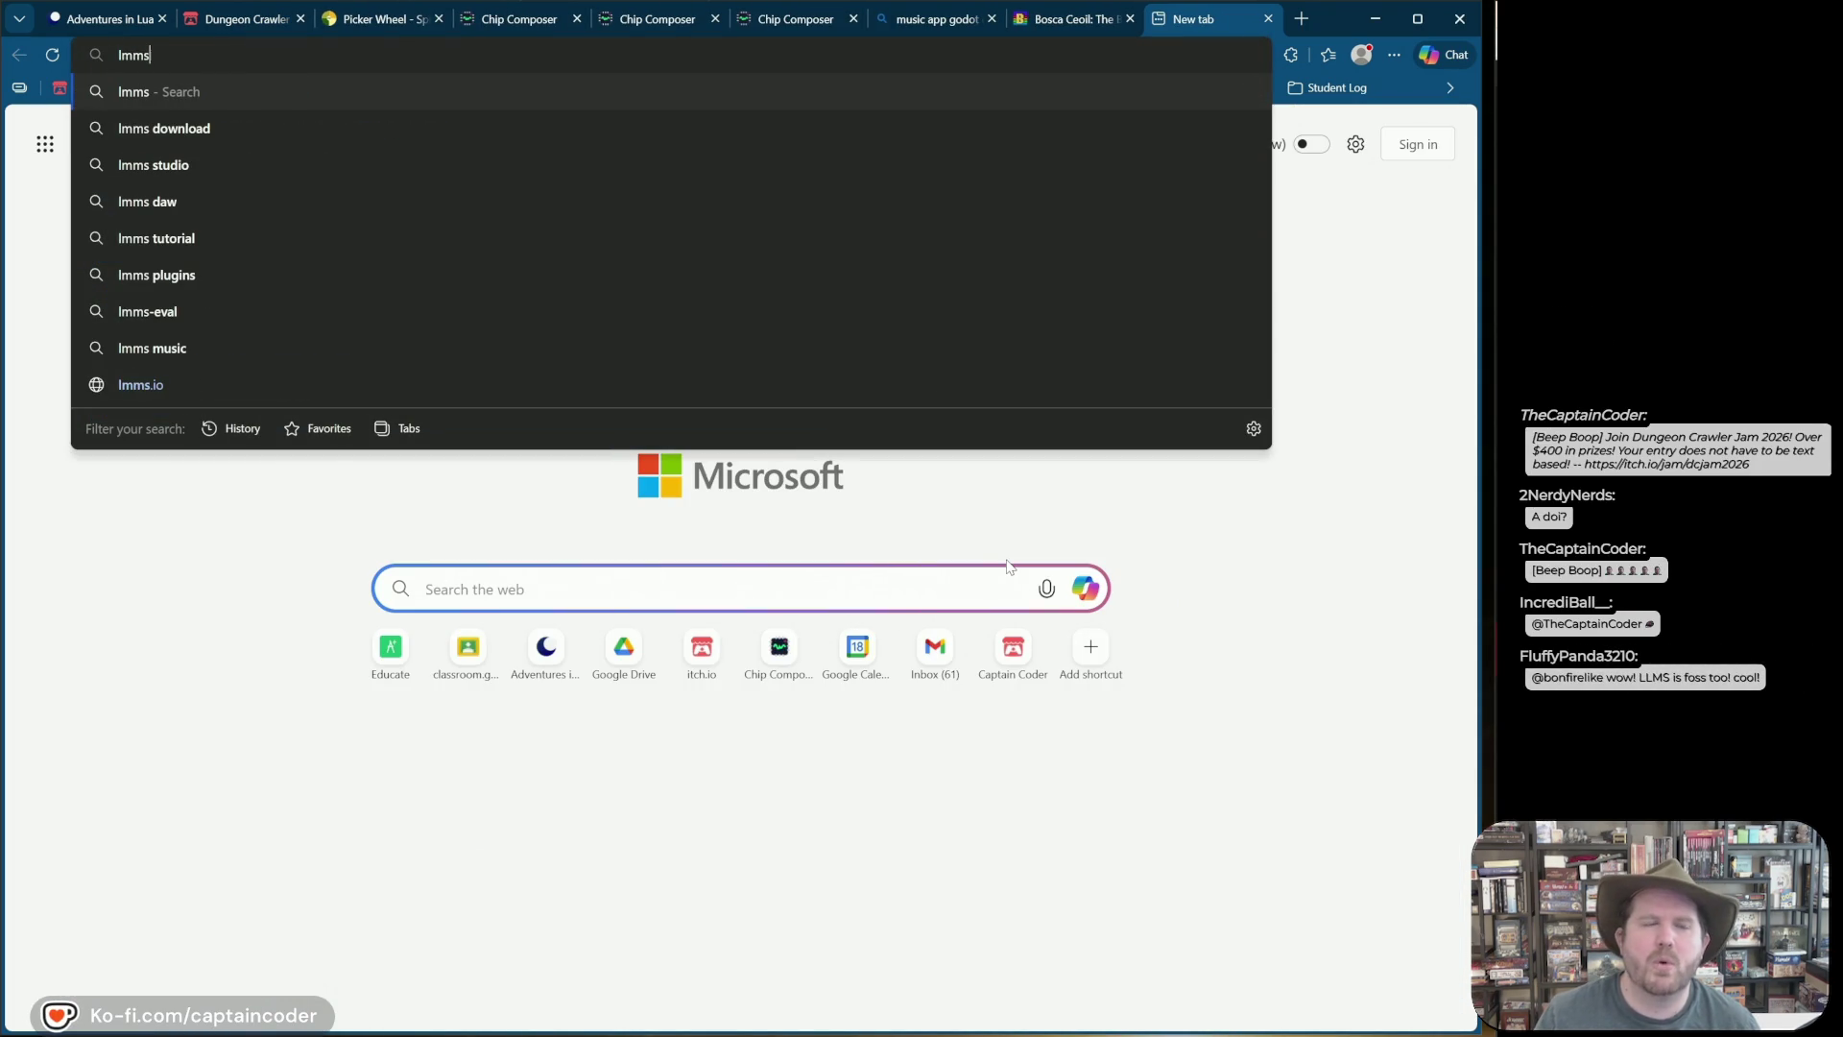
text(!g ll)
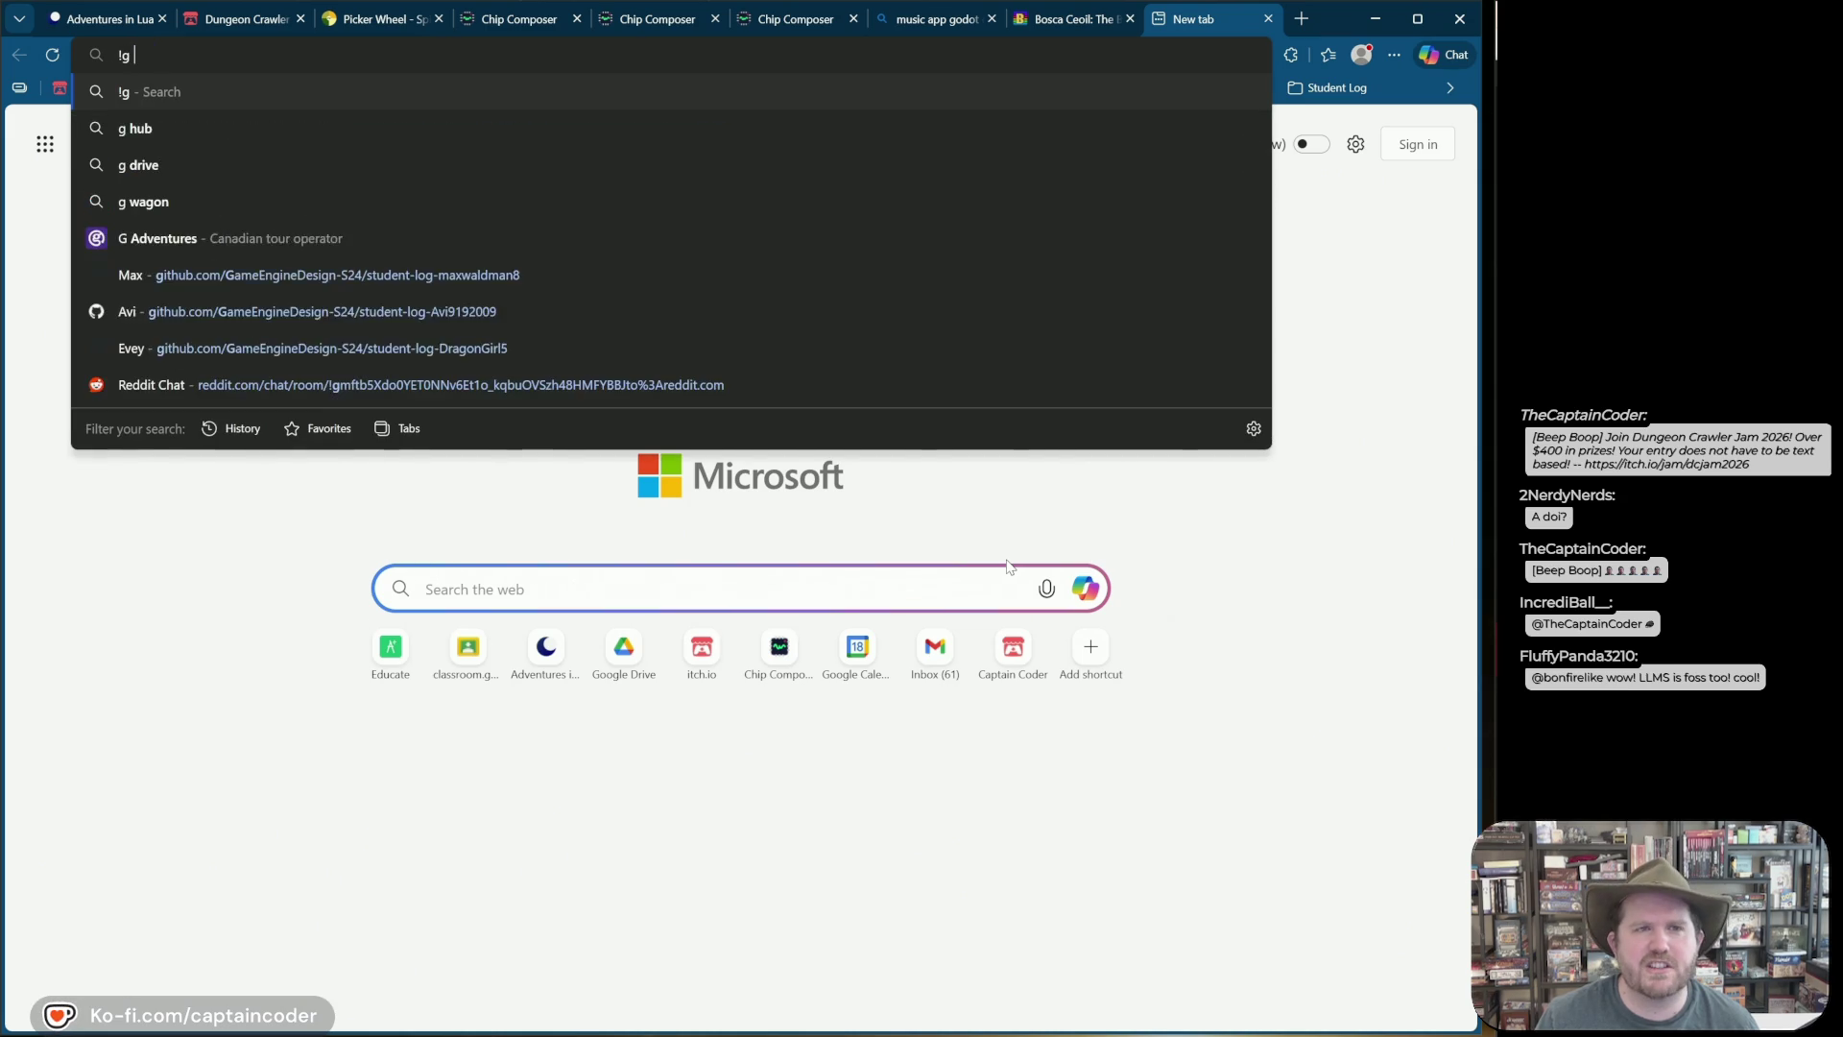
key(BackSpace)
text(mms)
key(Return)
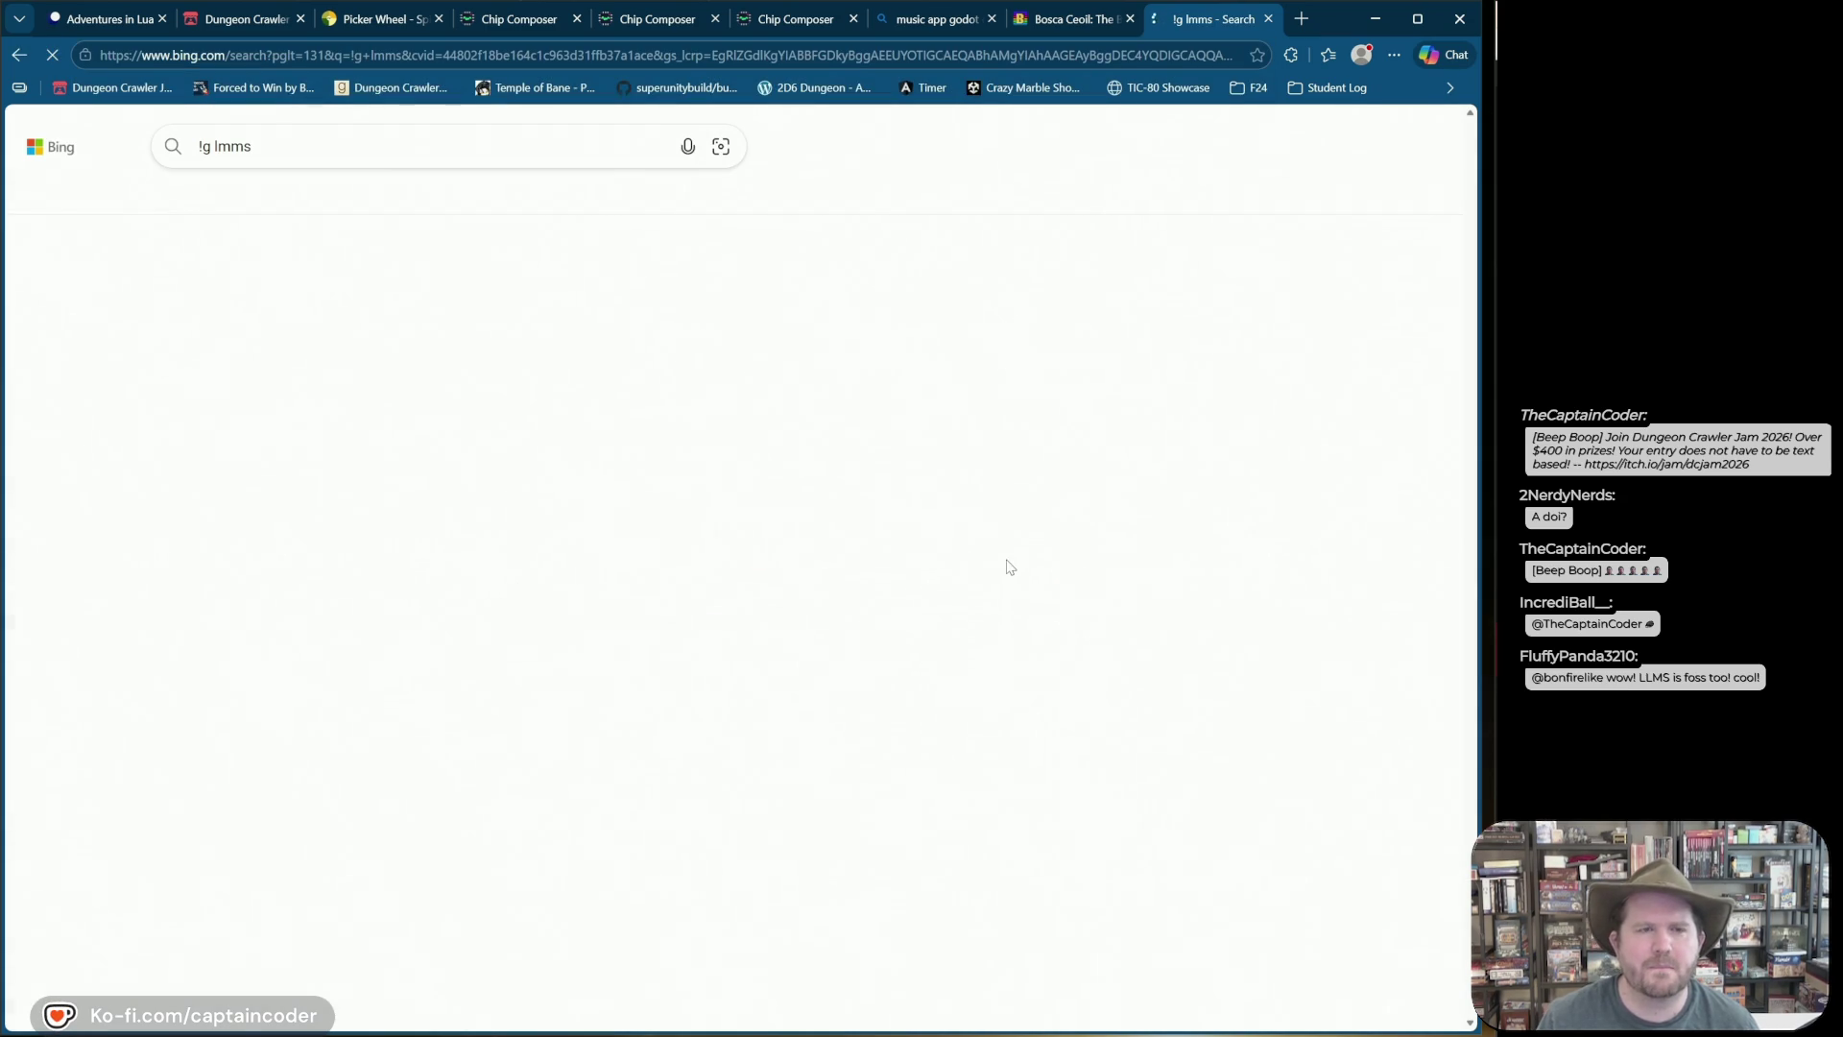
scroll(221, 662, down, 6)
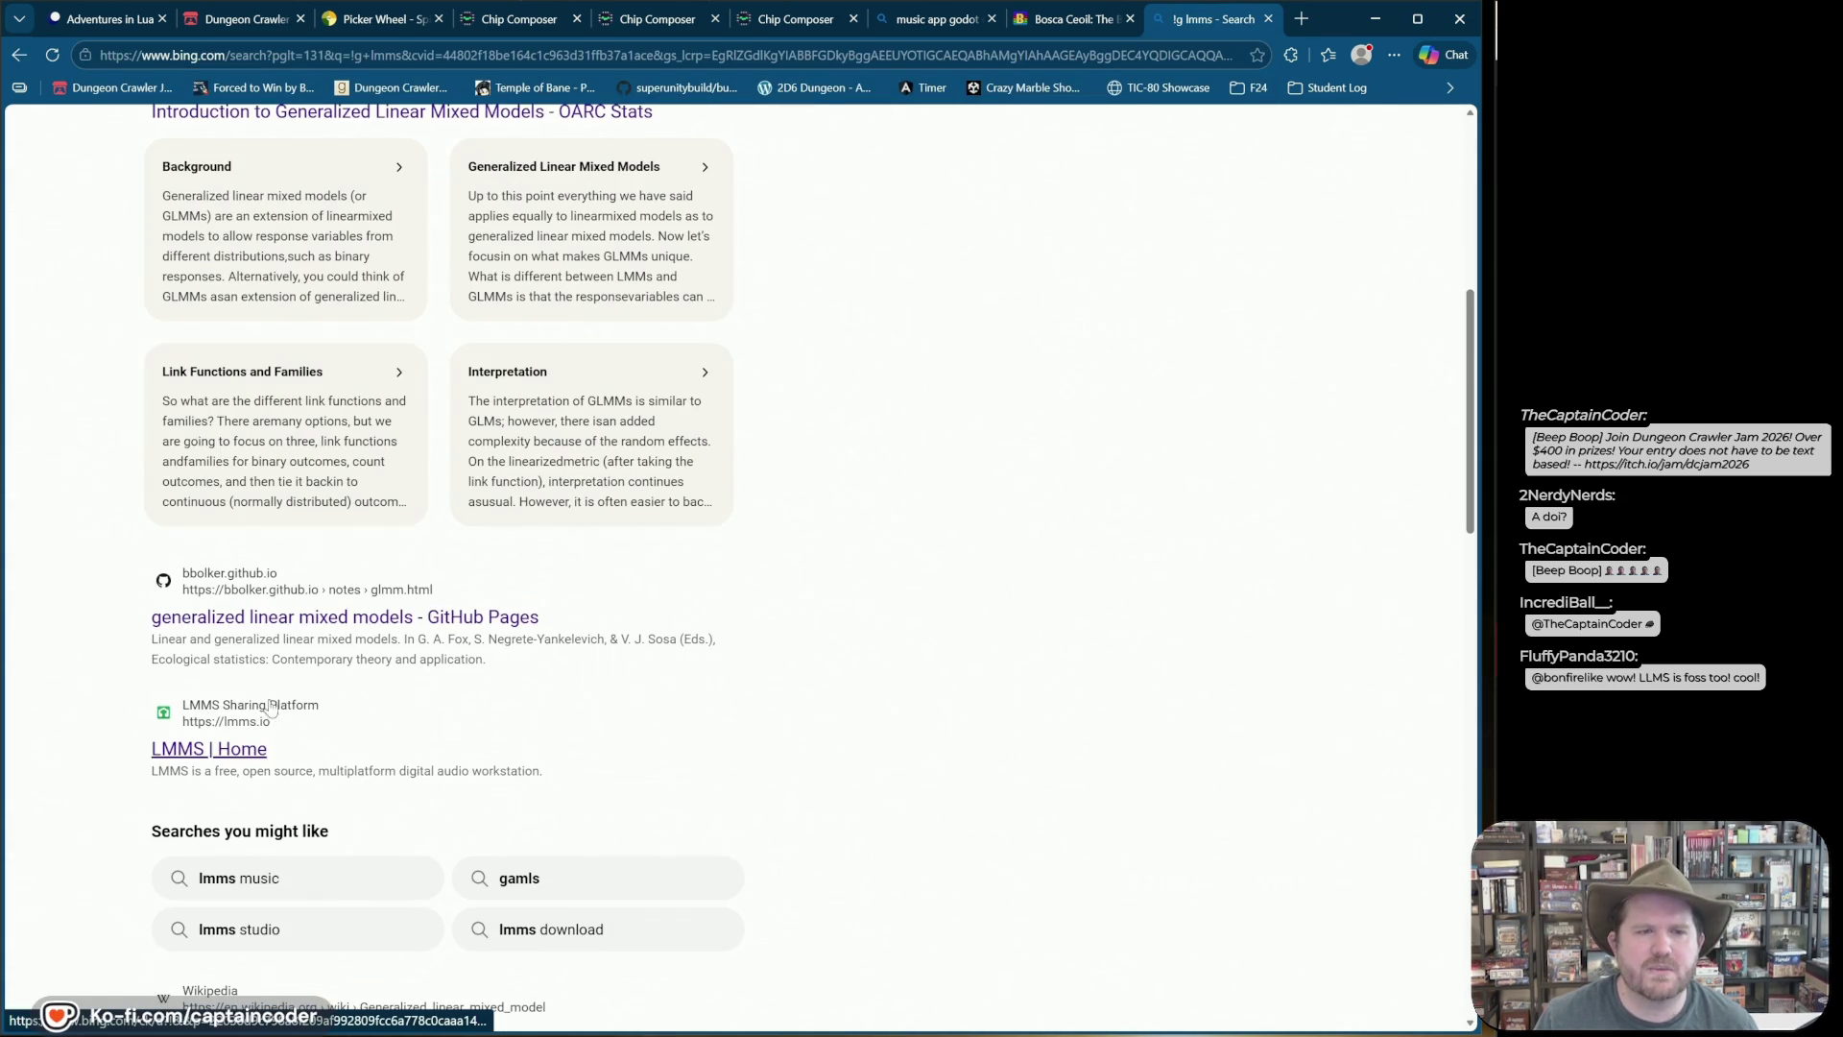
middle_click(245, 756)
key(ctrl+Tab)
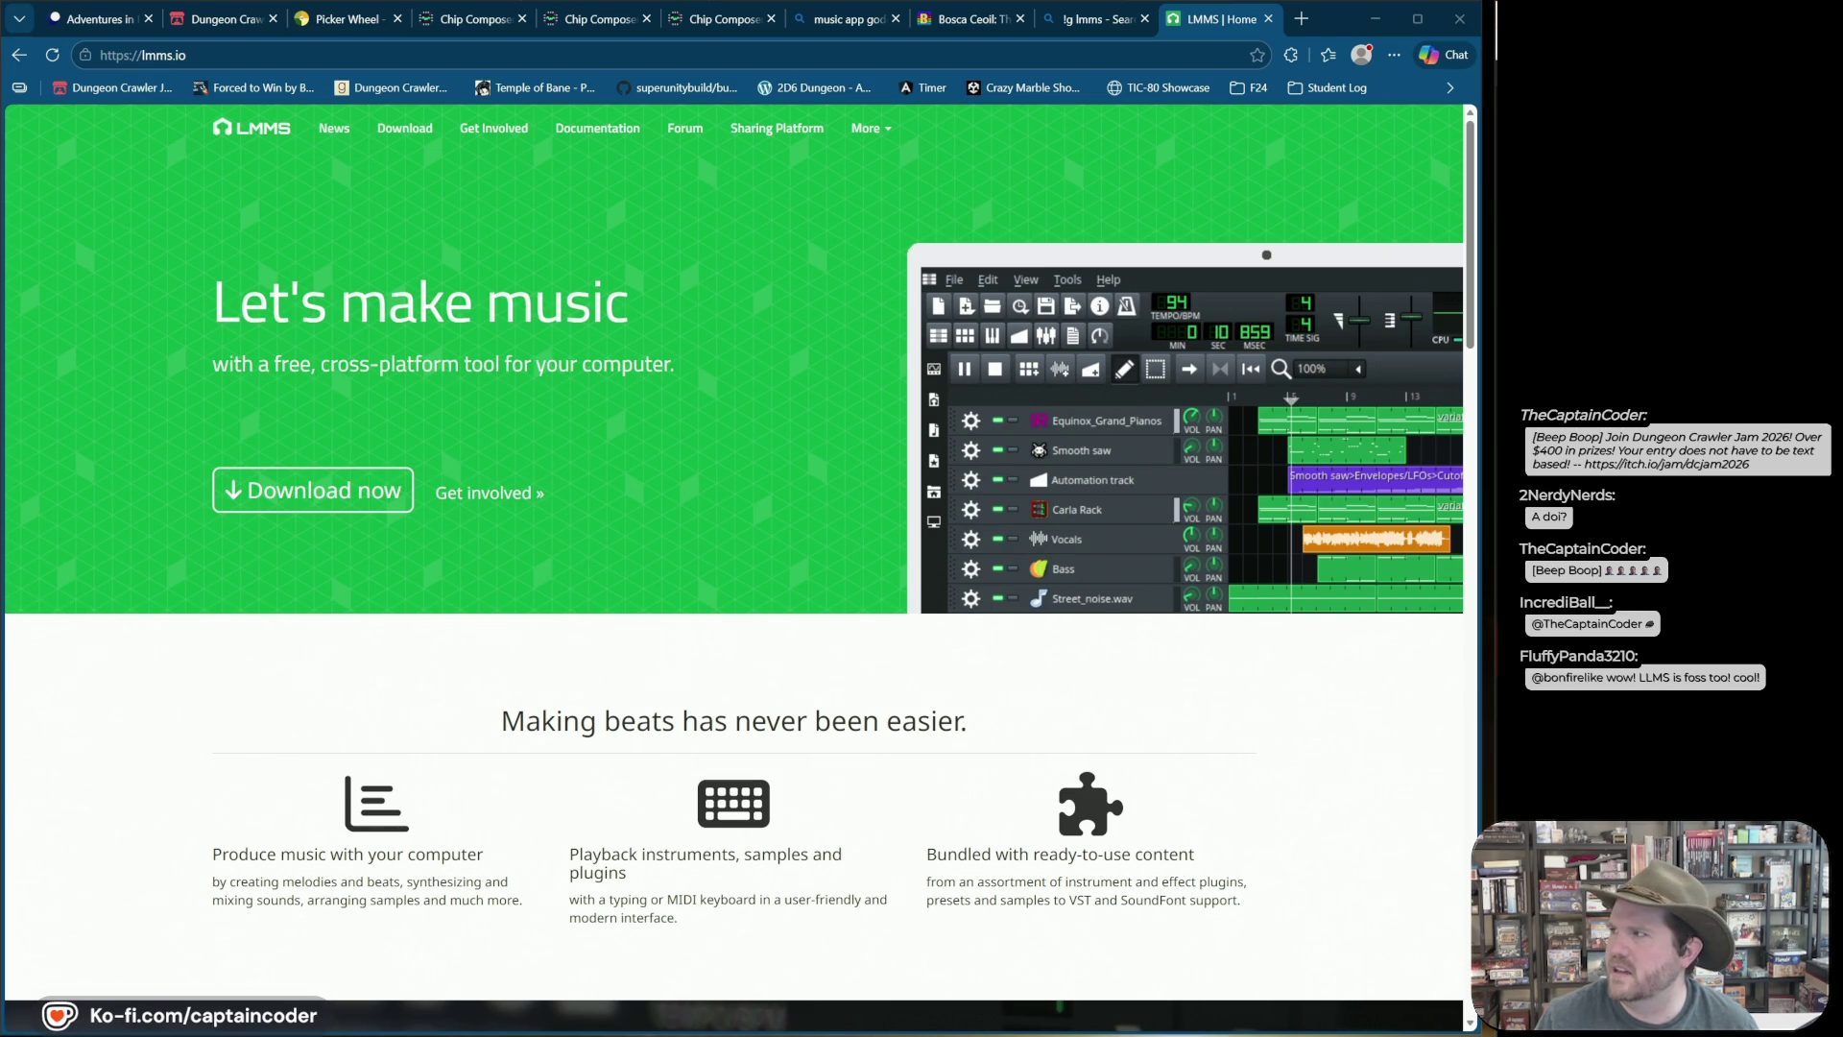
Step: Bring FL Studio forward, then move it left and make it narrower and taller beside the browser
key(alt+Tab)
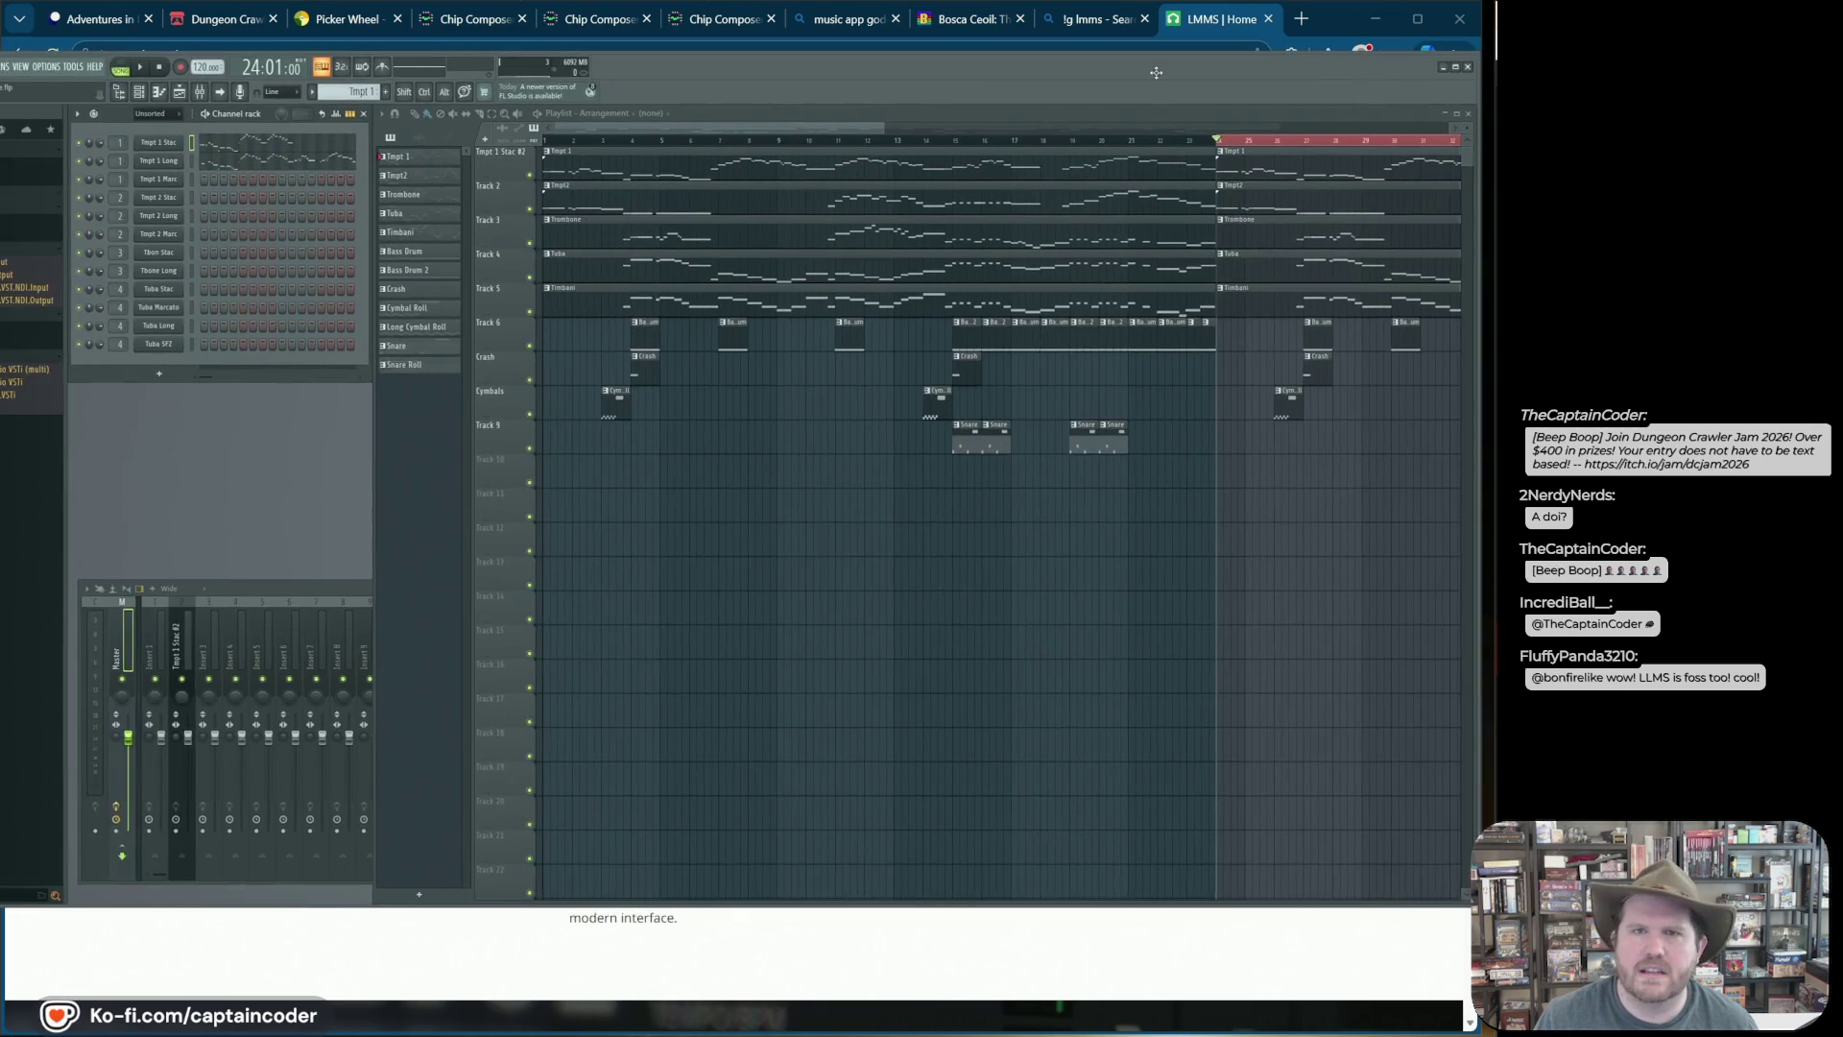
mouse_move(1242, 117)
mouse_down()
mouse_move(634, 115)
mouse_move(1266, 12)
mouse_move(1248, 5)
mouse_up()
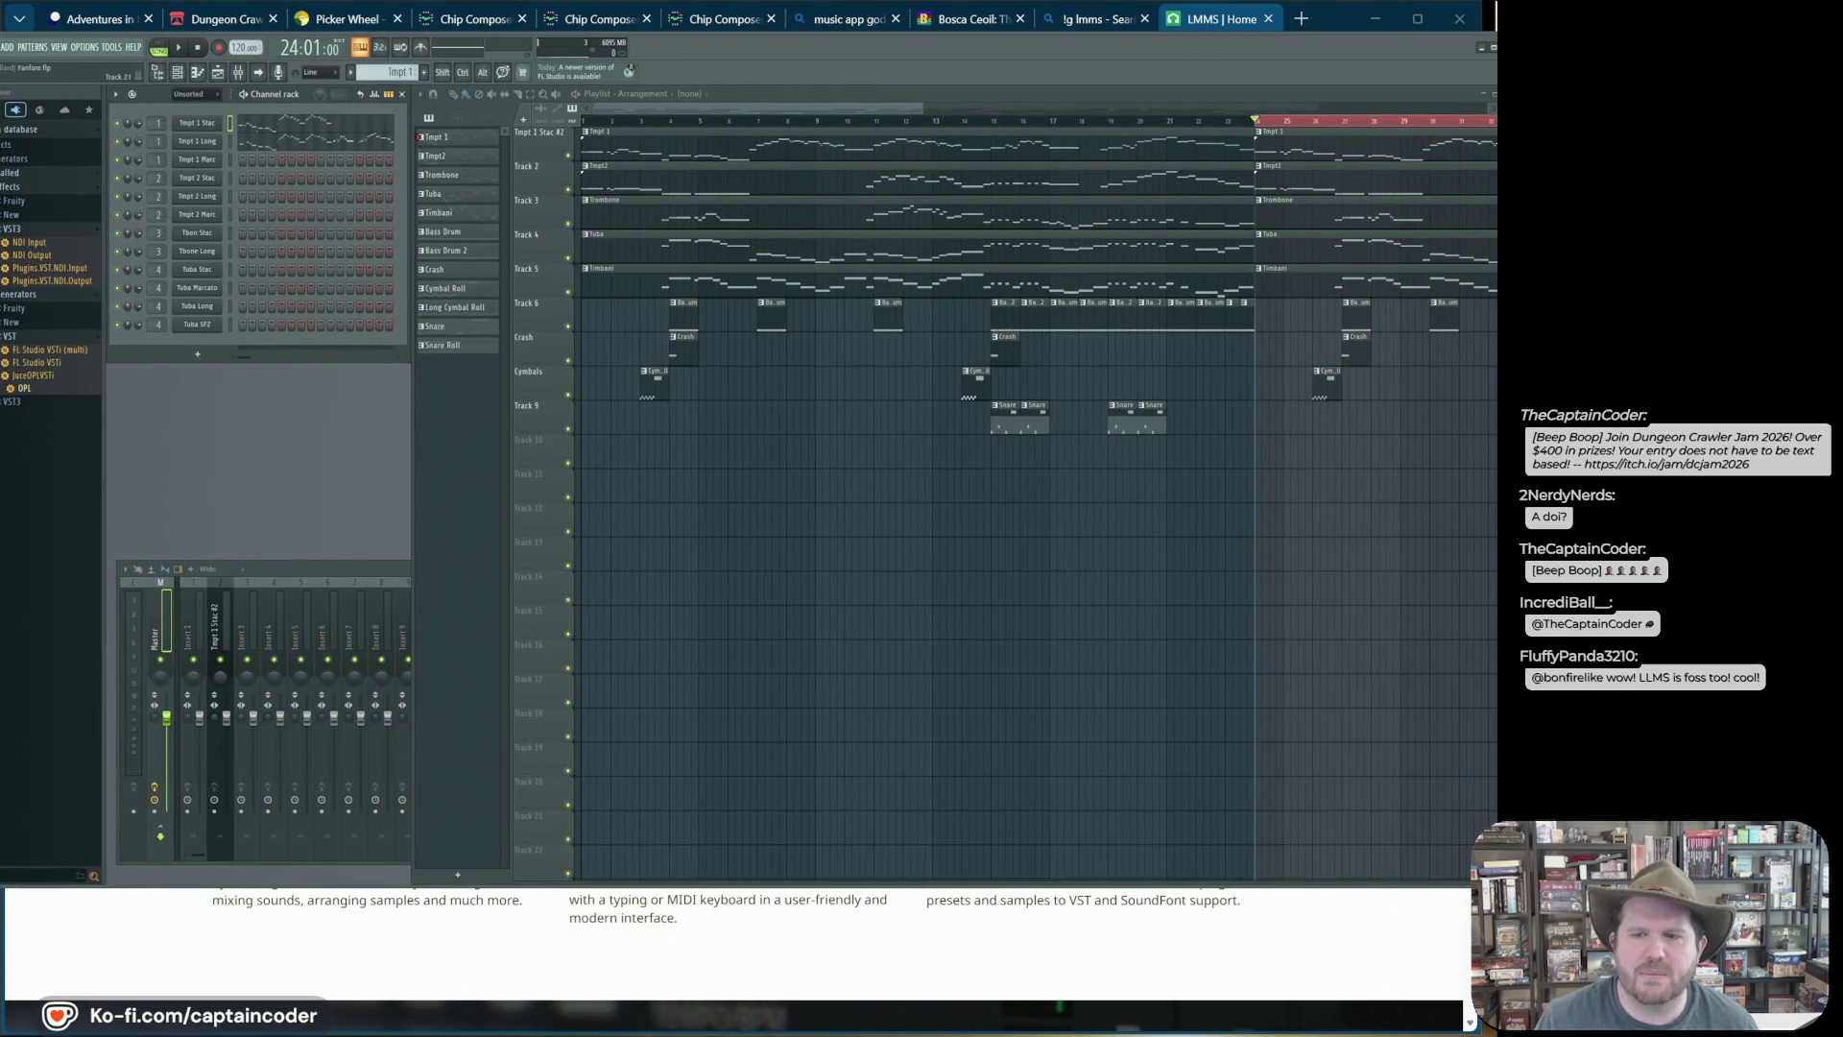
mouse_move(1494, 882)
mouse_down()
mouse_move(1411, 1008)
mouse_move(1434, 1027)
mouse_move(1425, 1012)
mouse_up()
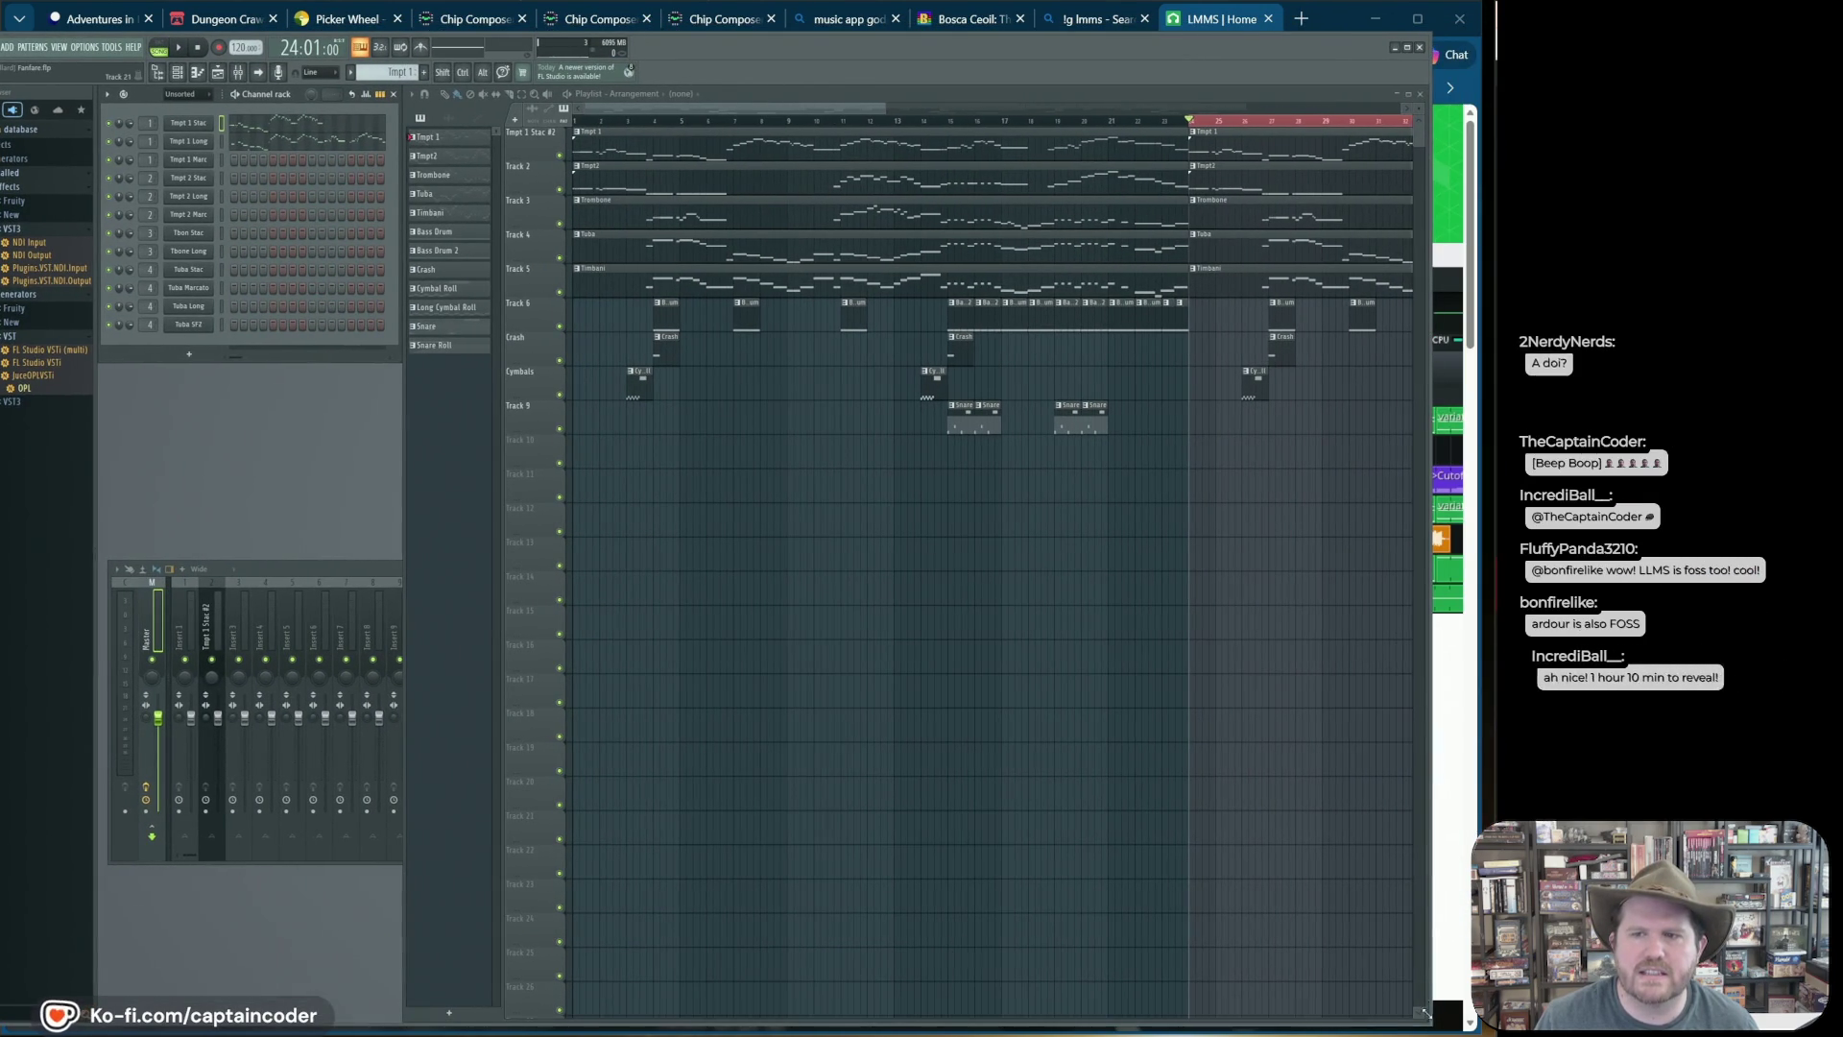
Step: Play the orchestral arrangement from the song start, then skip ahead about four bars
click(181, 48)
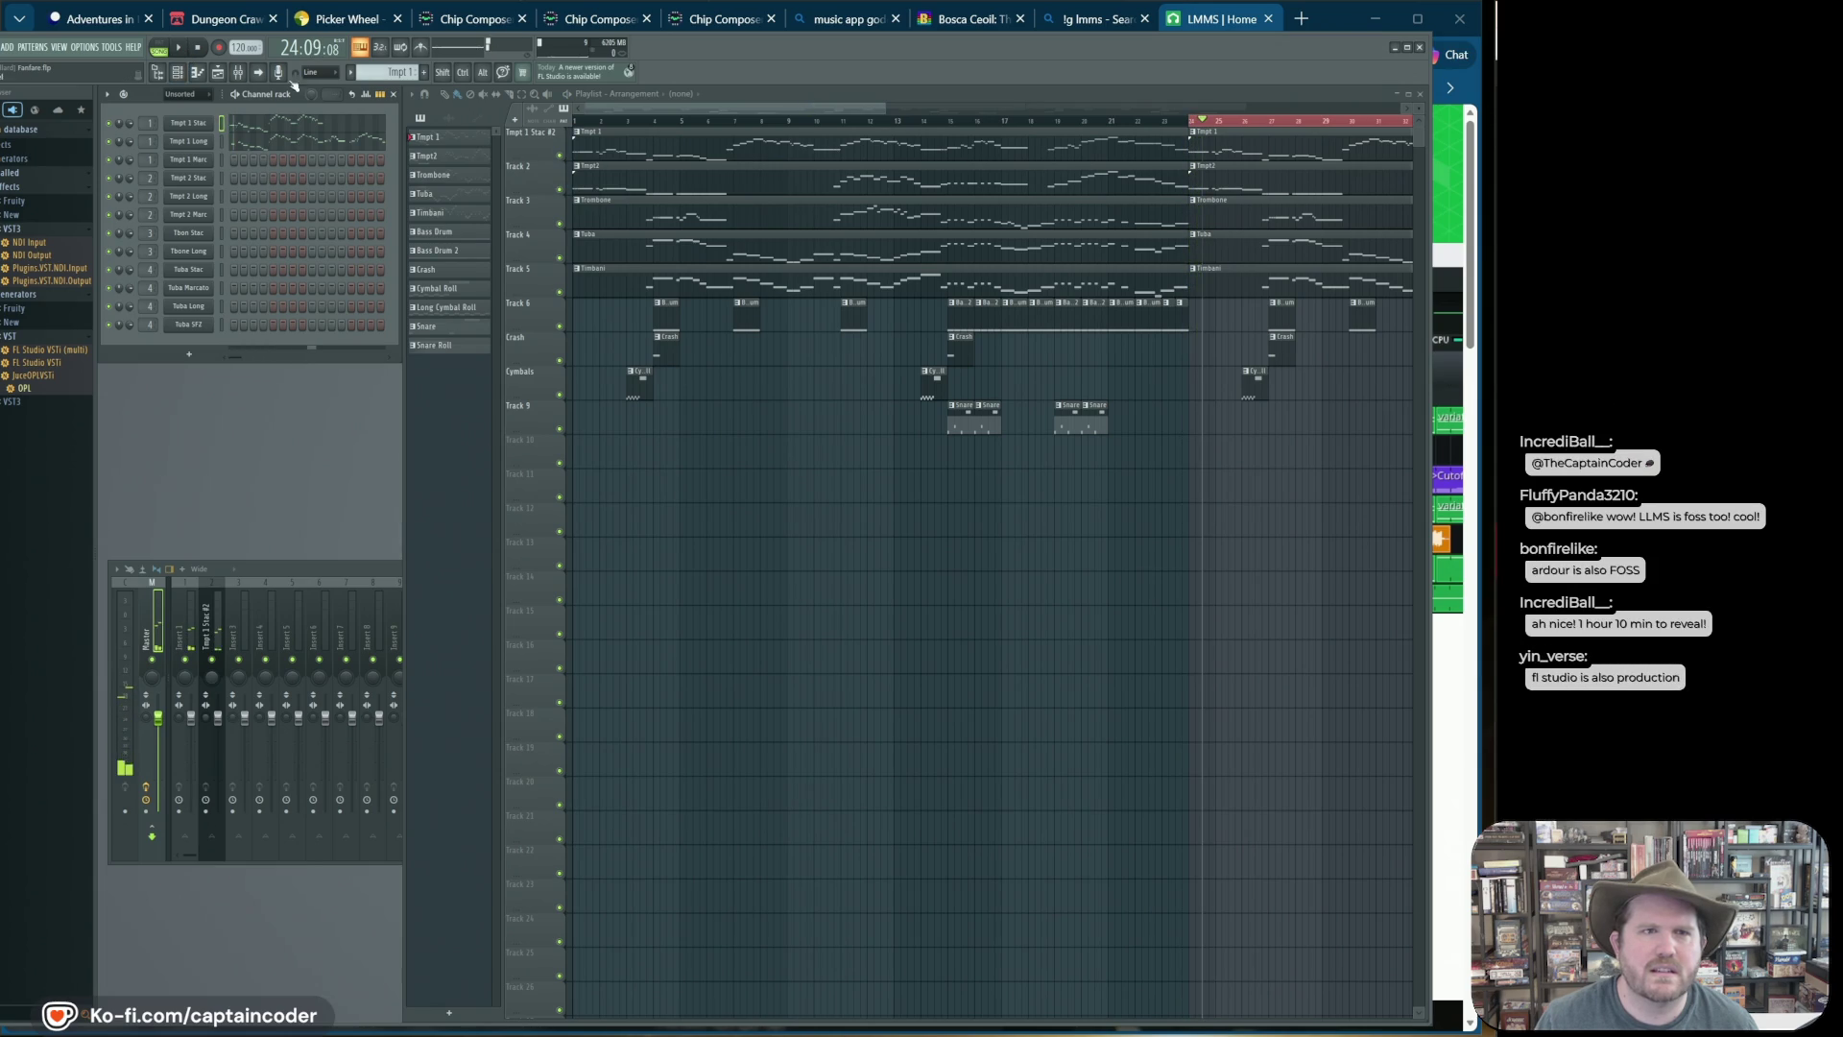
click(1157, 121)
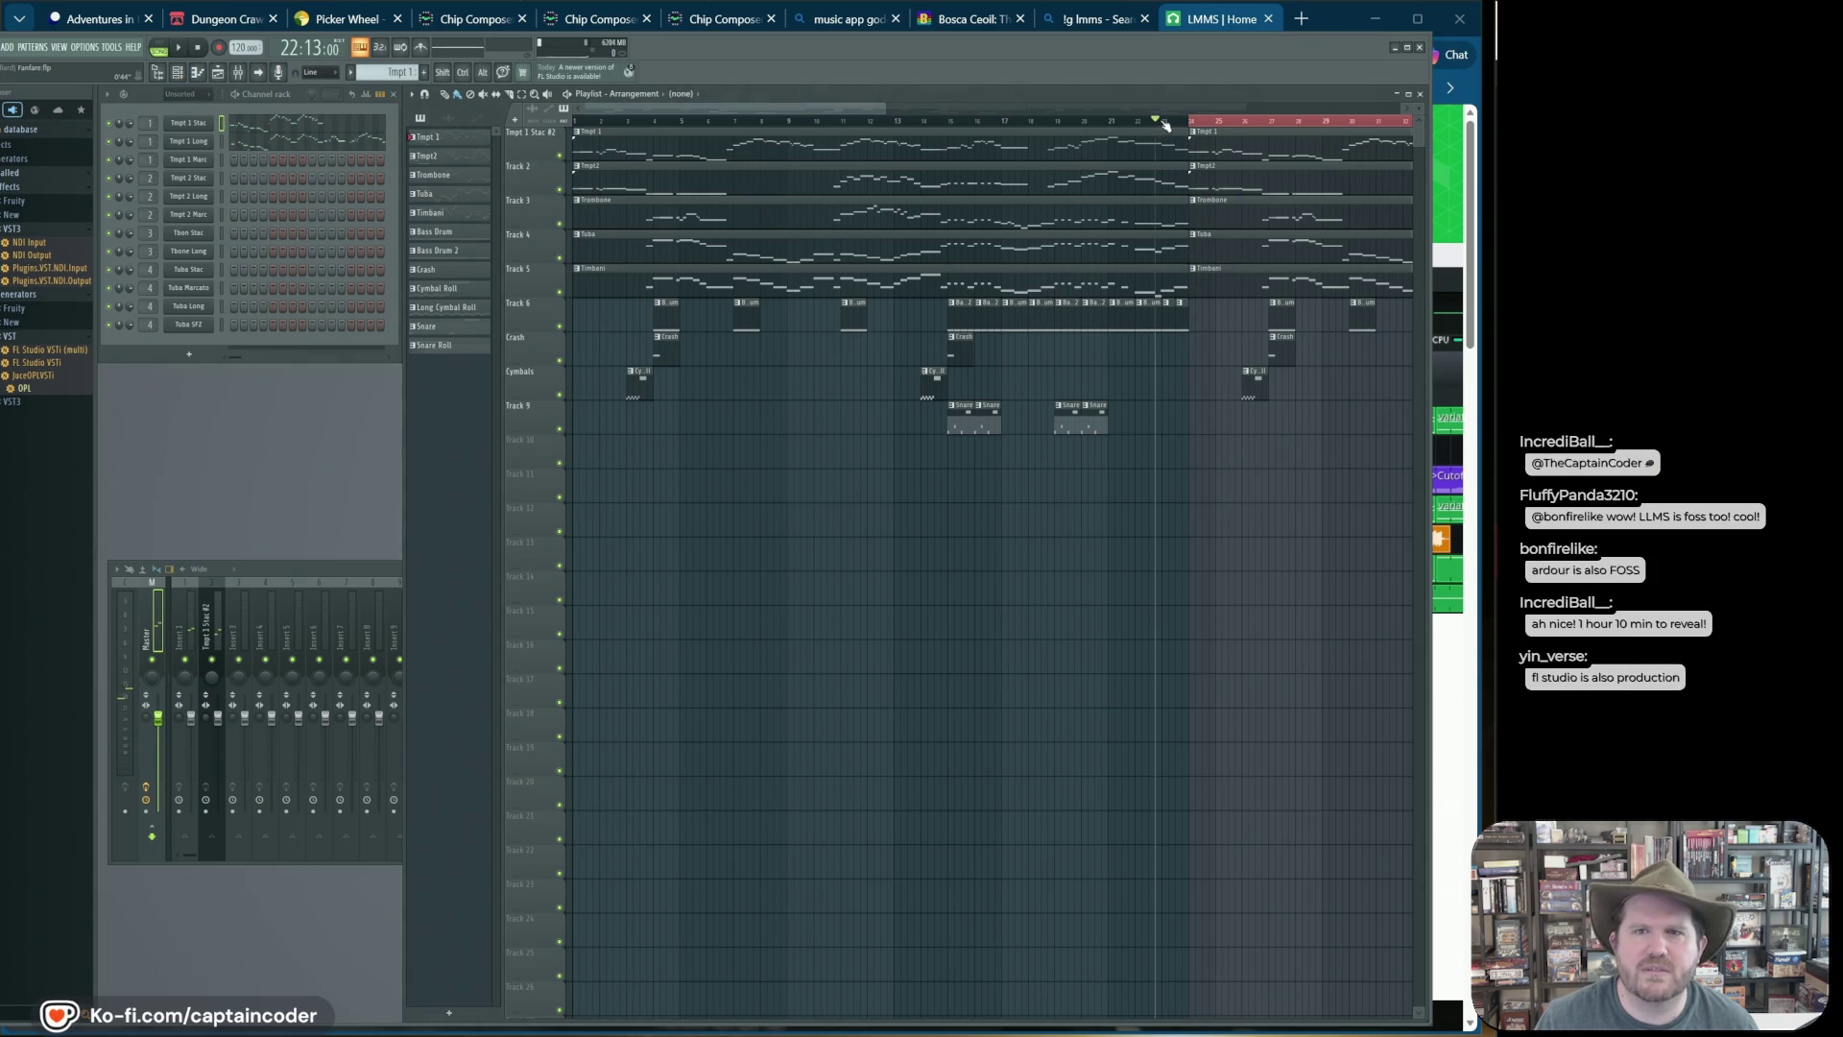
click(582, 123)
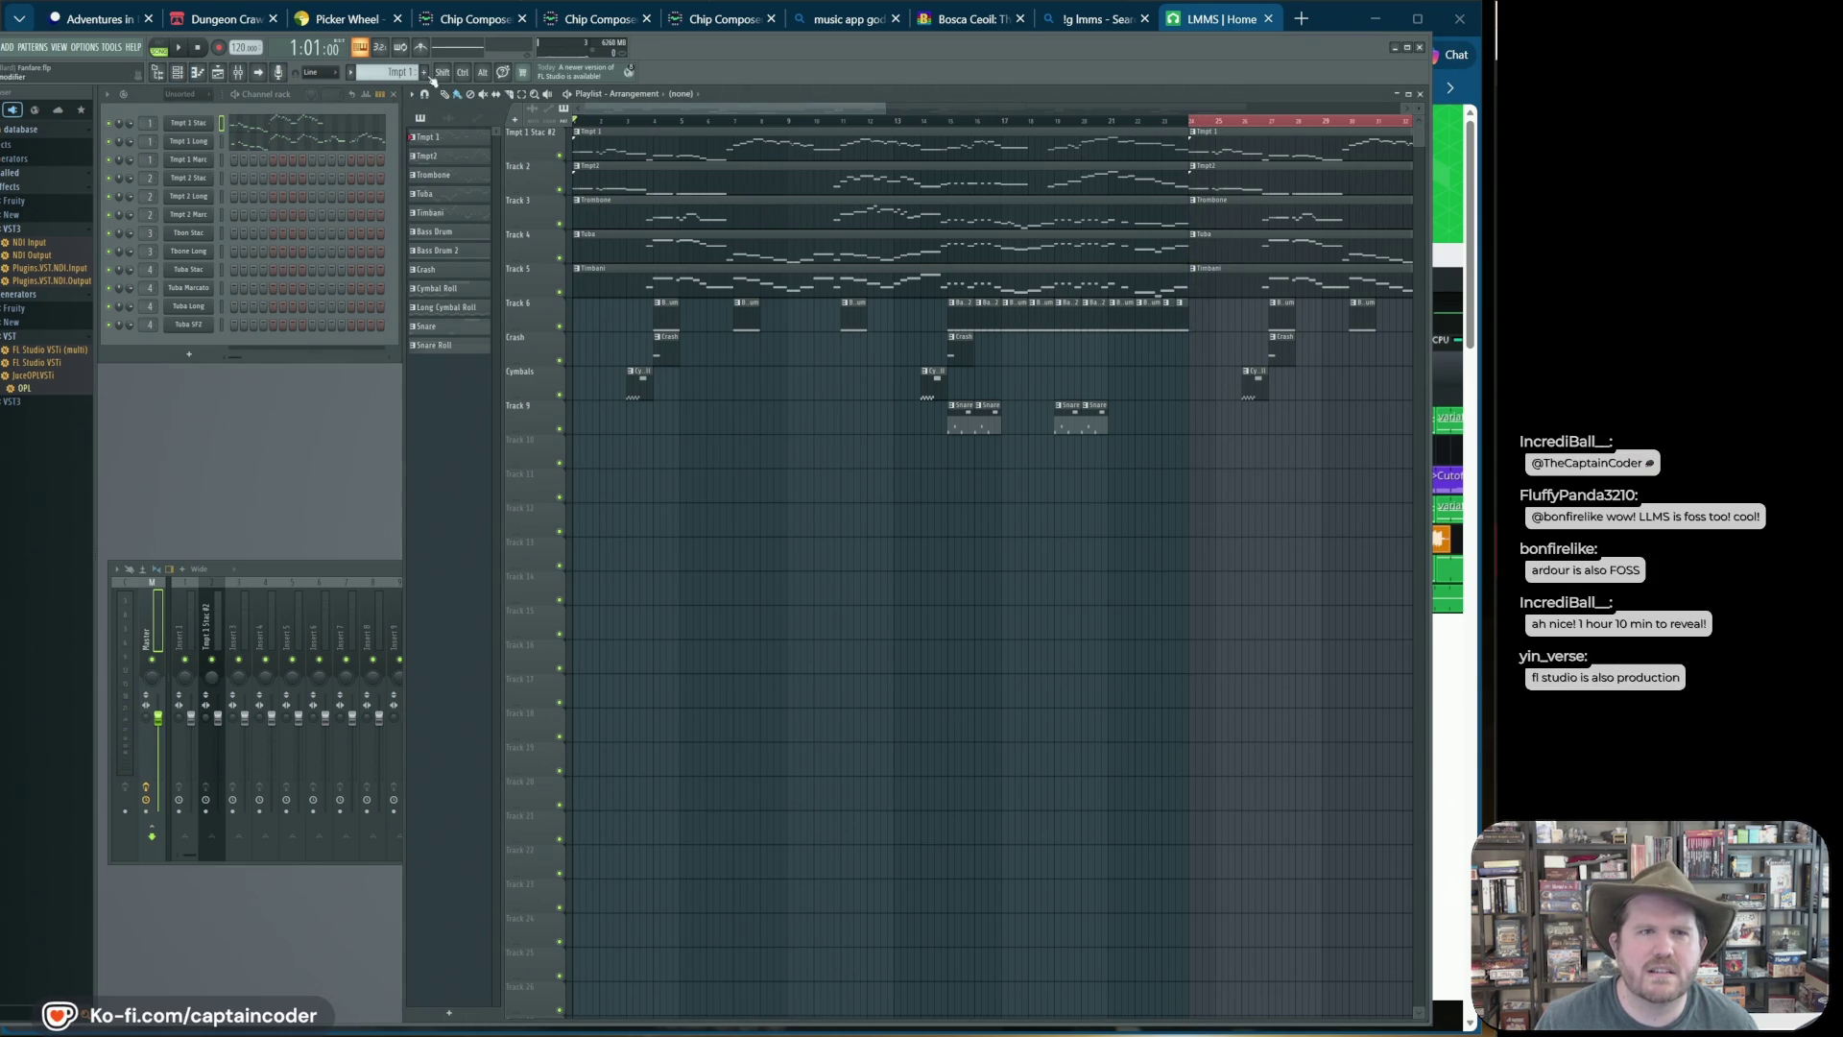
click(182, 48)
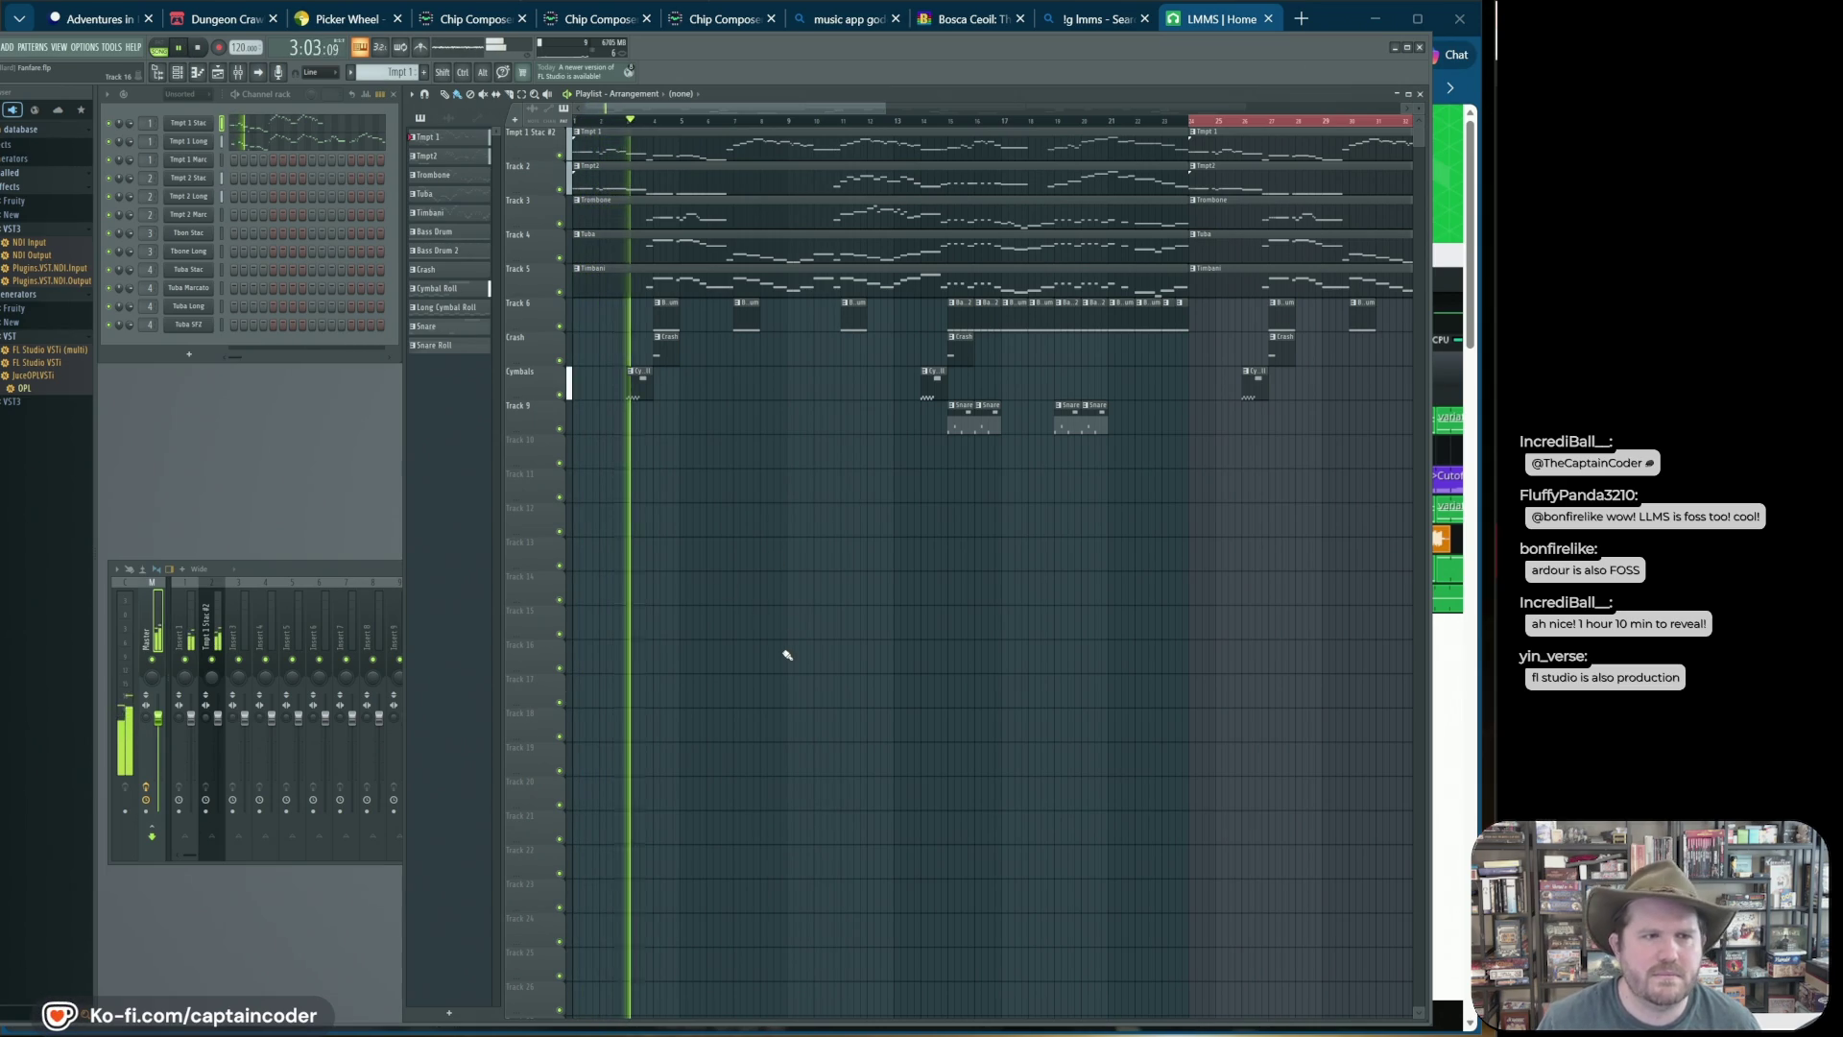
click(753, 120)
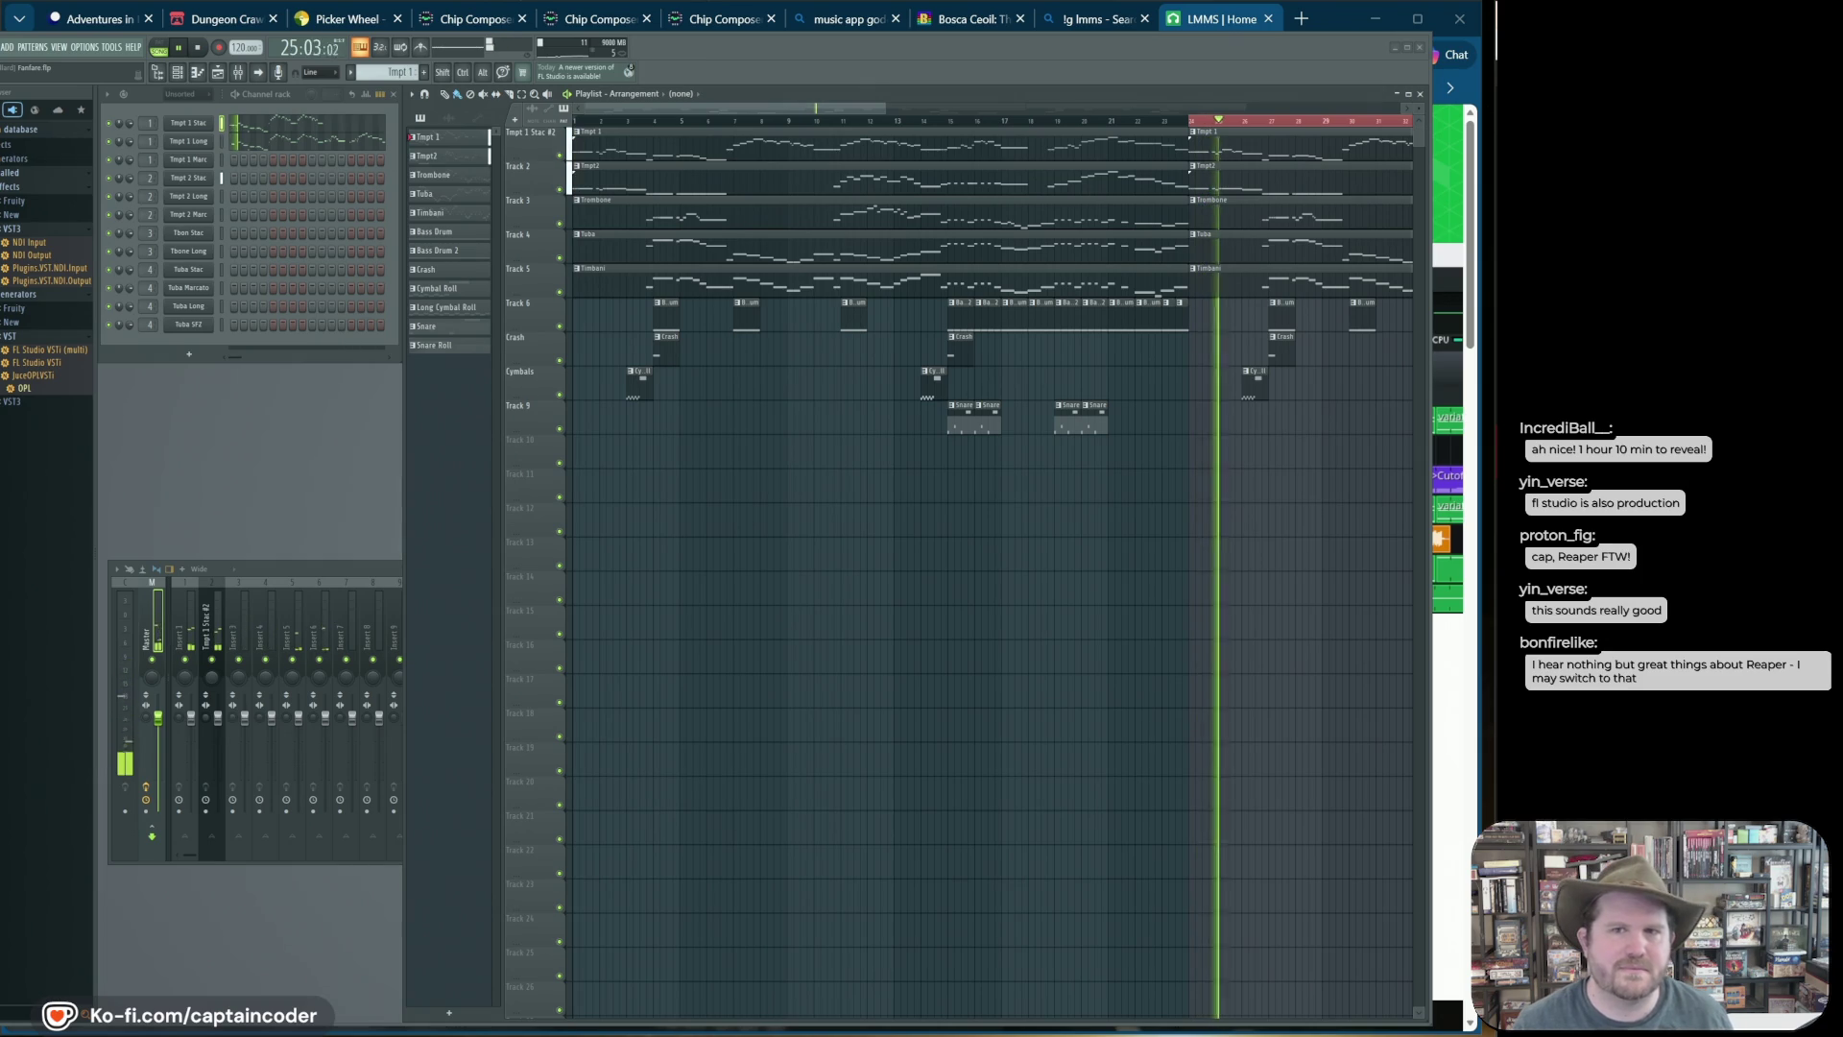
scroll(679, 782, down, 1)
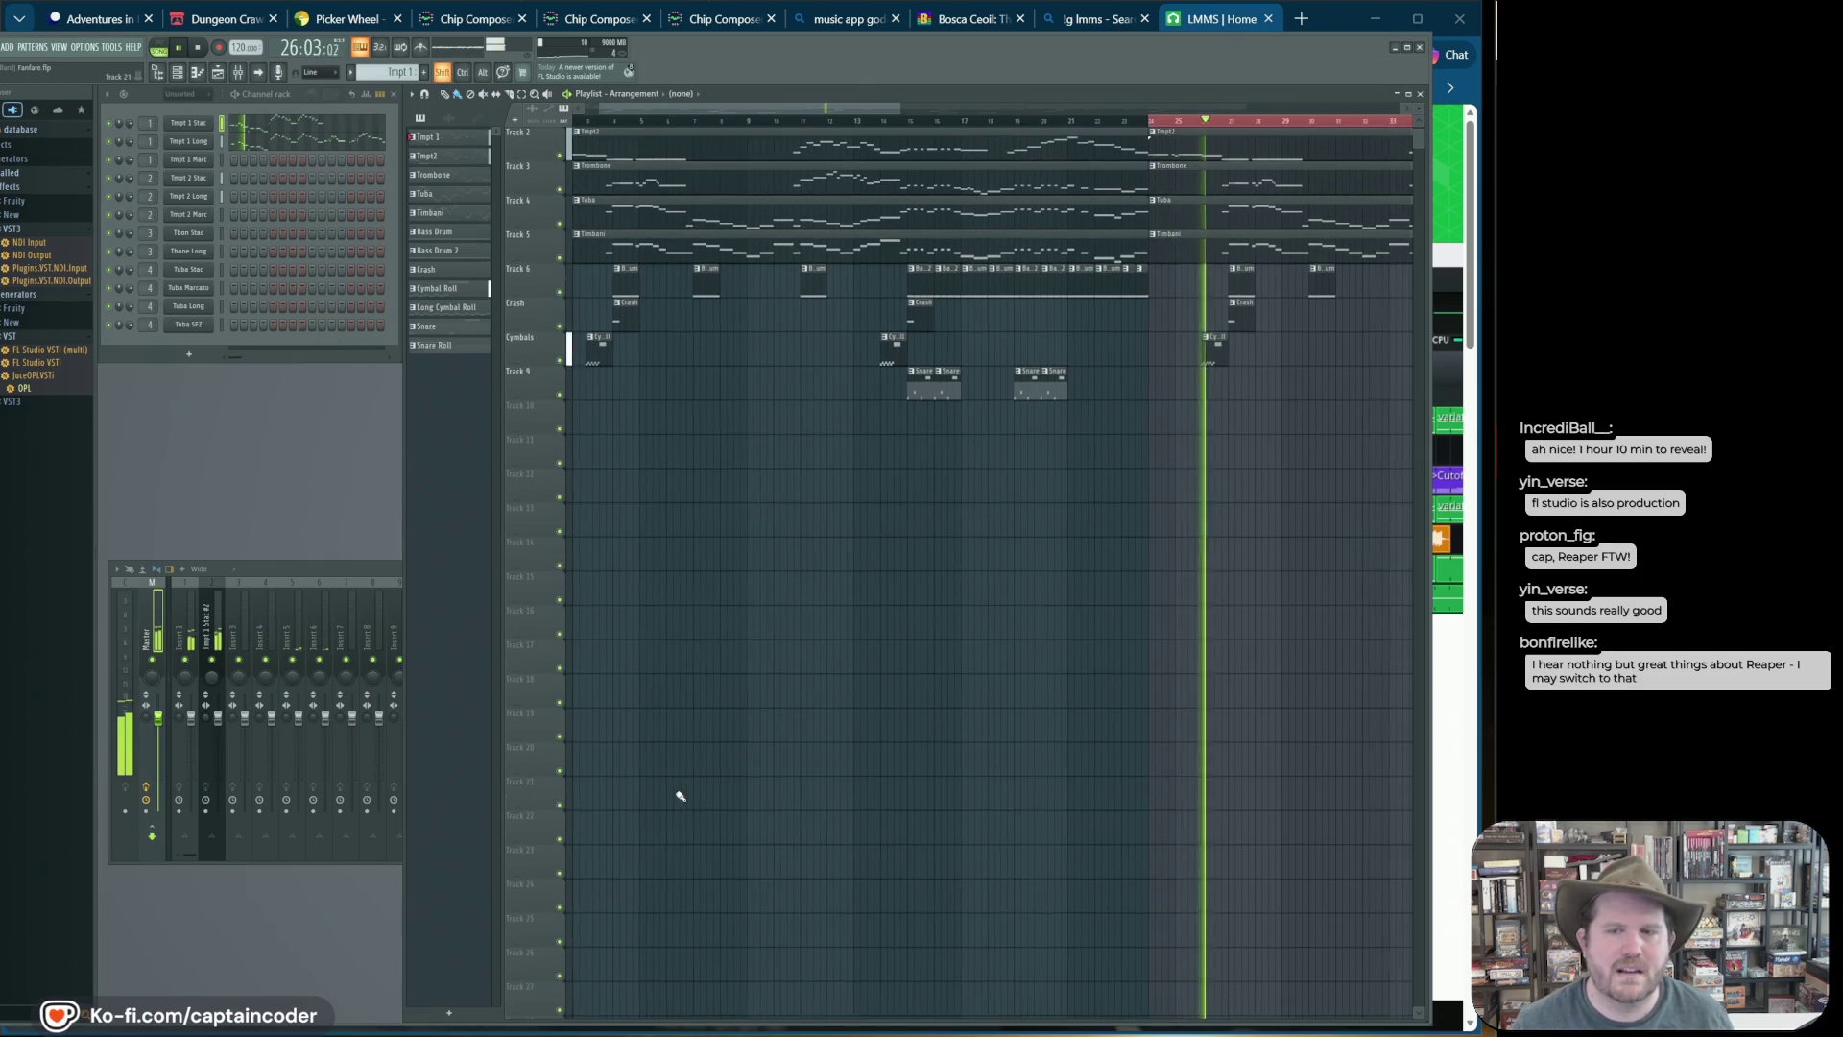
Step: Scroll the Playlist to follow playback through later bars, shifting the window slightly right
scroll(716, 769, right, 5)
scroll(753, 774, left, 3)
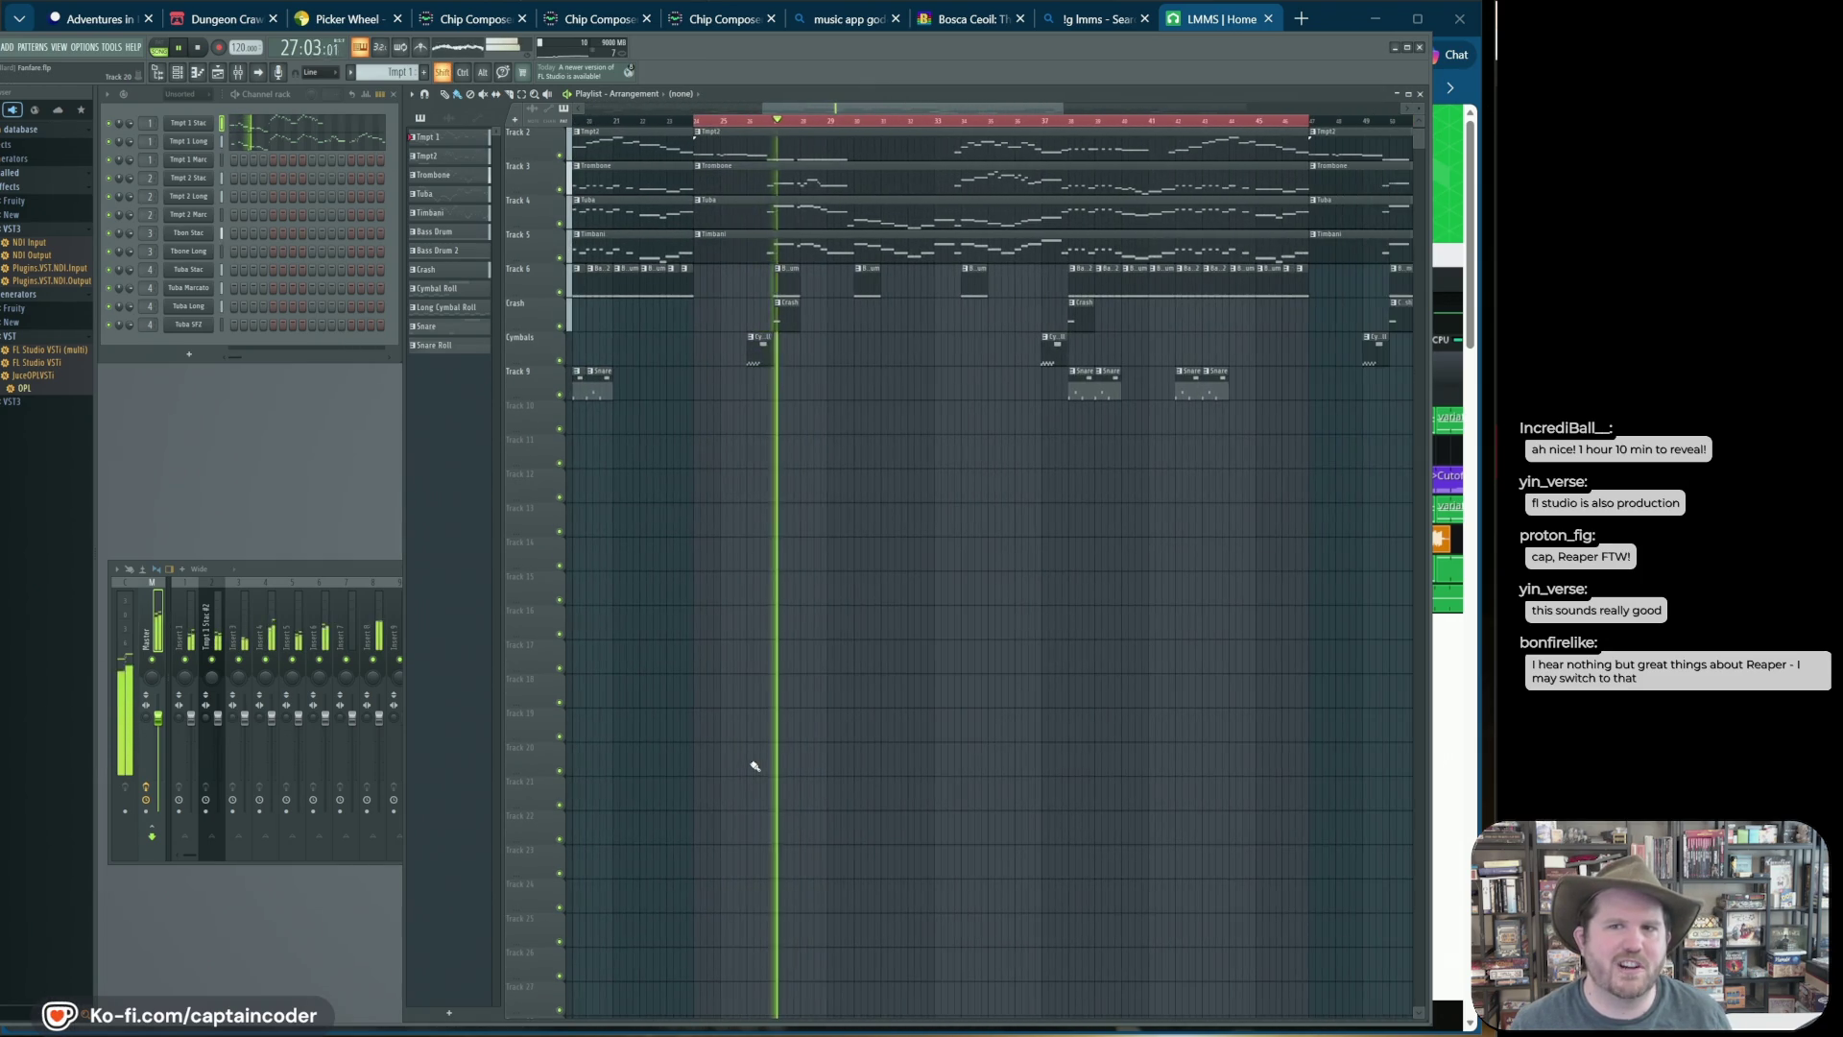
scroll(755, 773, up, 1)
scroll(758, 772, right, 1)
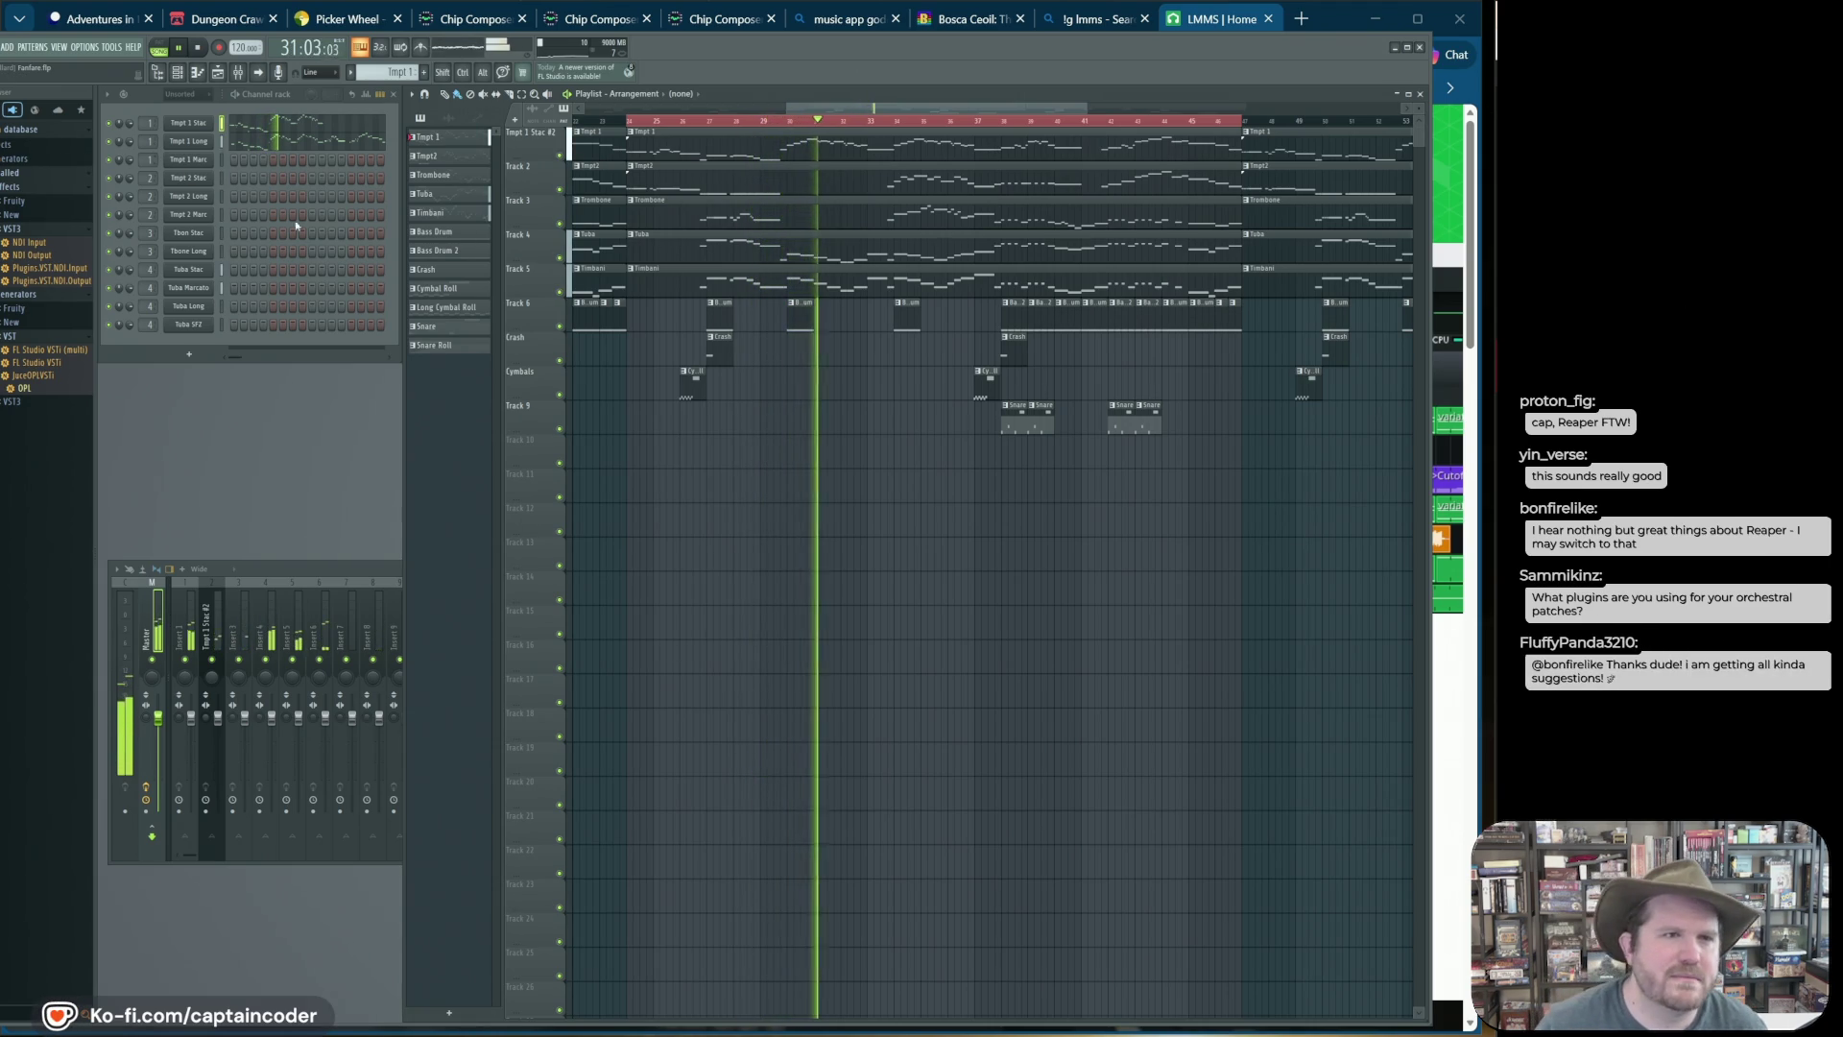
drag(1307, 38, 1355, 40)
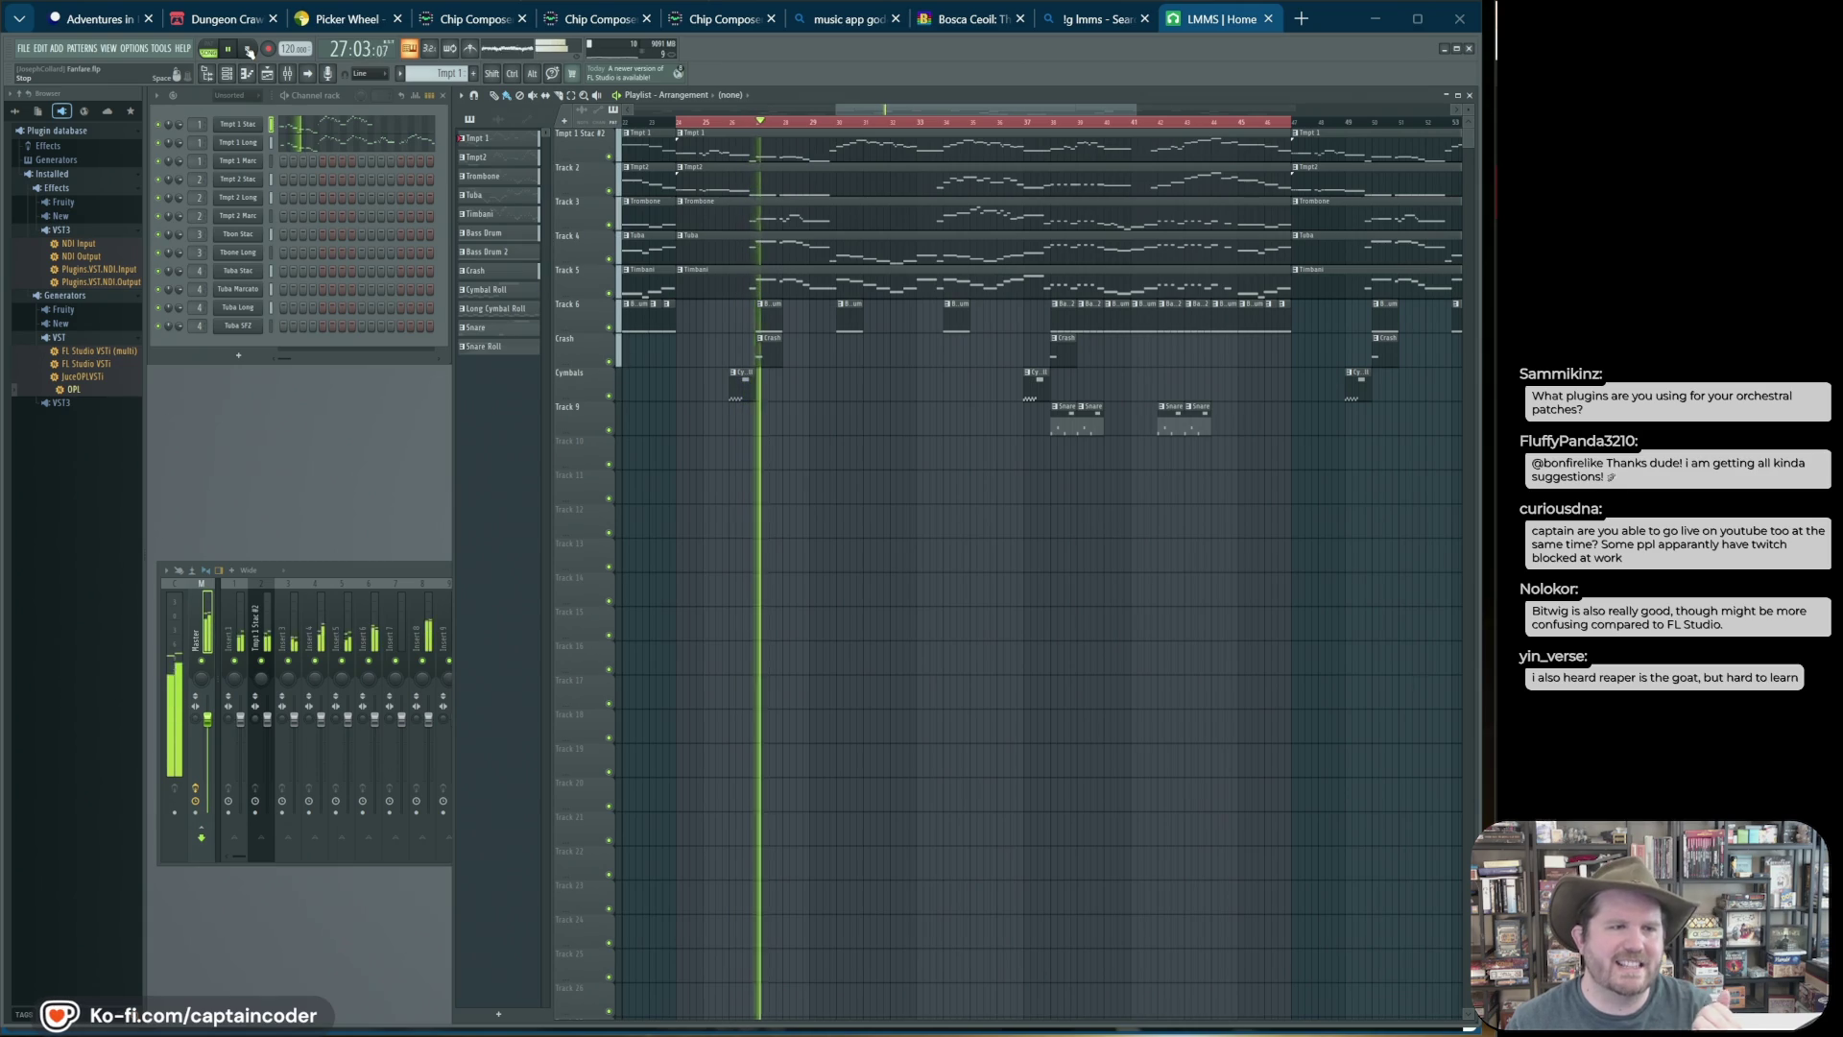
Step: Stop playback, rewinding to the song start, and switch to the LMMS page
click(249, 50)
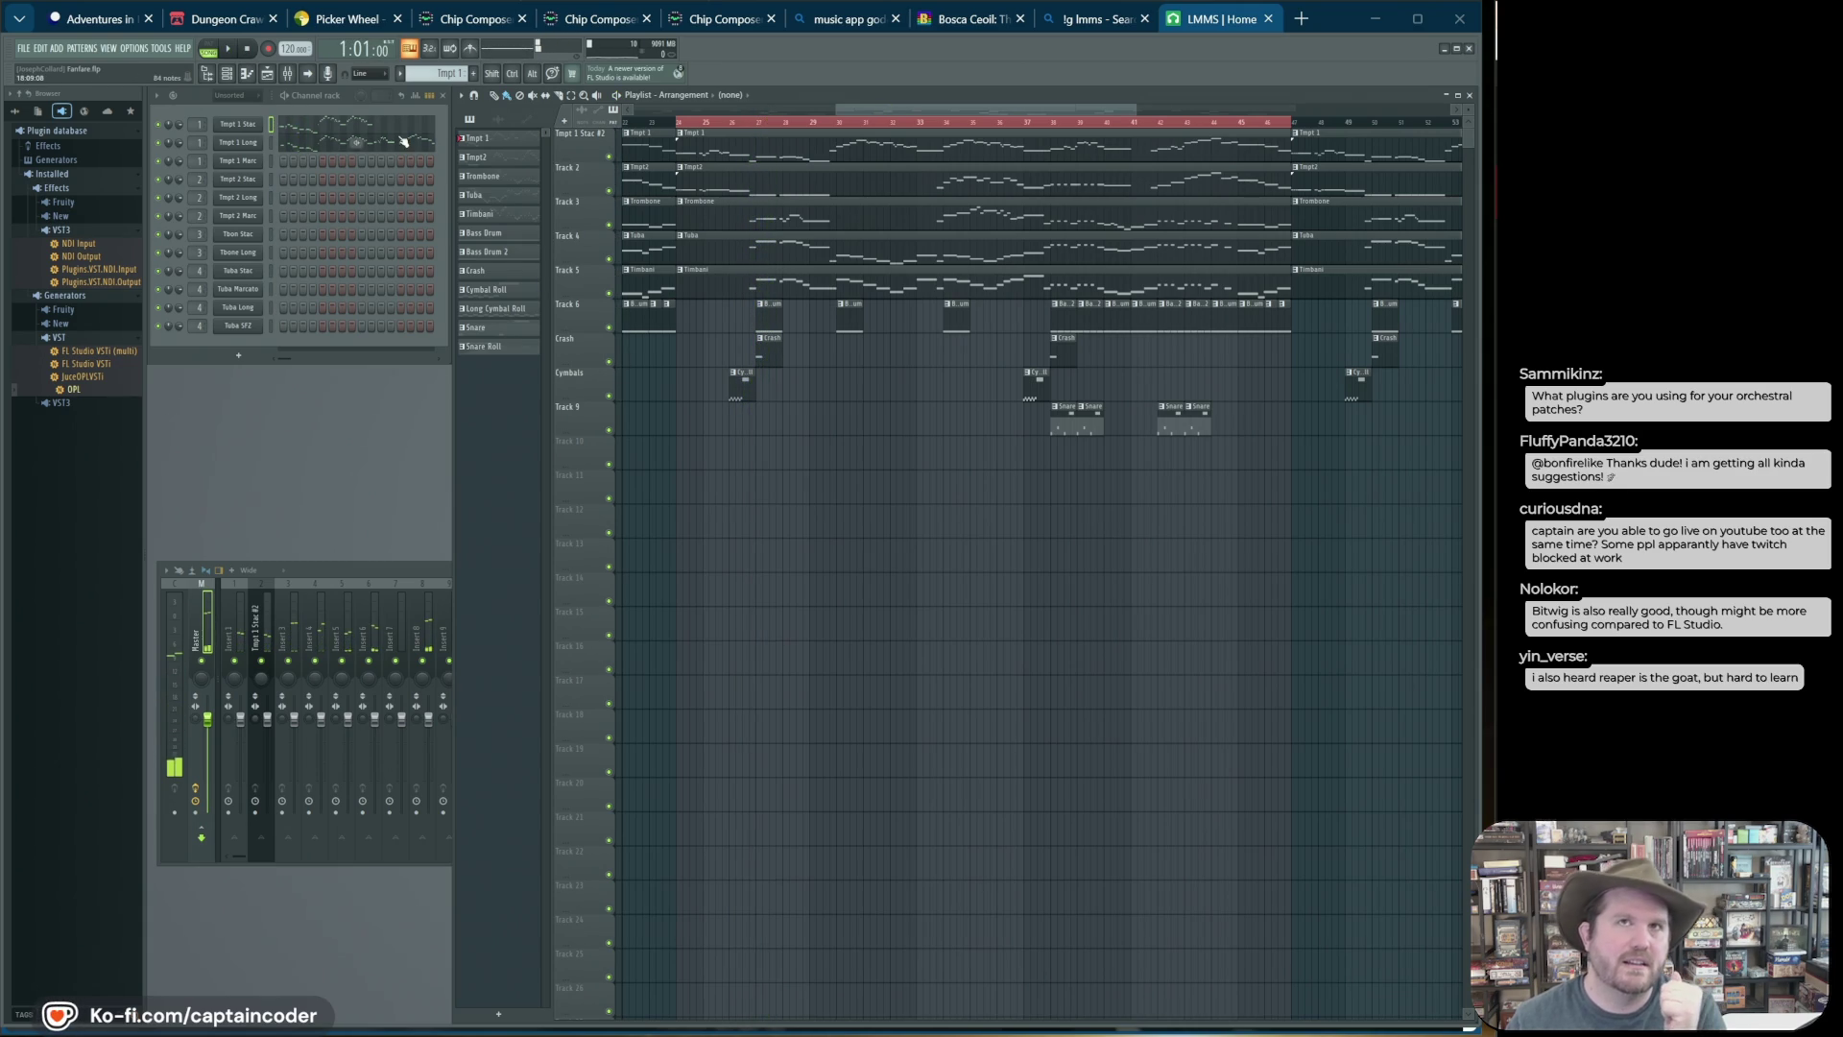
key(alt+Tab)
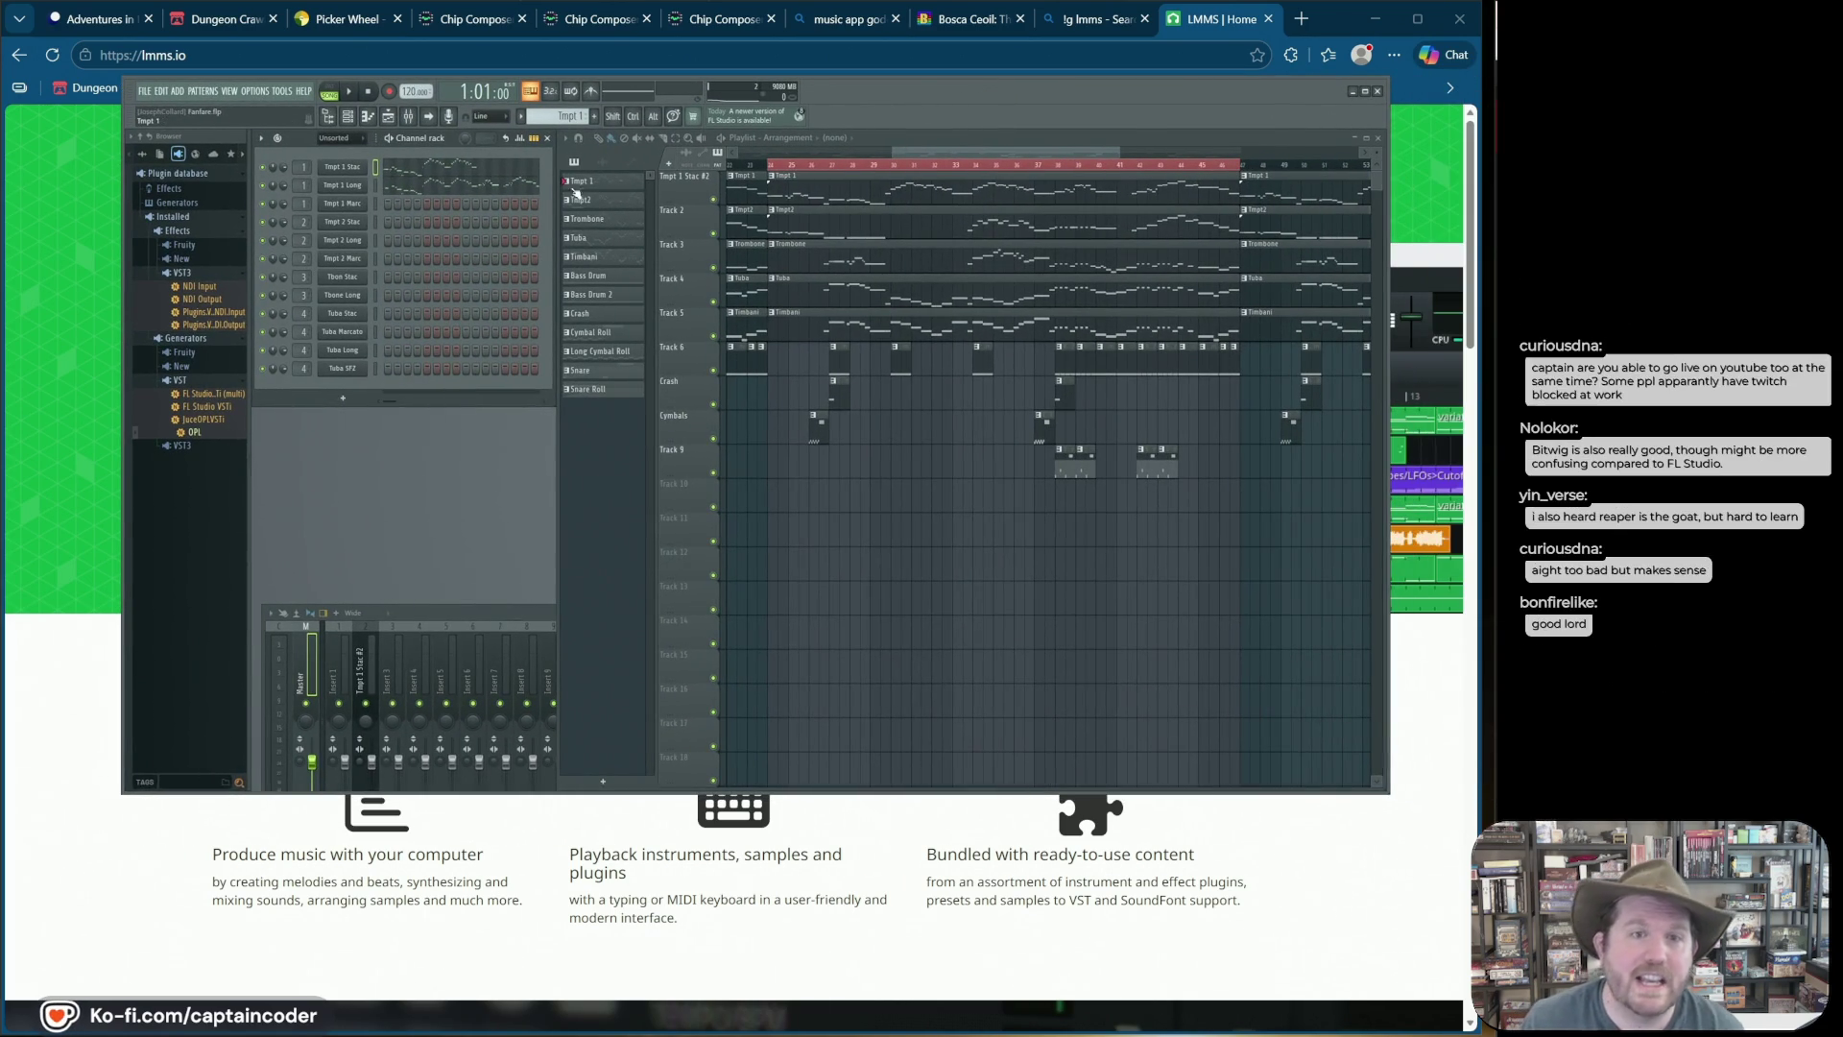
Step: Open the Tmpt 1 Stac channel's trumpet instrument and make the FL Studio window taller
click(350, 167)
right_click(349, 167)
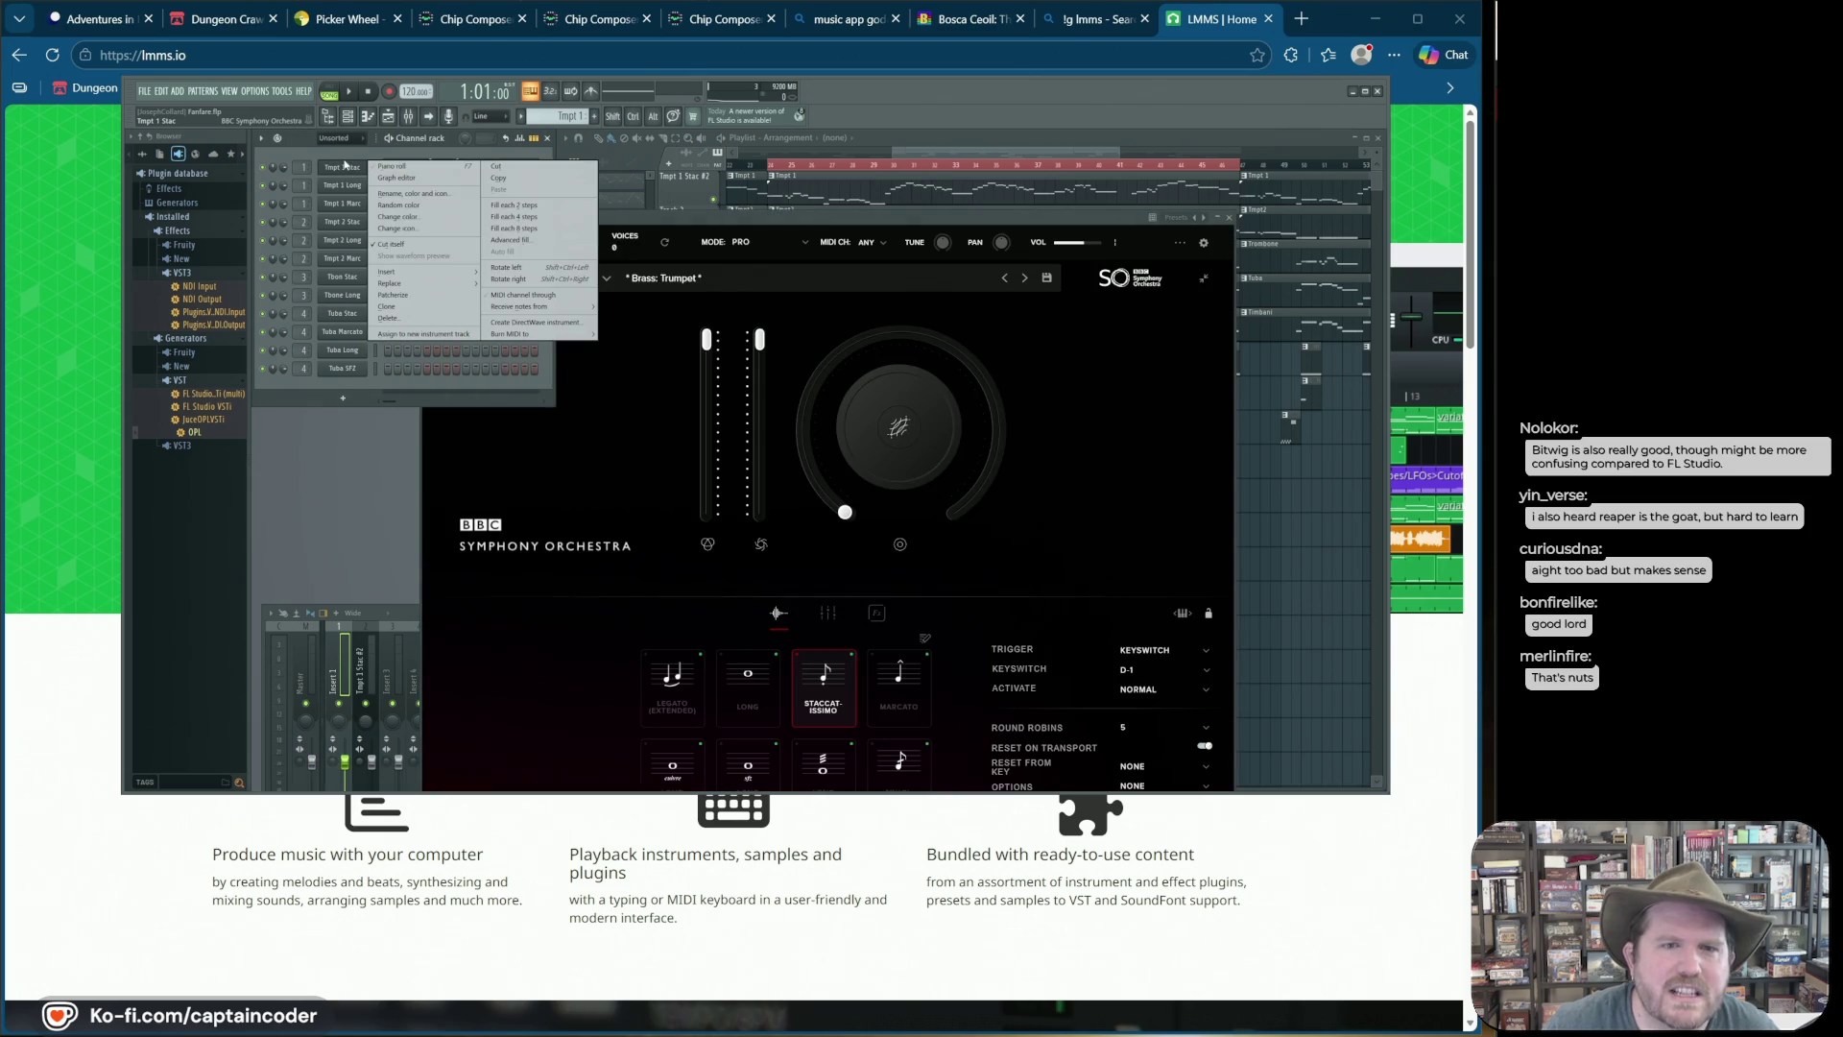
click(347, 165)
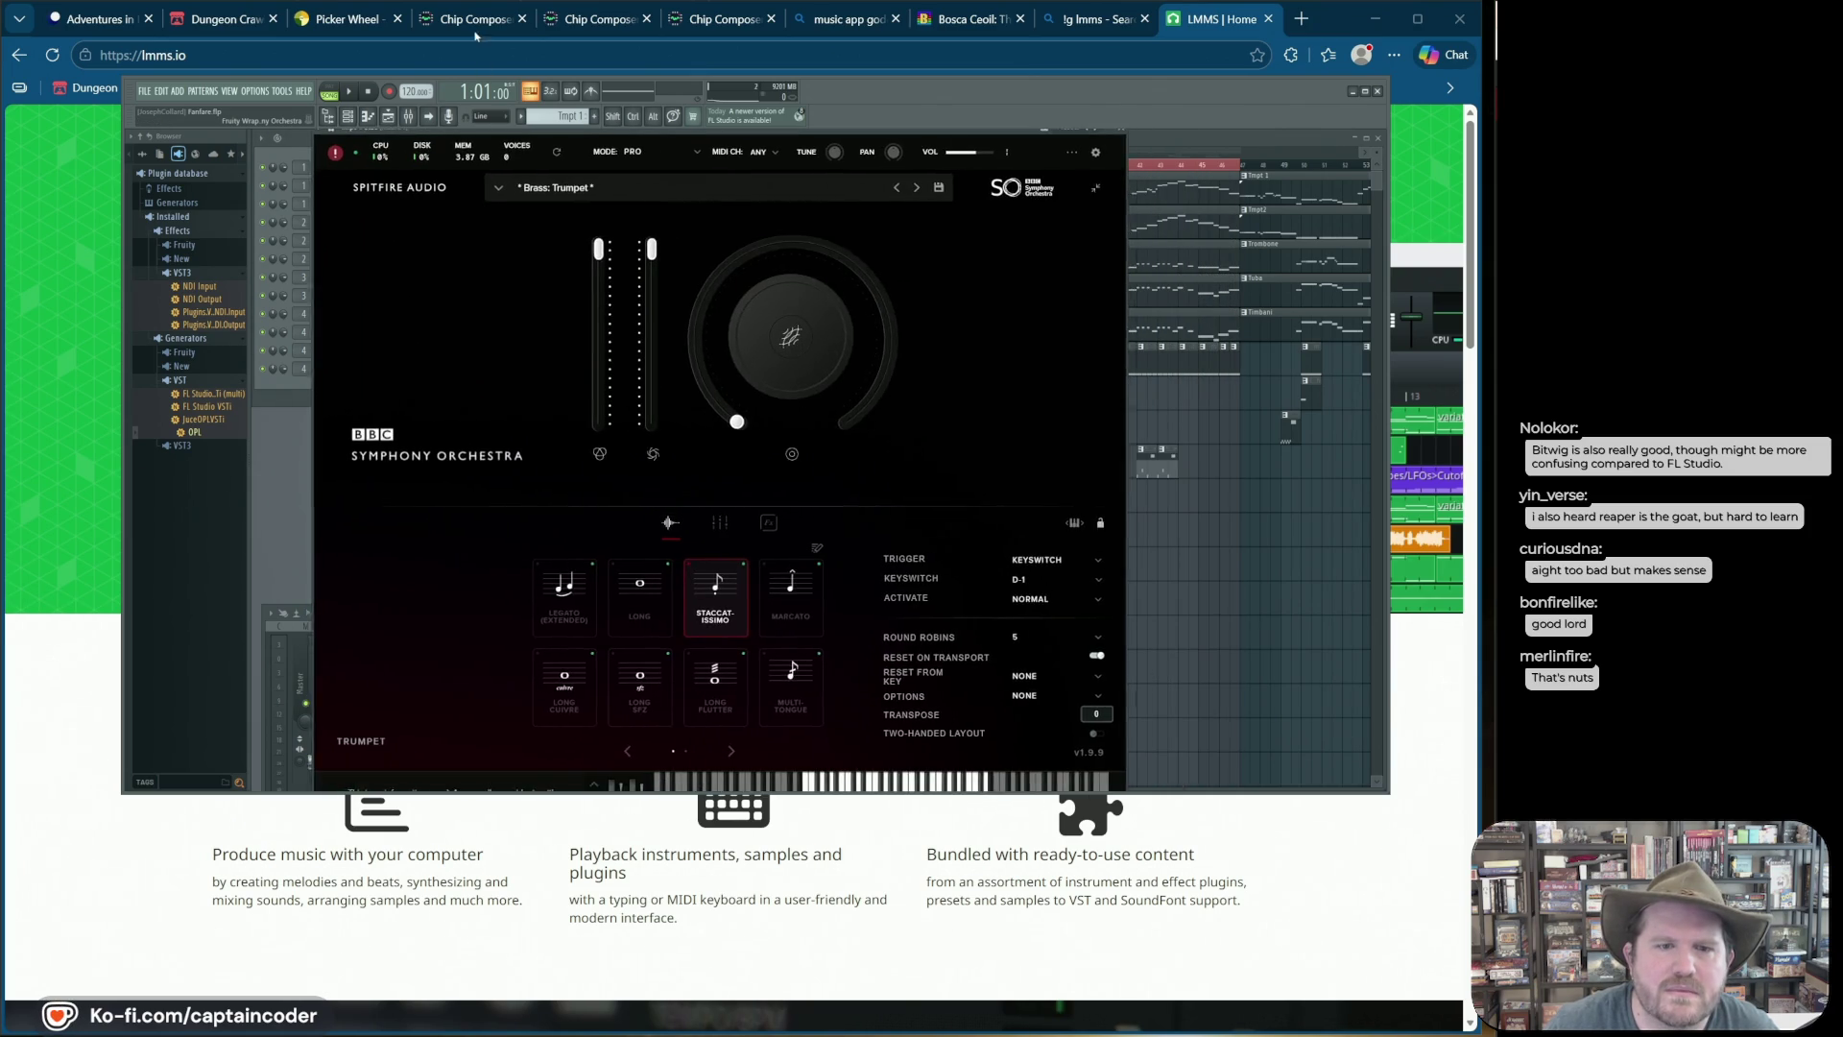
drag(1034, 795, 1045, 963)
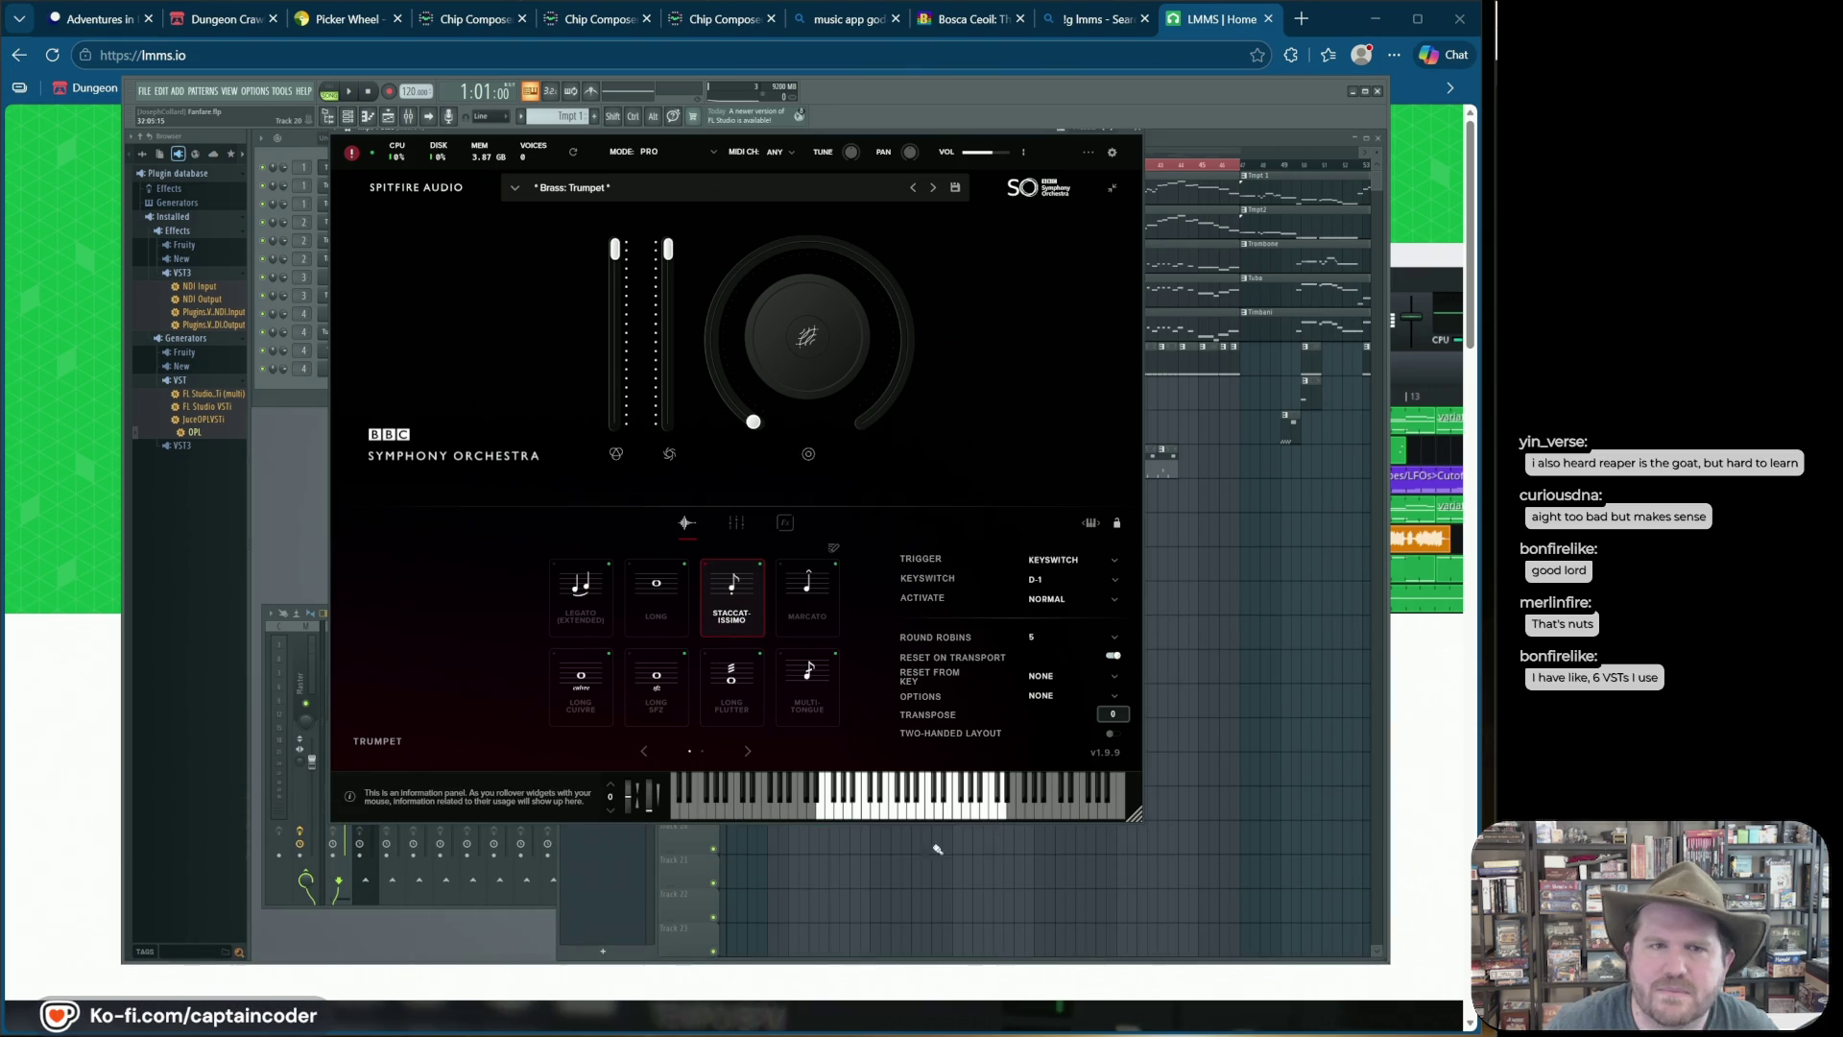
Step: Check the trumpet plugin's mode list keeping PRO, and dismiss its ERROR #1 message
click(683, 146)
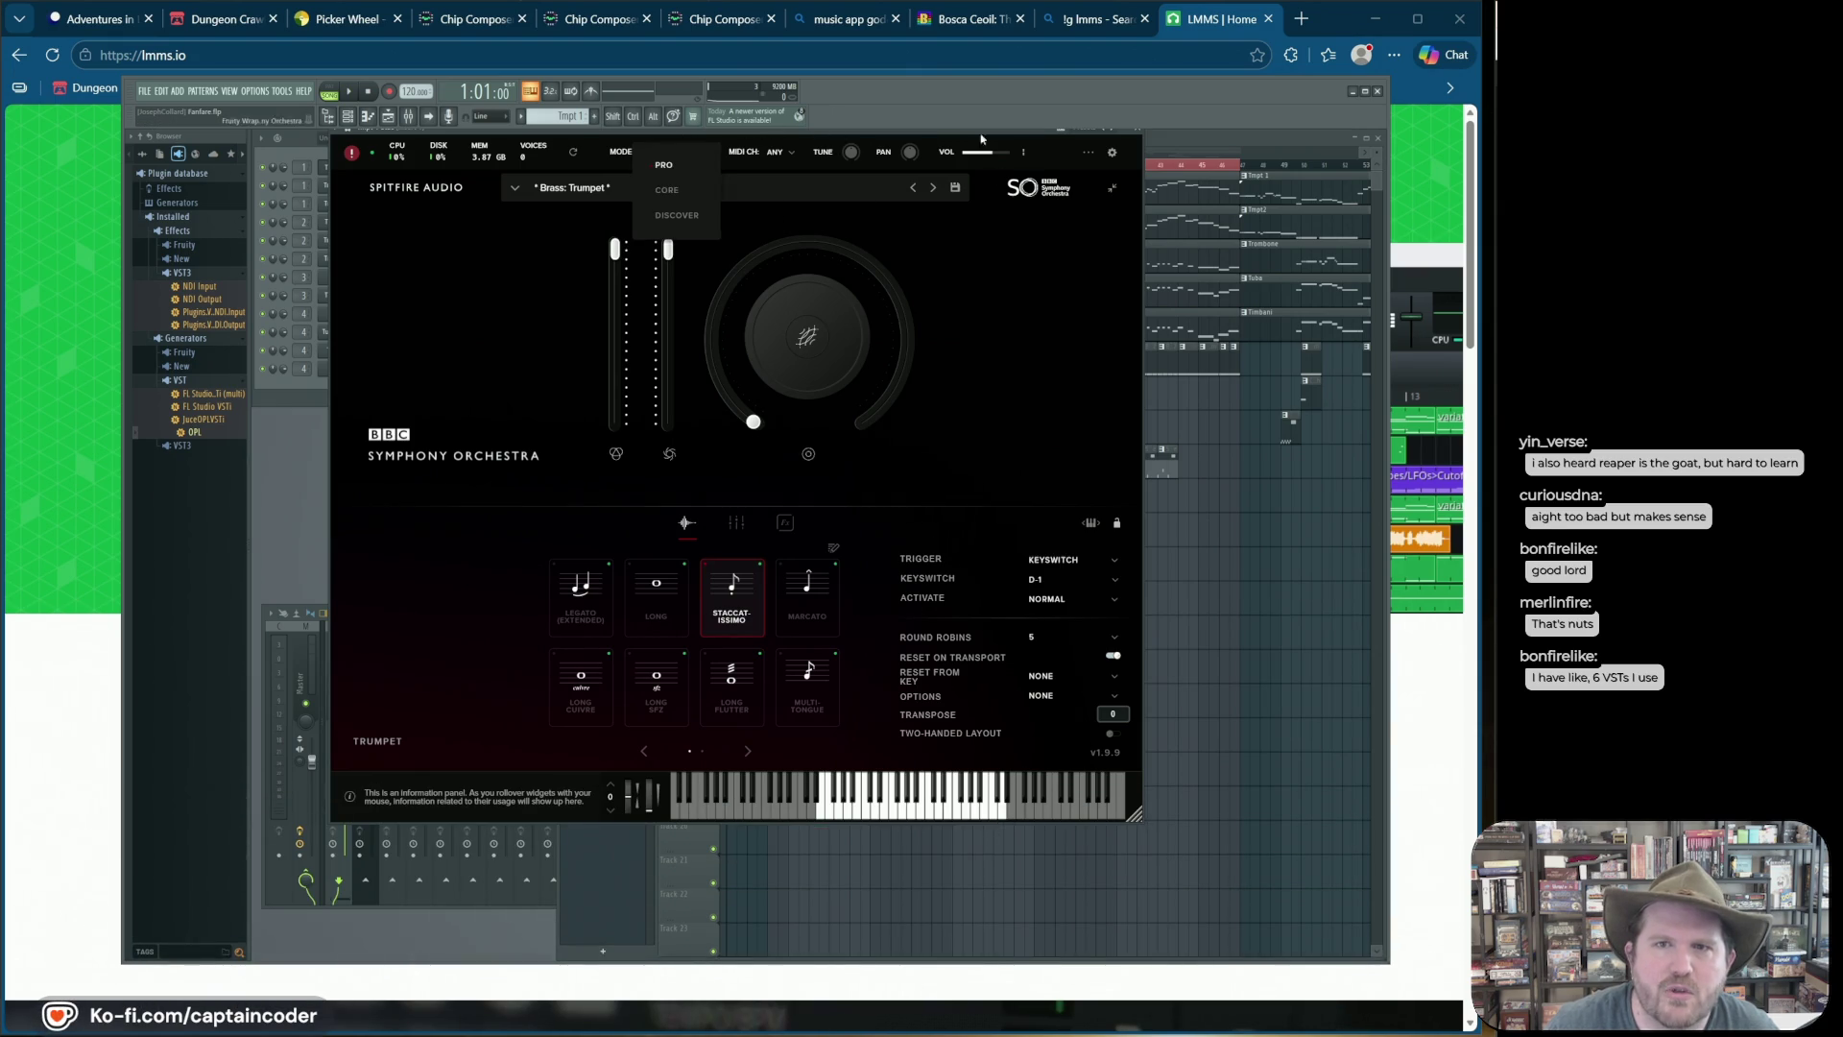
click(1032, 147)
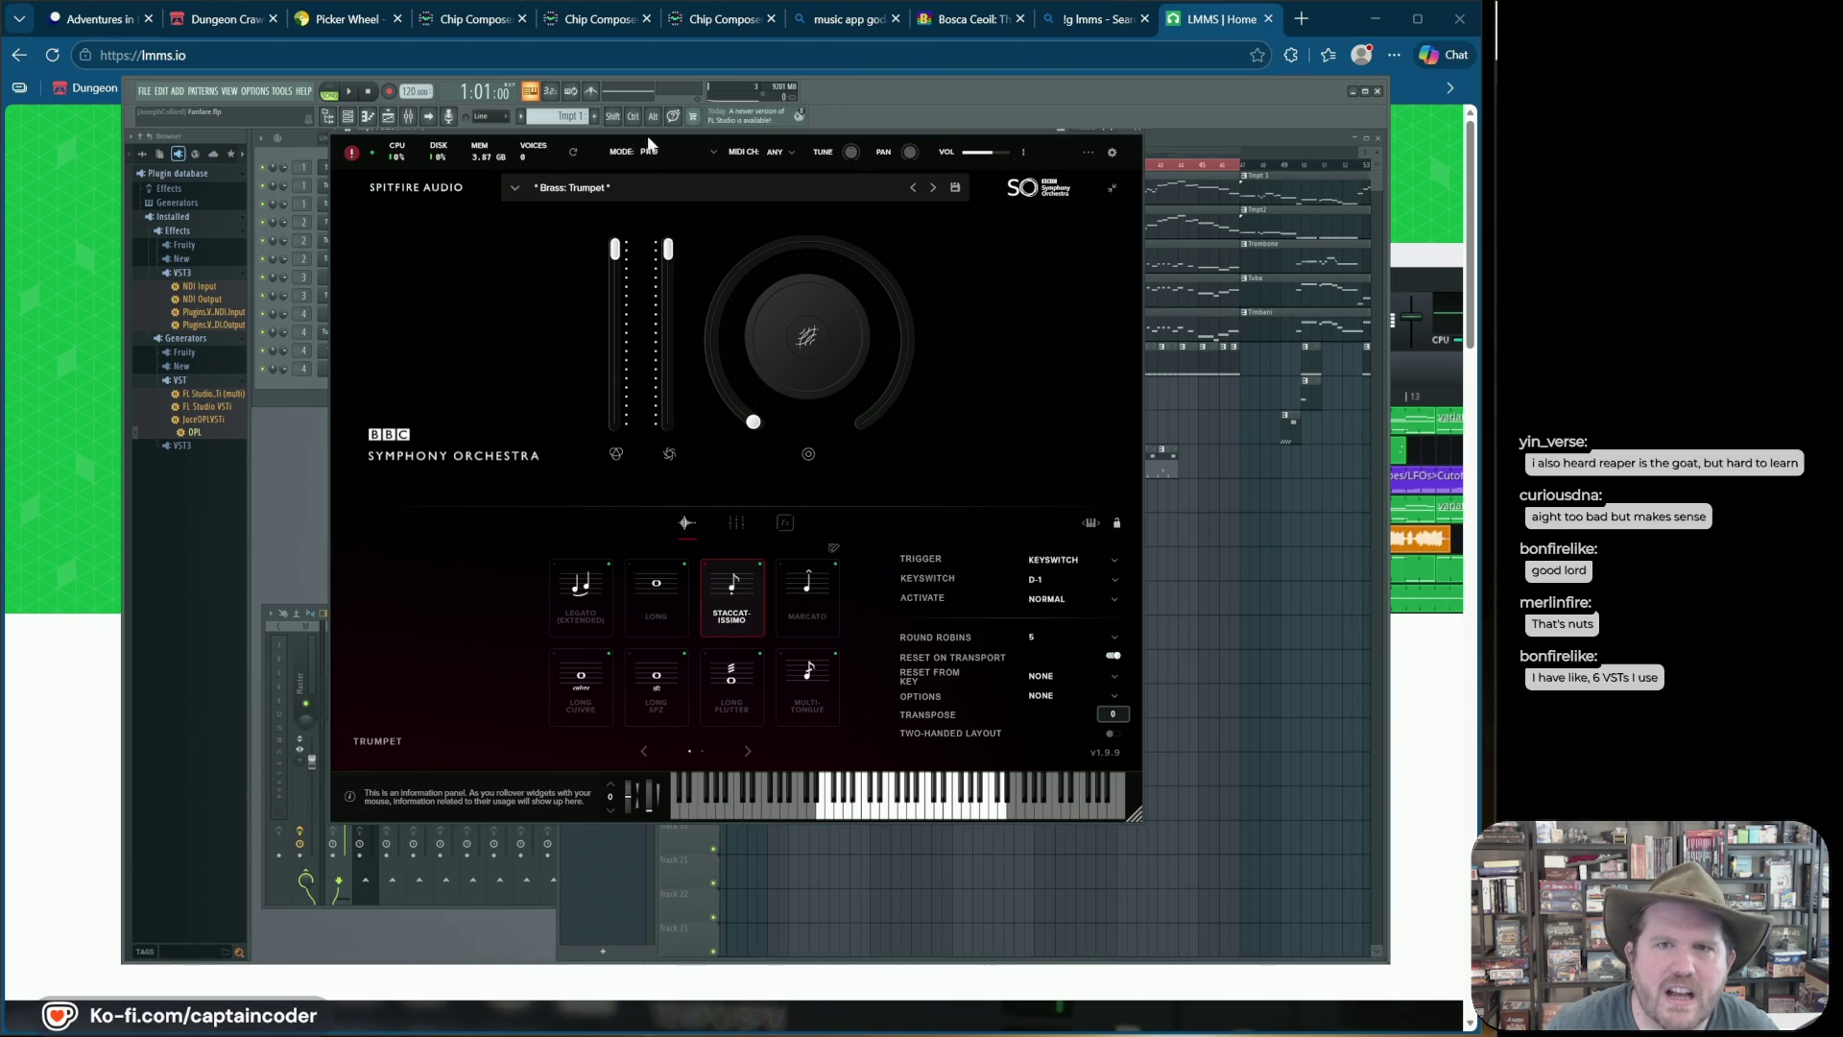
mouse_move(962, 92)
mouse_down()
mouse_move(909, 96)
mouse_move(1113, 138)
mouse_move(1188, 242)
mouse_move(945, 91)
mouse_move(912, 100)
mouse_move(895, 61)
mouse_move(1037, 115)
mouse_move(1194, 103)
mouse_move(892, 58)
mouse_move(929, 54)
mouse_up()
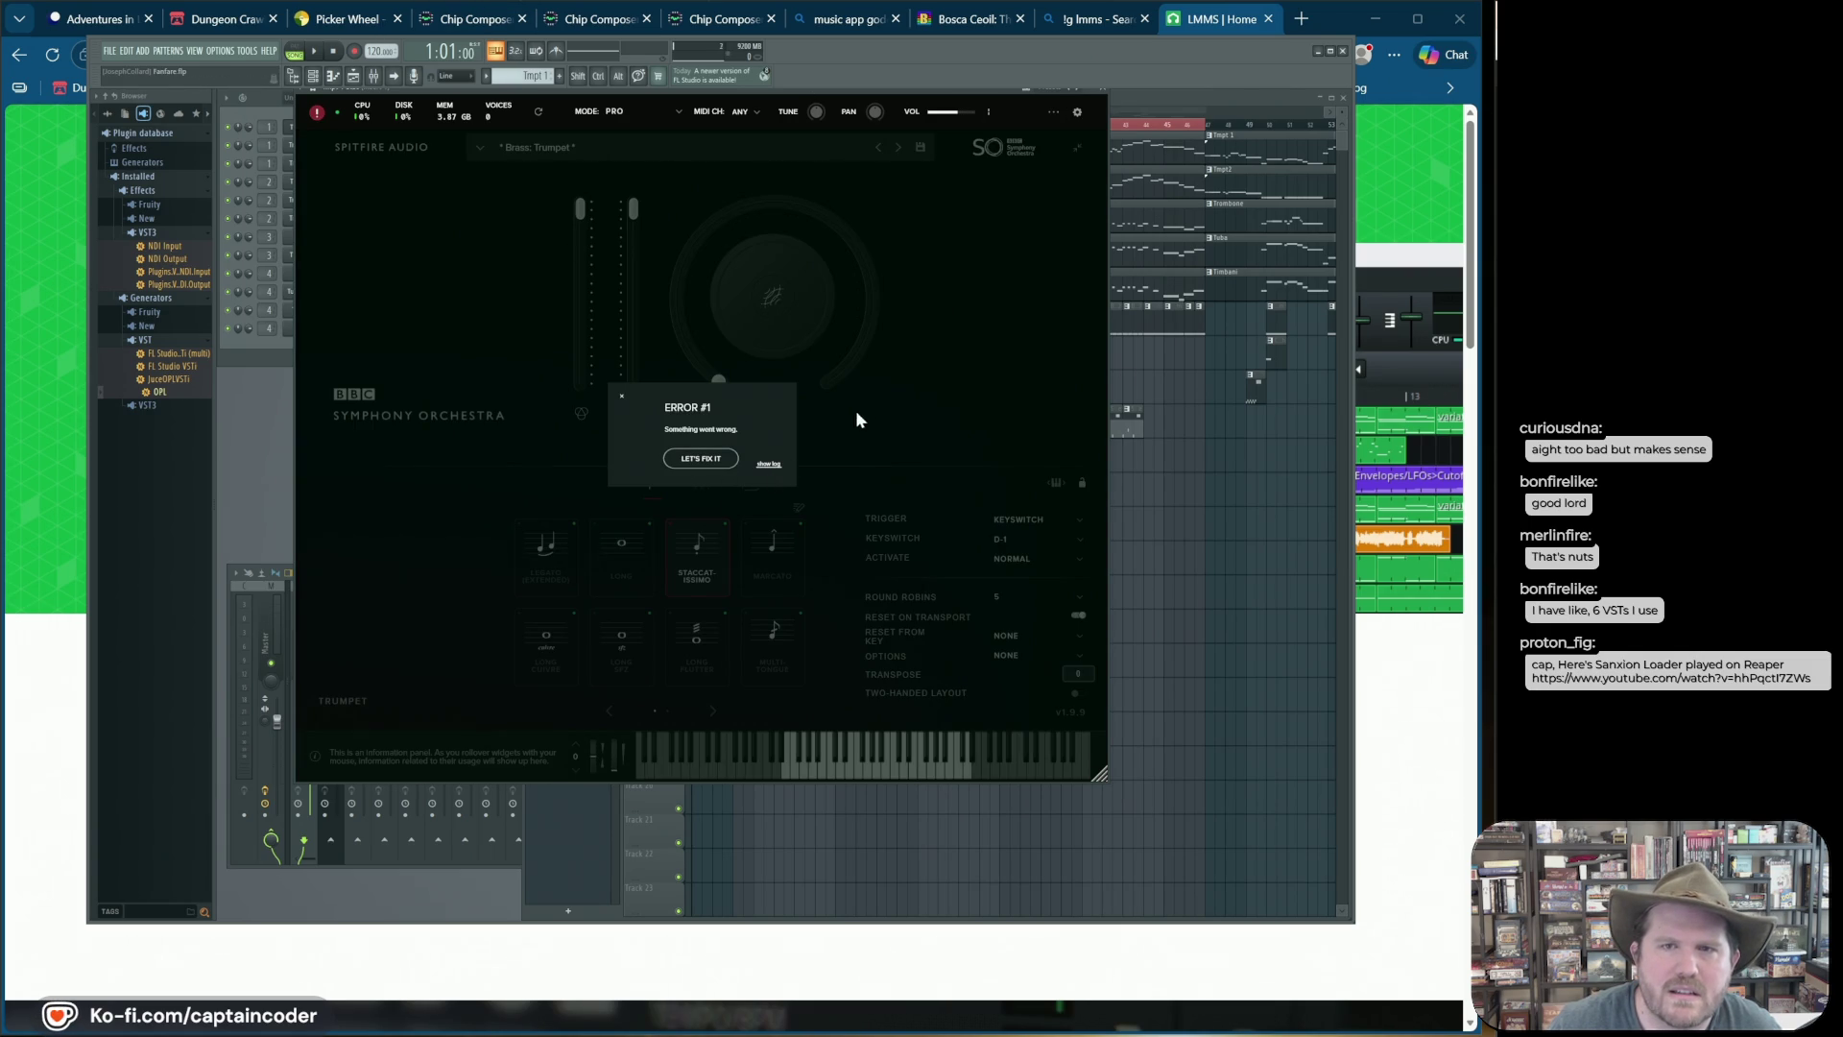
click(1033, 221)
click(272, 412)
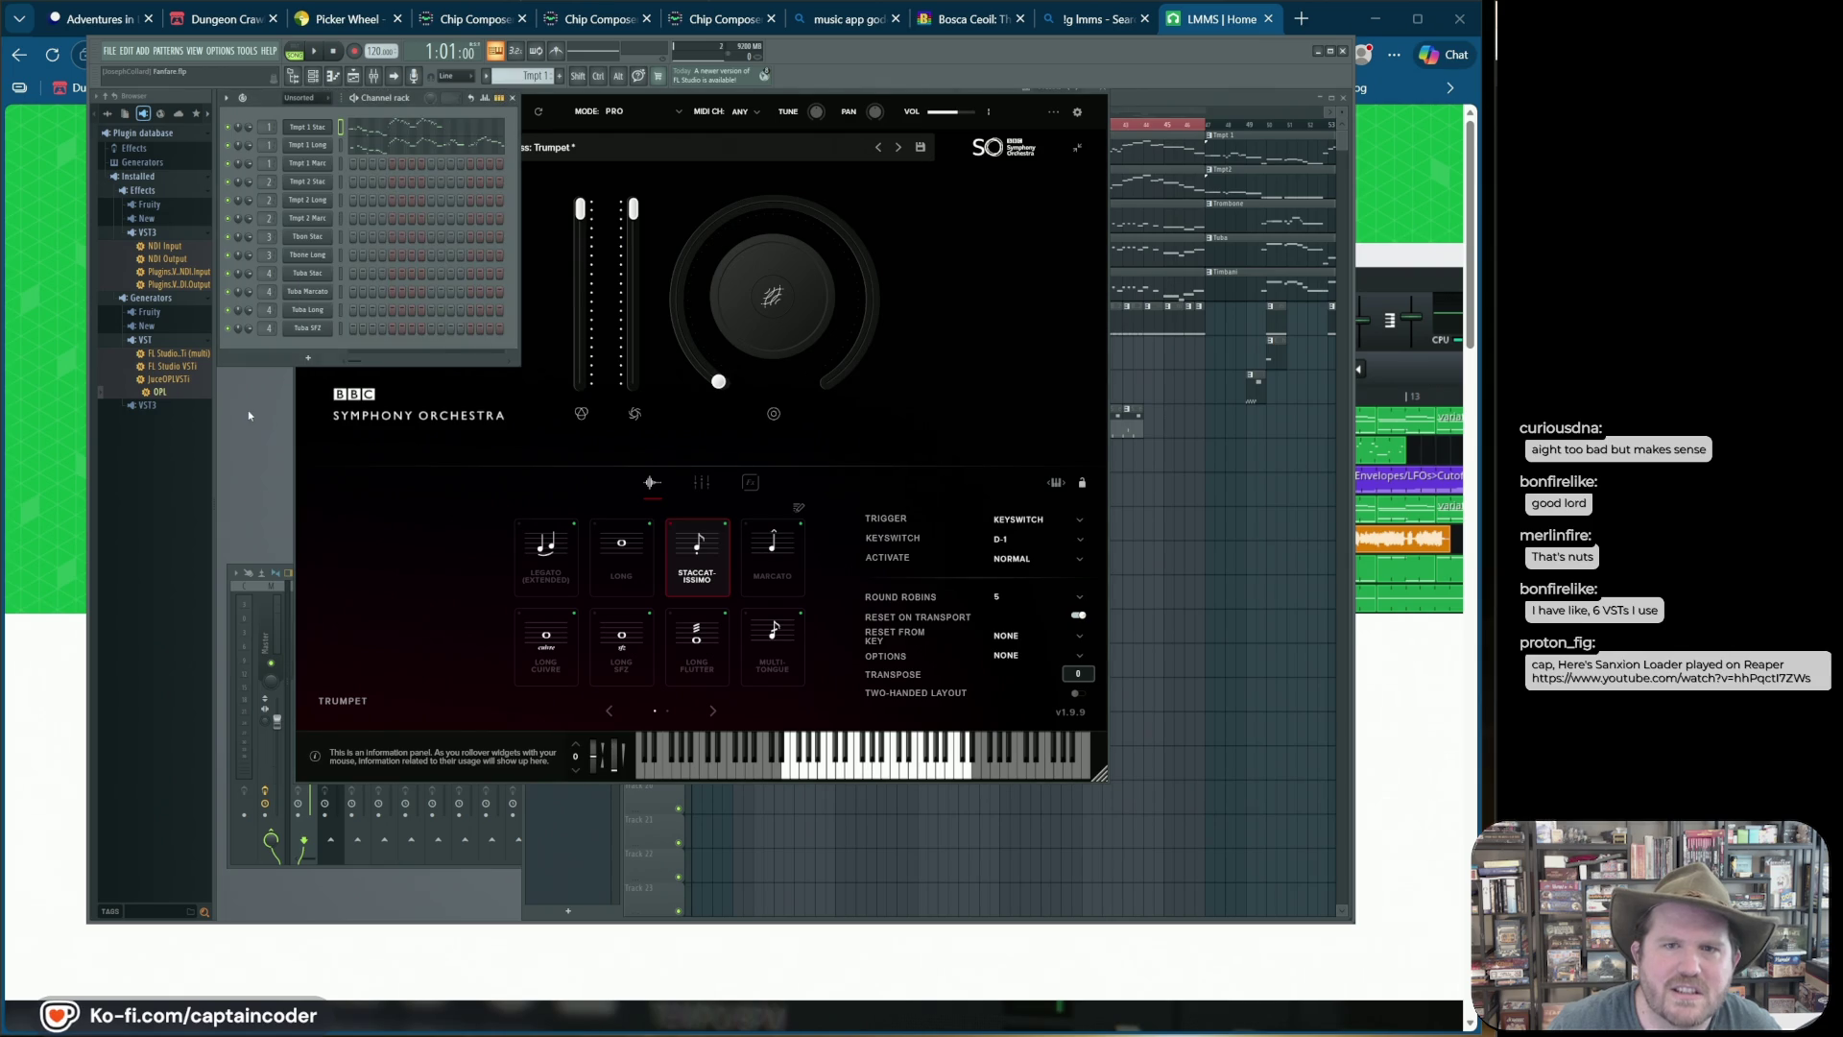
click(336, 460)
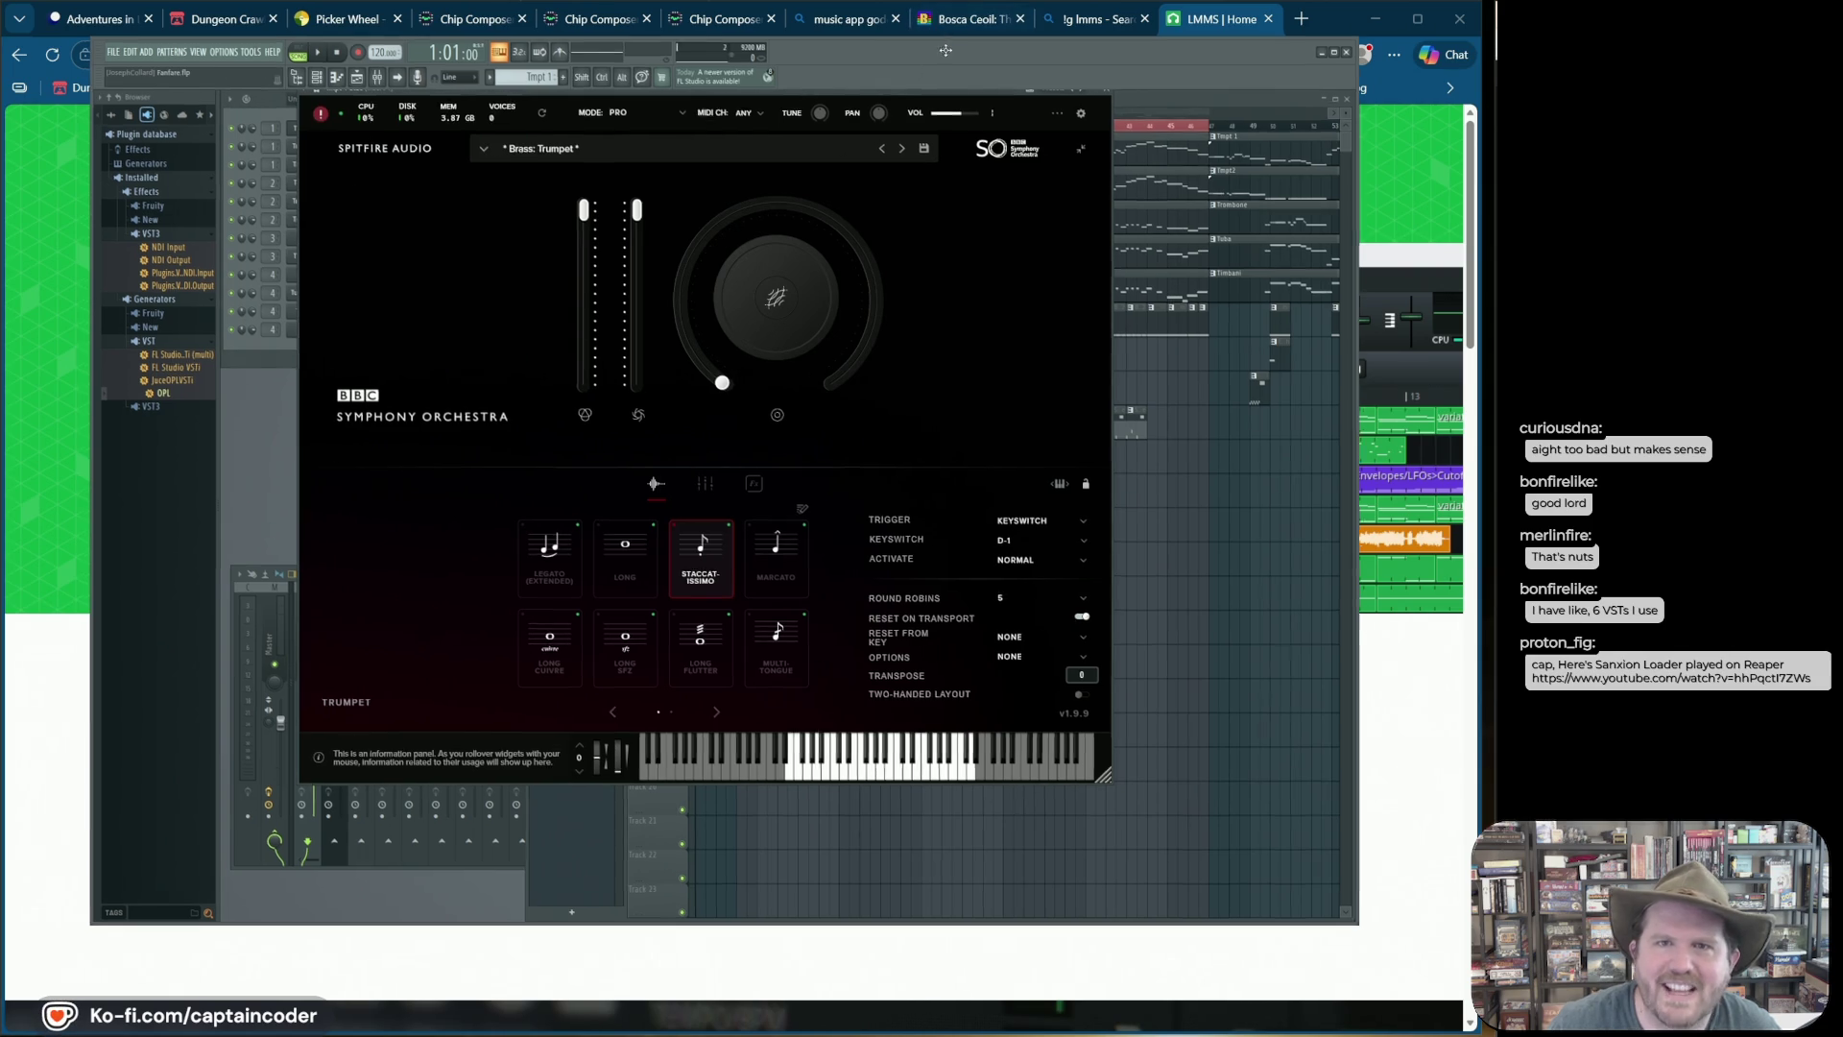
Step: Switch away from FL Studio back to the browser
key(alt+Tab)
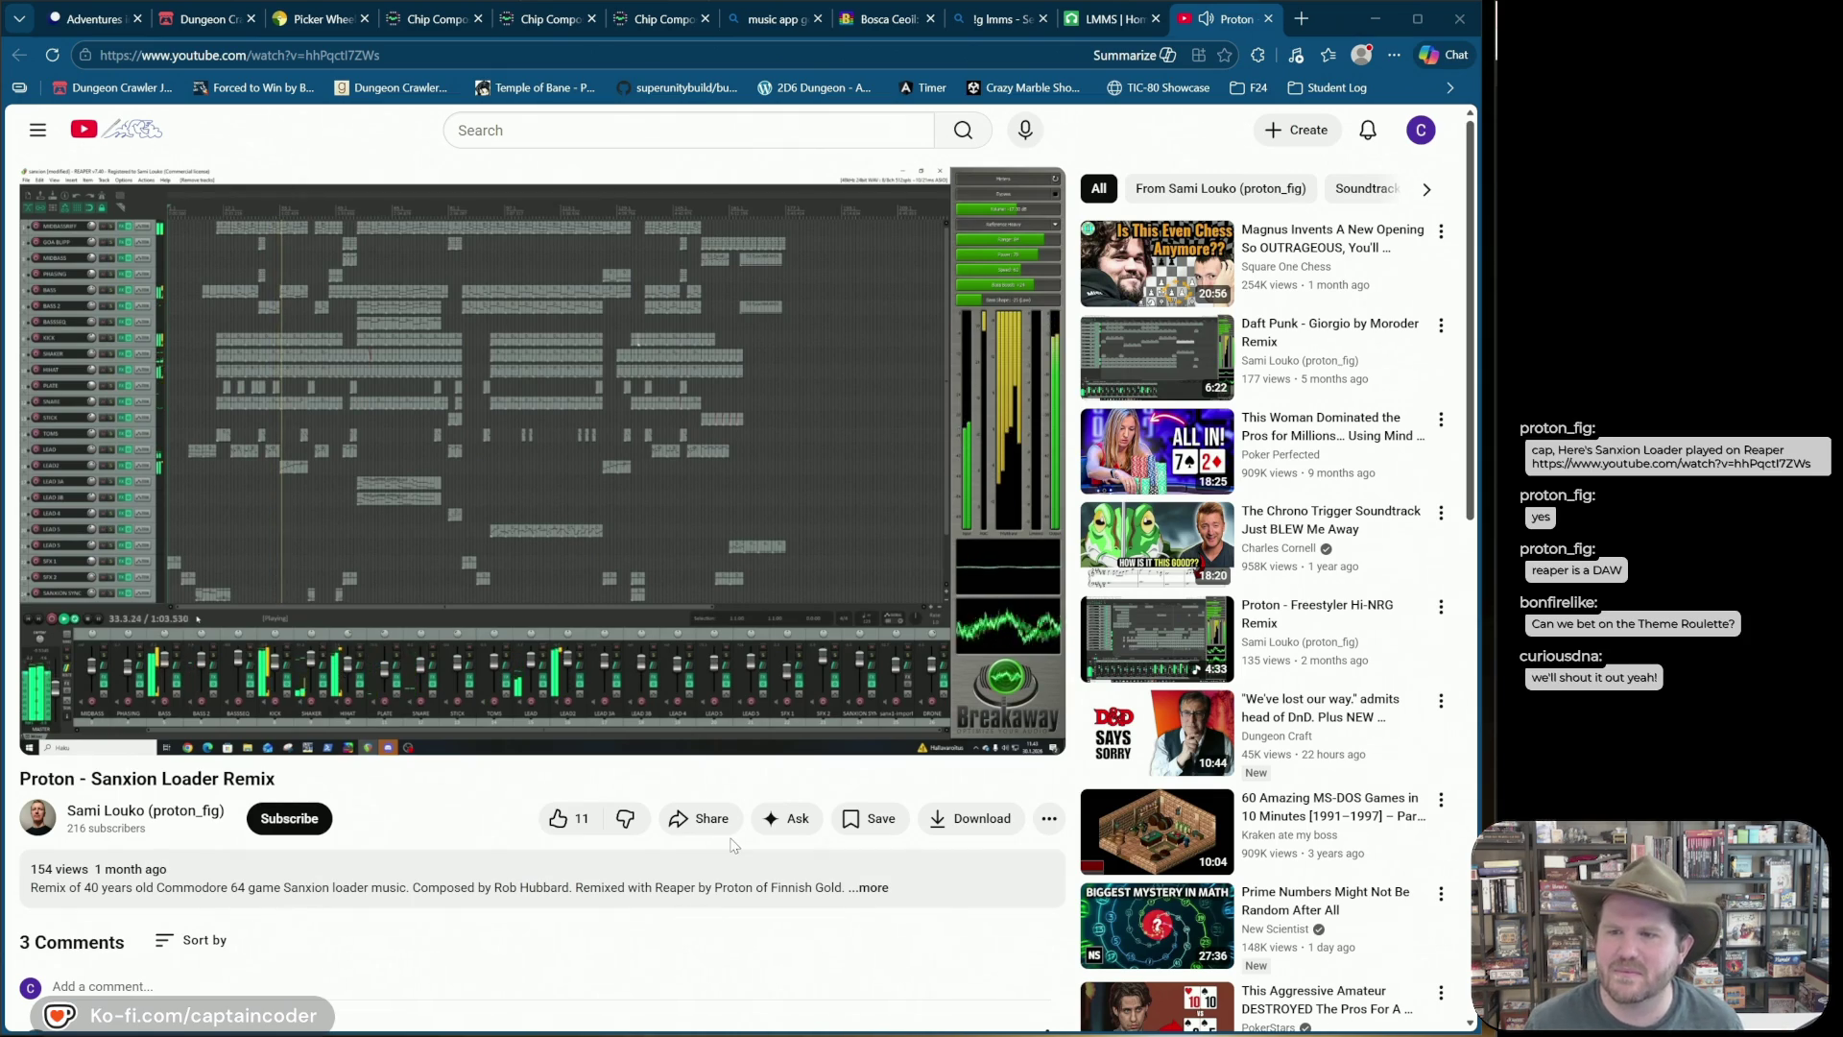
Step: Switch to the Picker Wheel tab showing the jam theme wheel
mouse_move(604, 731)
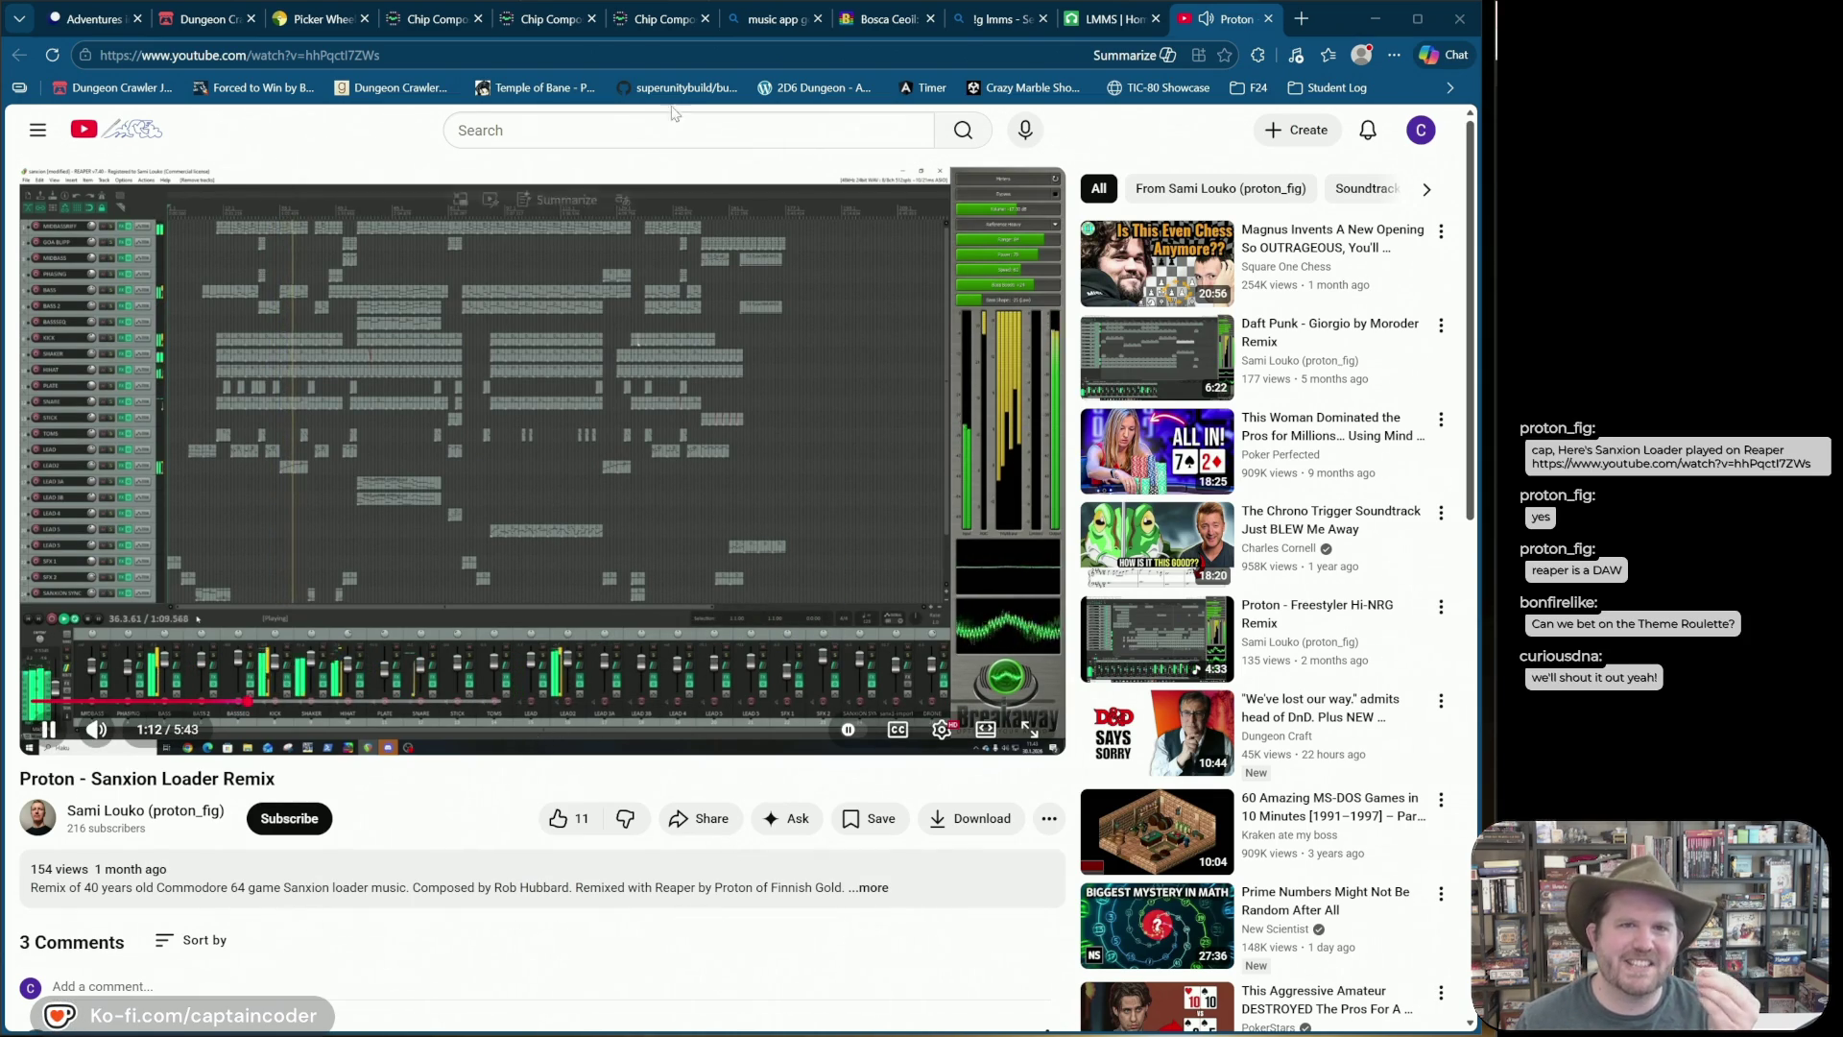
mouse_move(704, 19)
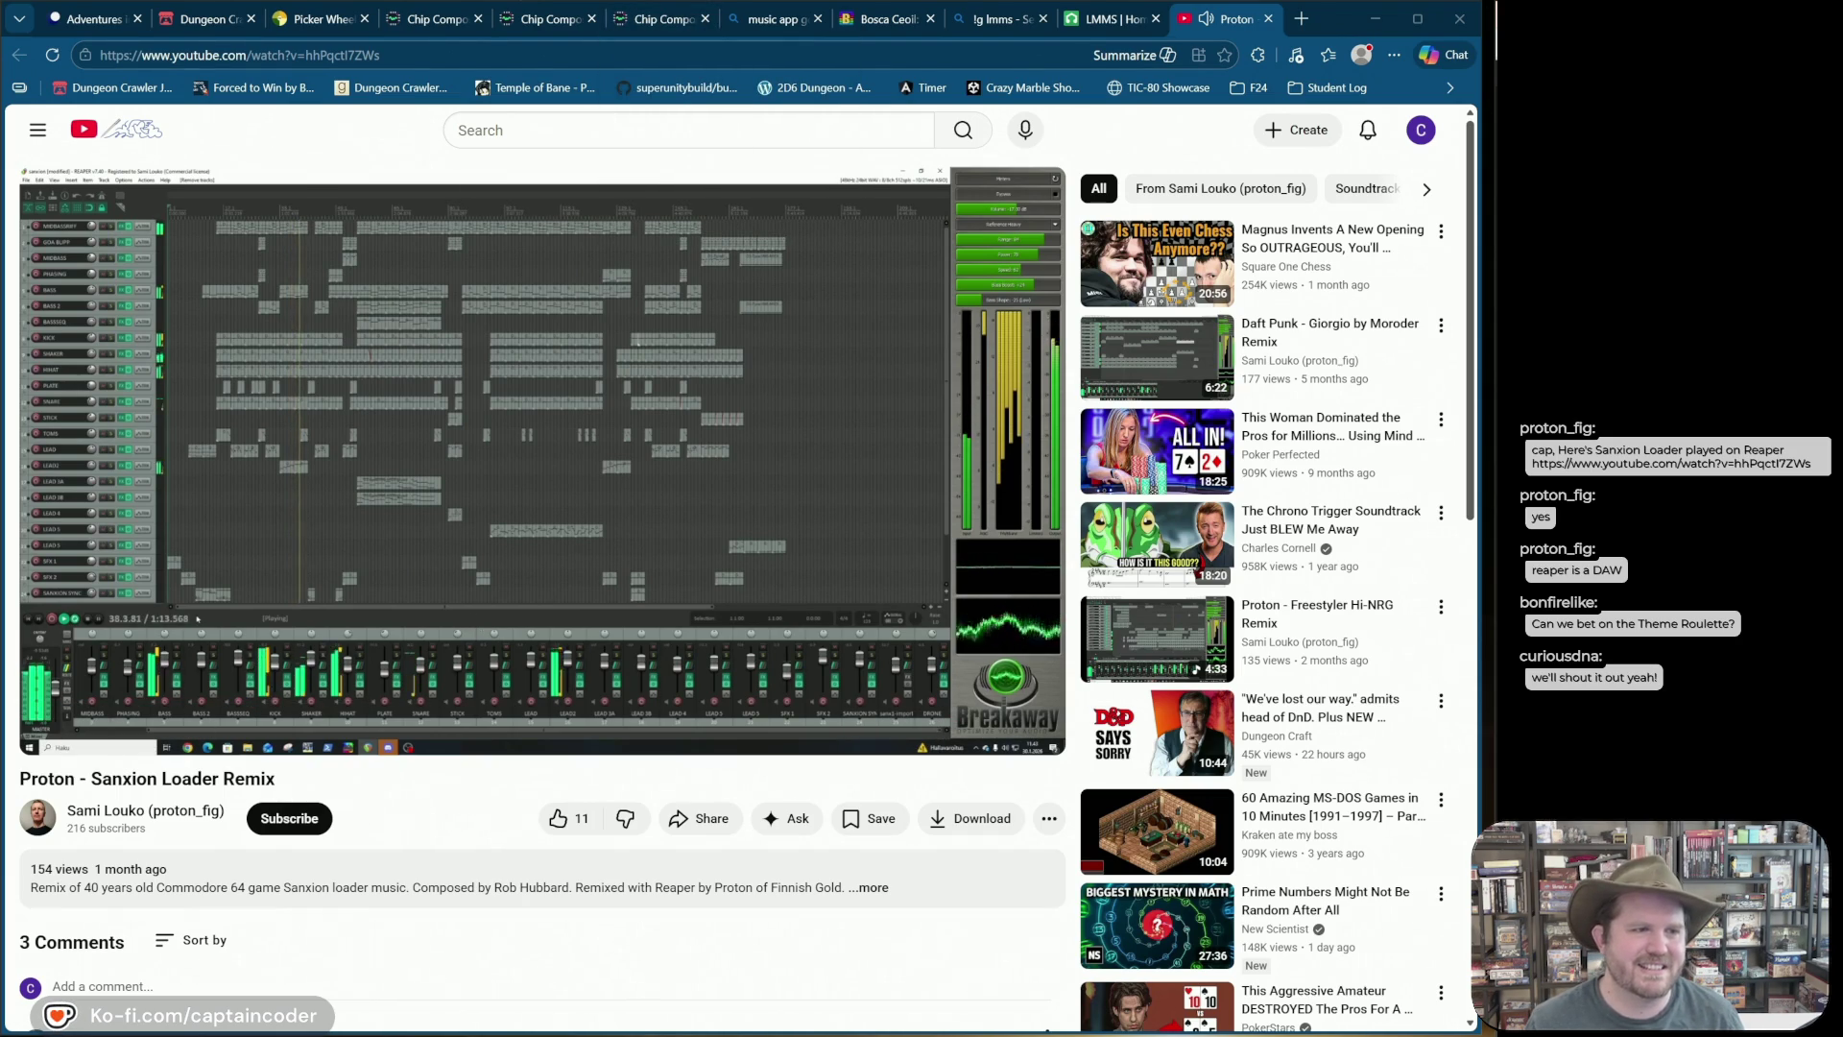
click(317, 19)
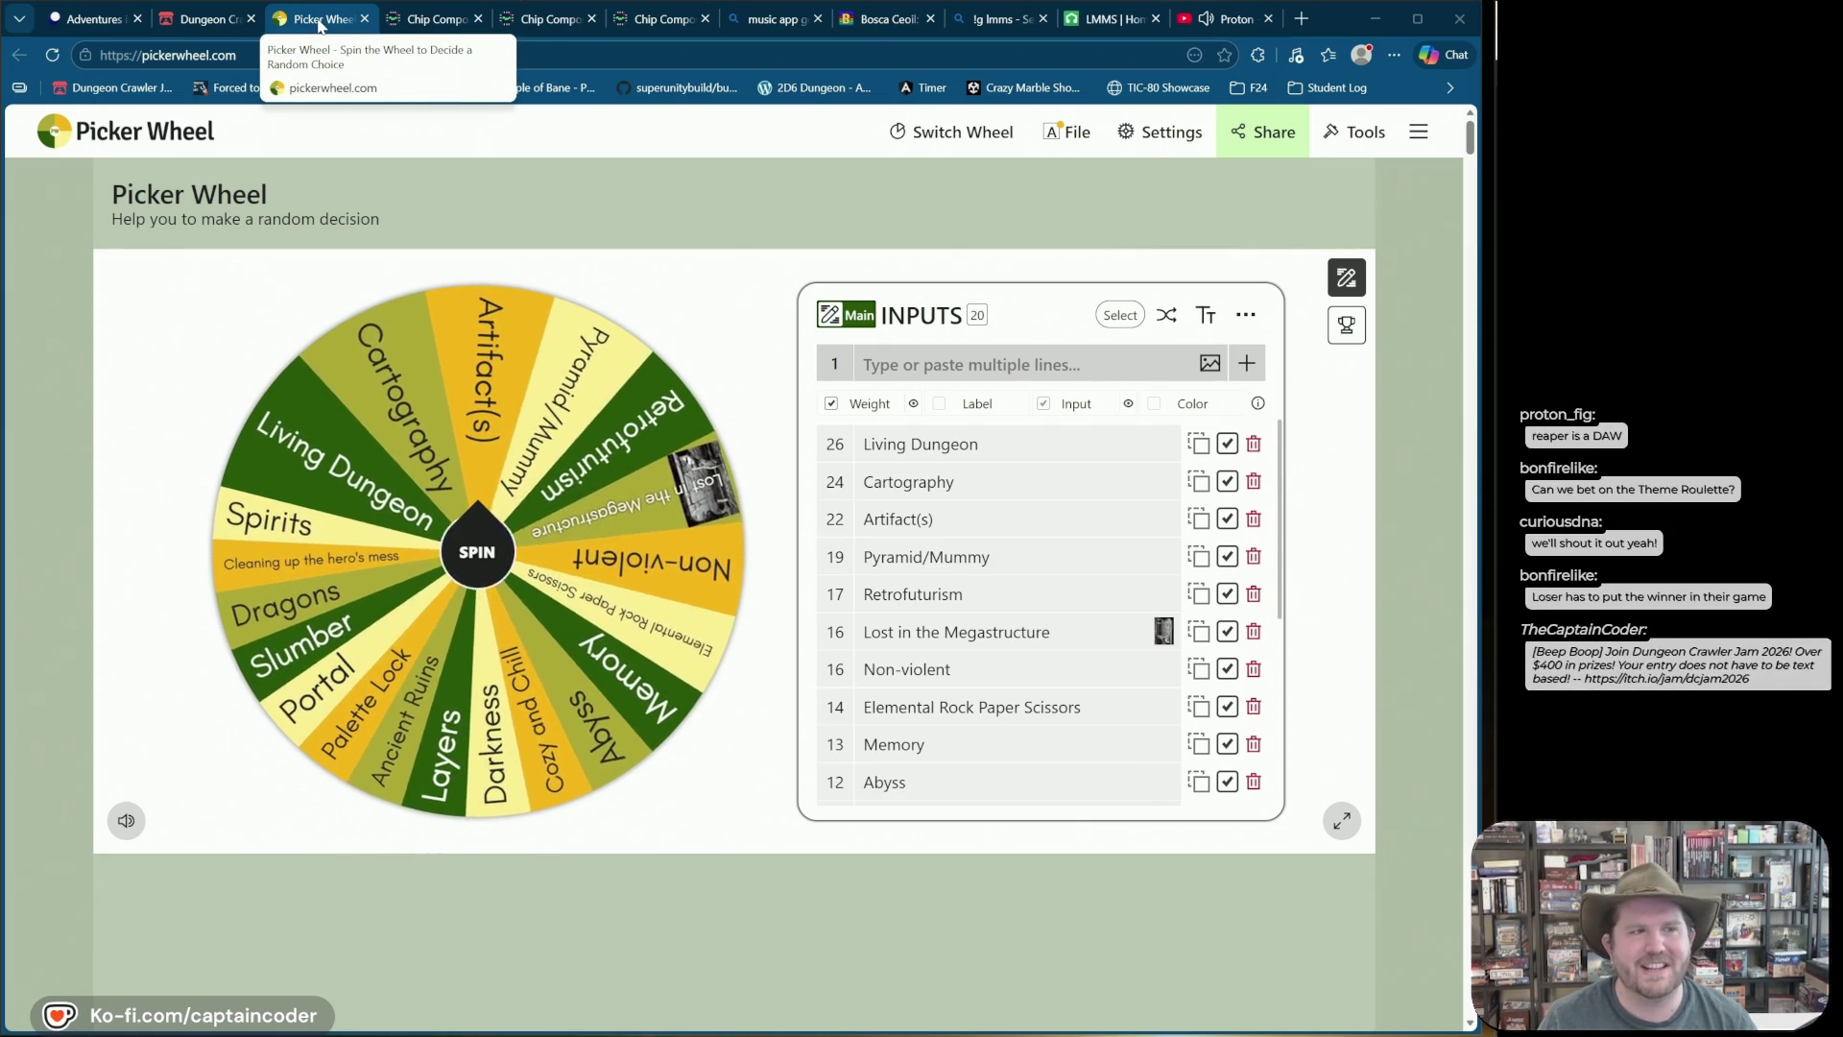
click(207, 27)
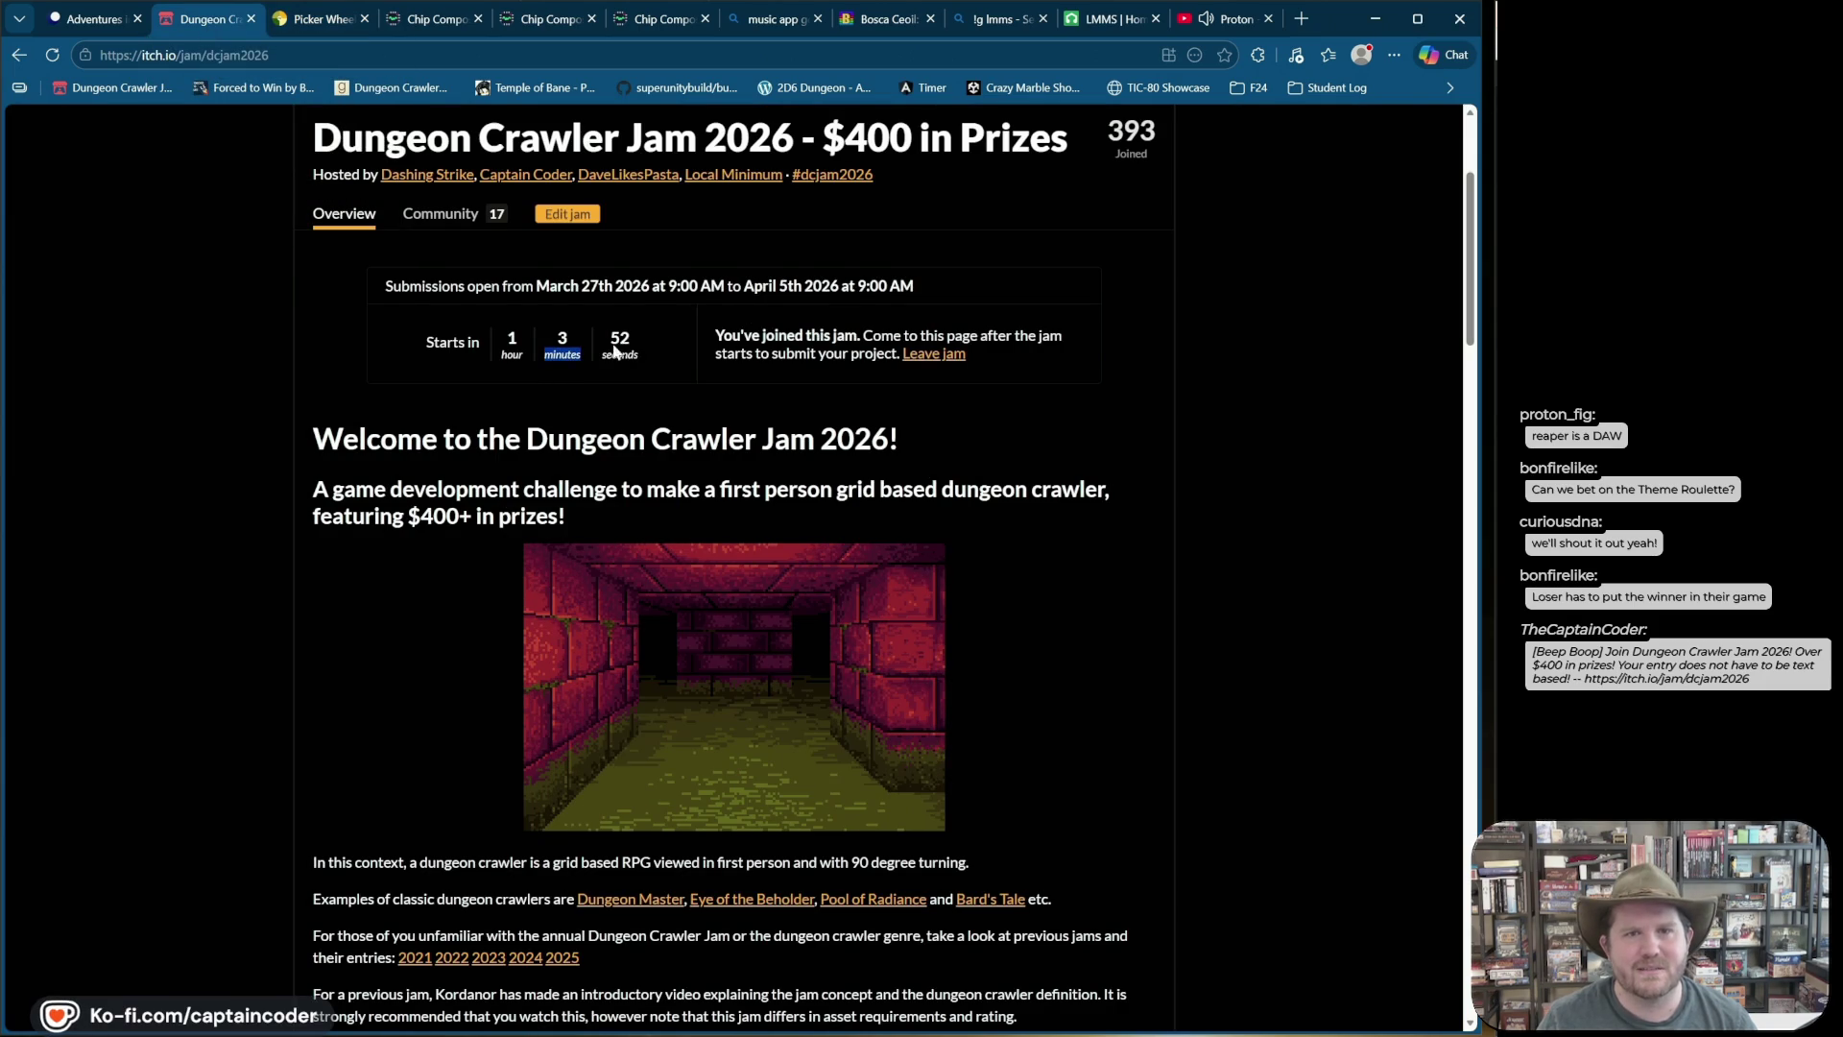
drag(543, 357, 677, 367)
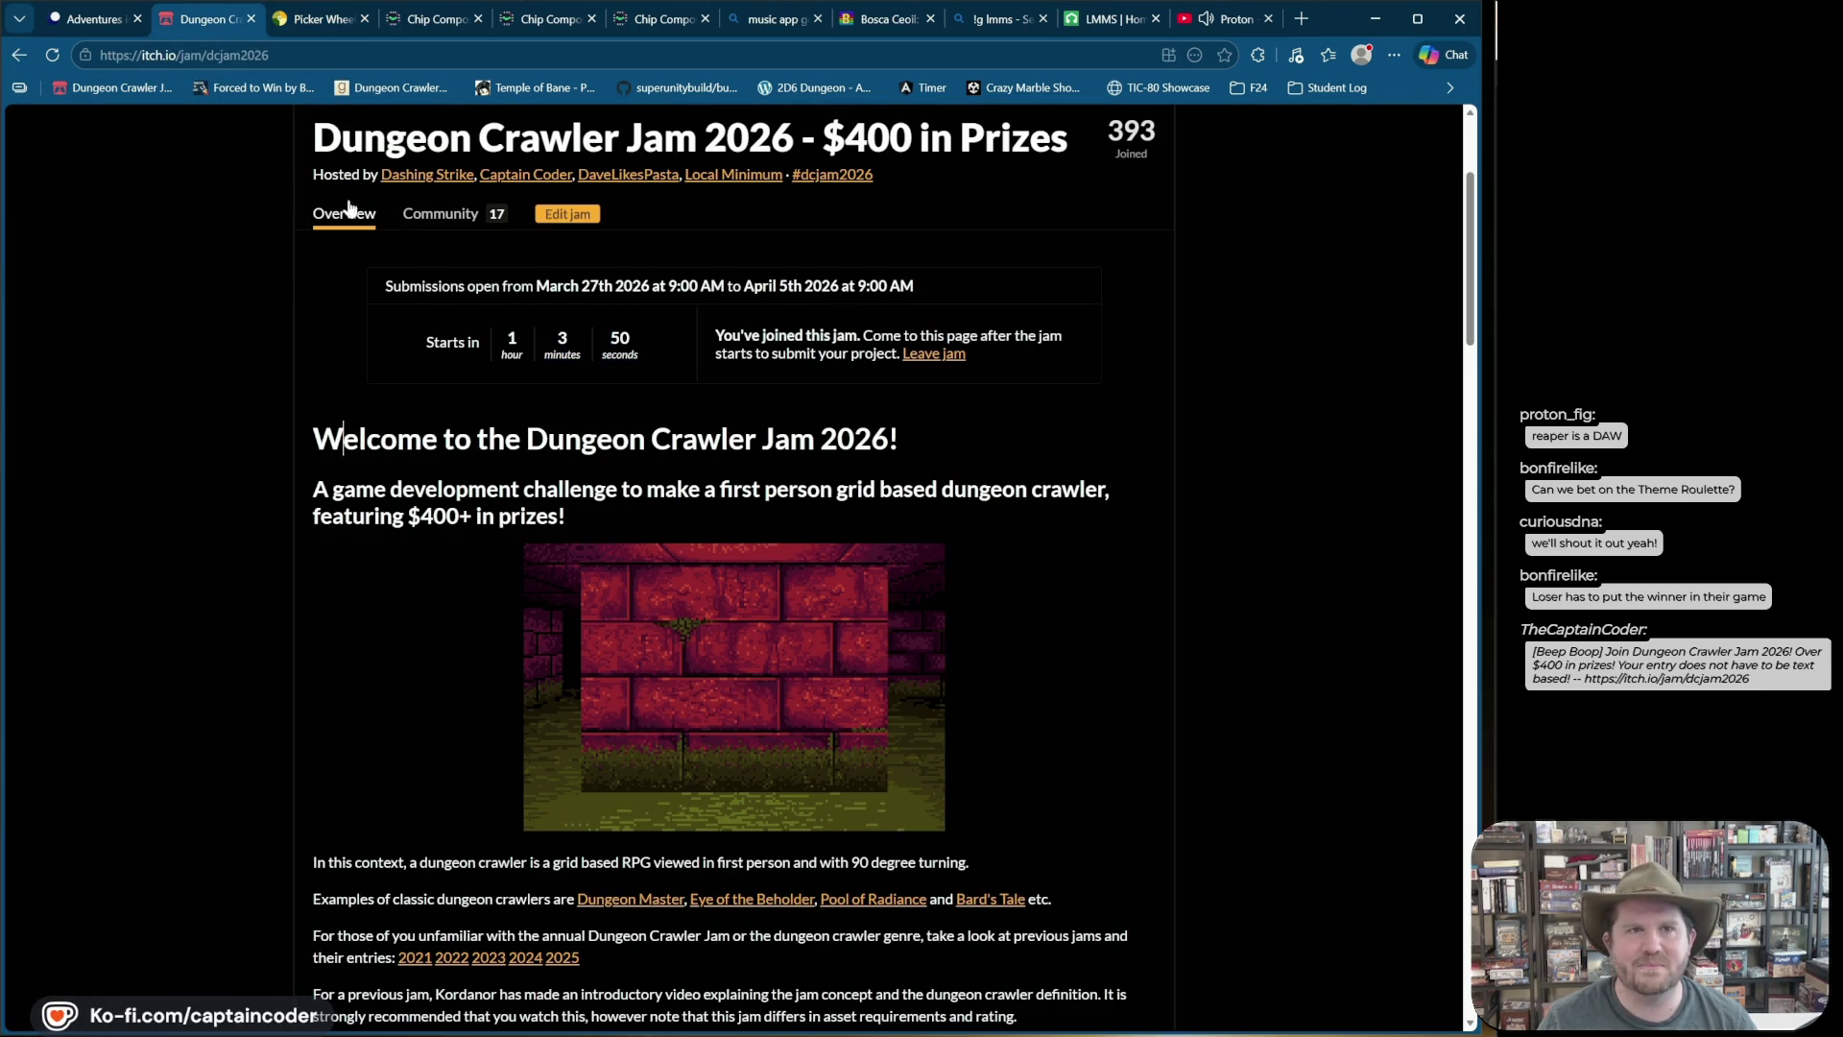
click(314, 21)
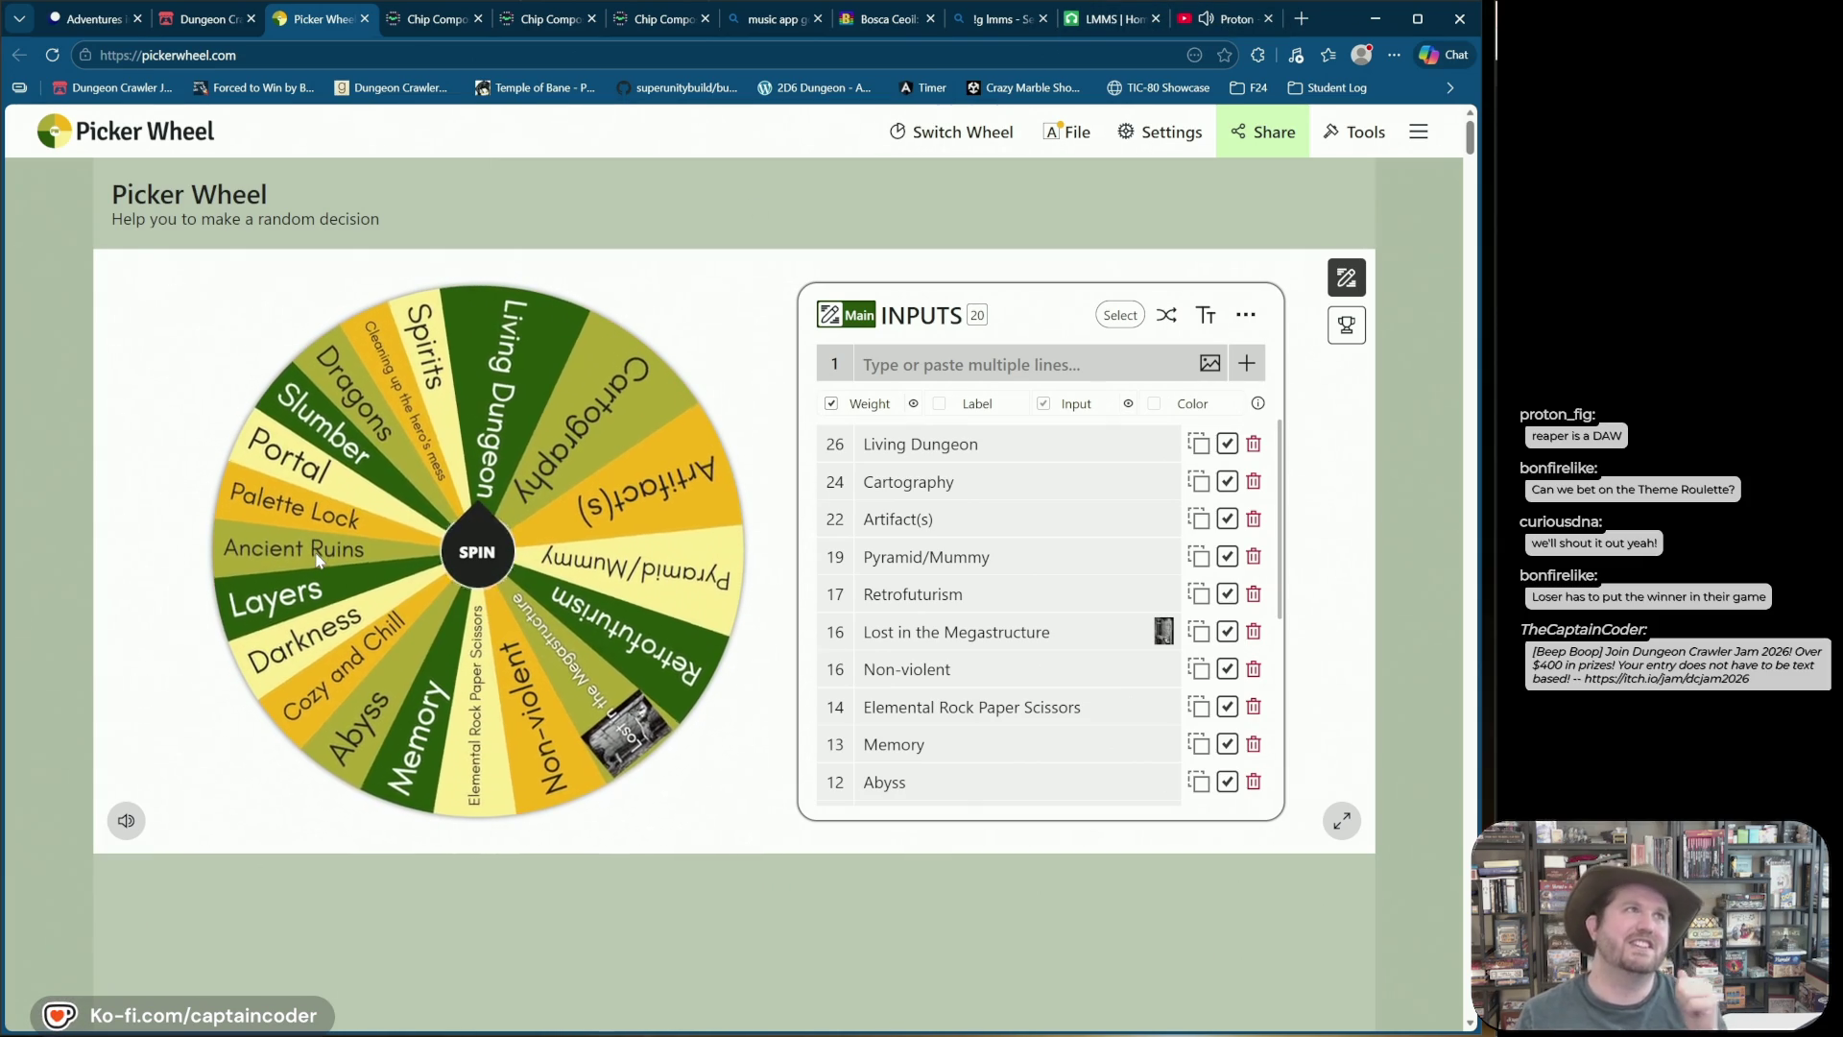
Step: Step through the Cartography and Artifact(s) entries, then delete the Lost in the Megastructure picture
mouse_move(194, 26)
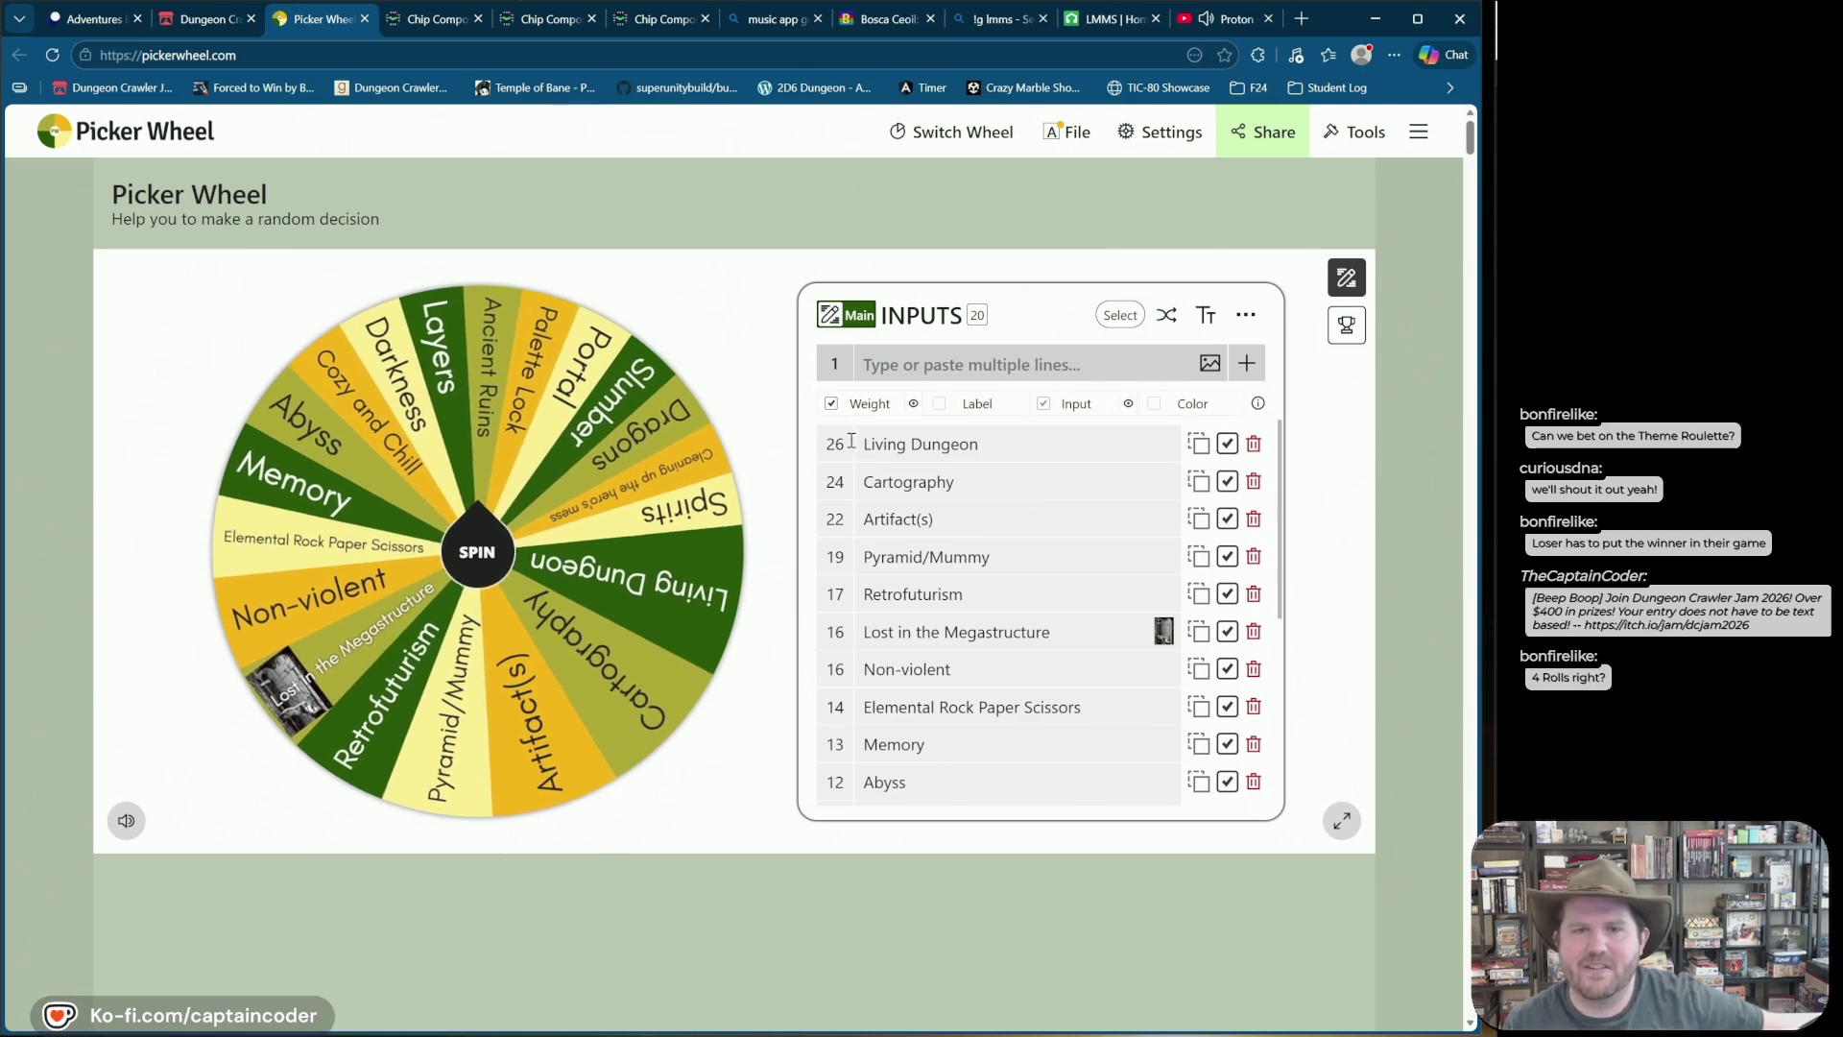
double_click(990, 488)
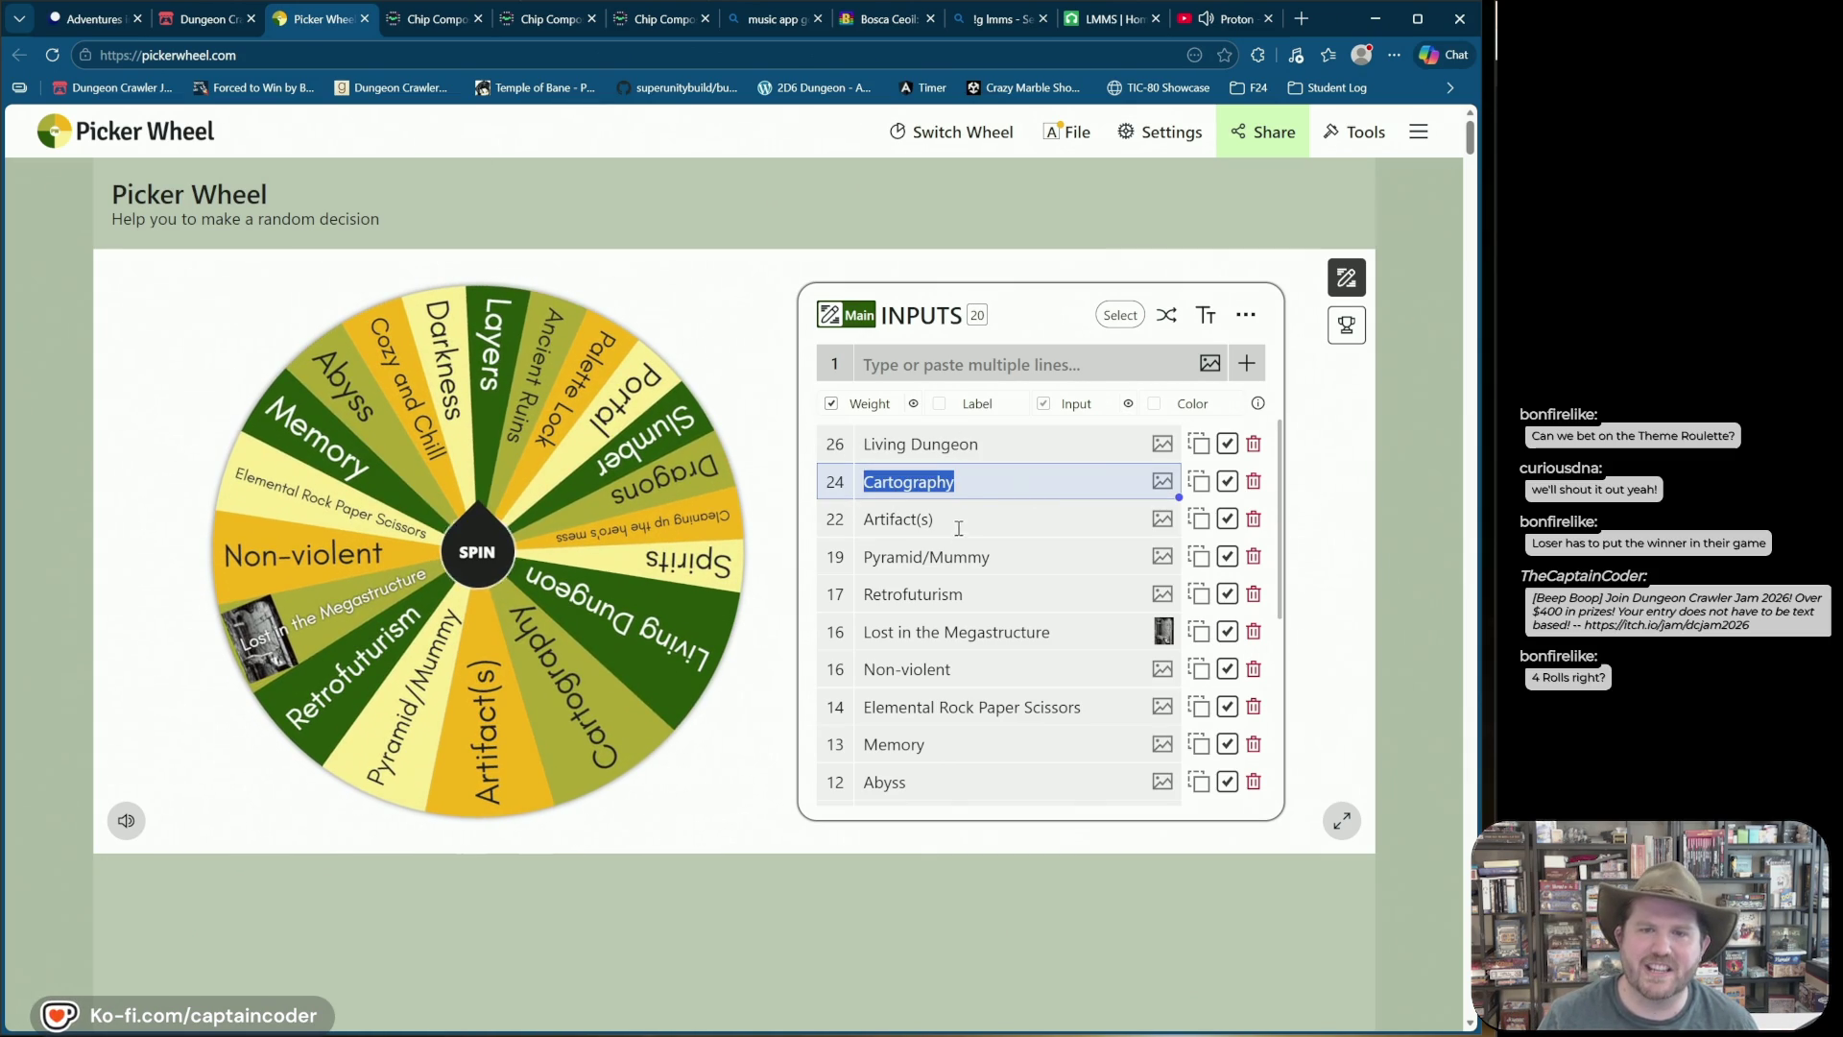
click(960, 515)
click(763, 399)
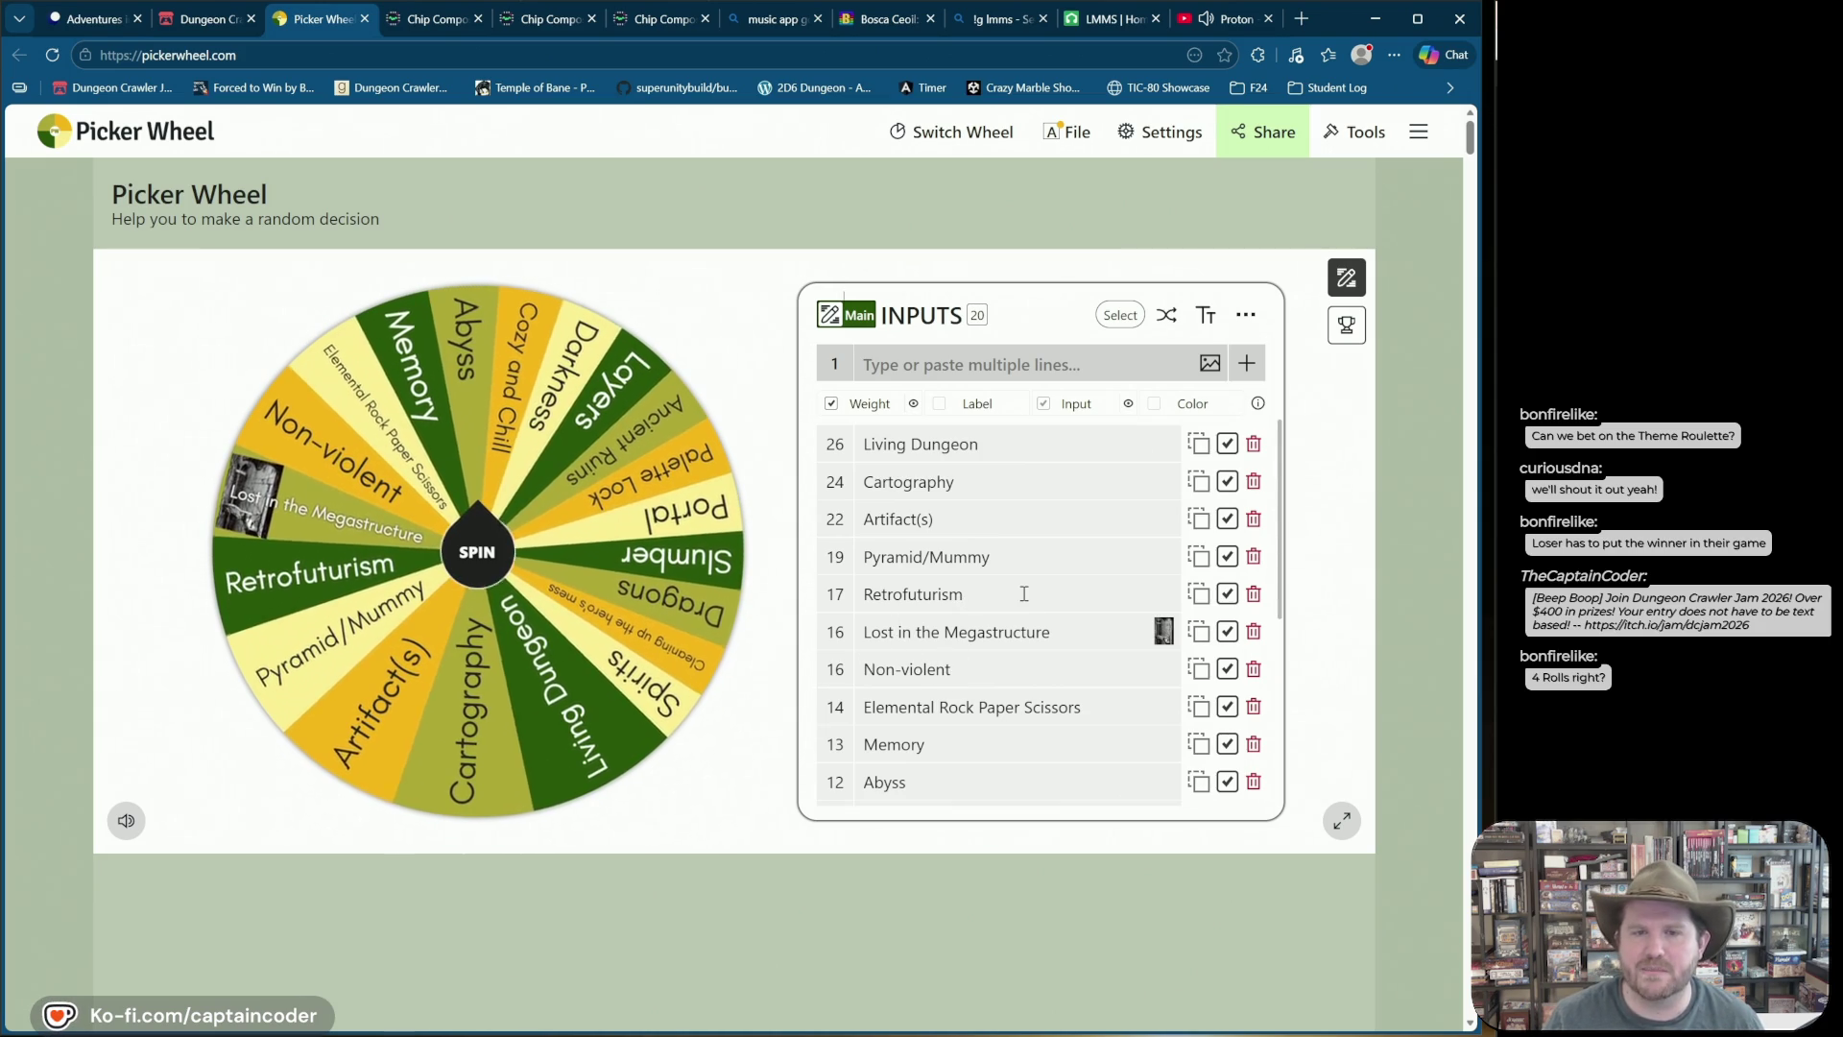
click(1163, 632)
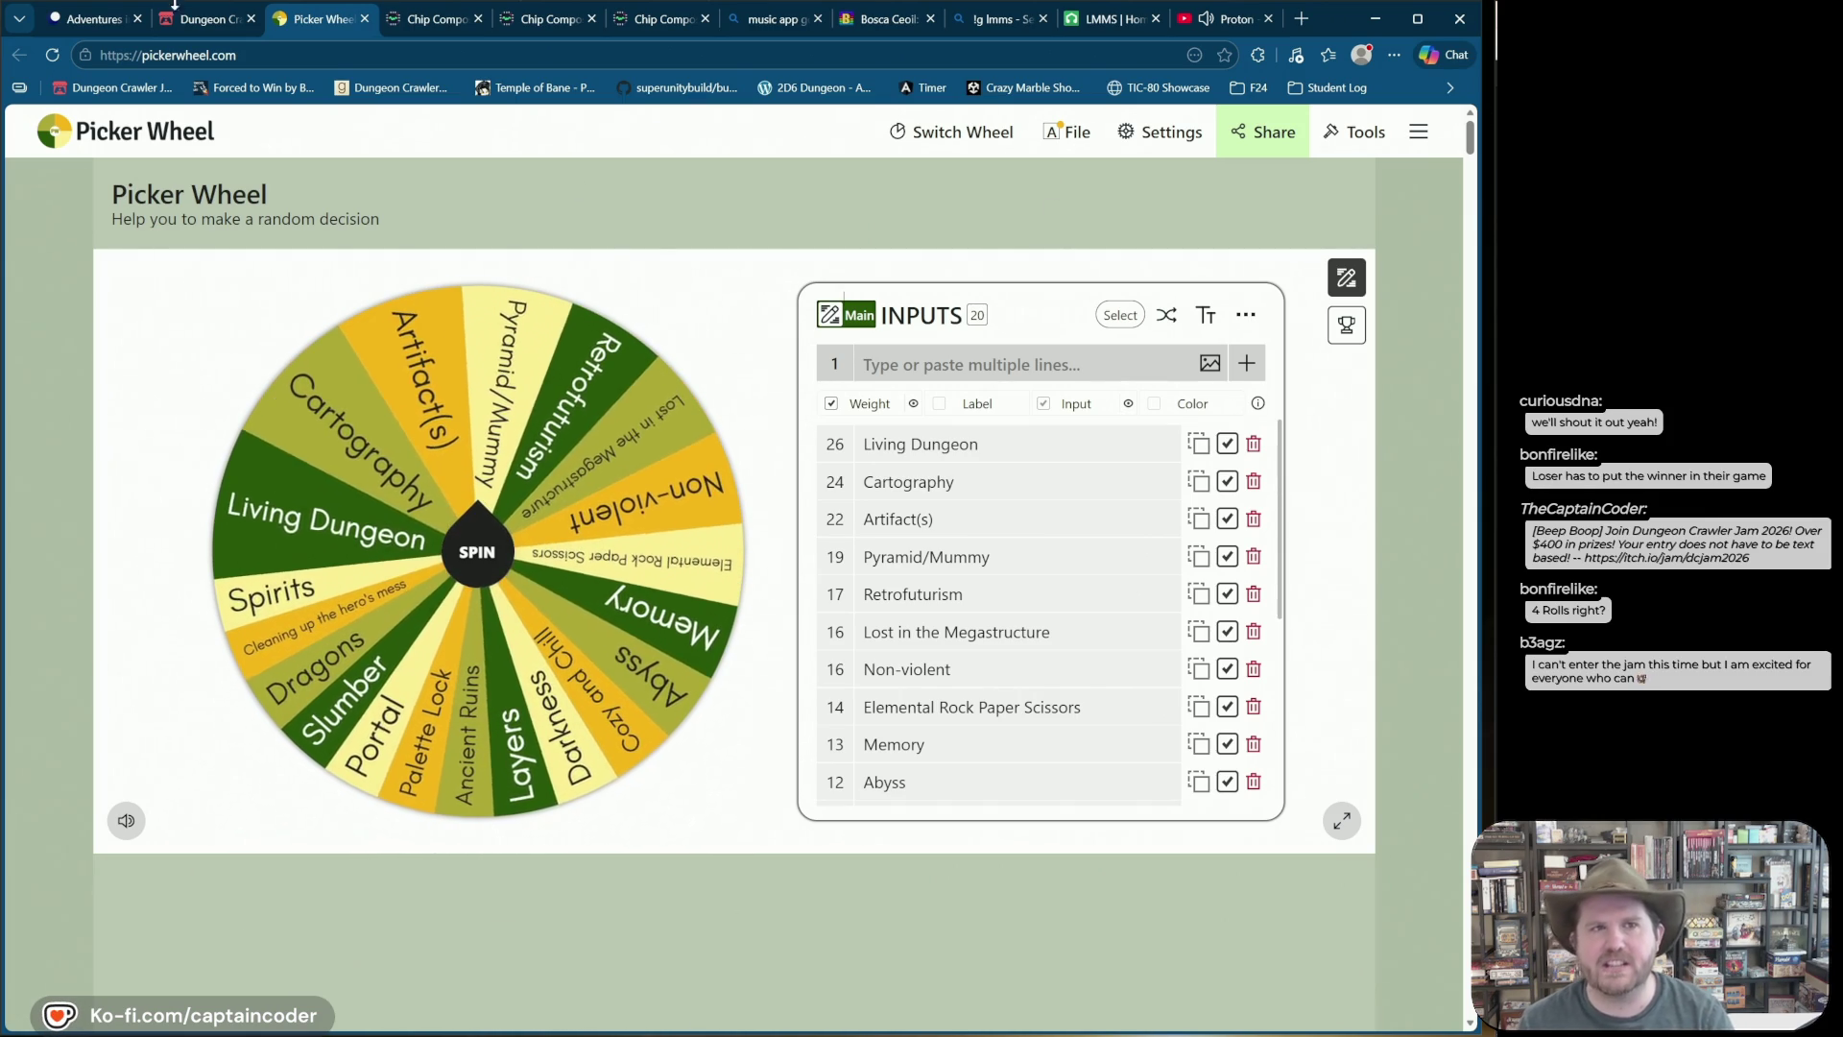
mouse_move(100, 25)
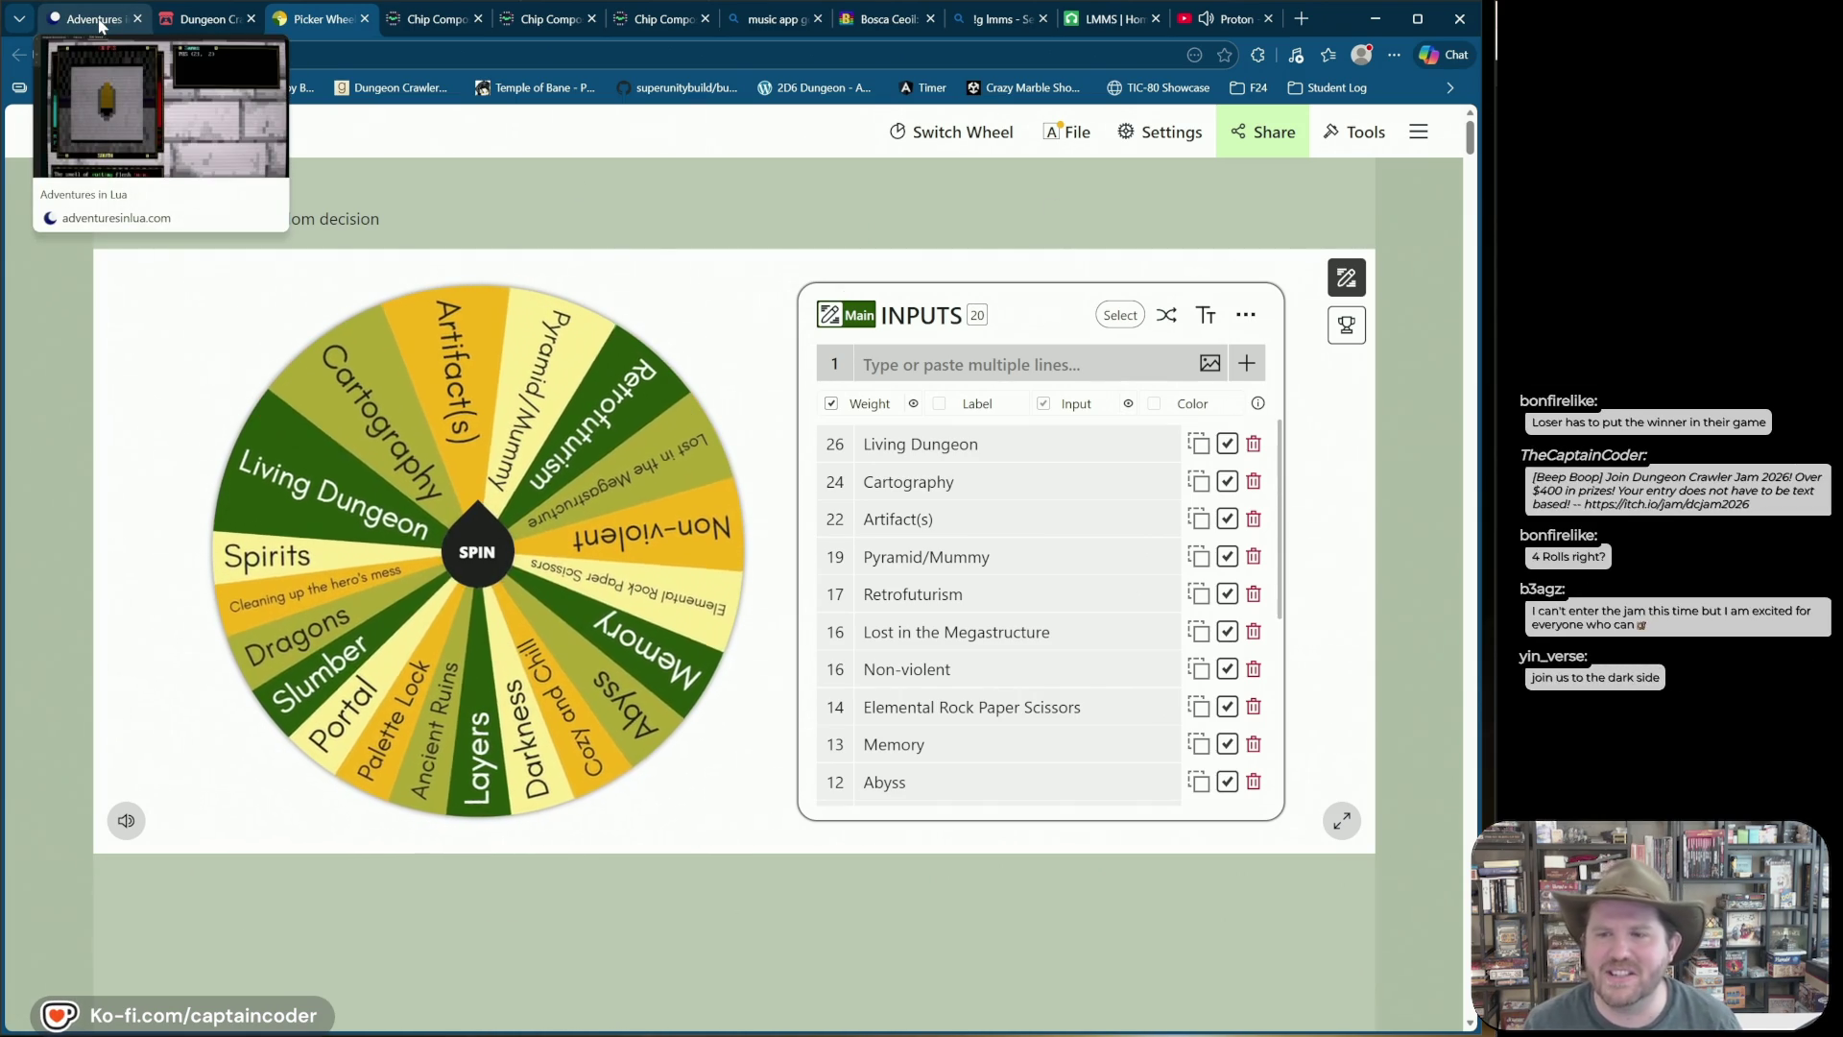
Step: In the browser crawler, walk west through the door and along the corridor past the chest
click(100, 25)
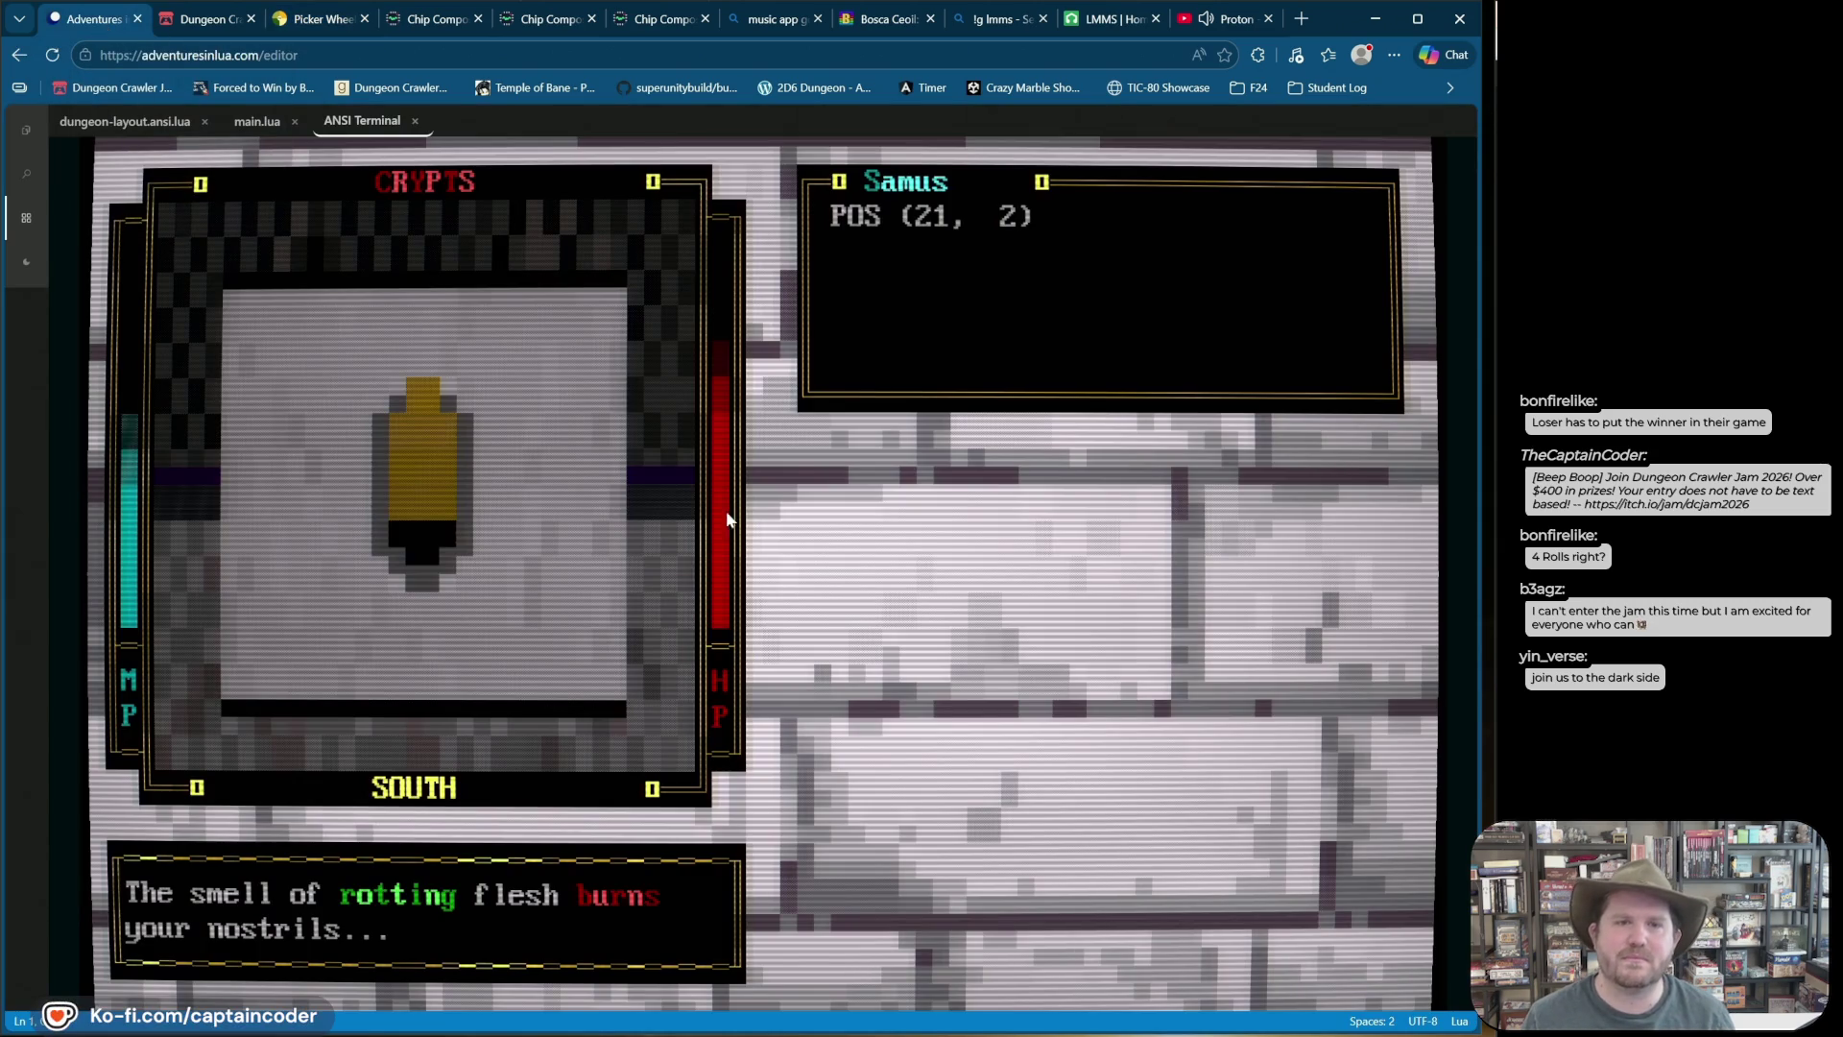
key(d)
key(w)
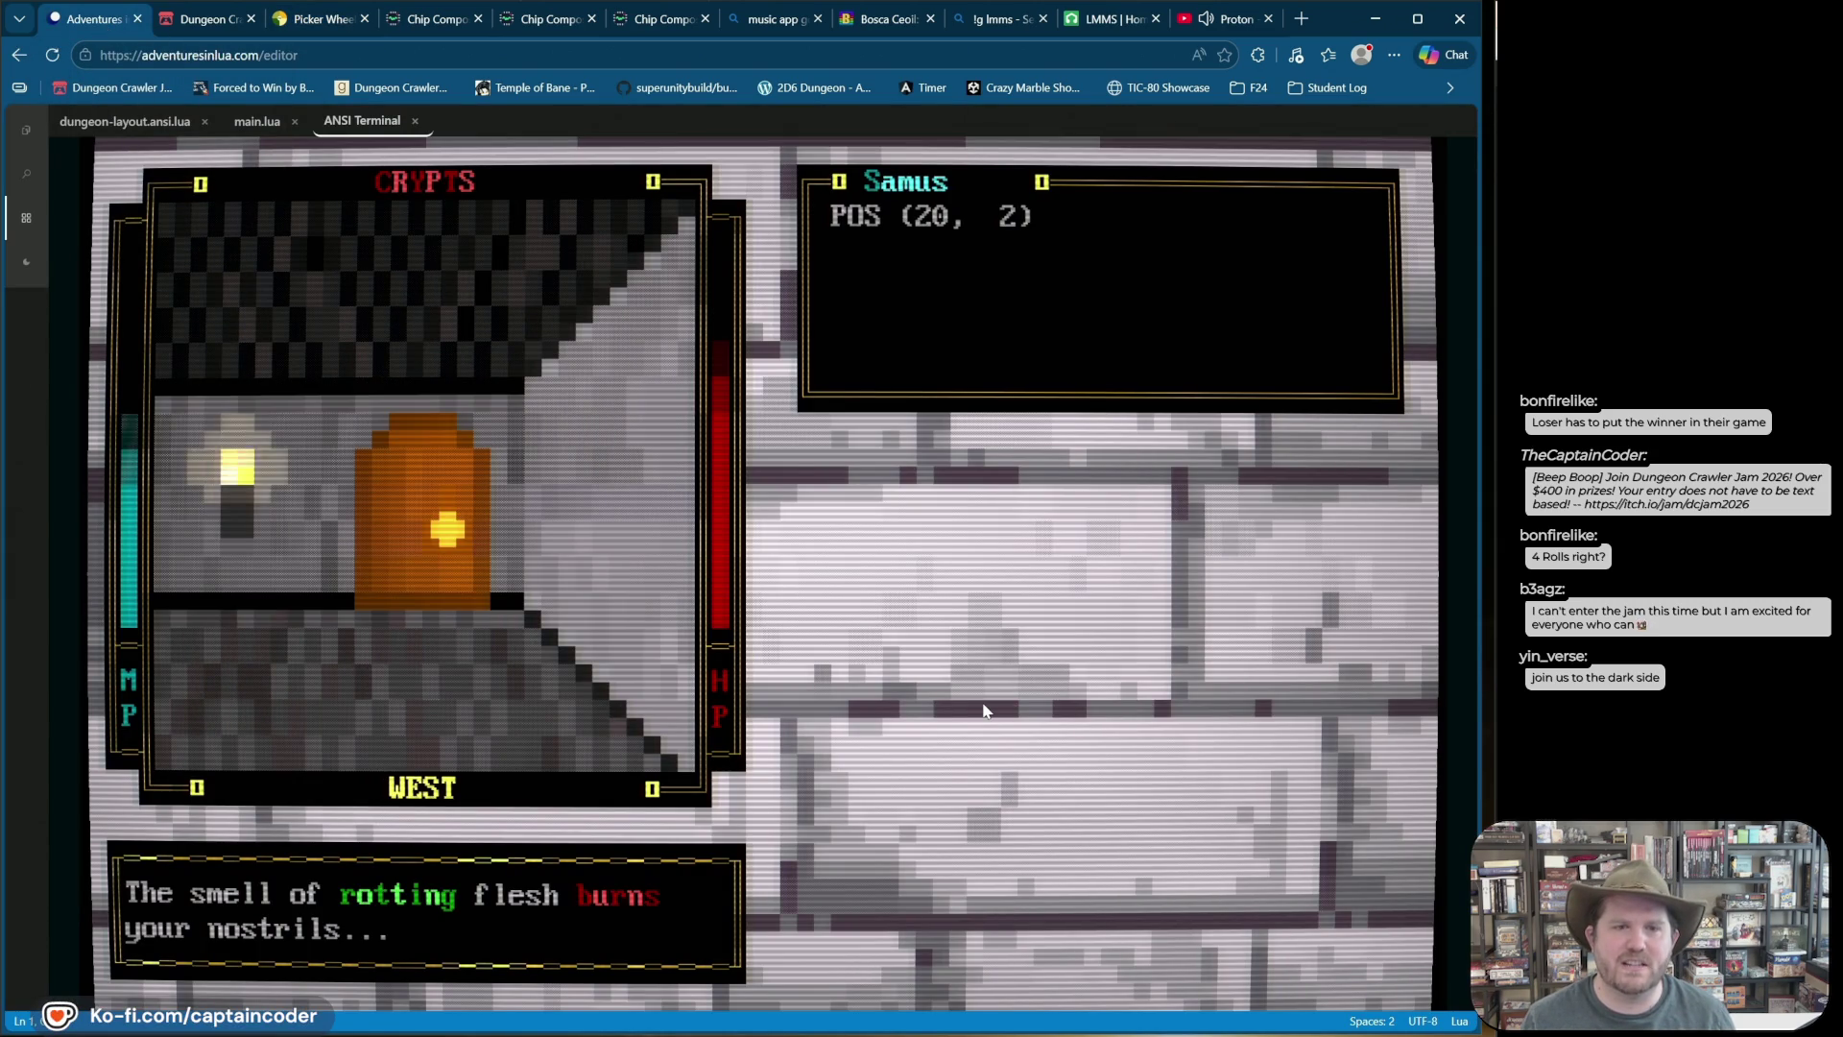
key(w)
key(w)
key(w)
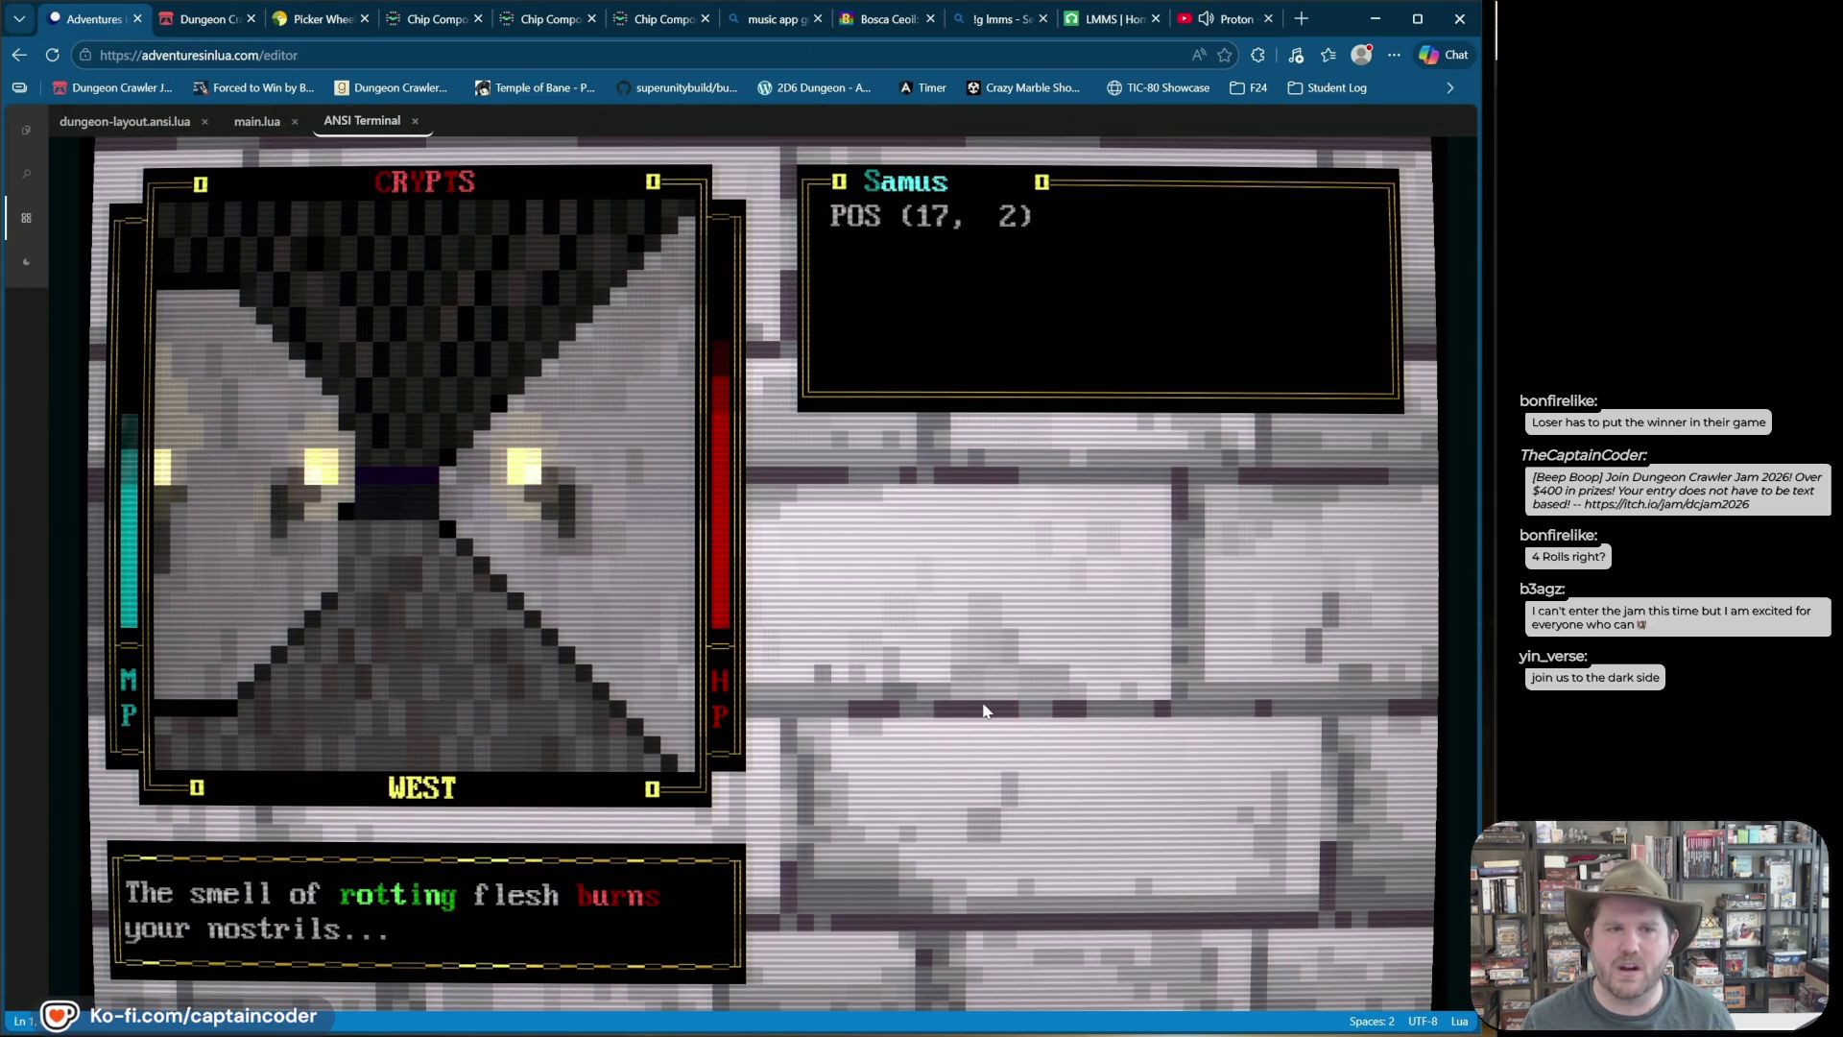
key(w)
key(w)
key(w)
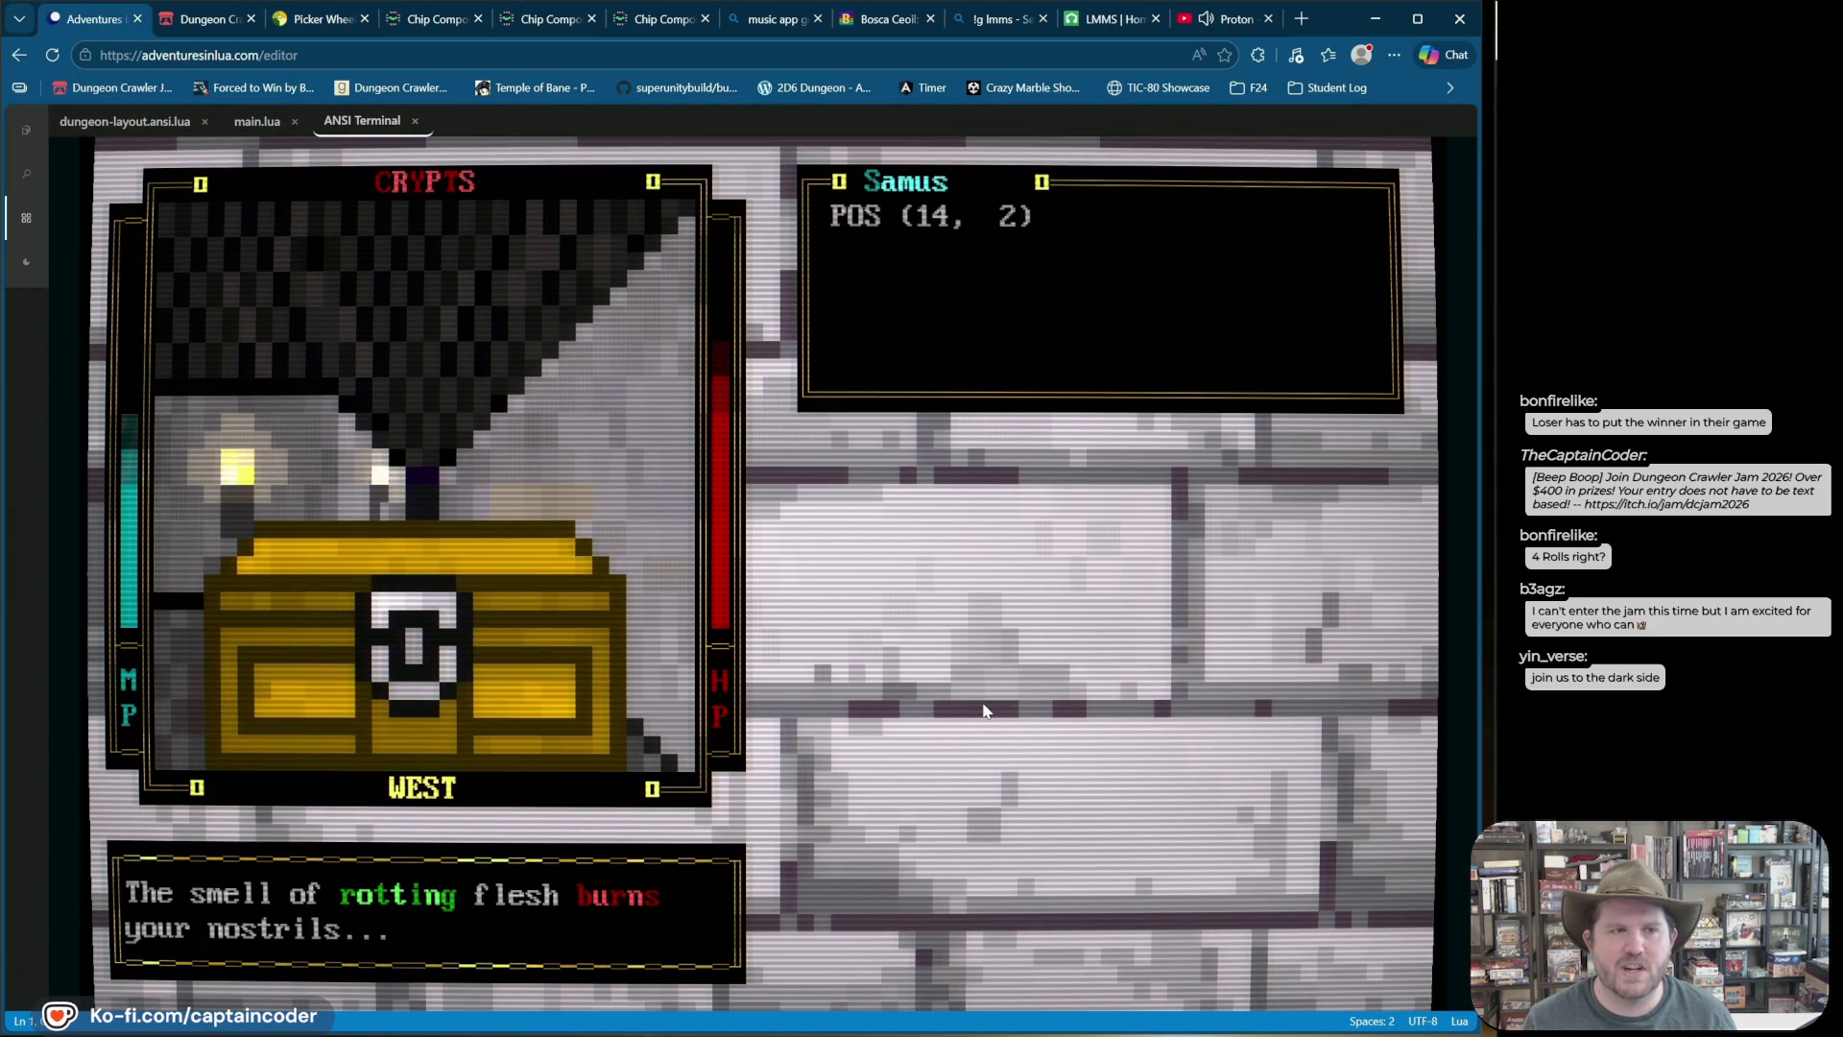
key(w)
key(w)
key(w)
key(w)
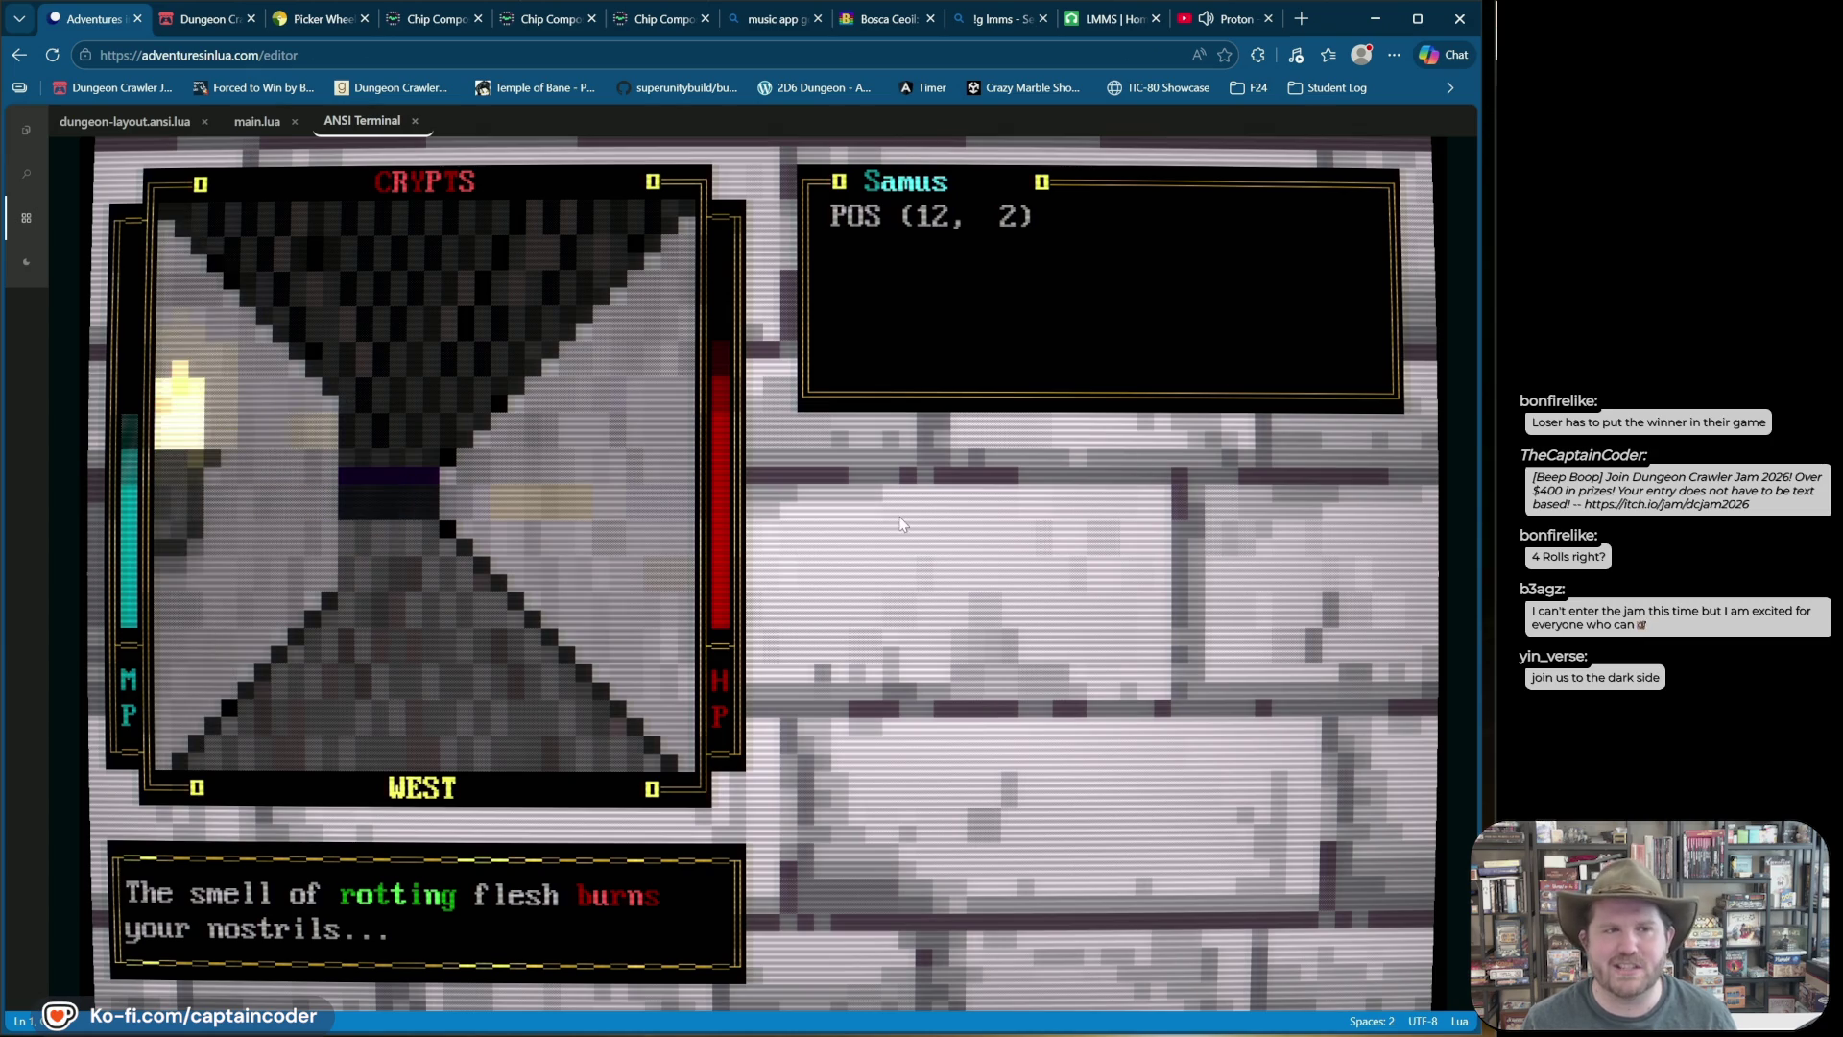
key(w)
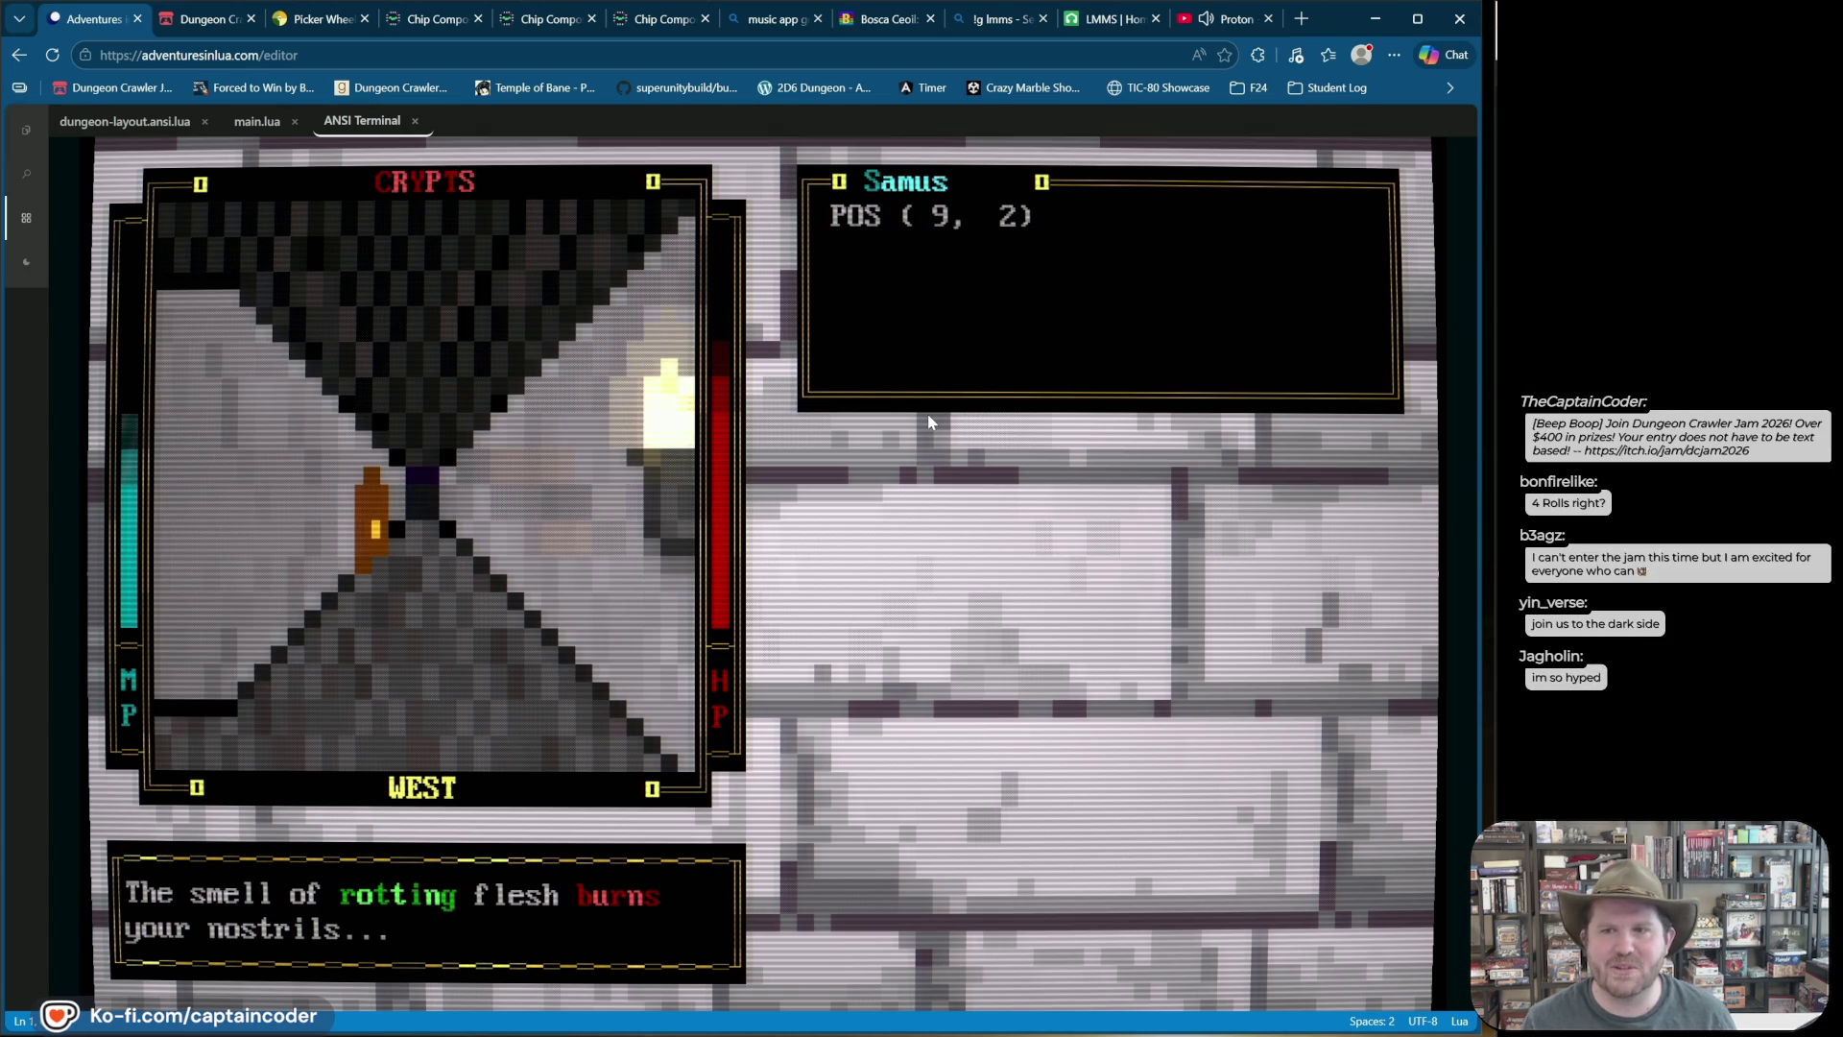
key(w)
key(w)
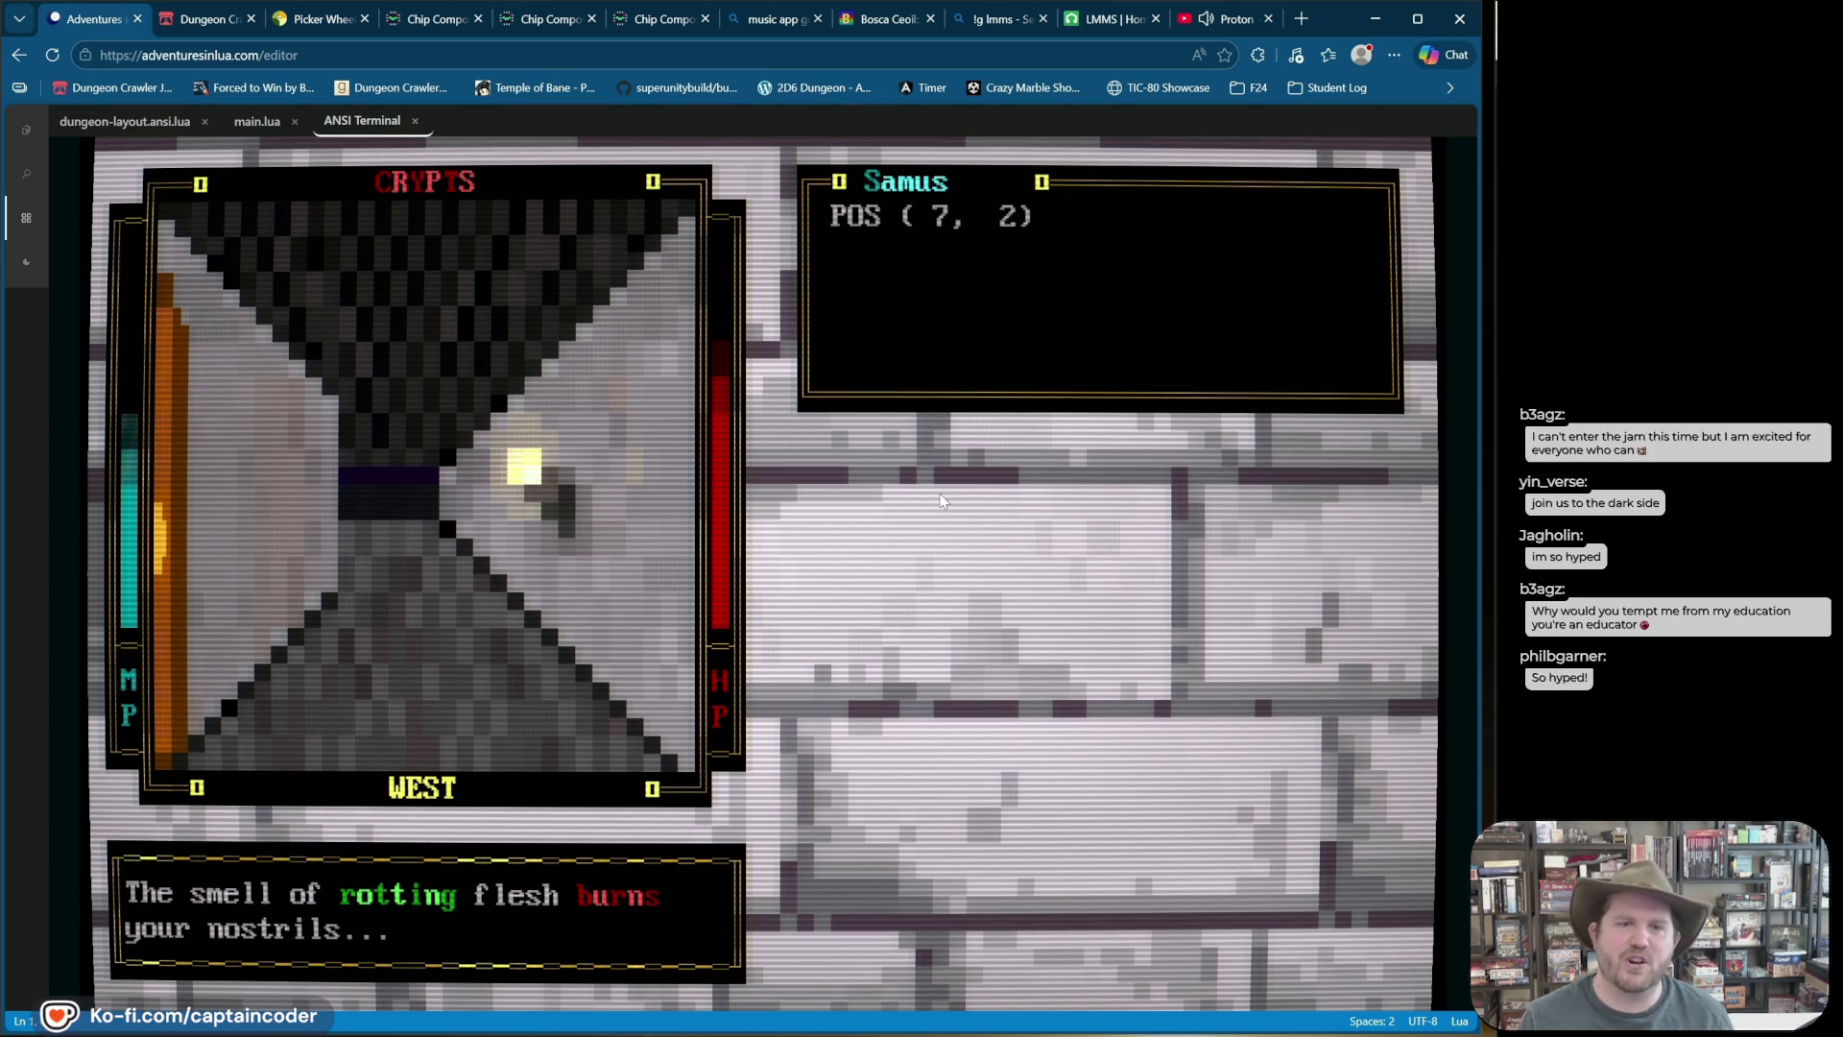
key(w)
key(w)
key(w)
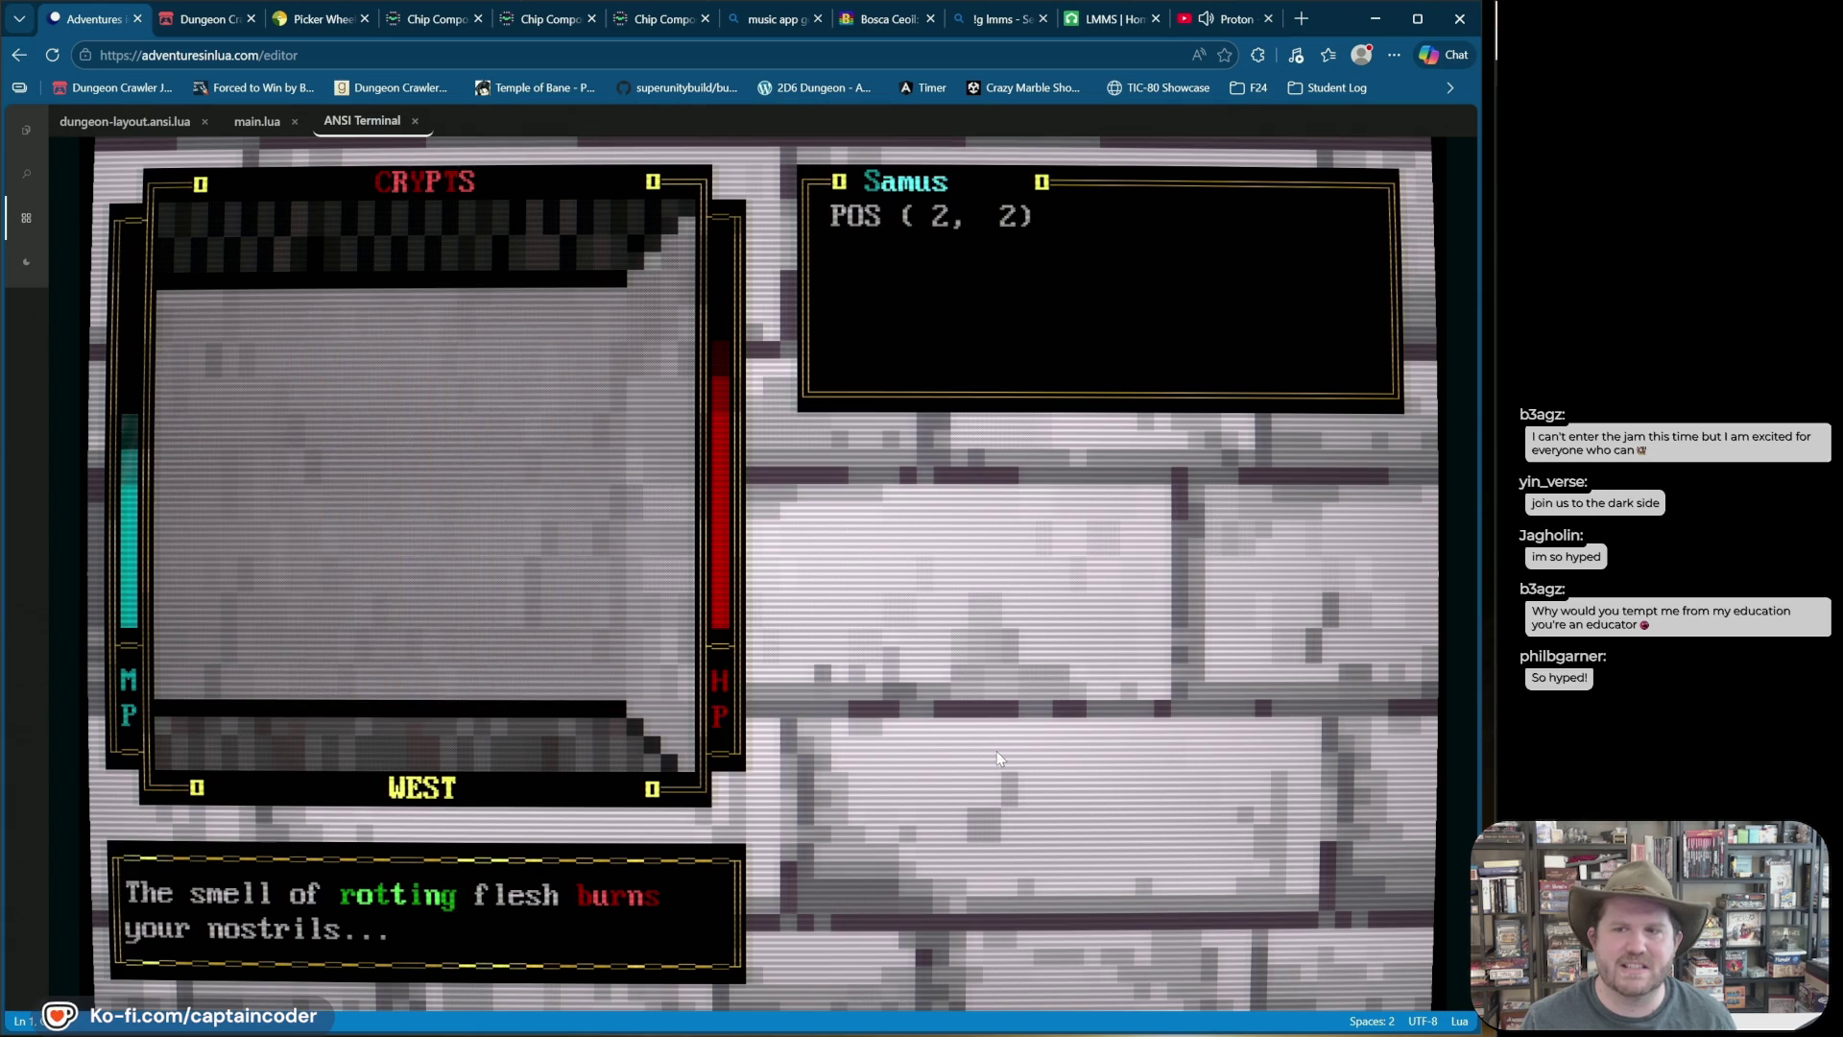
Step: Head south down the passage, then east along the corridor around the treasure chest
key(a)
key(w)
key(w)
key(w)
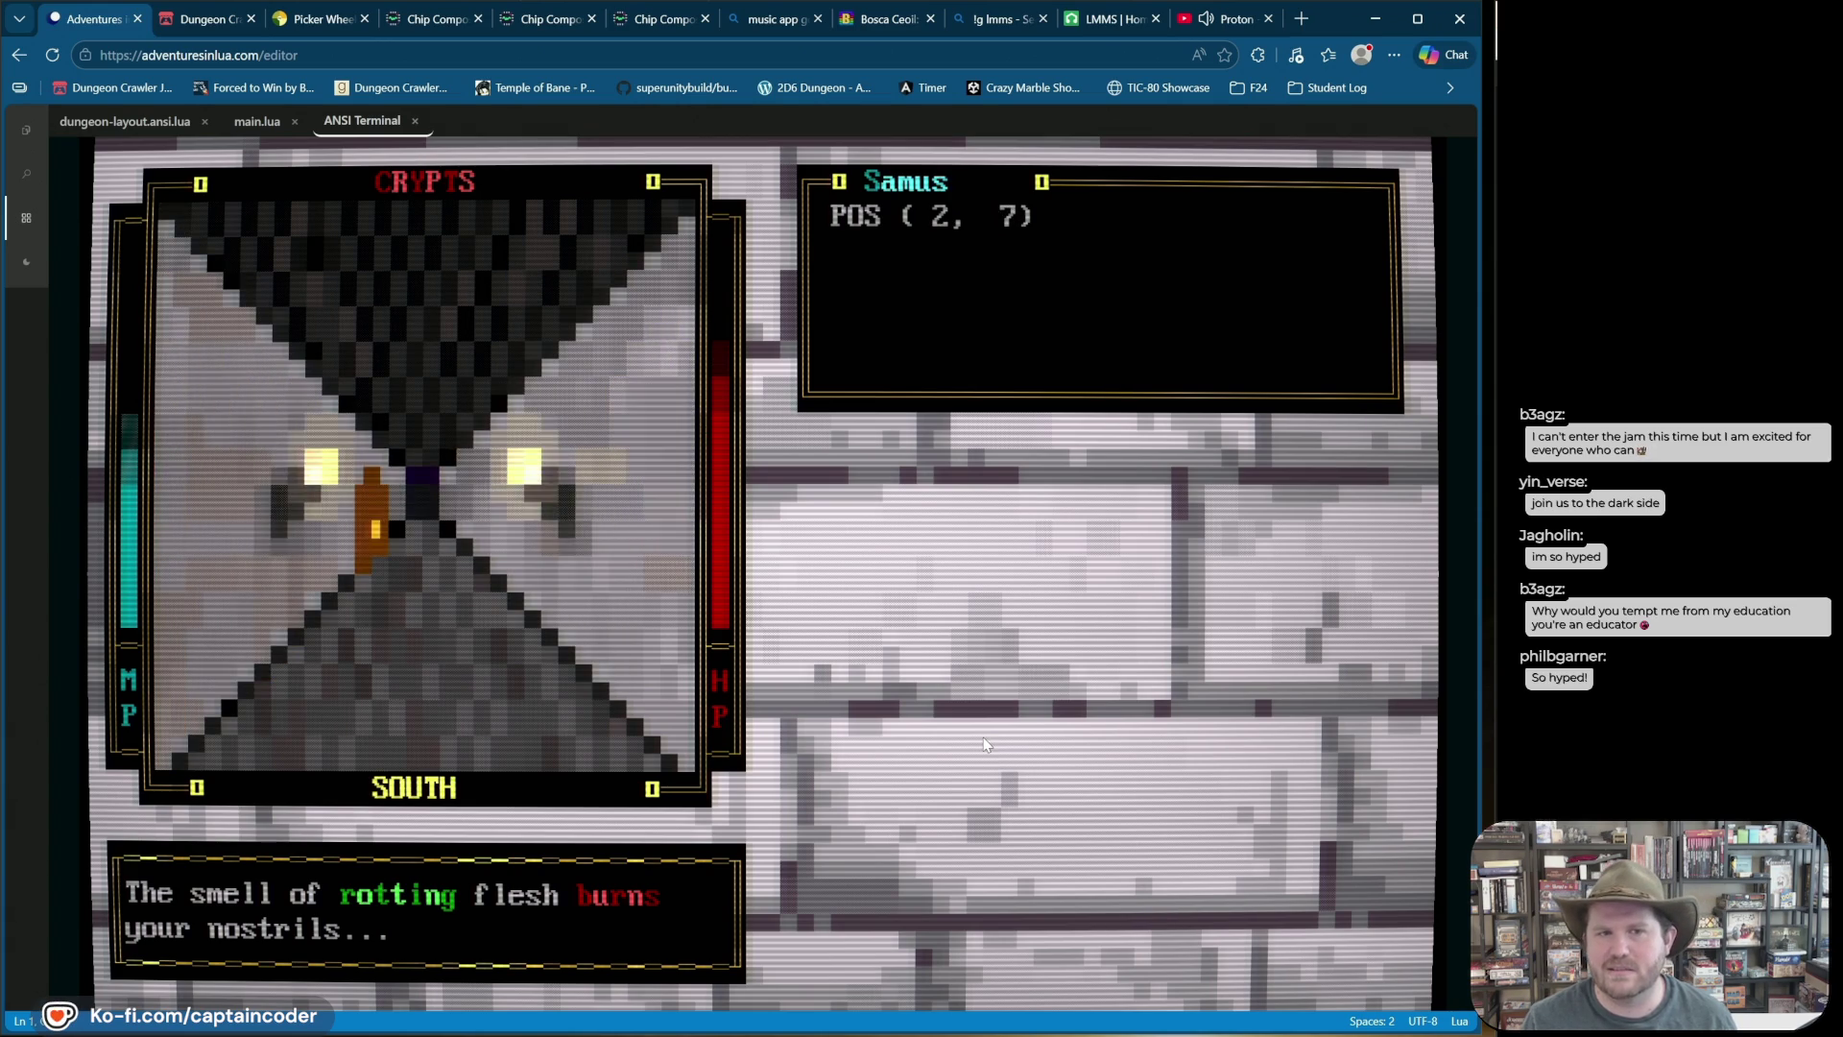
key(w)
key(a)
key(e)
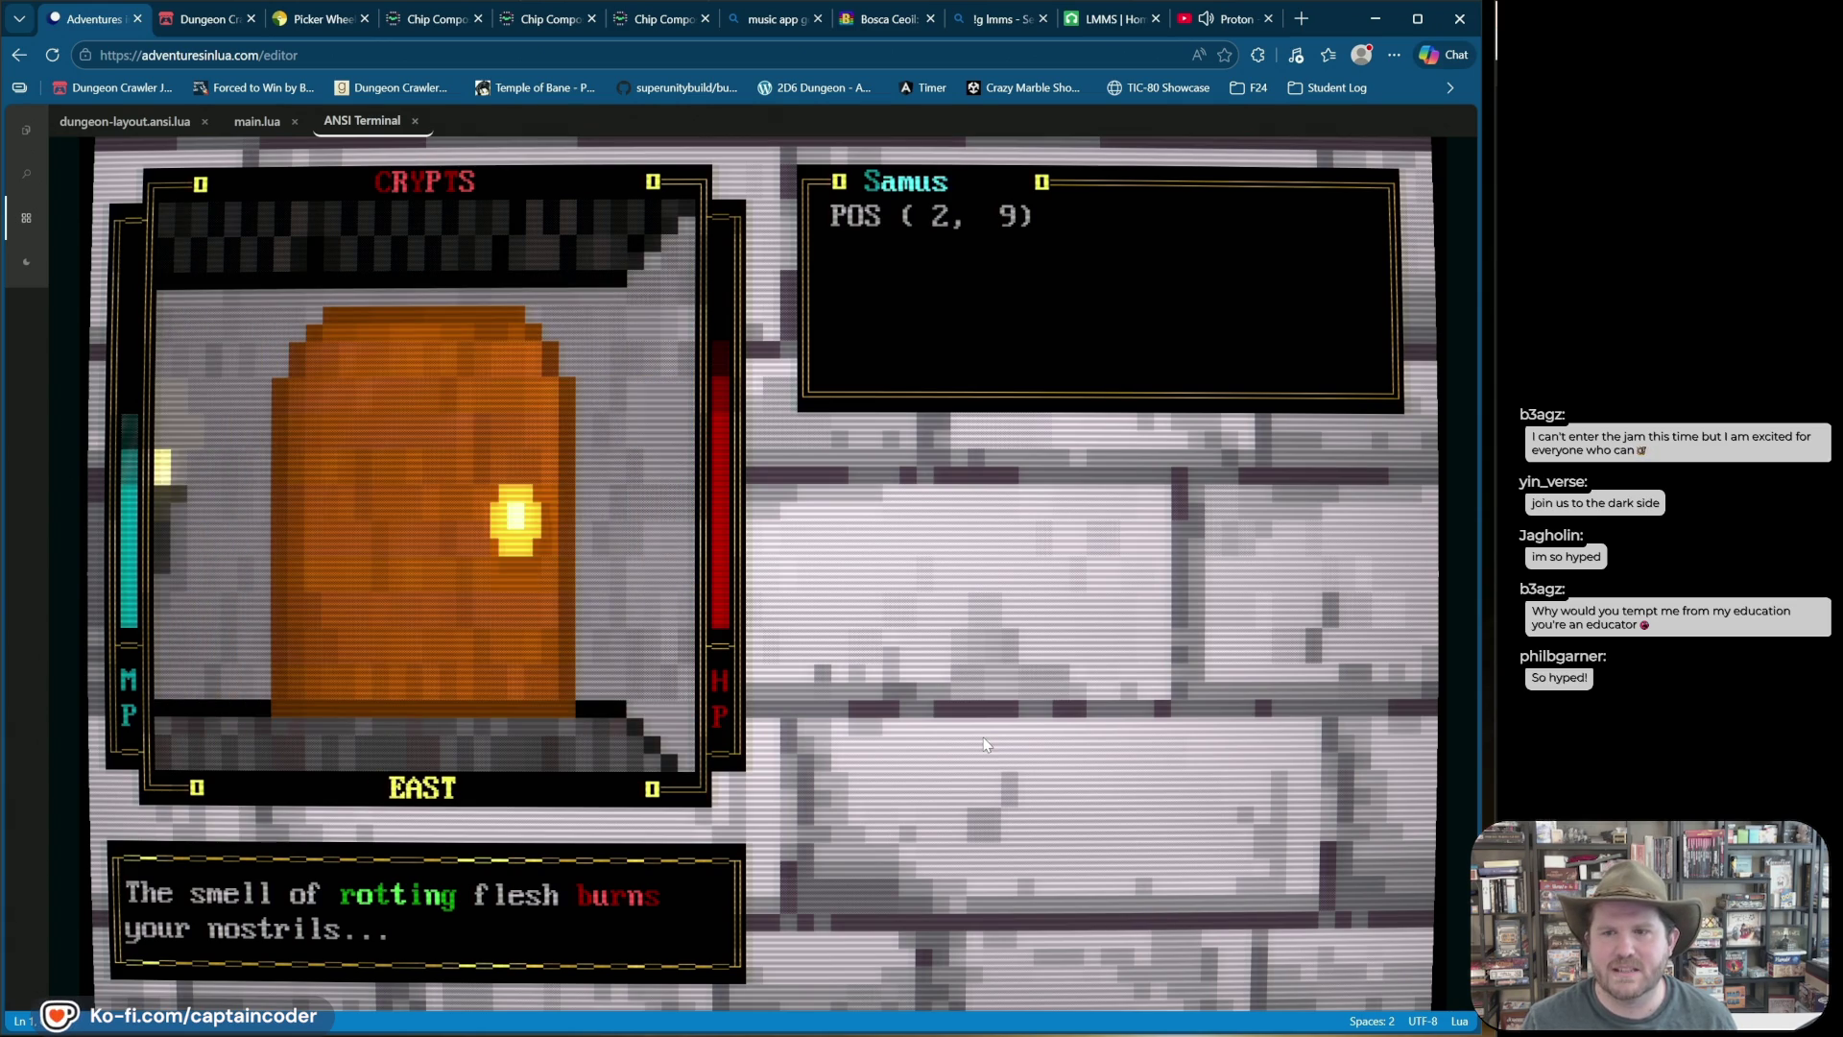
key(w)
key(w)
key(w)
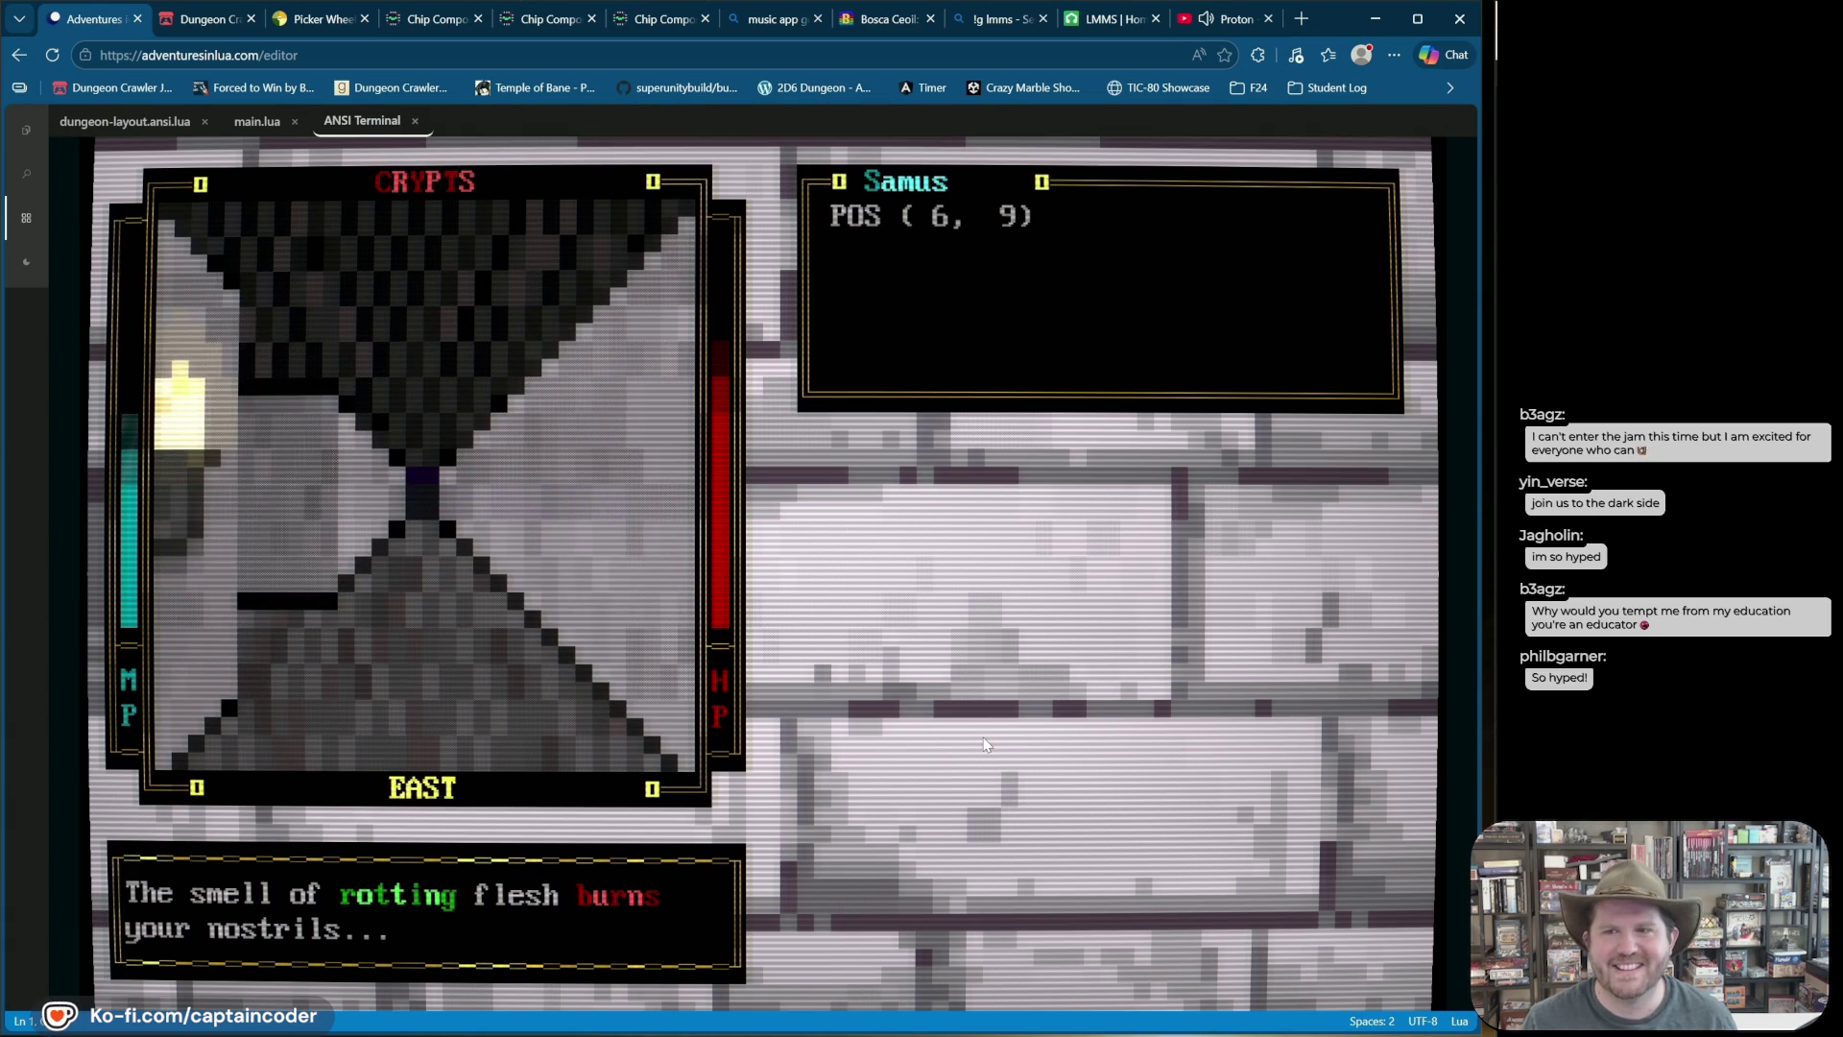
key(w)
key(w)
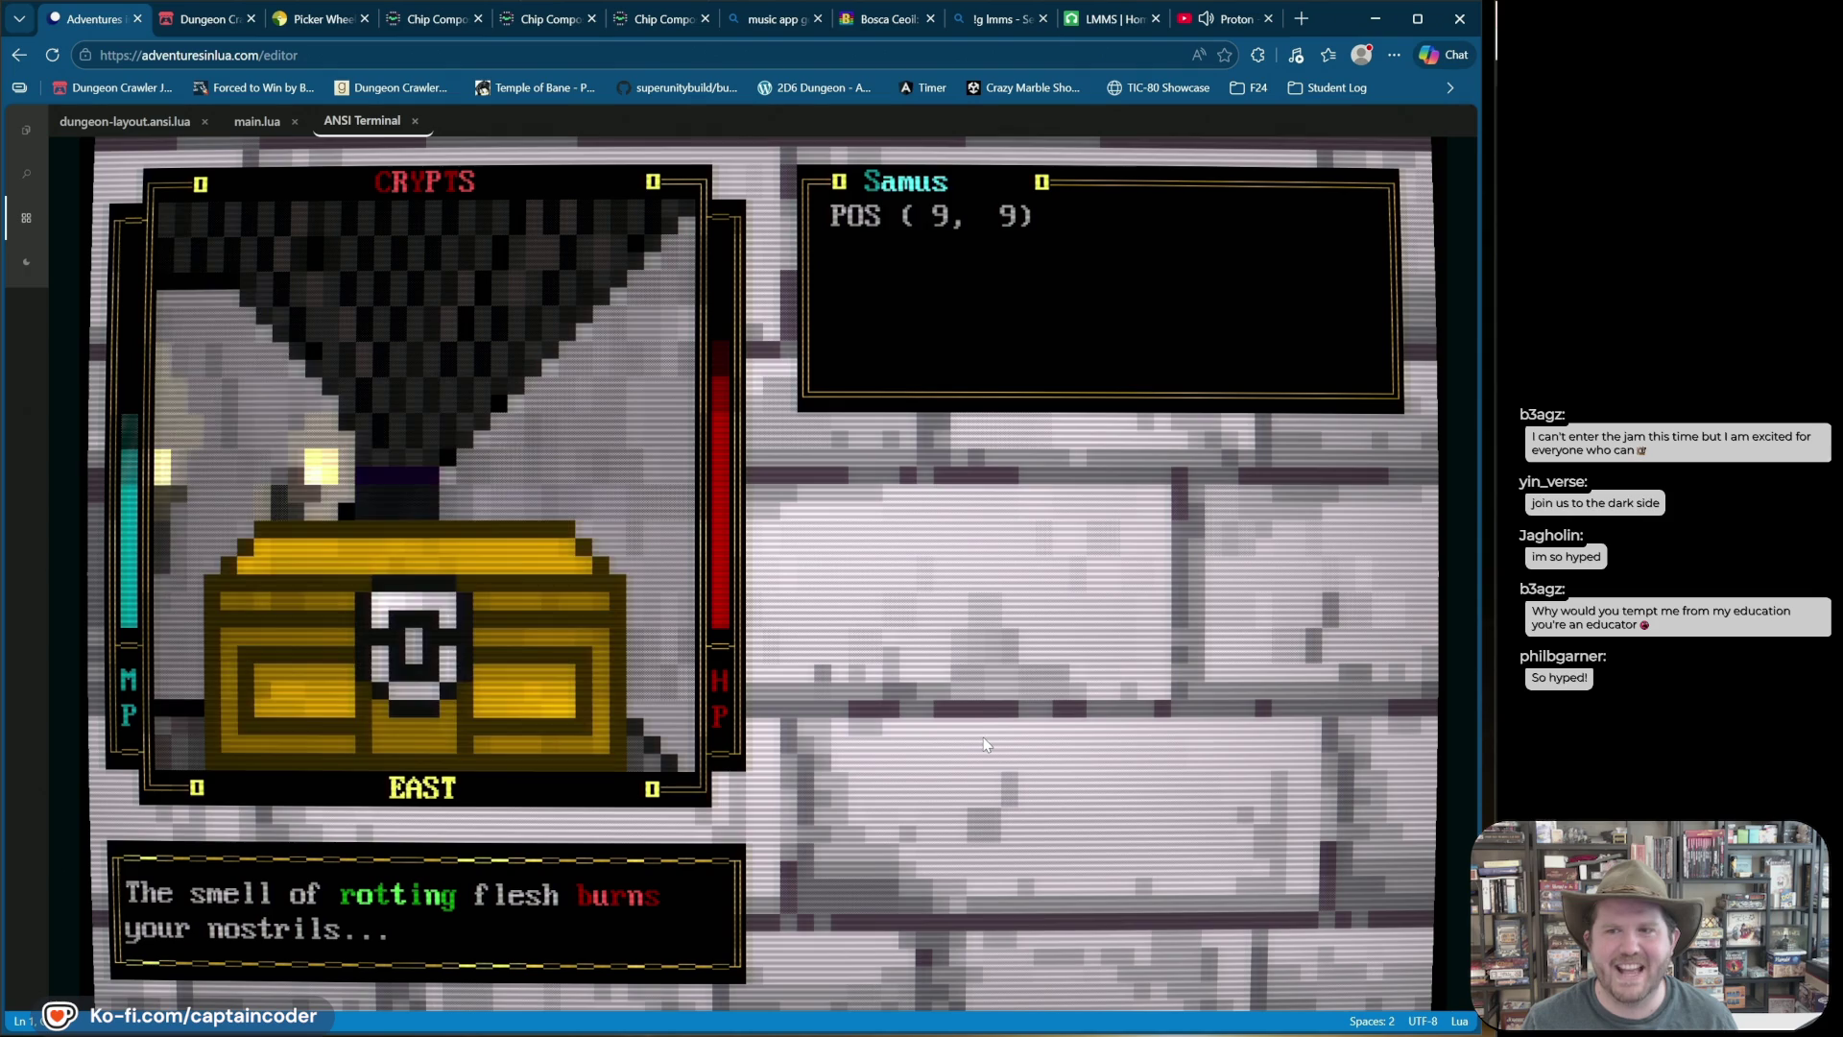
key(w)
key(w)
key(q)
key(w)
key(w)
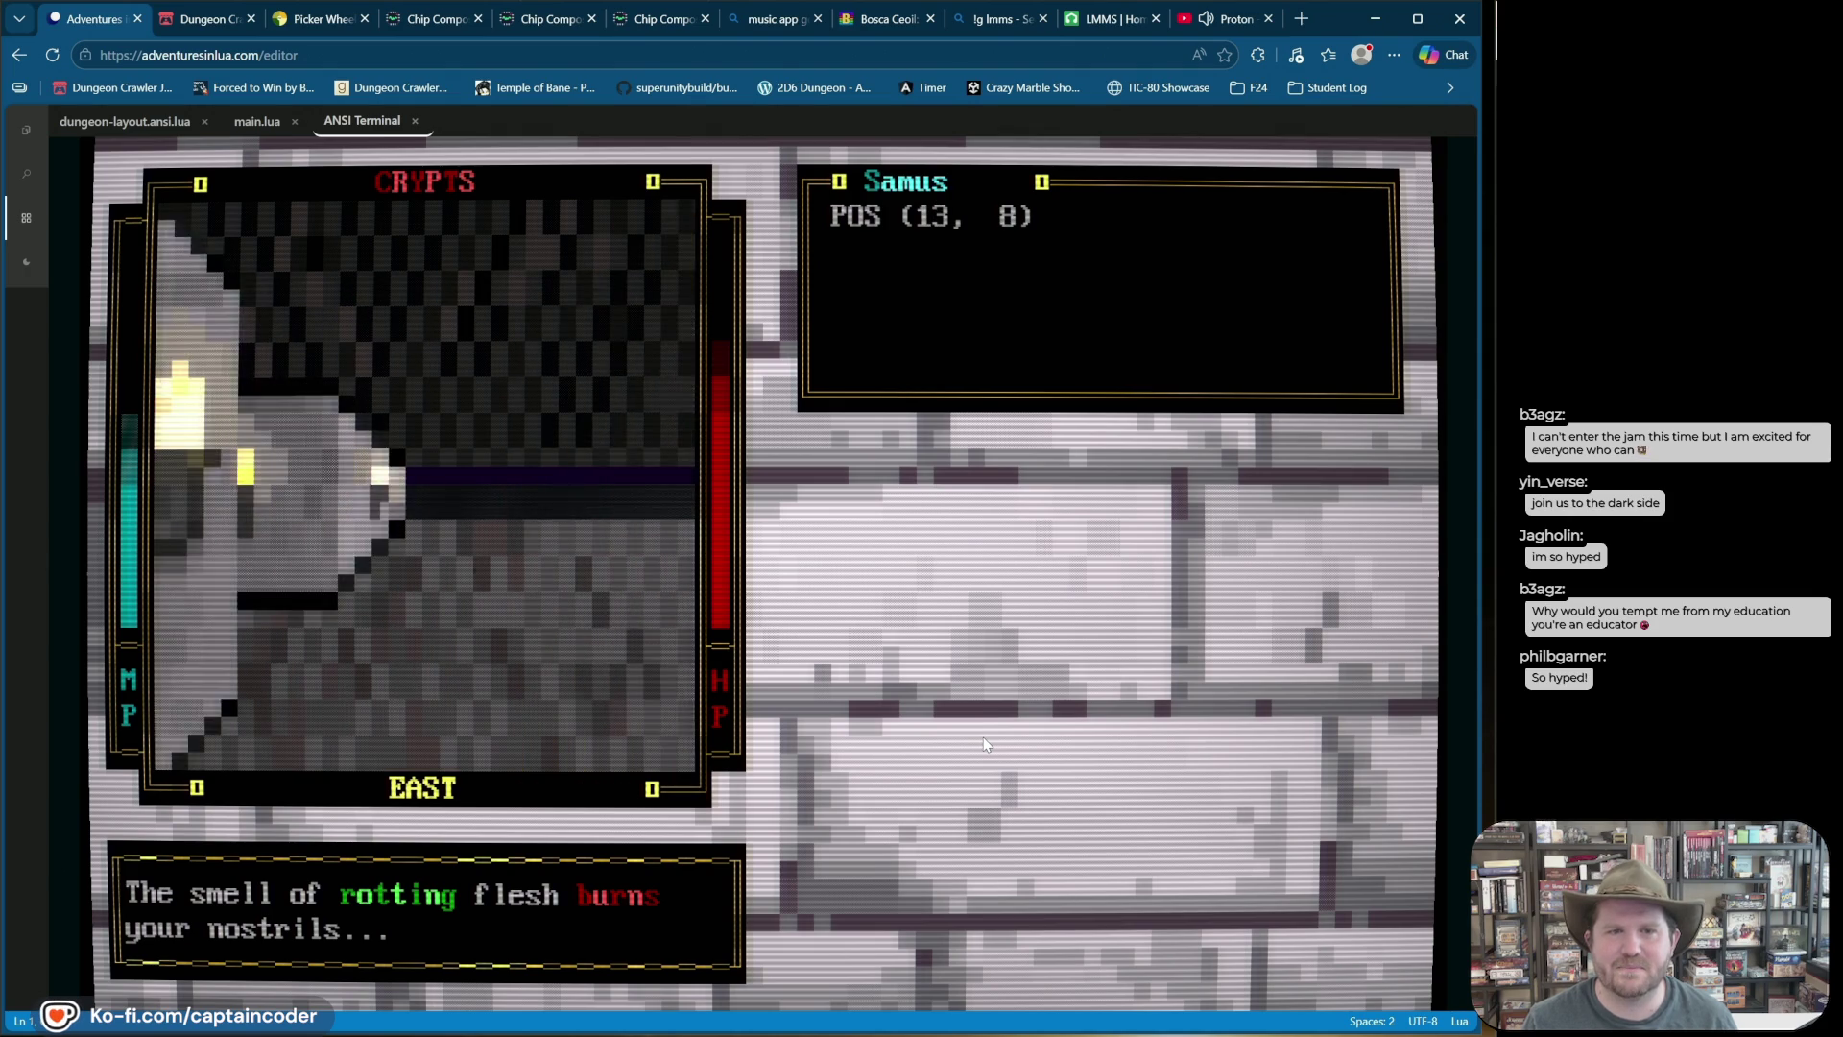
key(e)
Step: Peek up the north side passage, then return to row 9 facing the east door at (15, 9)
key(w)
key(w)
key(a)
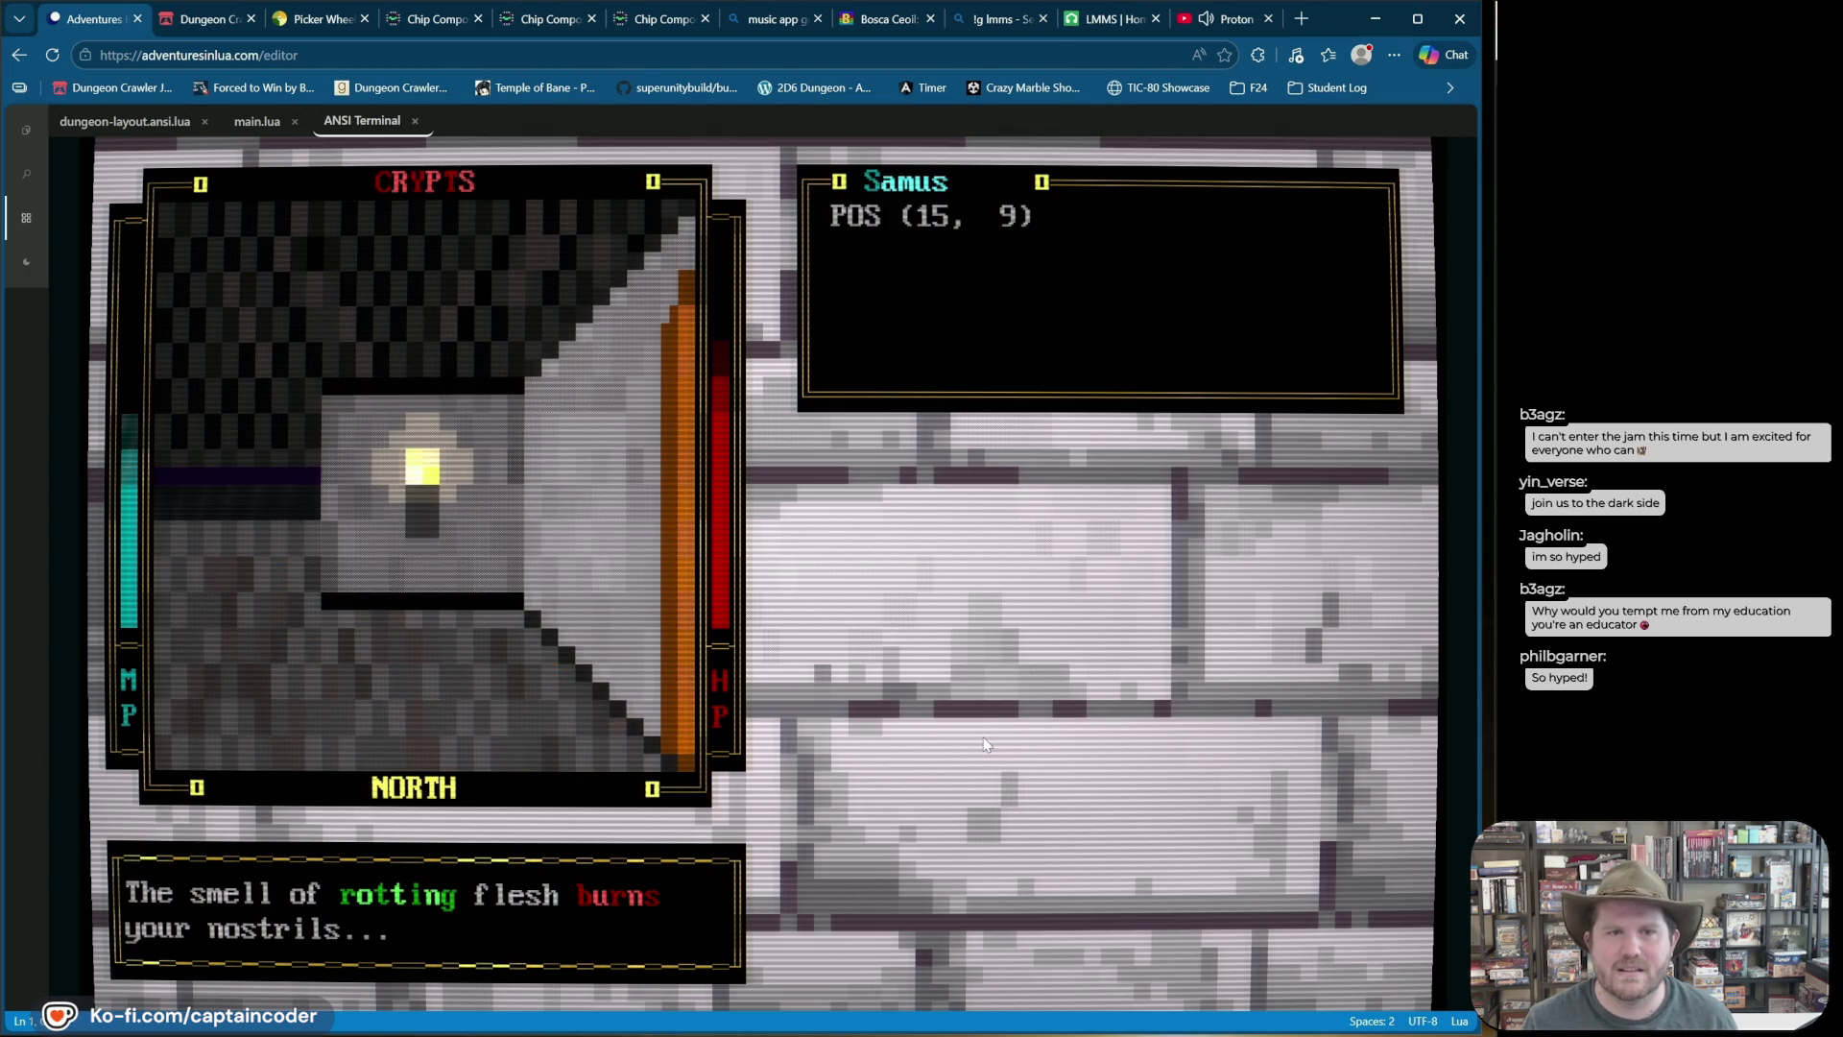
key(q)
key(w)
key(s)
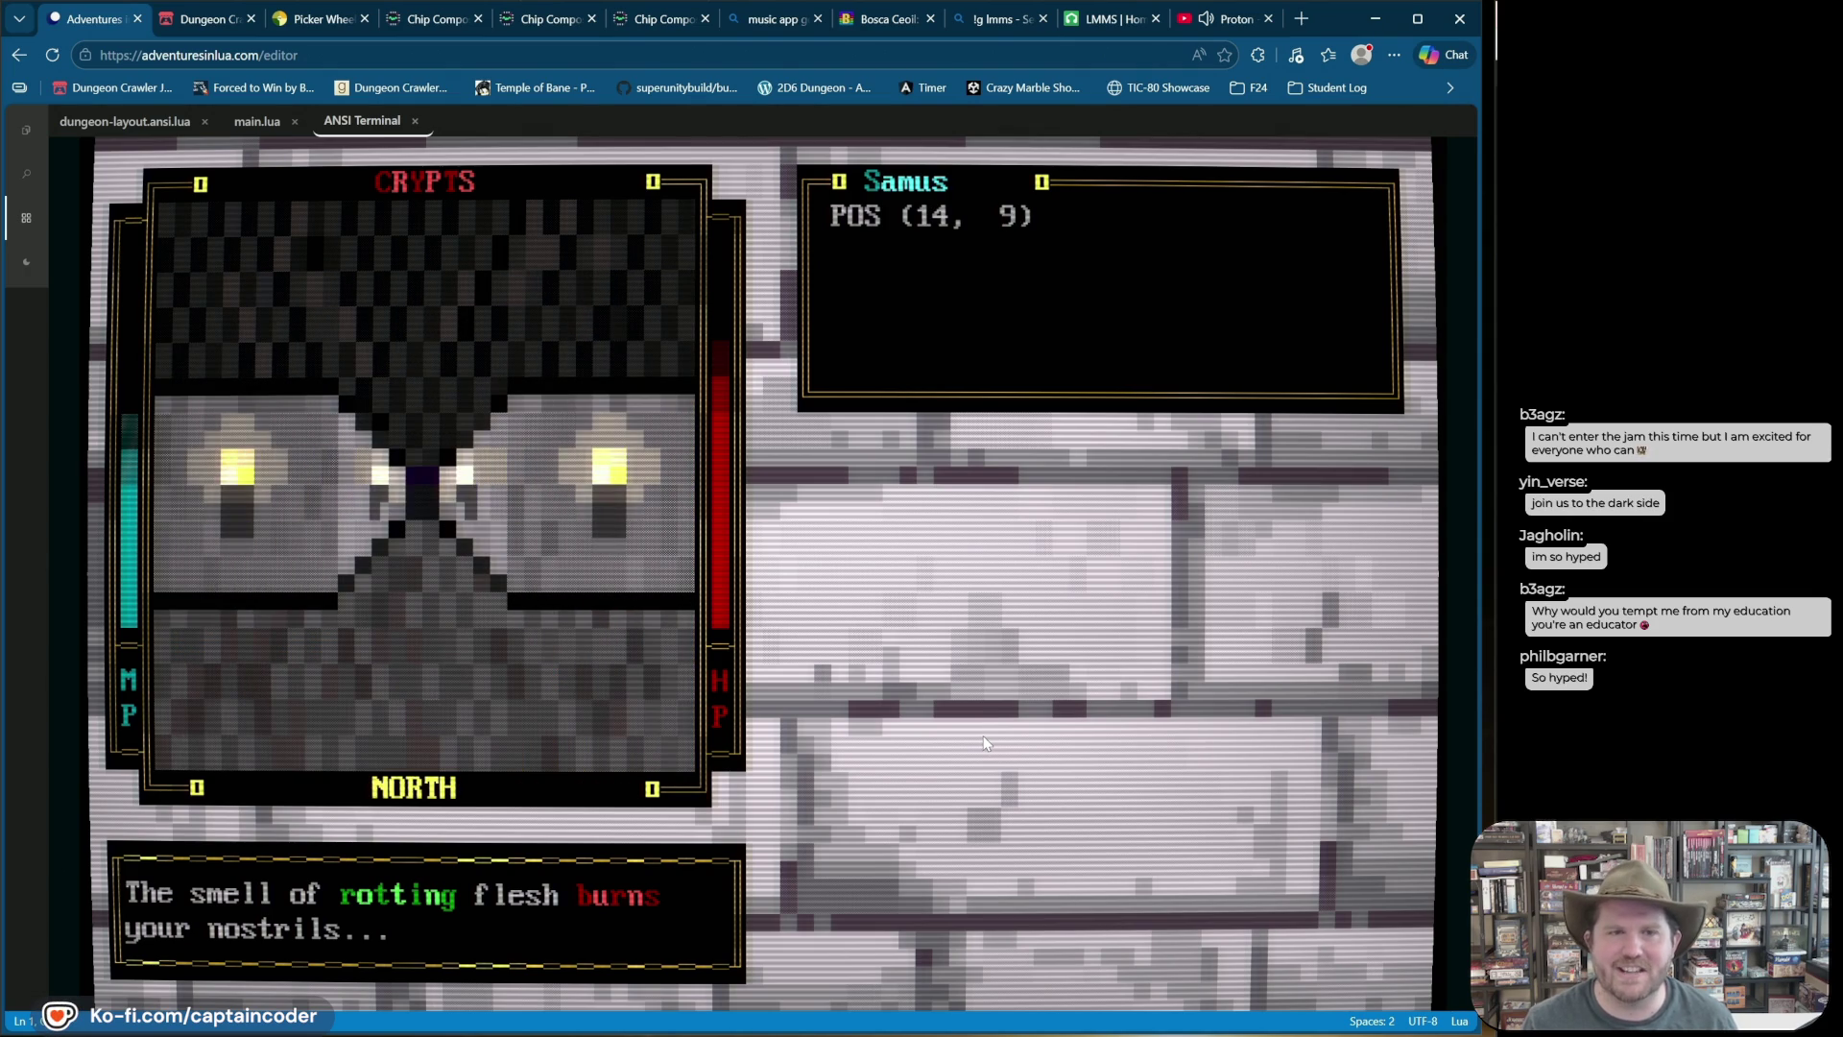
key(w)
key(w)
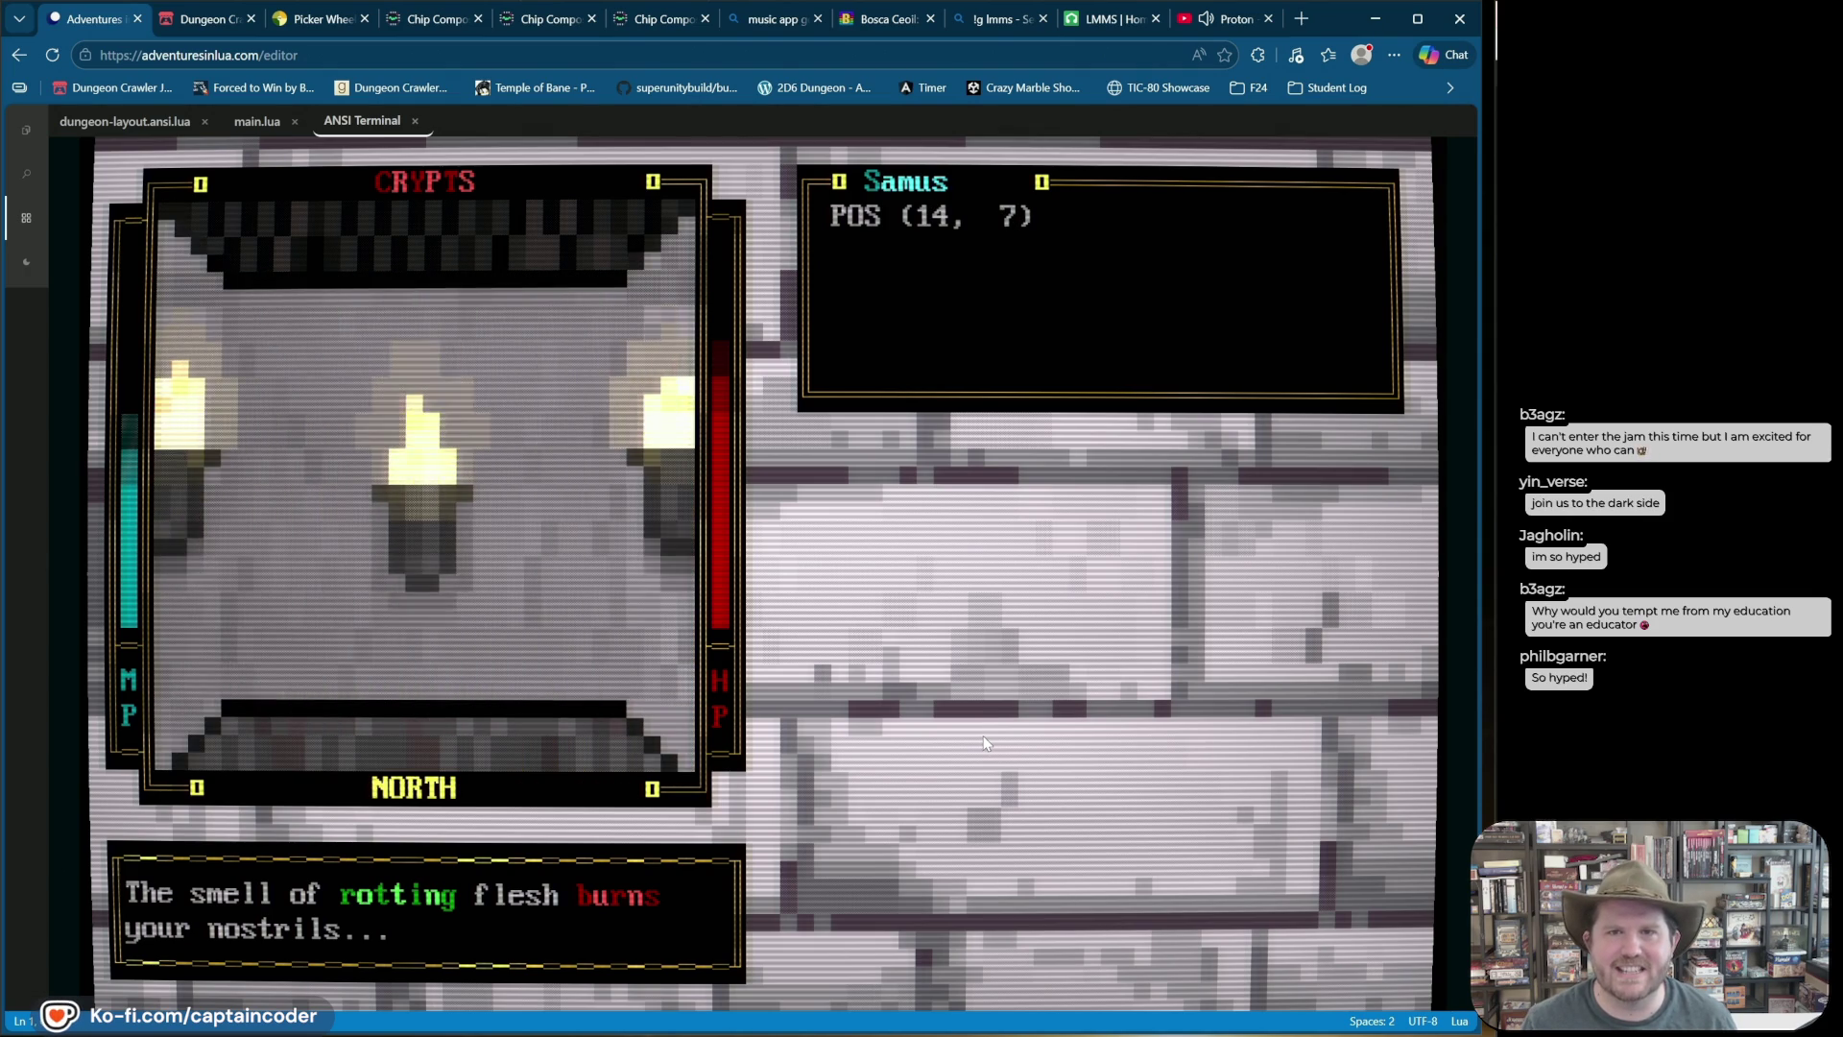
key(s)
key(s)
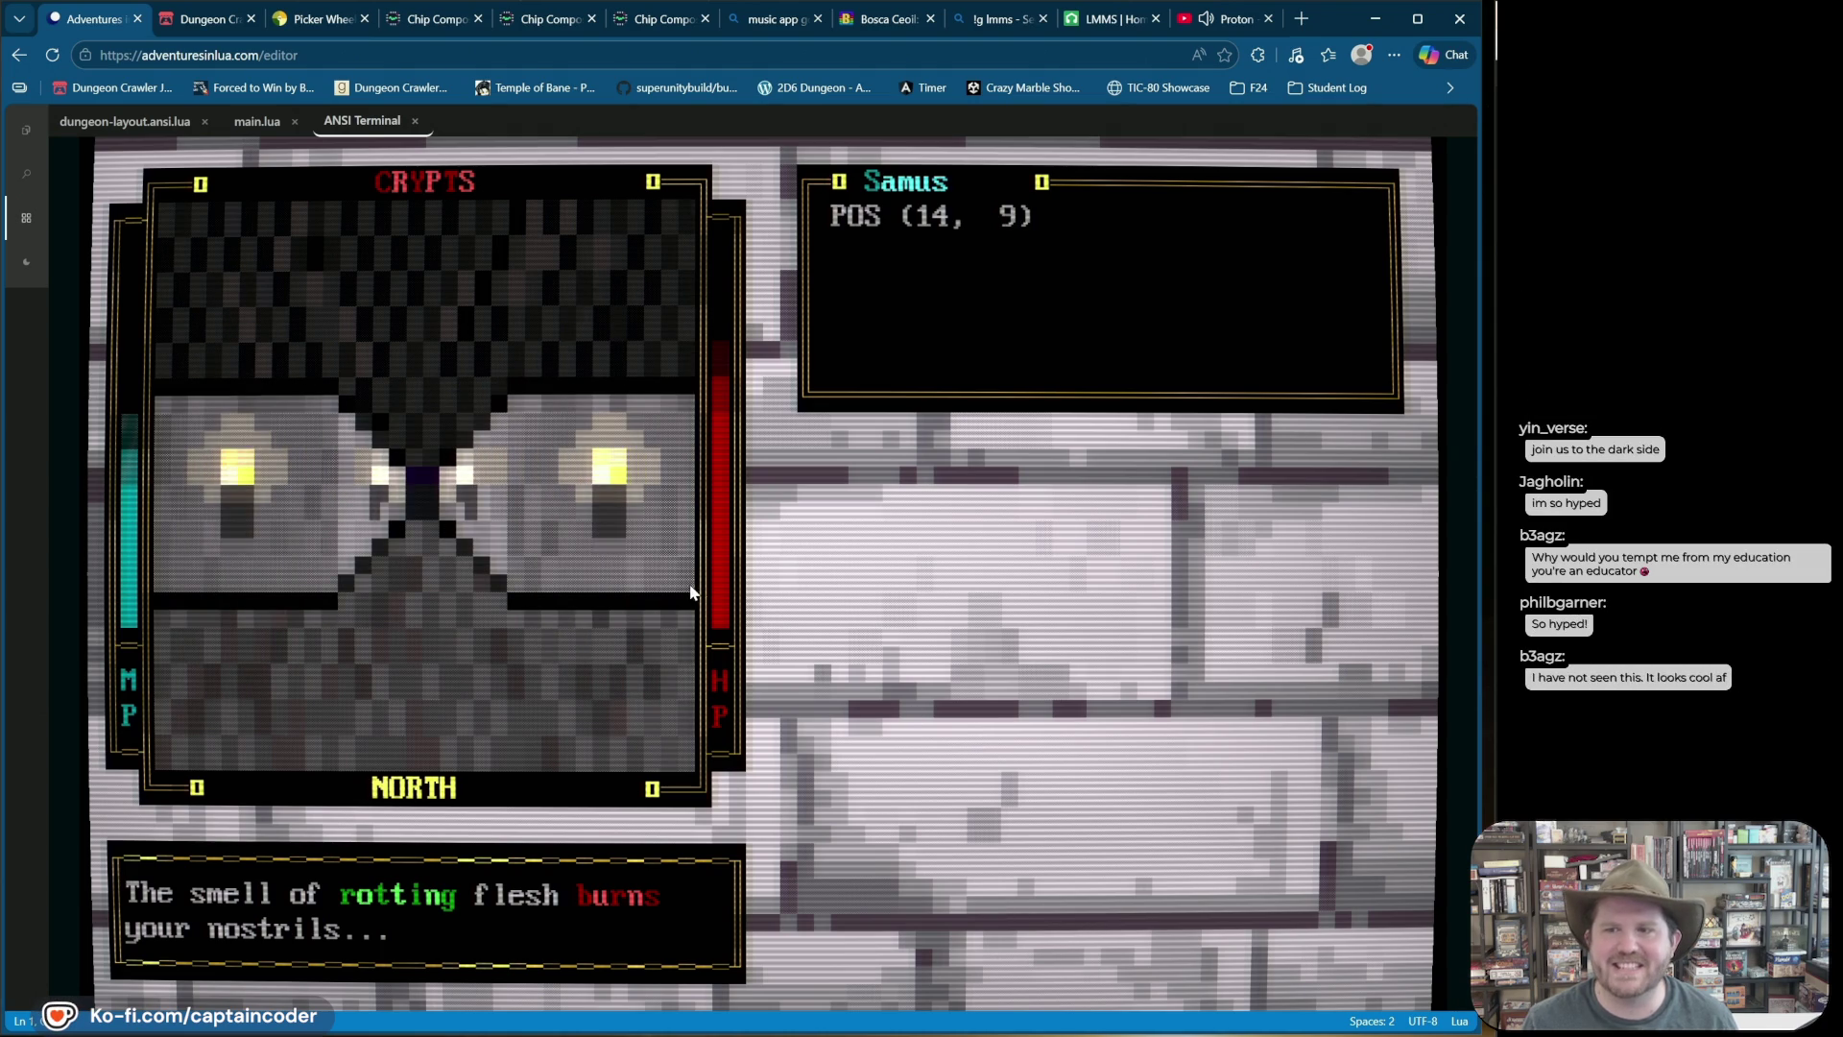
key(d)
key(w)
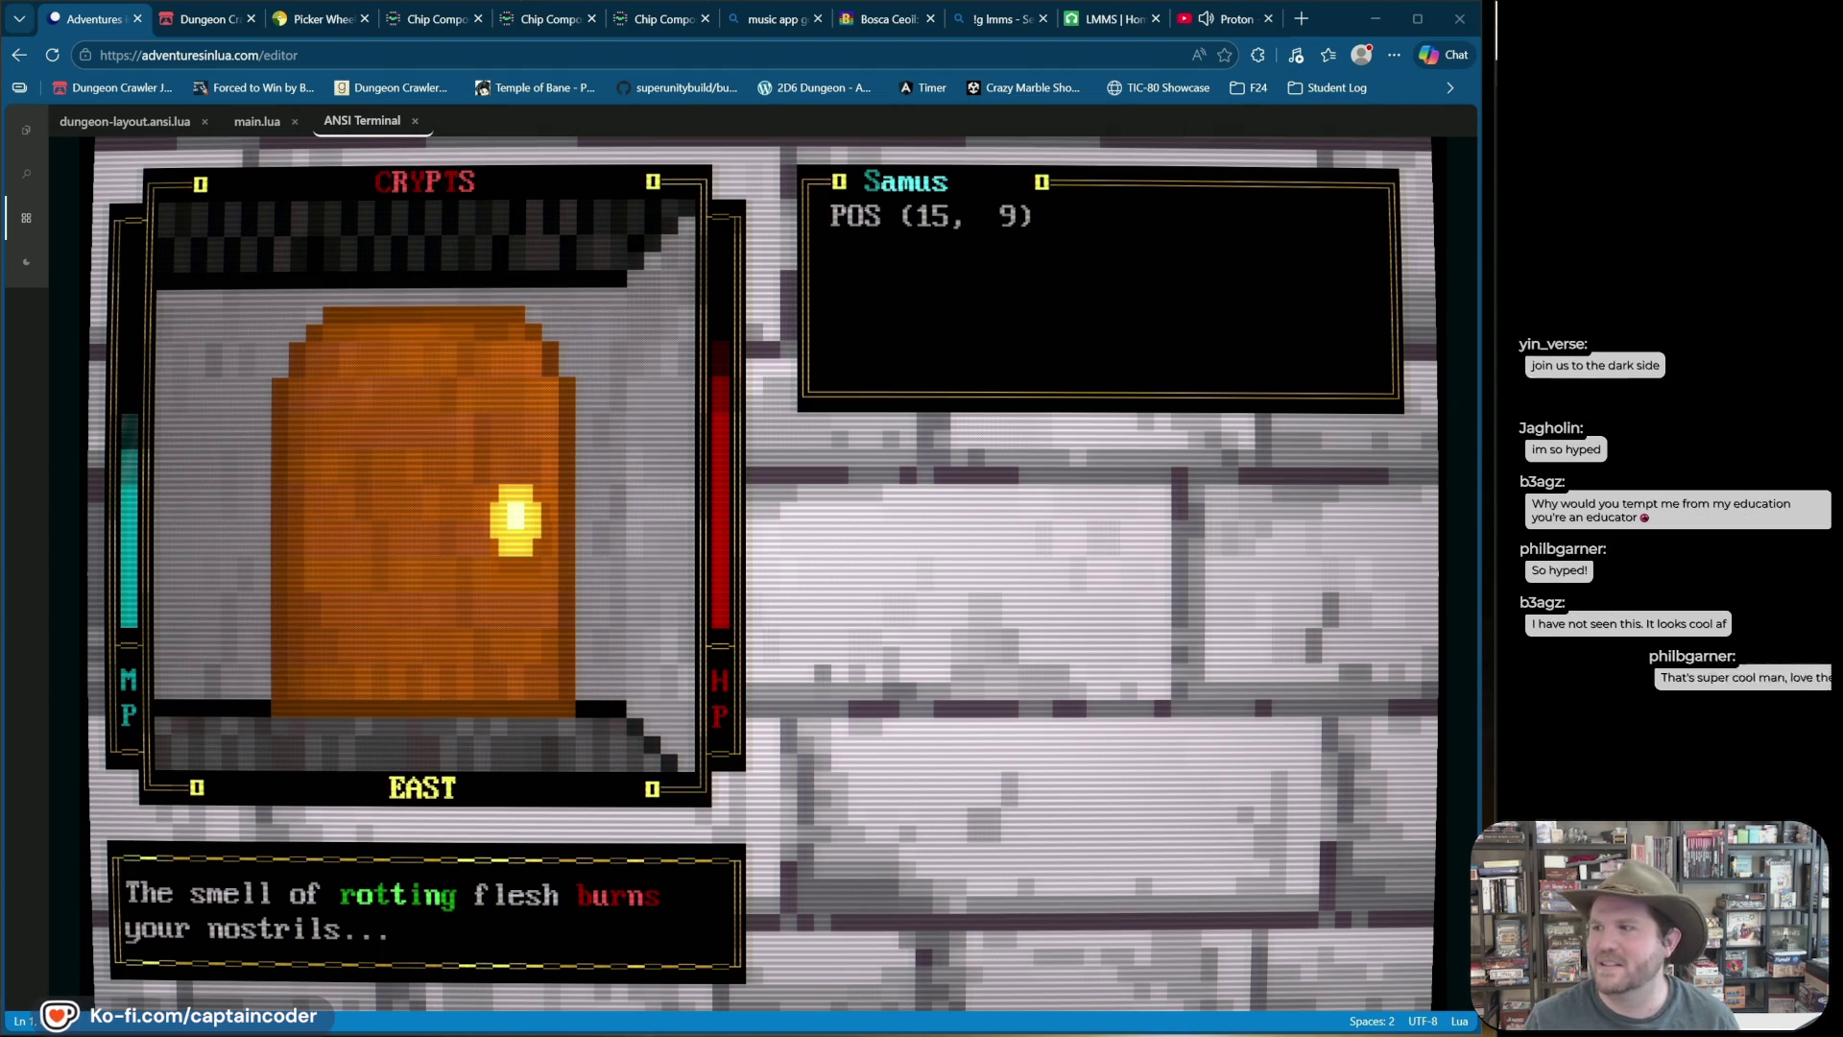
key(super)
Step: Open Command Prompt and change into the Downloads folder
text(cmd)
key(Escape)
text(cd Downloads)
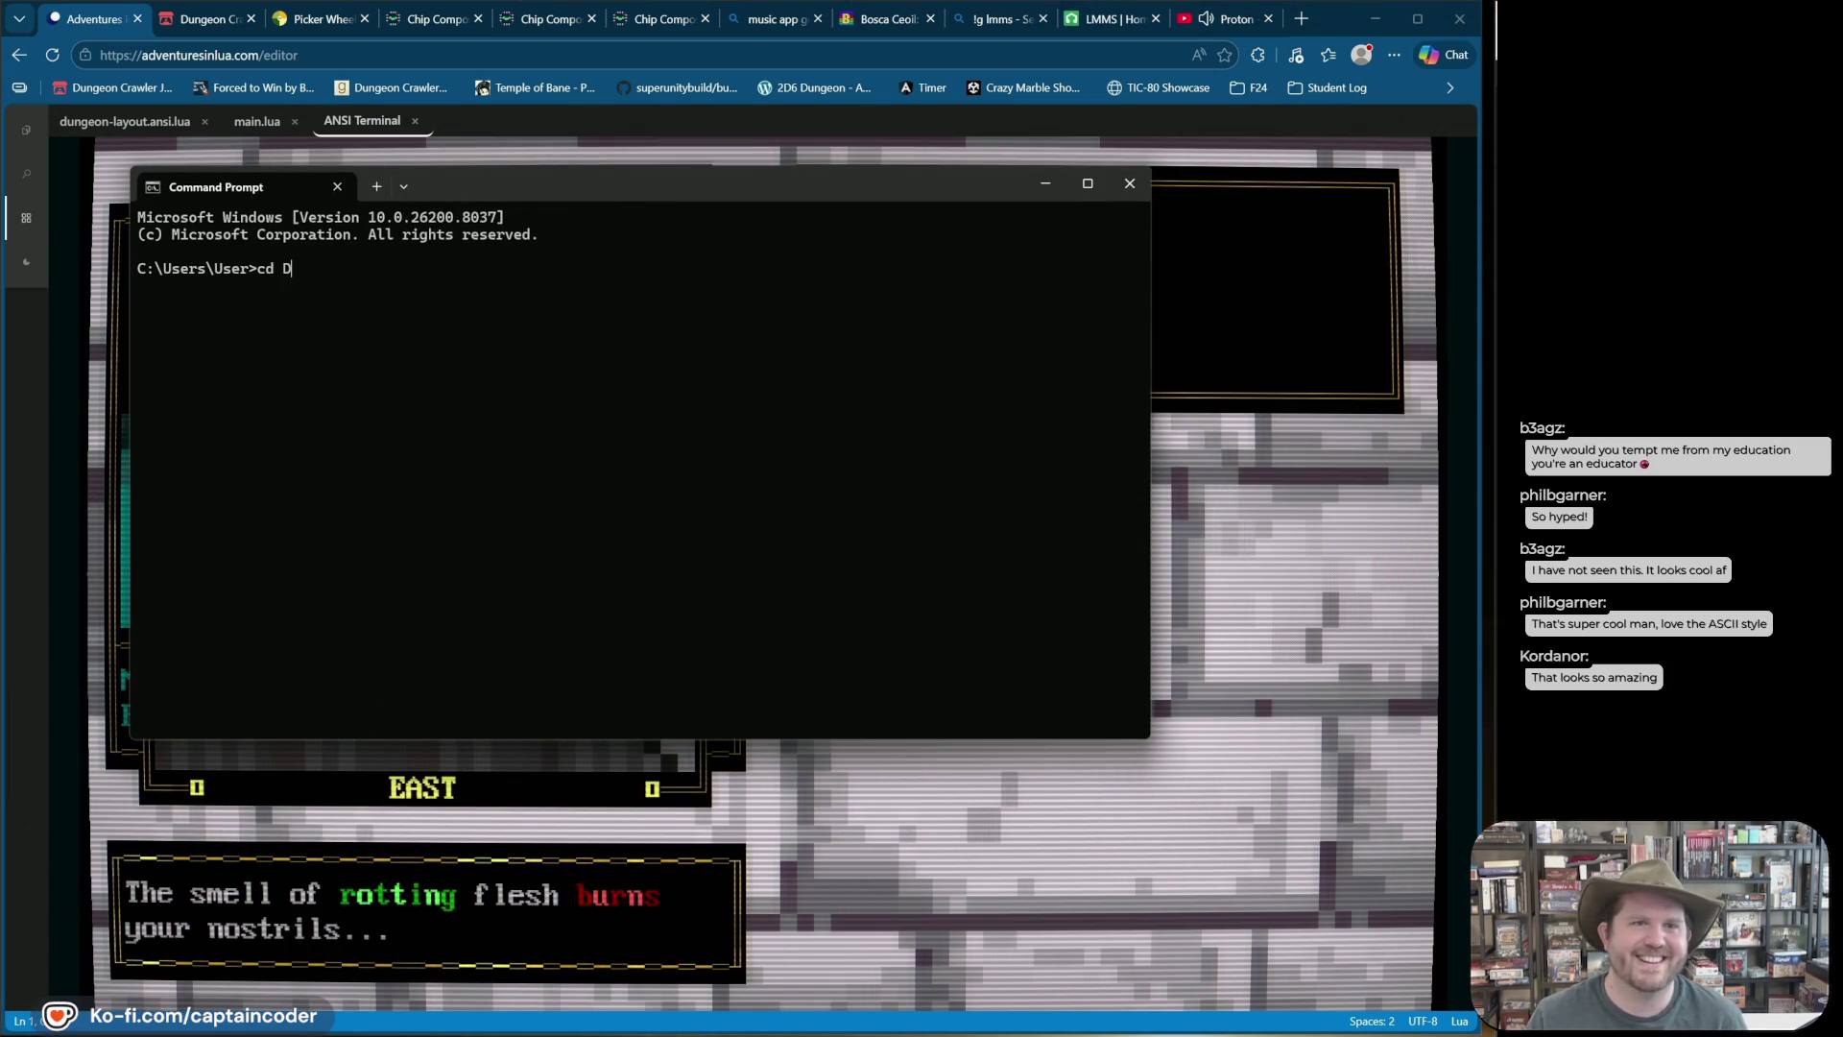
key(Return)
text(ls)
key(Return)
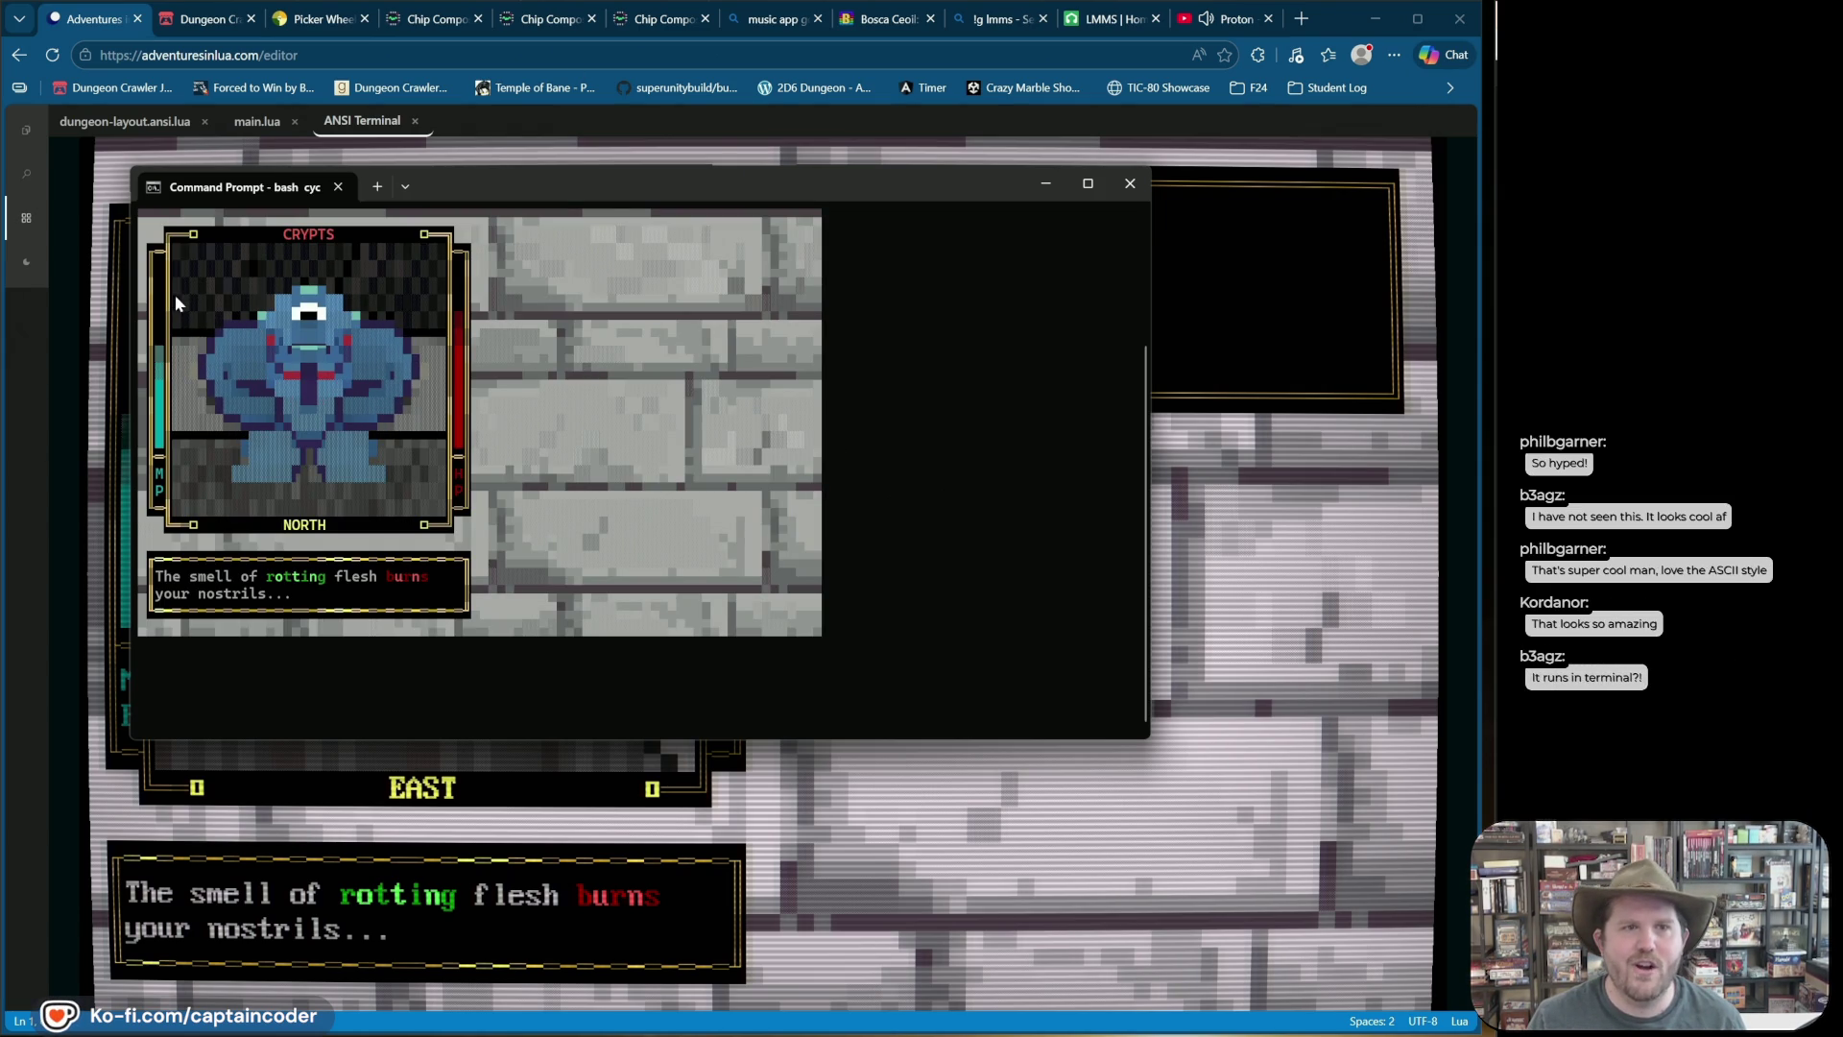
Step: Rerun the crawler demo, copy a row of its cyclops art, and close the terminal window
drag(165, 300, 455, 307)
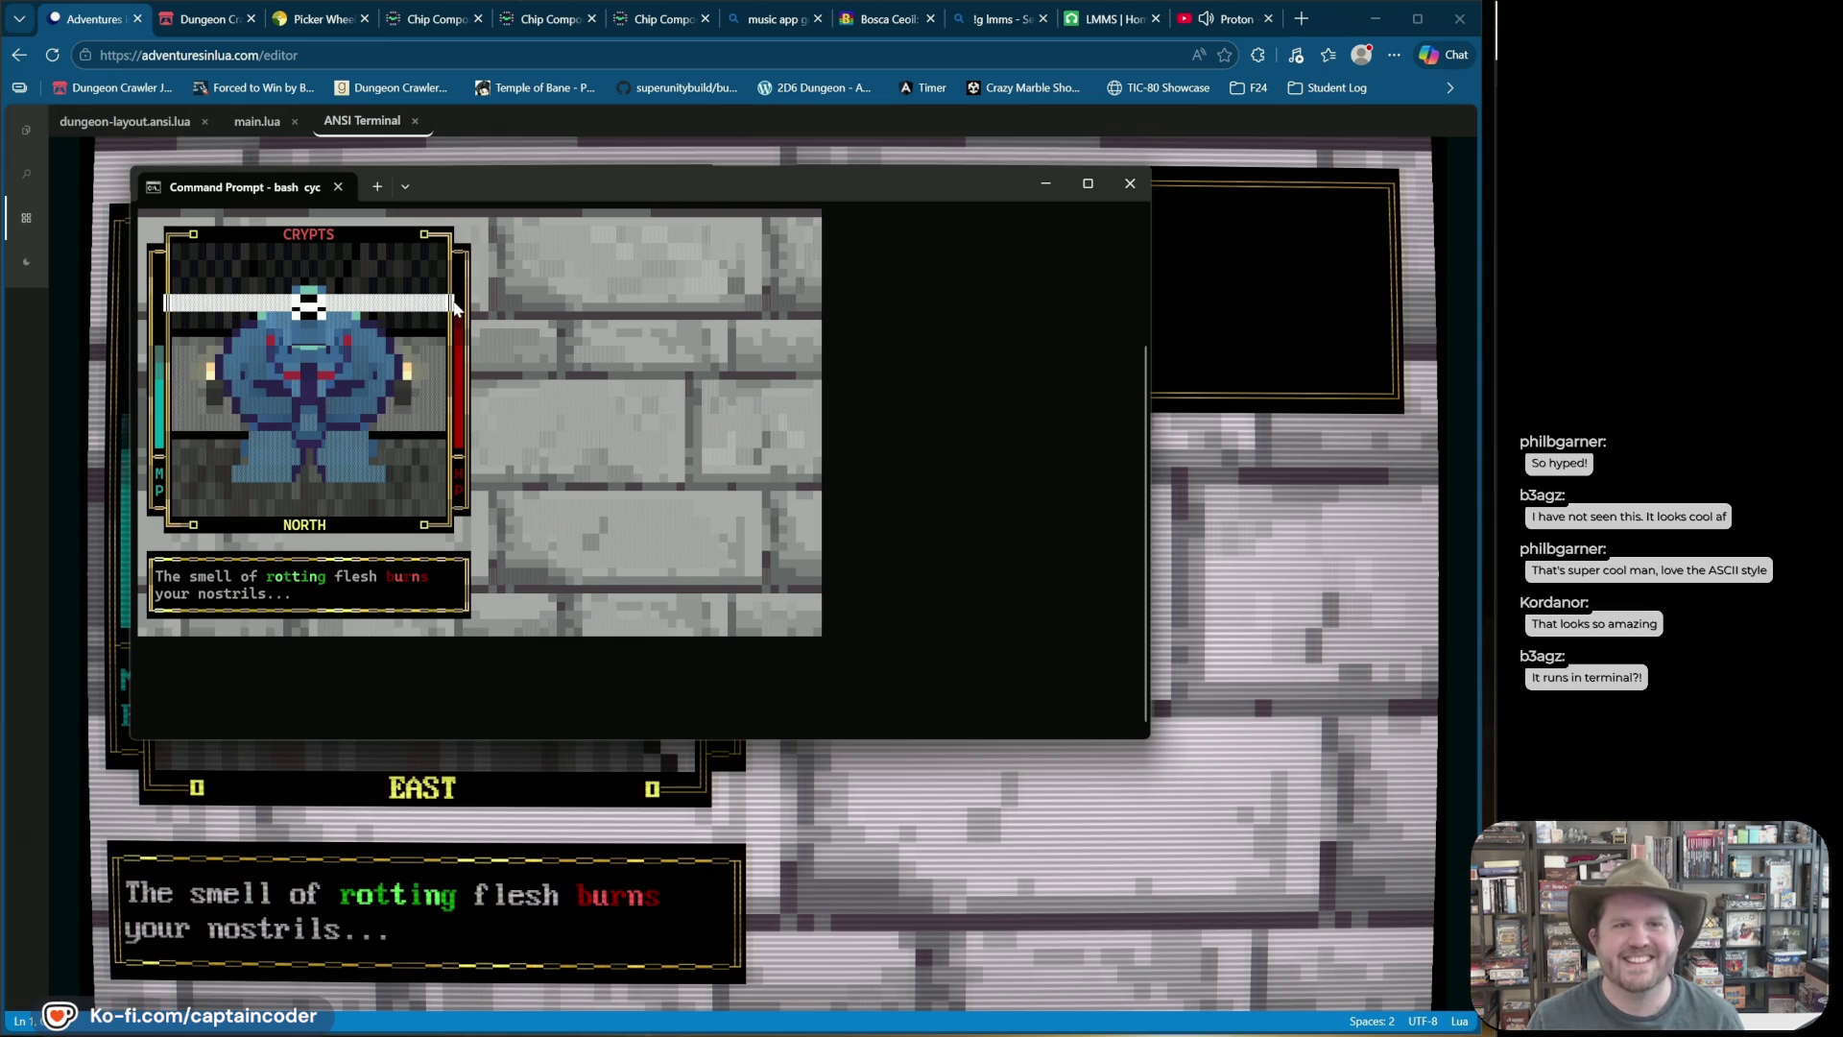
click(454, 307)
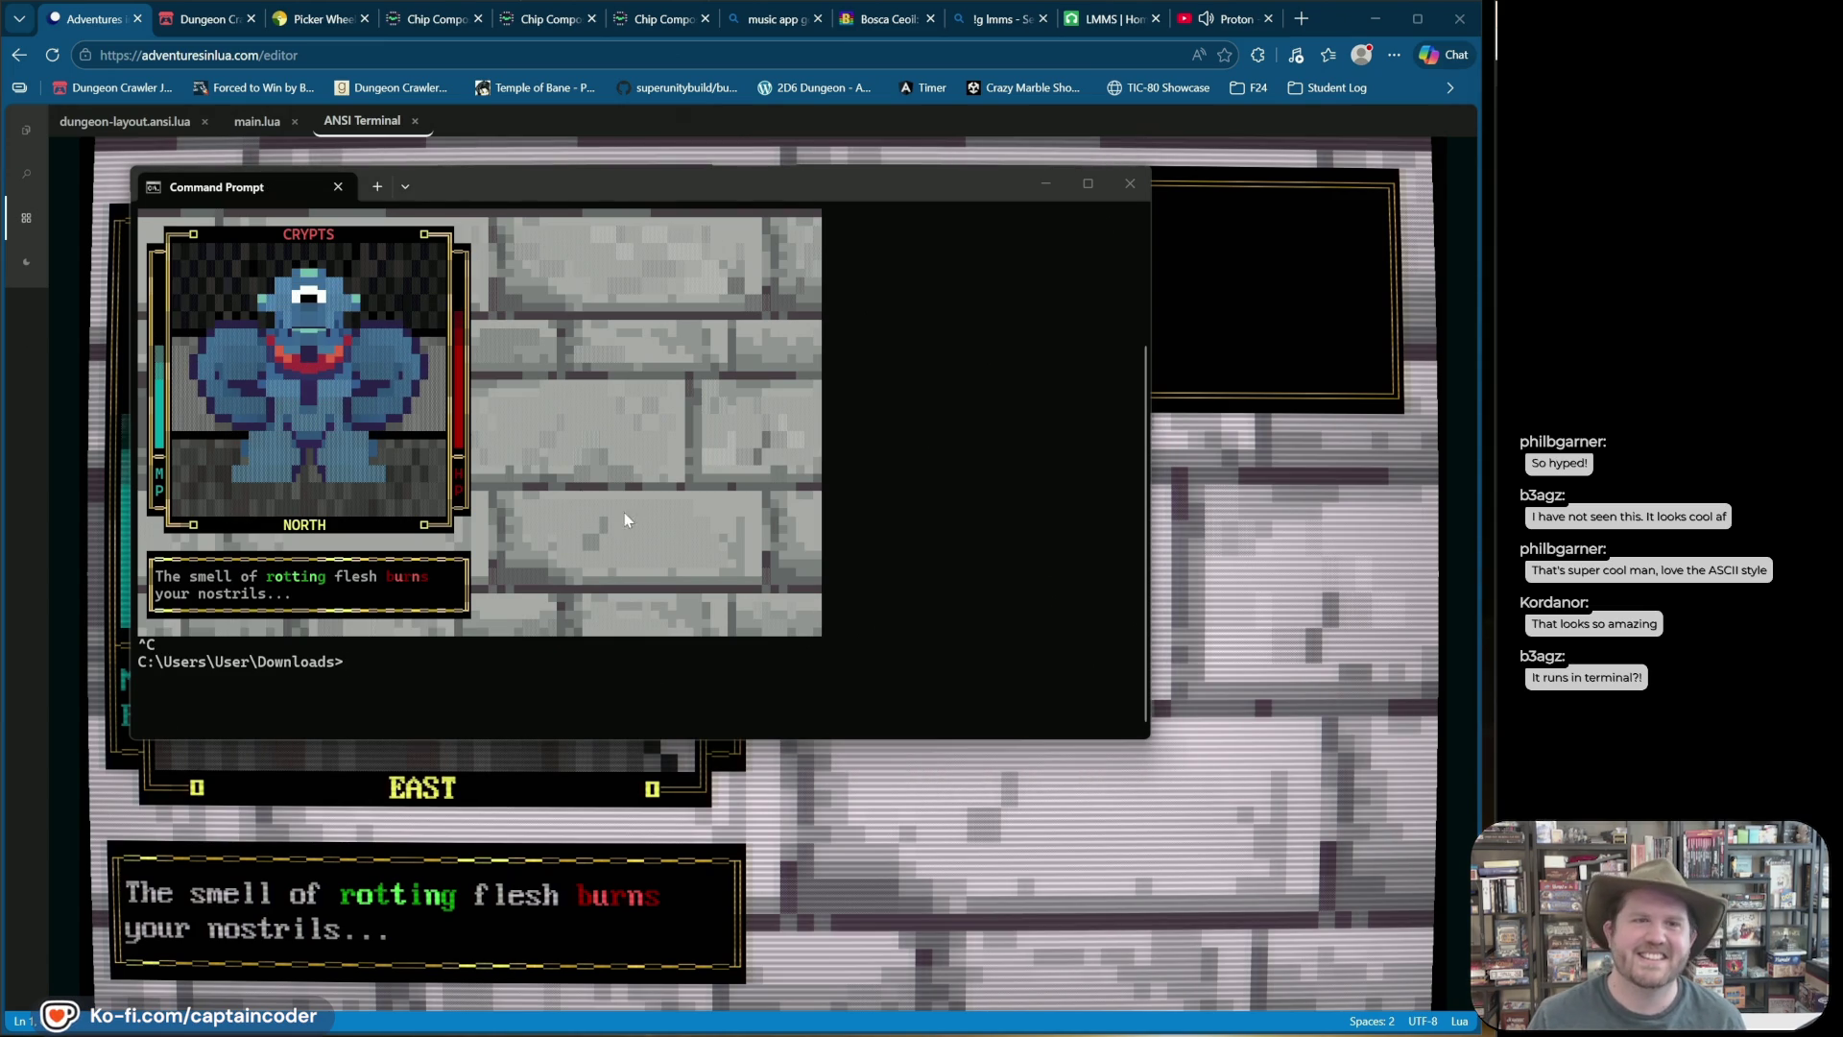
click(499, 694)
key(Up)
key(Return)
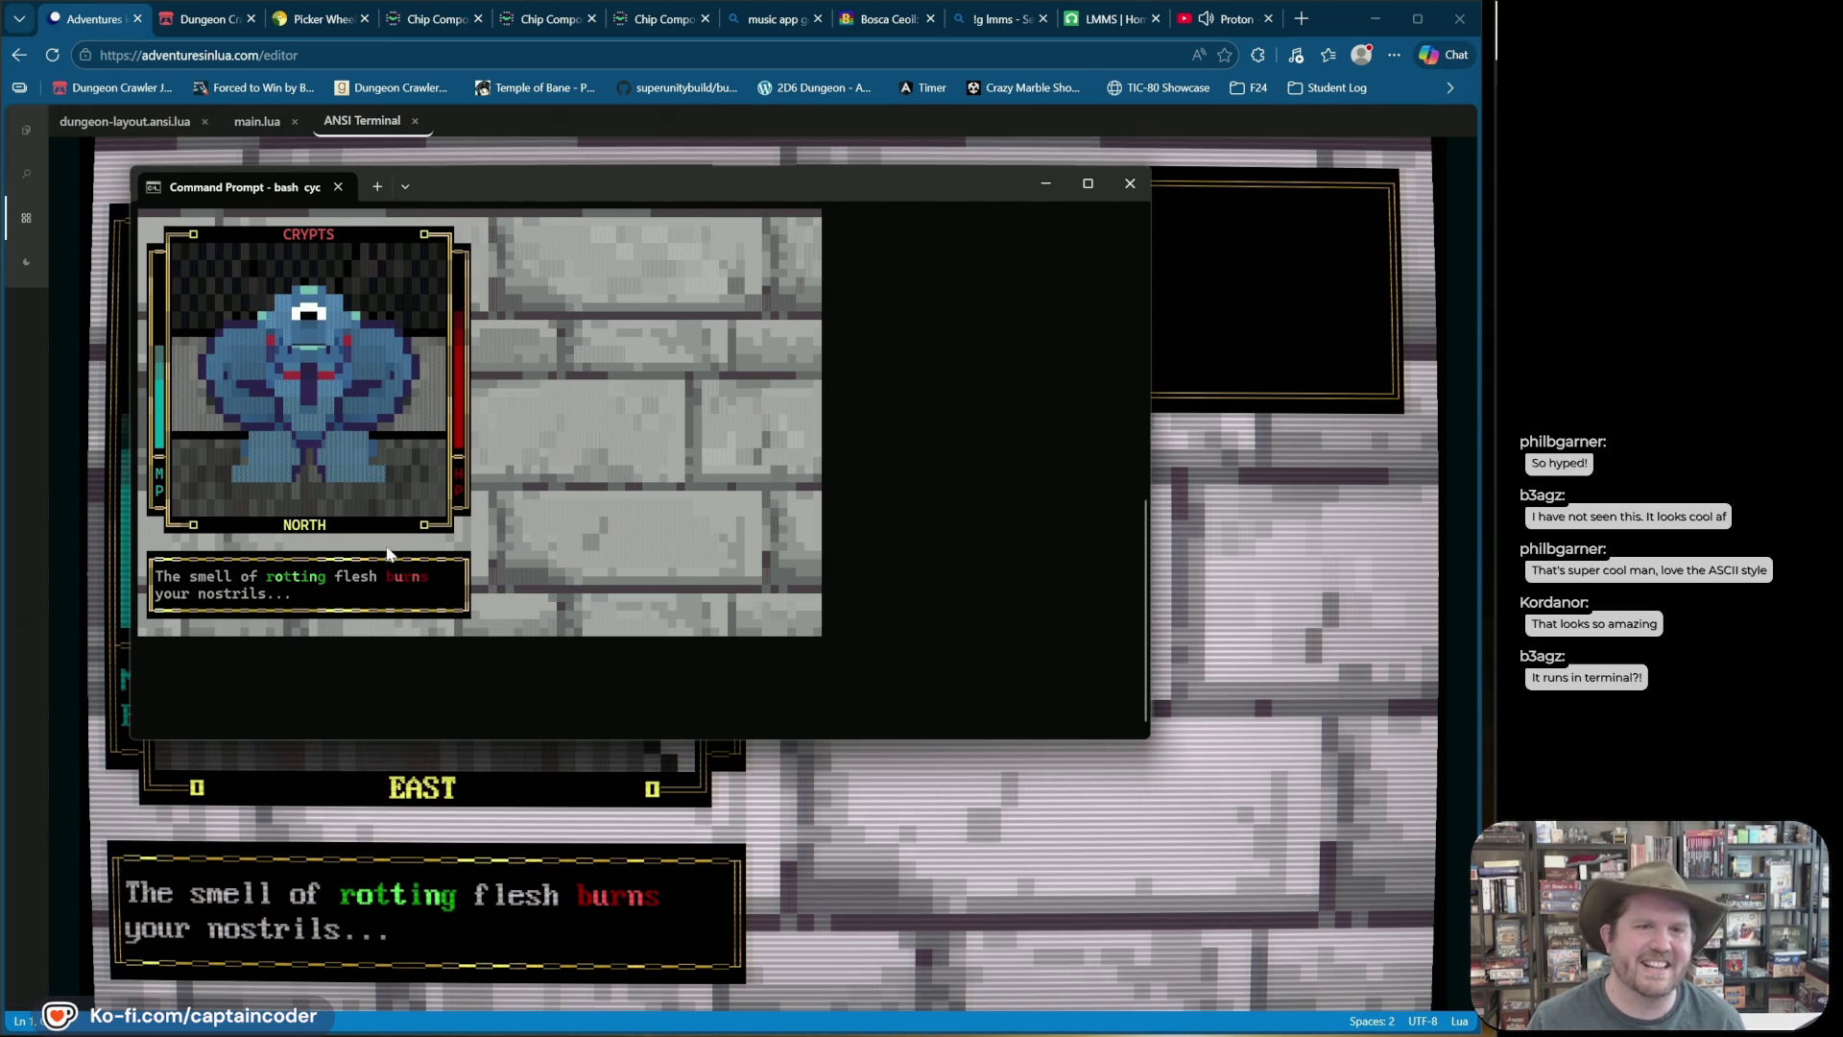
drag(159, 305, 455, 307)
right_click(455, 308)
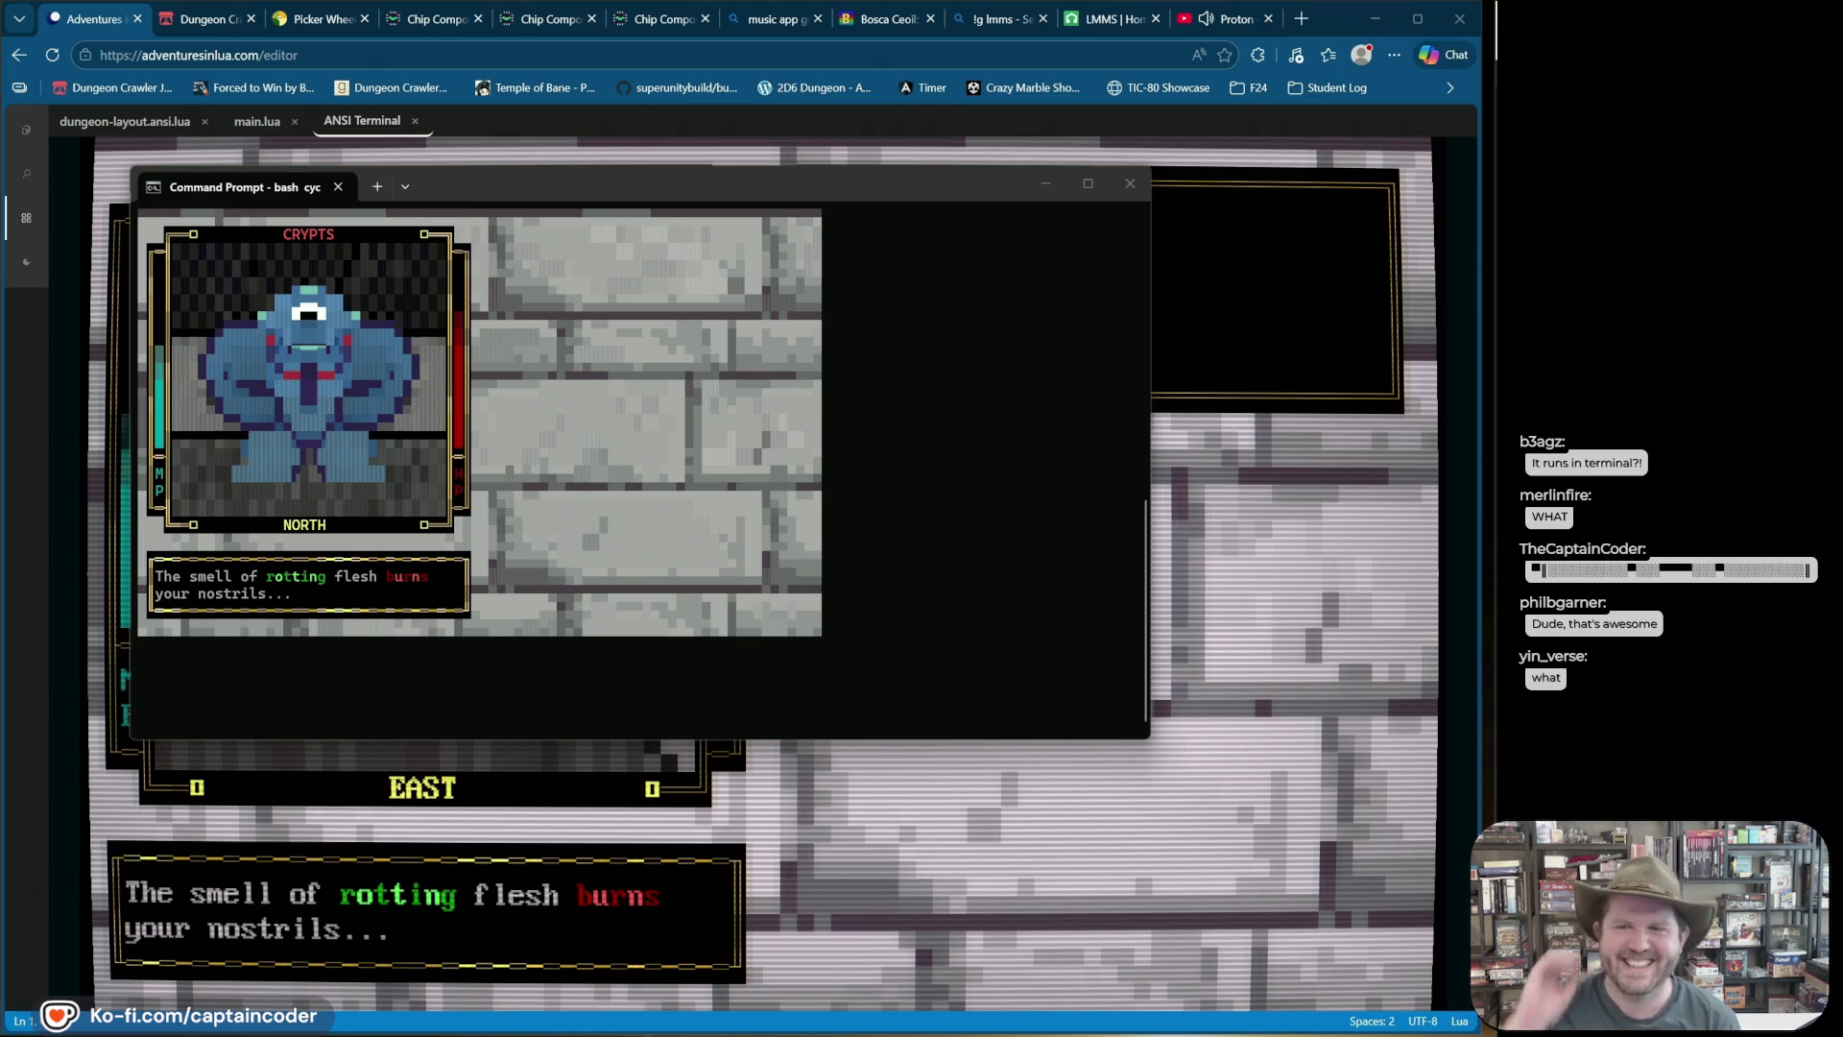
mouse_move(595, 198)
mouse_down()
mouse_move(563, 274)
mouse_move(617, 268)
mouse_move(642, 231)
mouse_up()
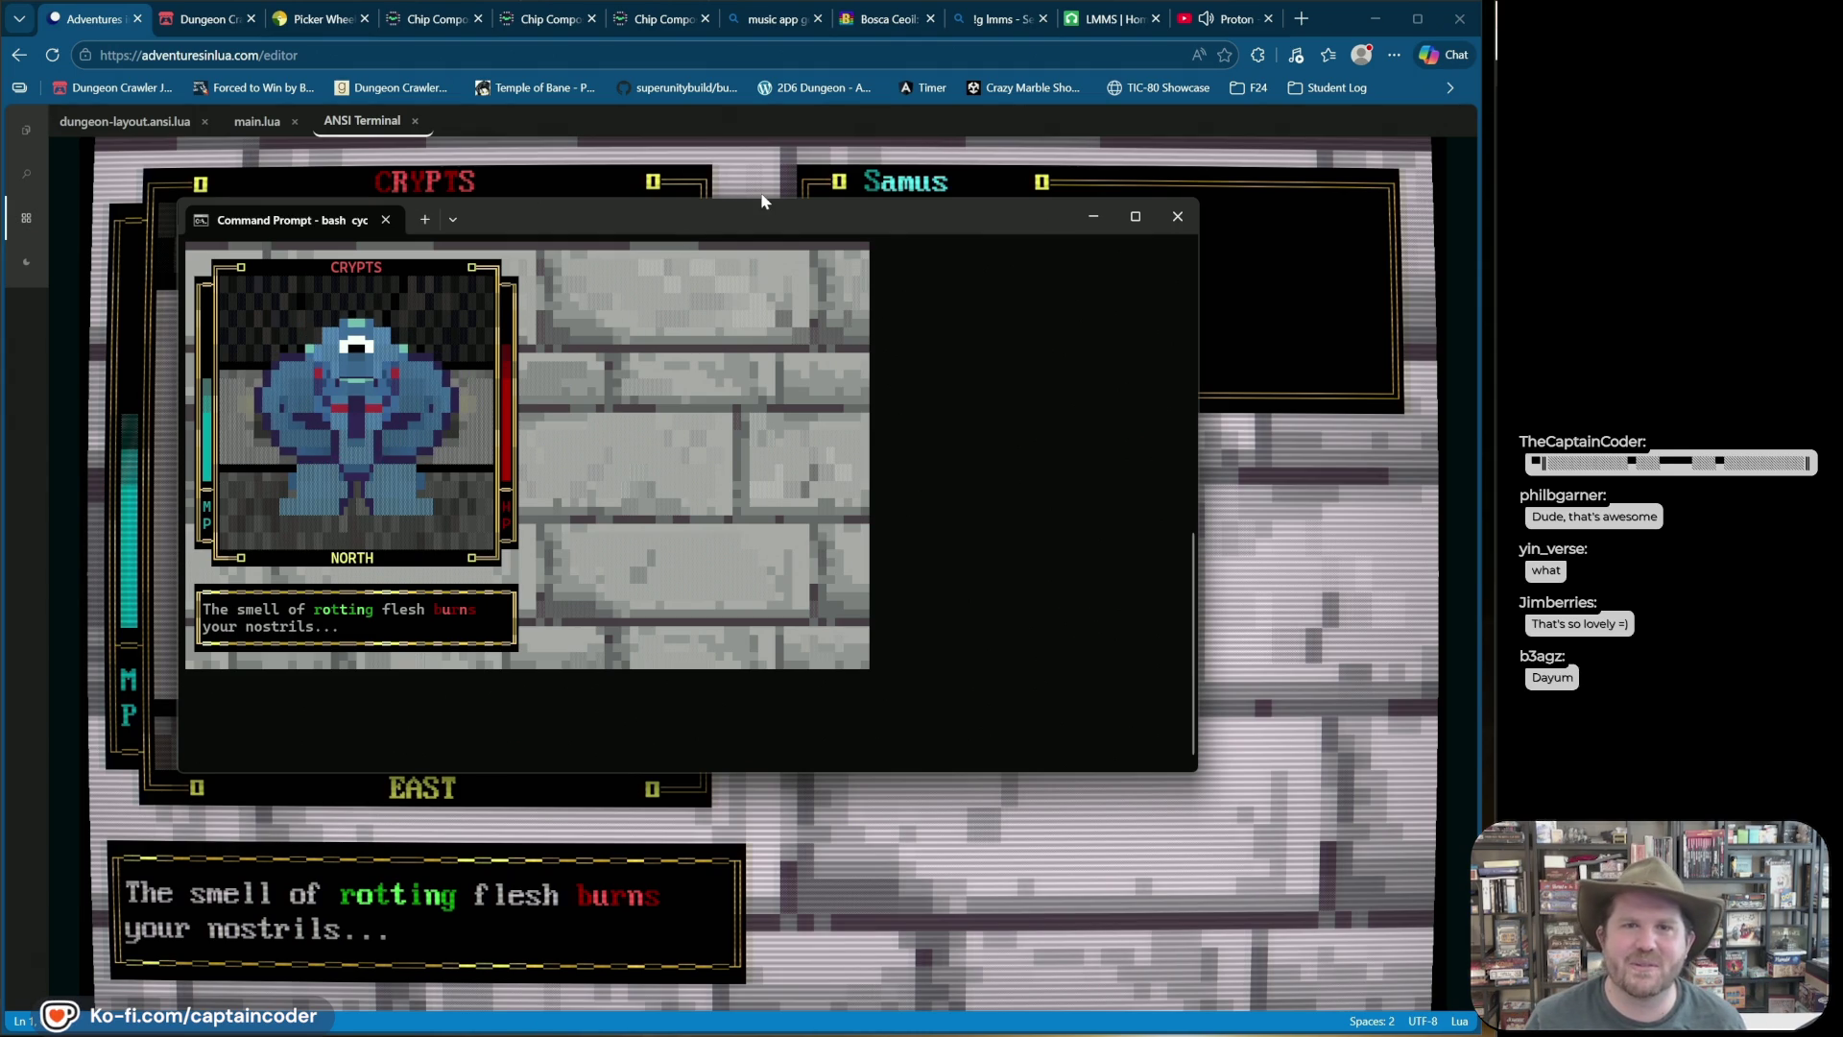
click(1178, 216)
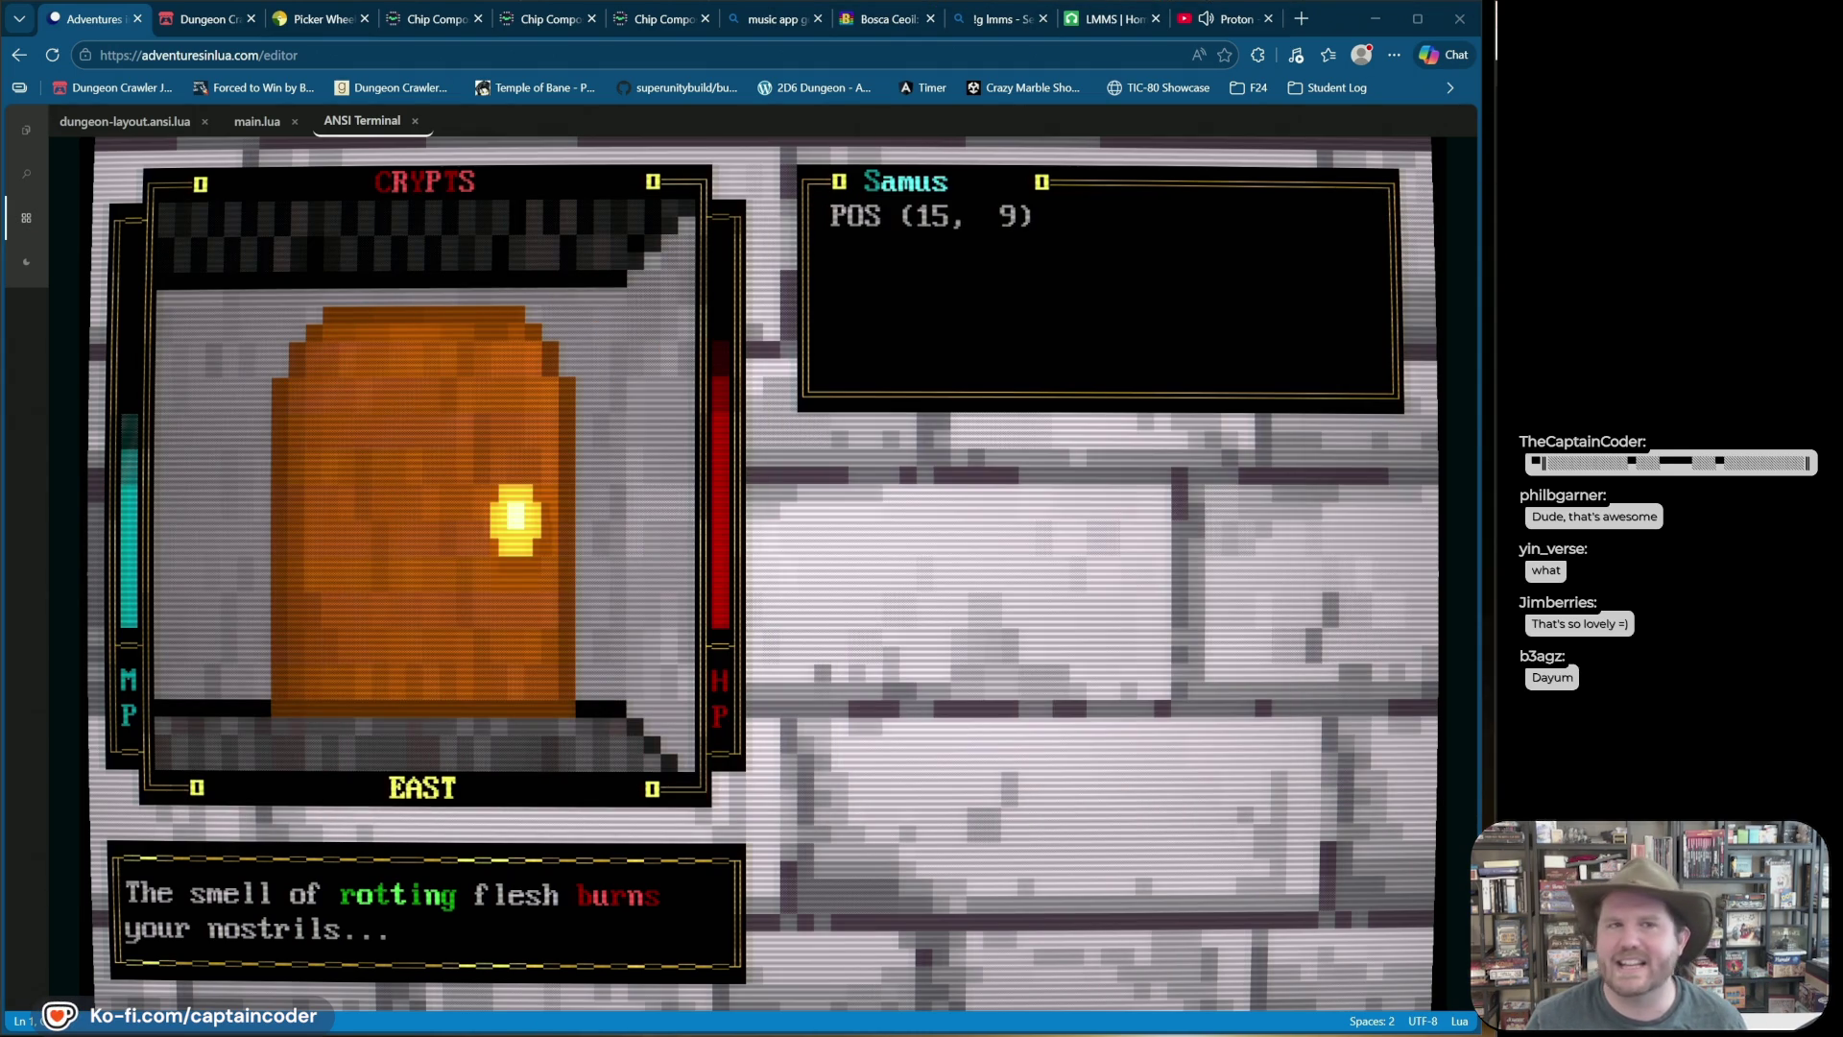
Step: Play and stop the cyclops animation frames in dungeon-layout.ansi.lua, then go to the jam page
click(140, 127)
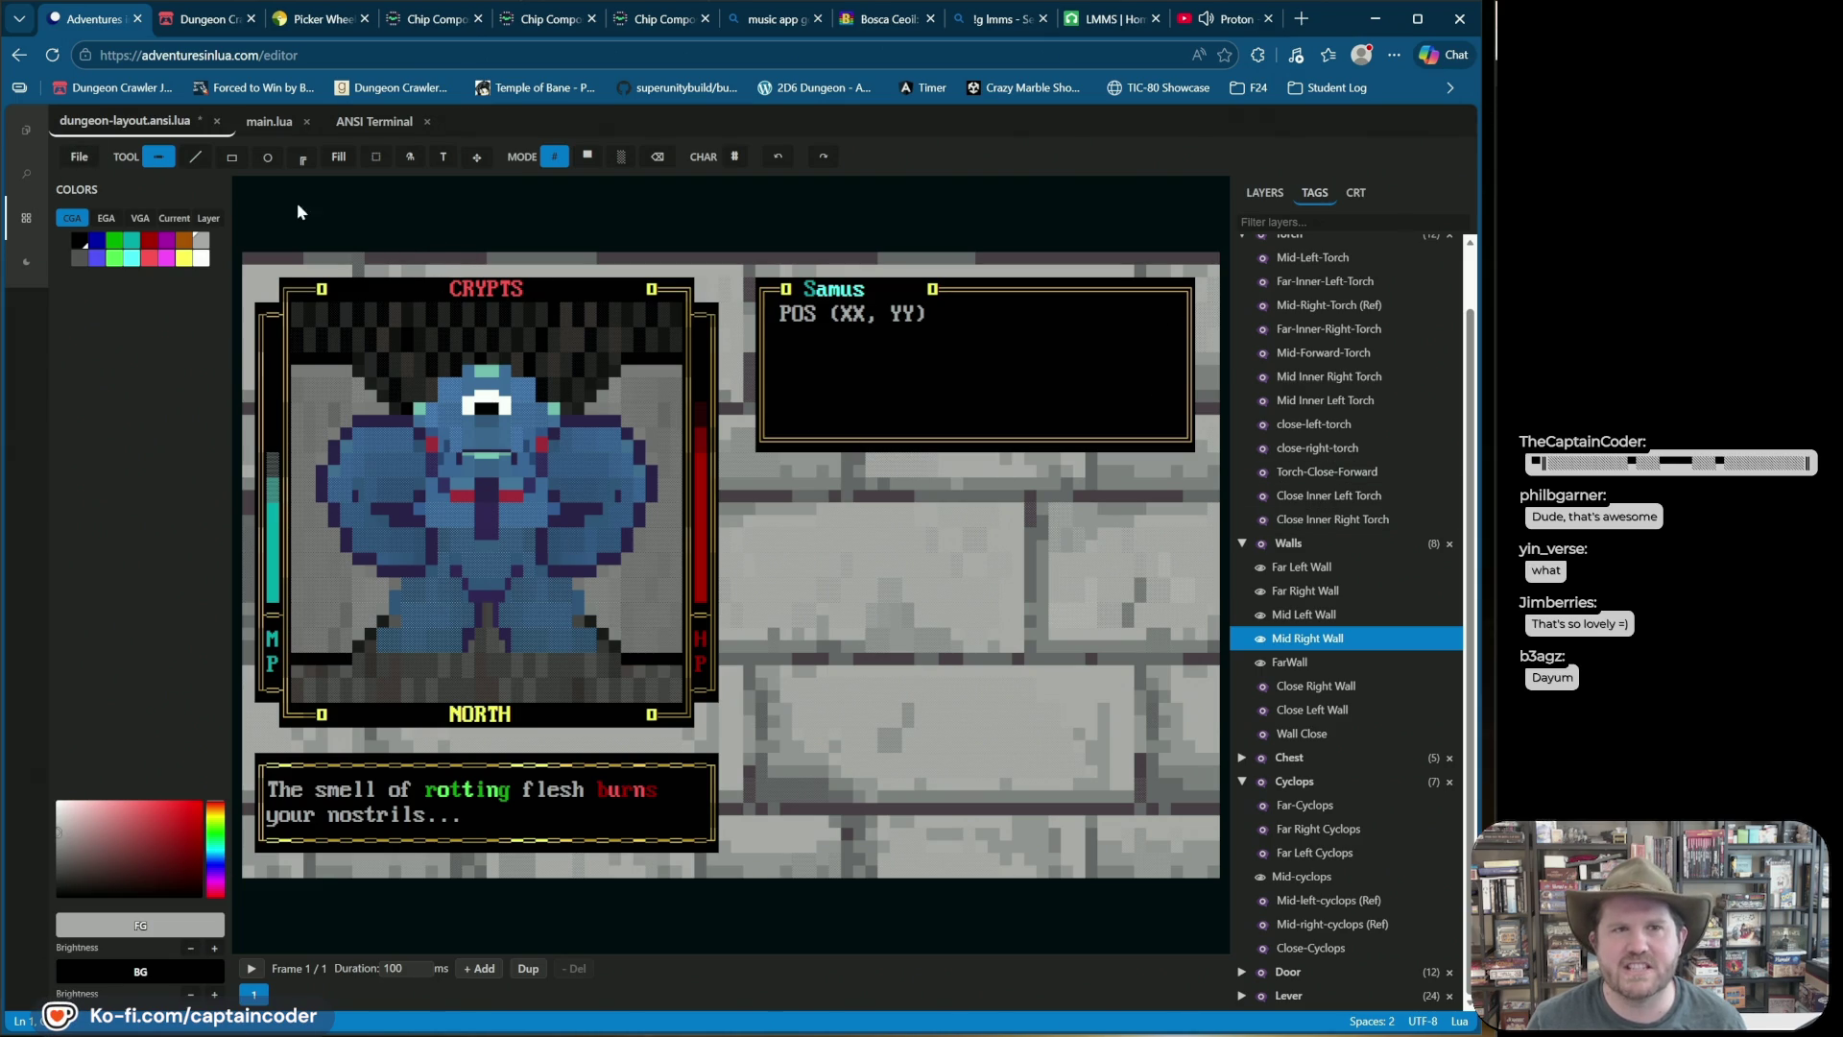
key(space)
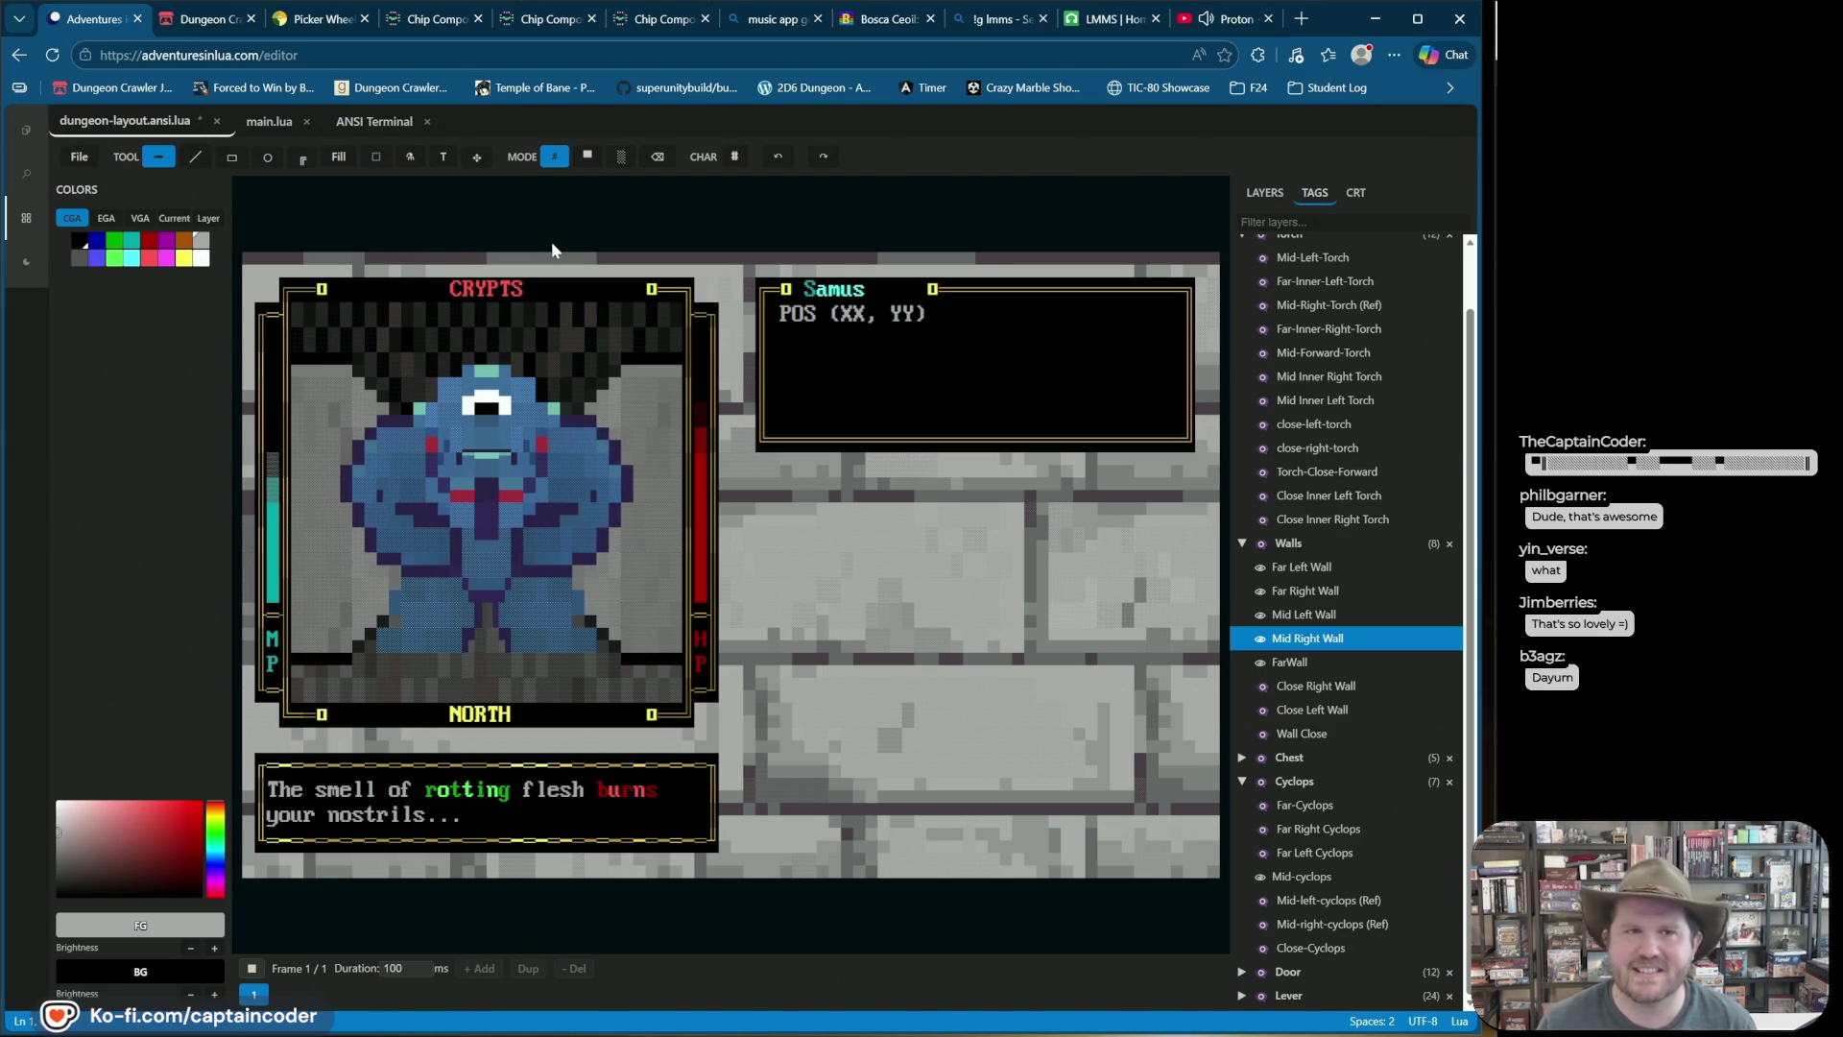
key(space)
click(81, 157)
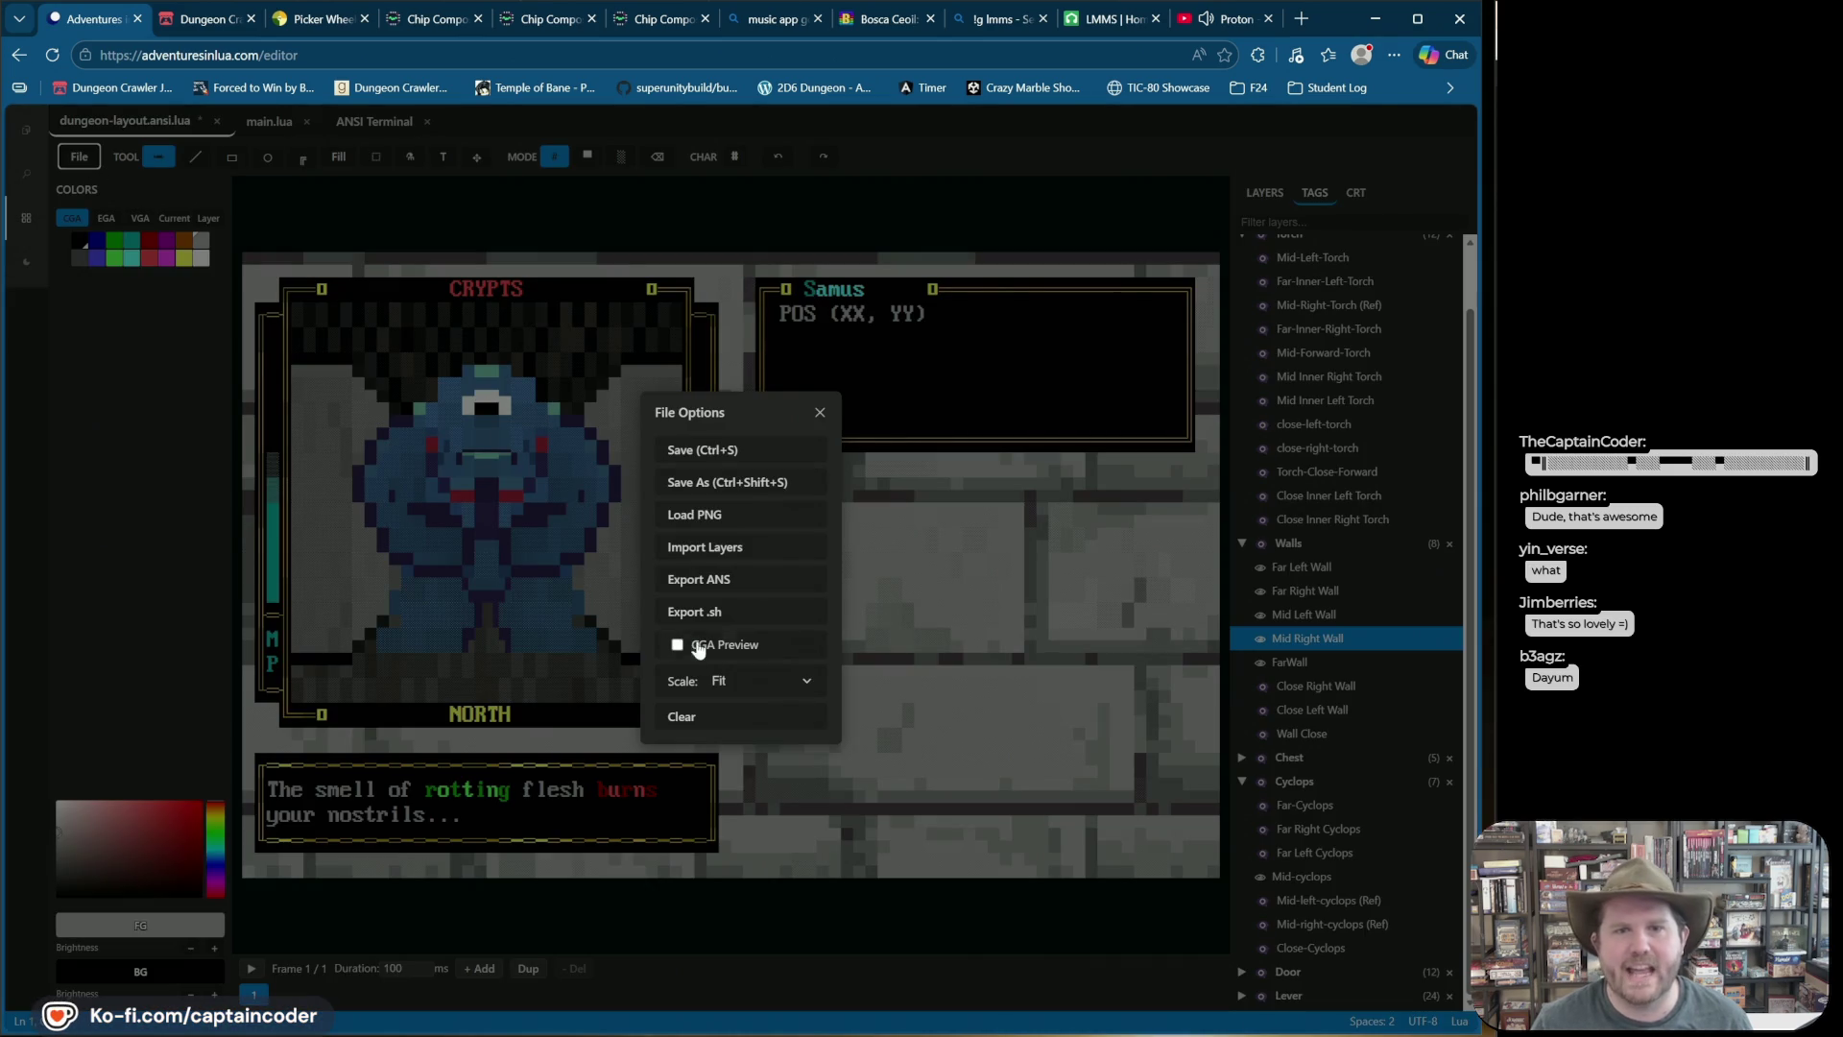
click(842, 330)
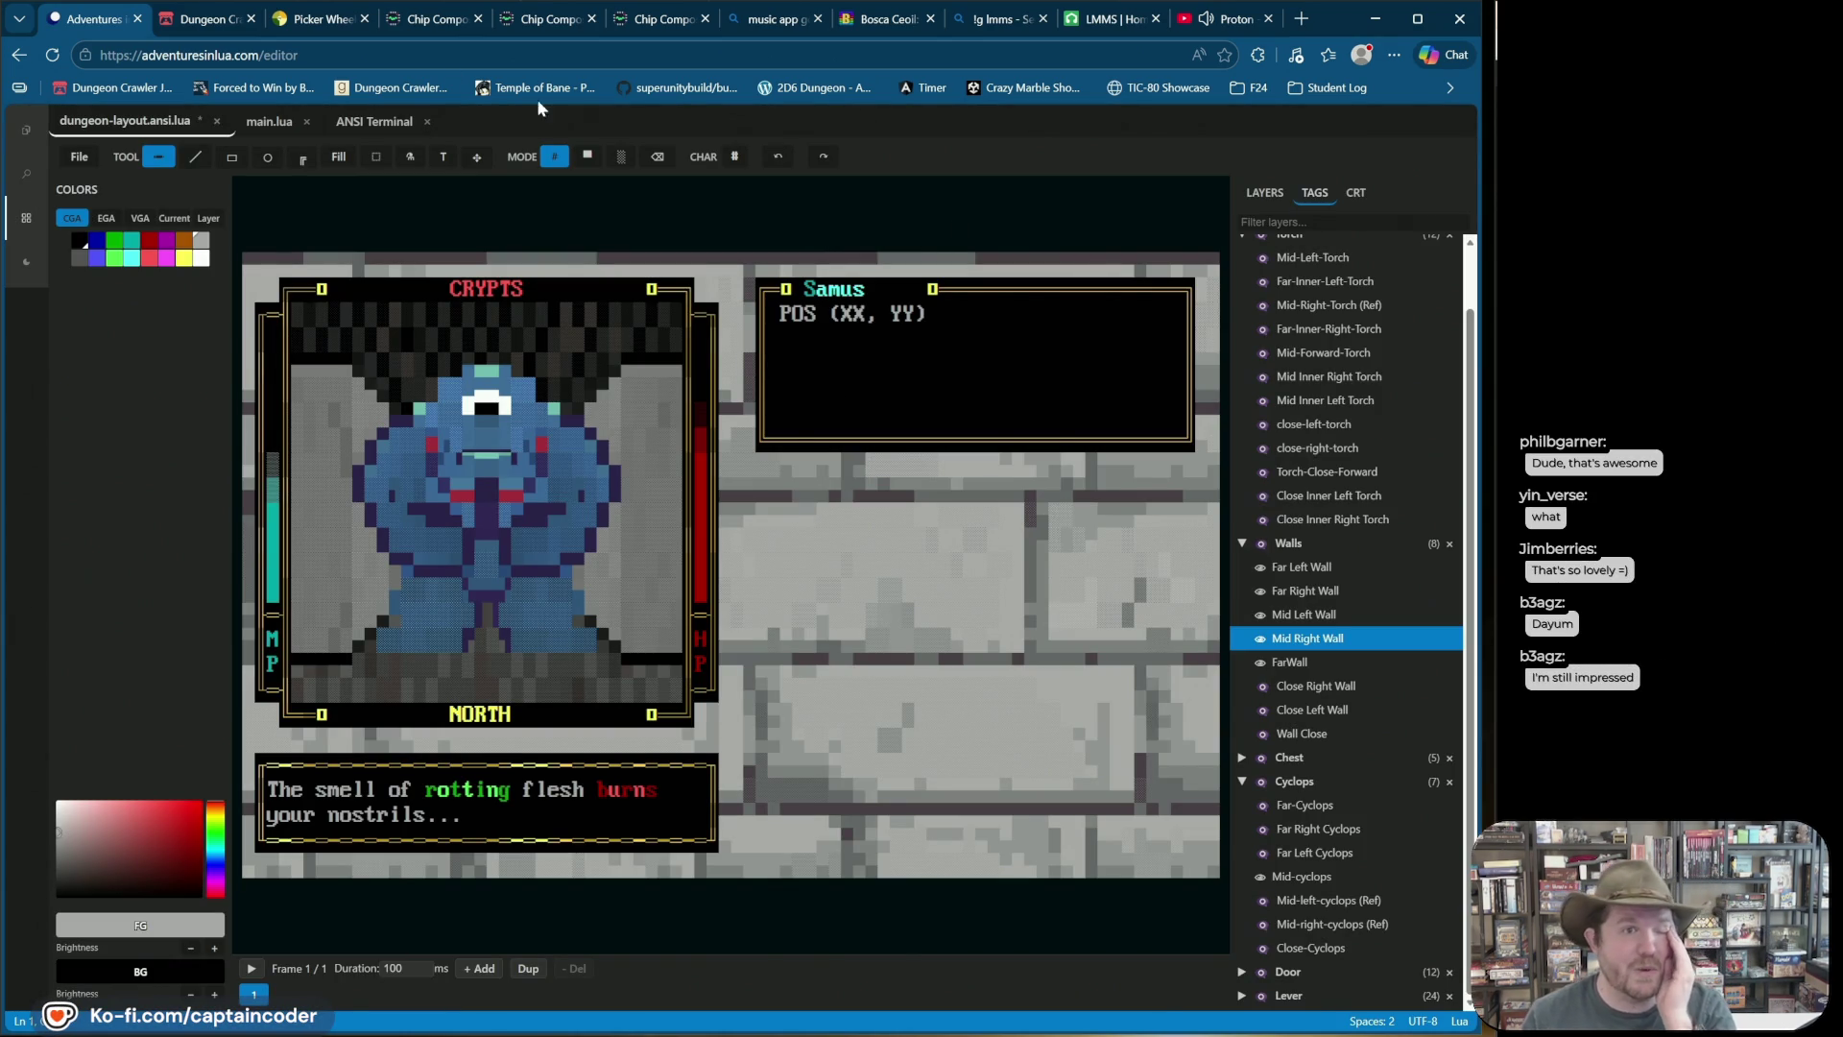
click(203, 19)
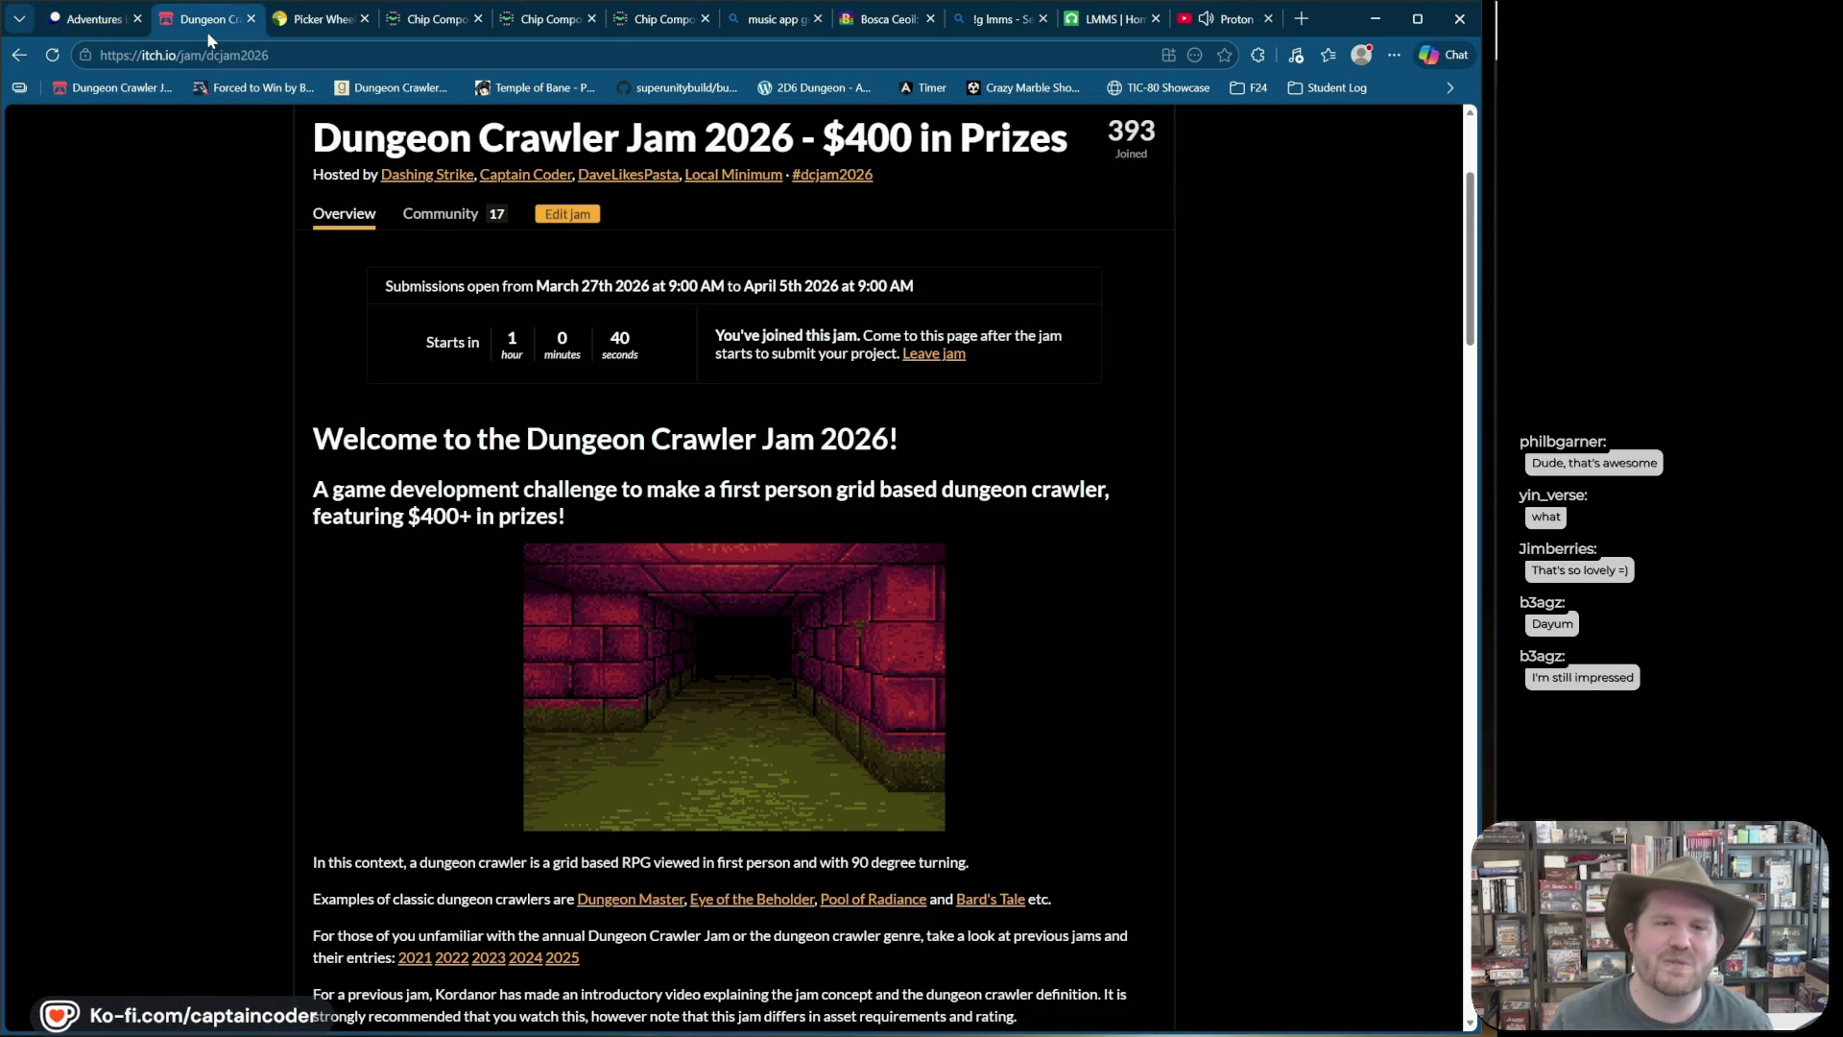
Step: Look over the Dungeon Crawler Jam 2026 page, then return to the Proton remix video
mouse_move(304, 6)
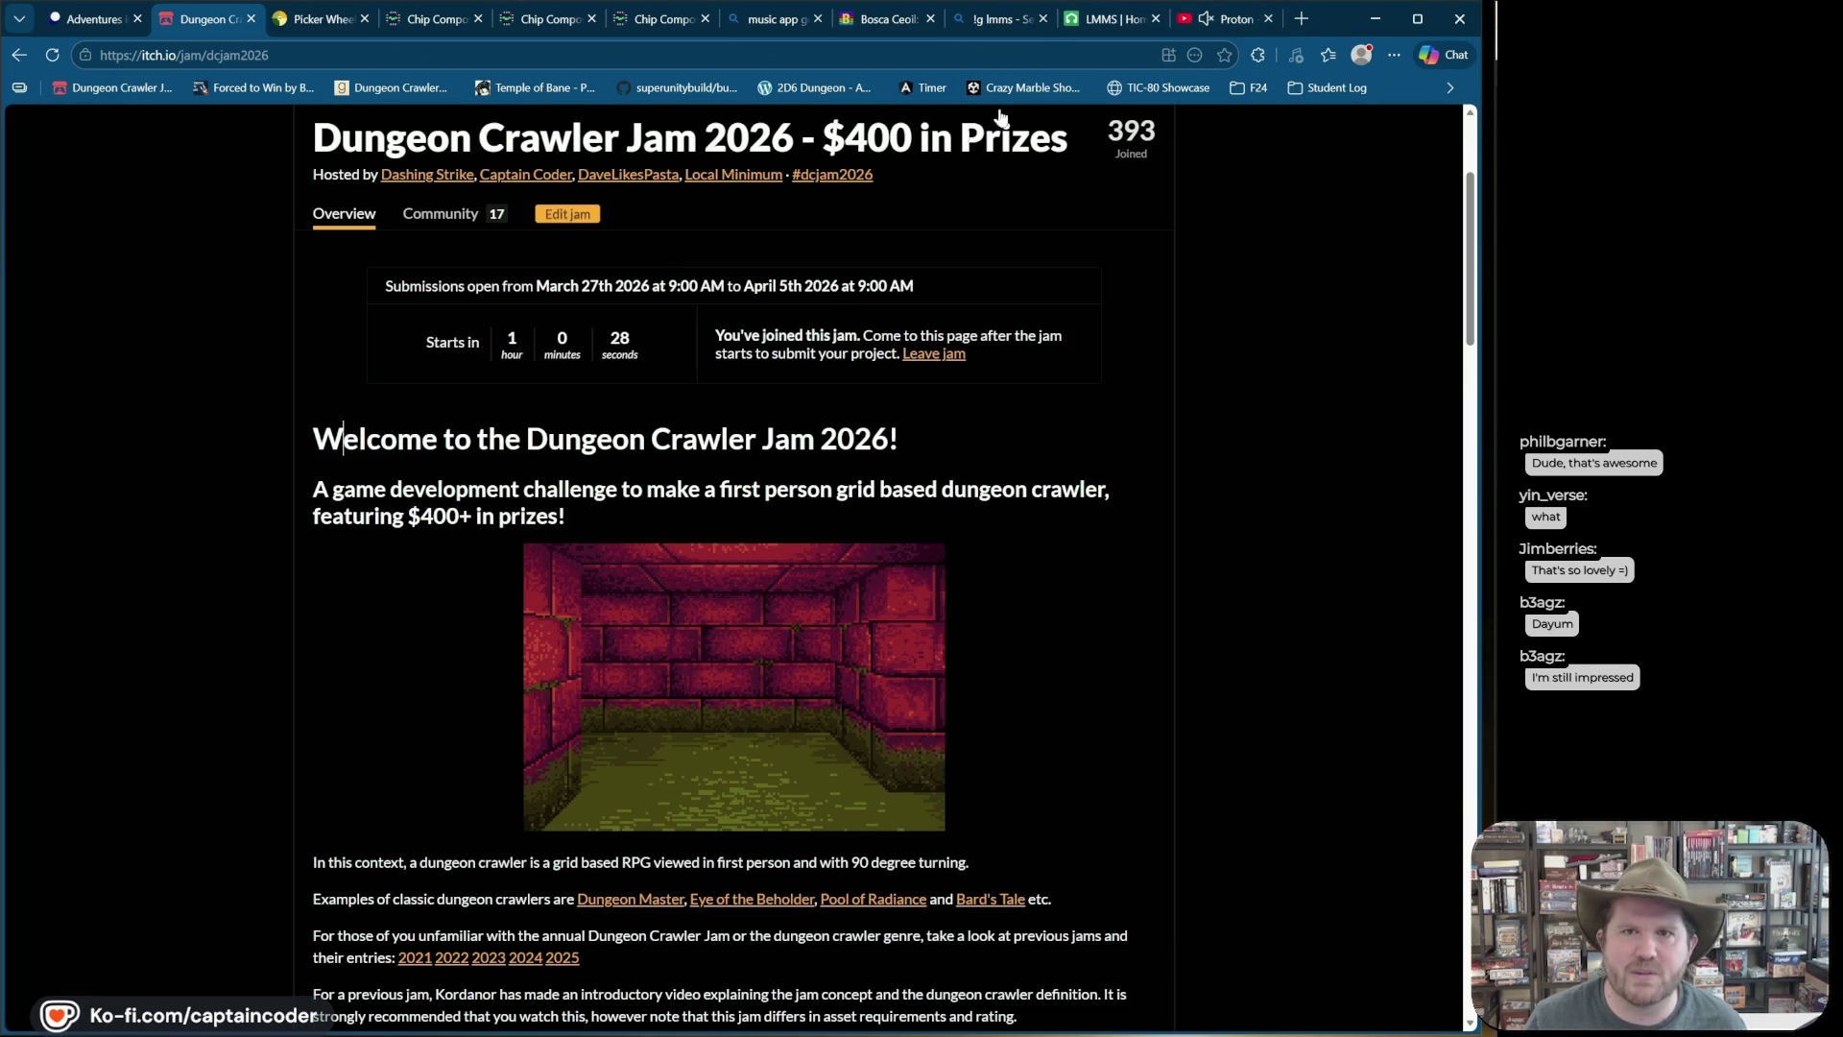
click(1211, 19)
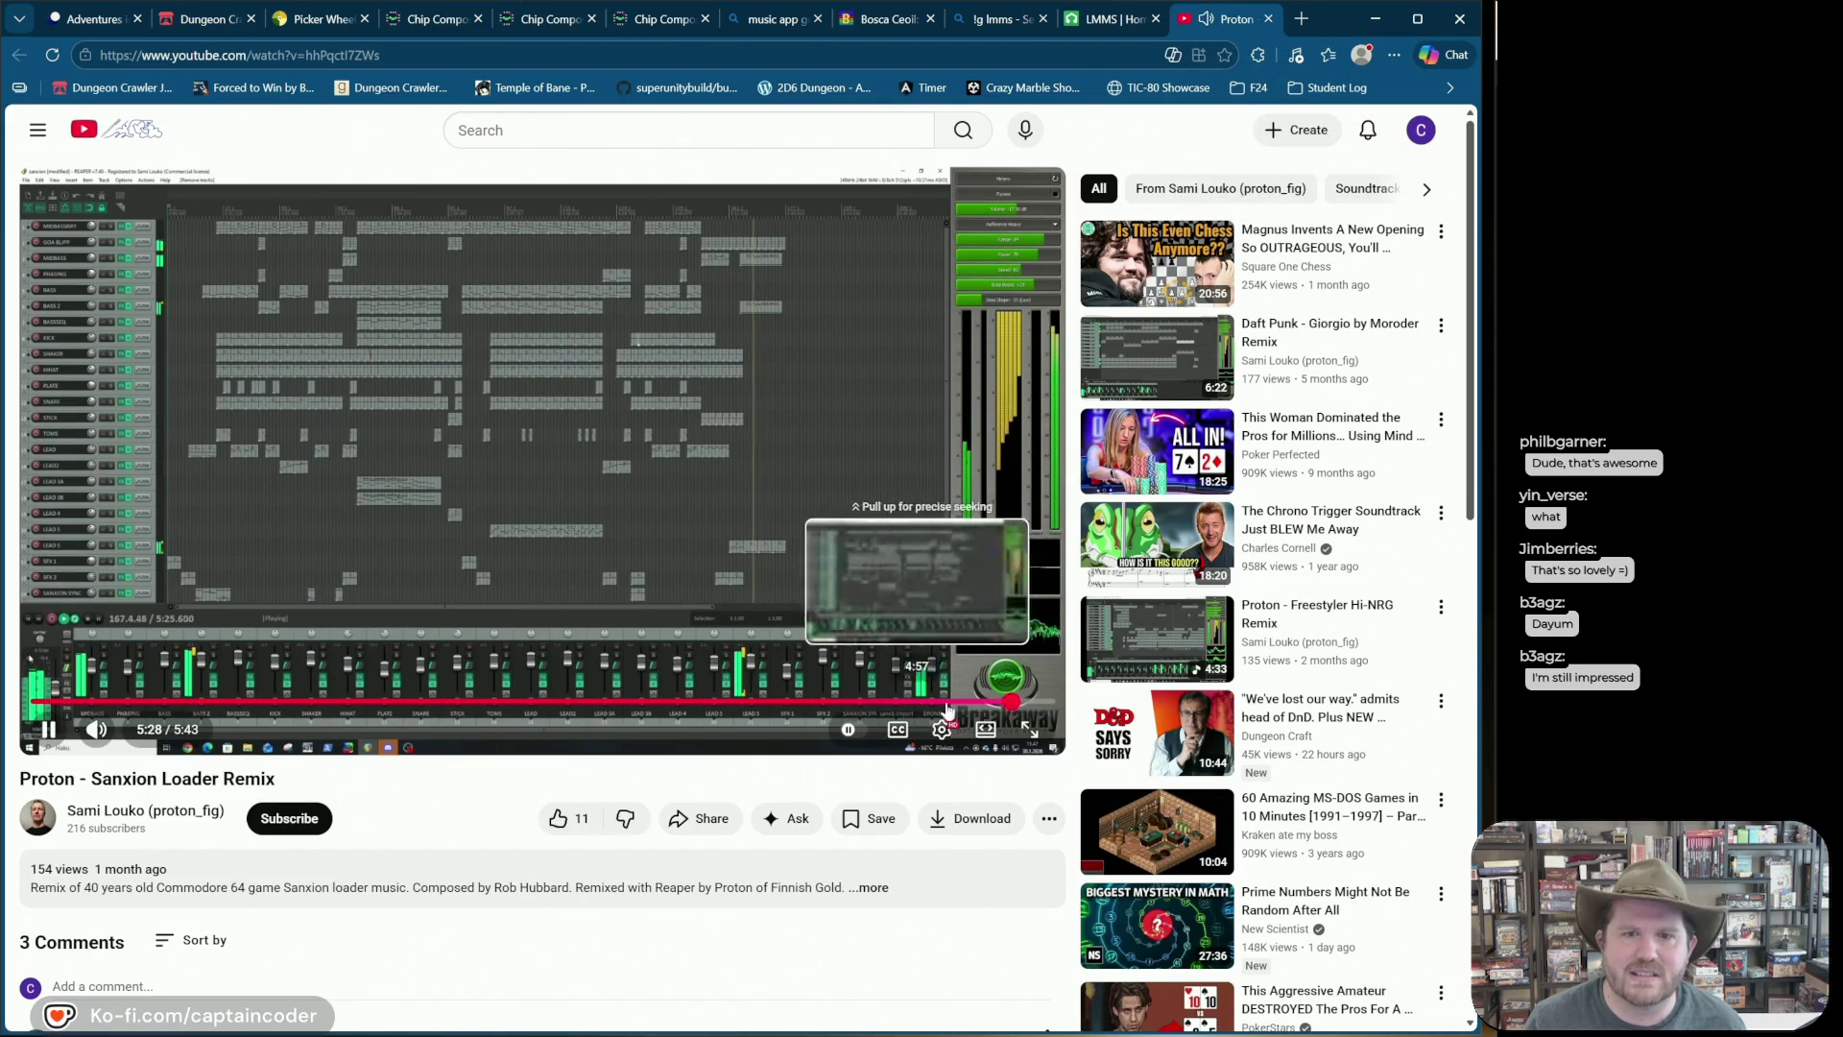
Step: Rewind the Proton - Sanxion Loader Remix to the start and play it, then return to Picker Wheel
drag(1015, 708, 34, 737)
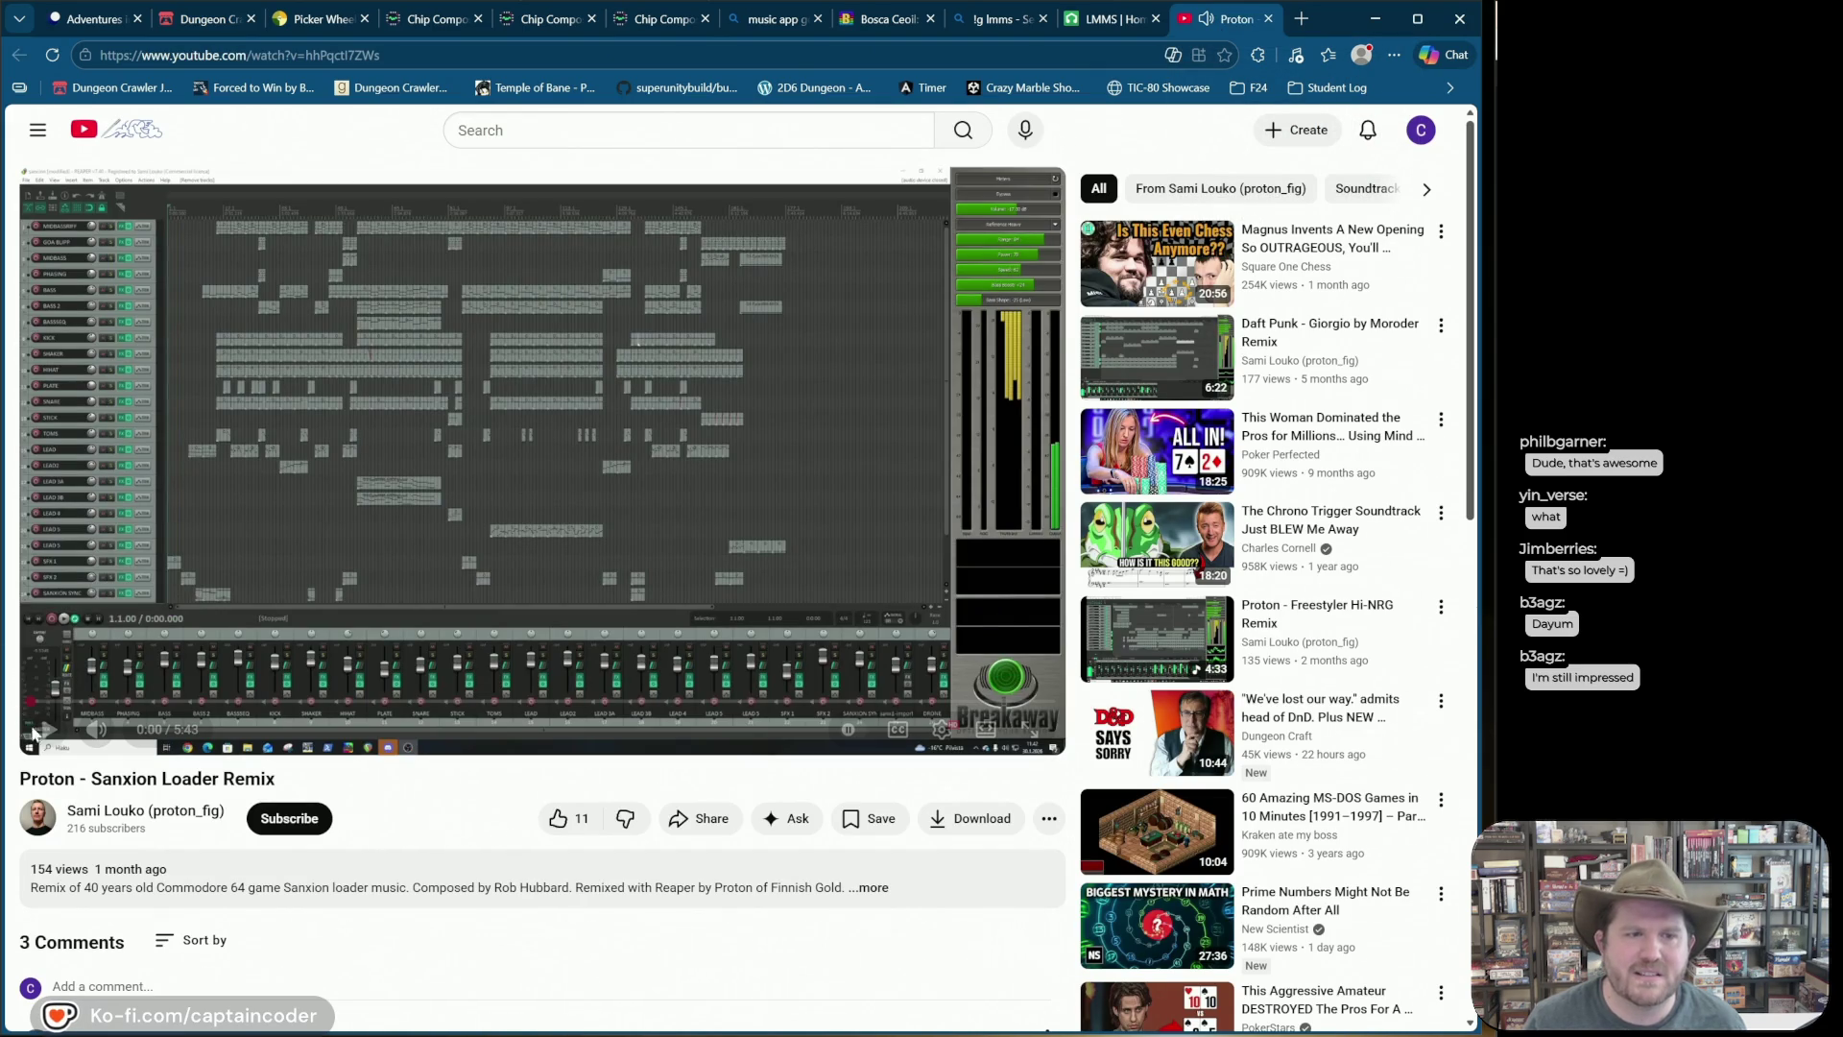
click(50, 731)
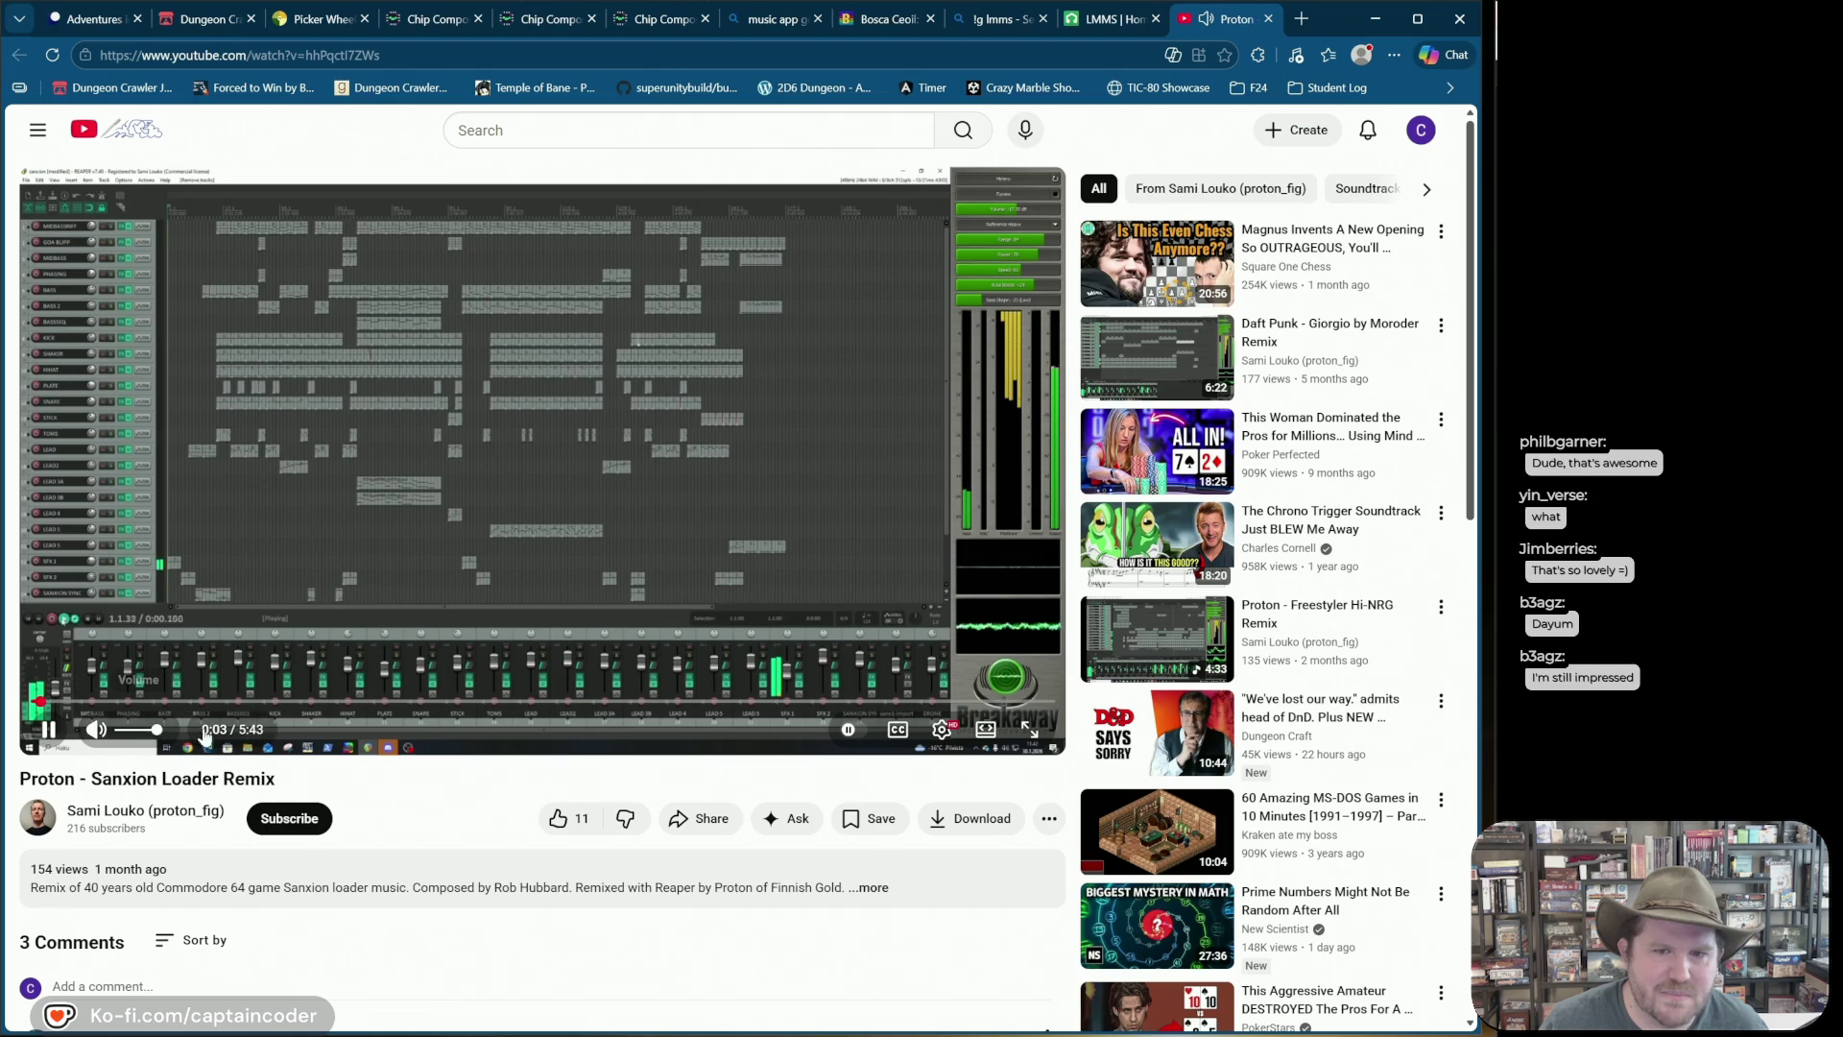
click(941, 730)
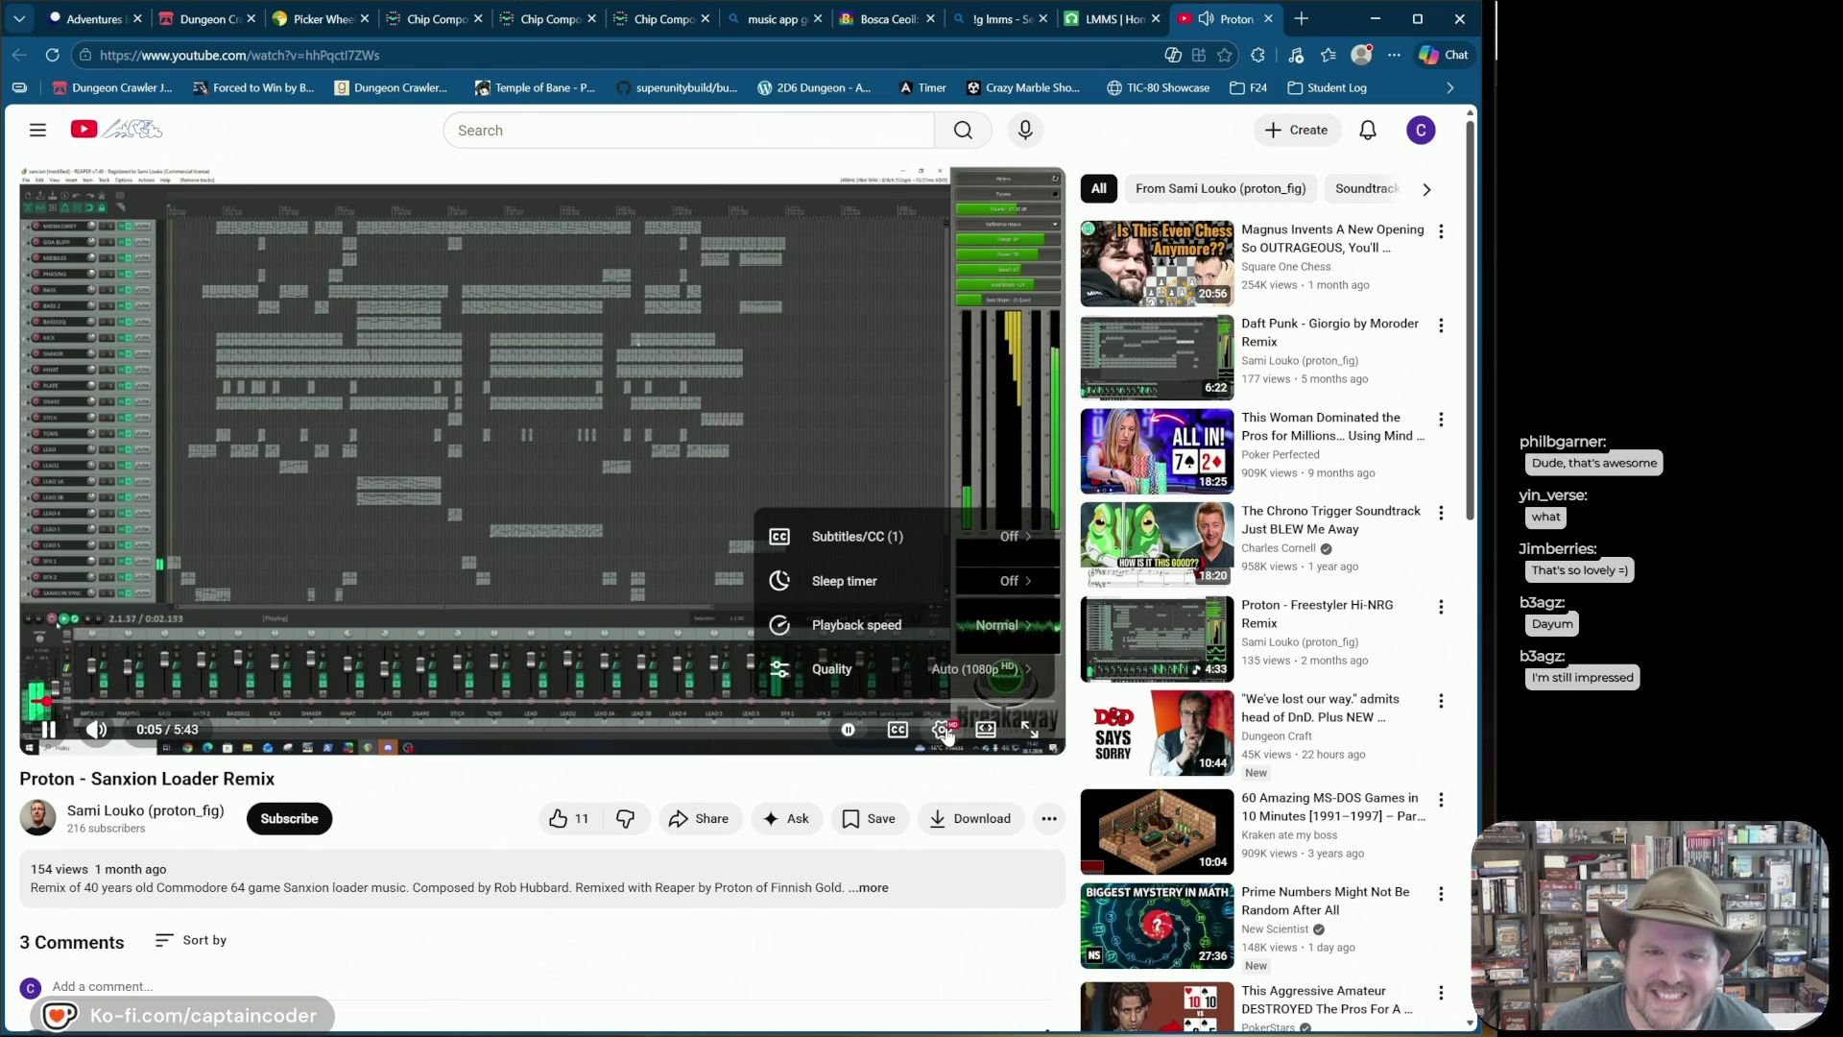
click(943, 733)
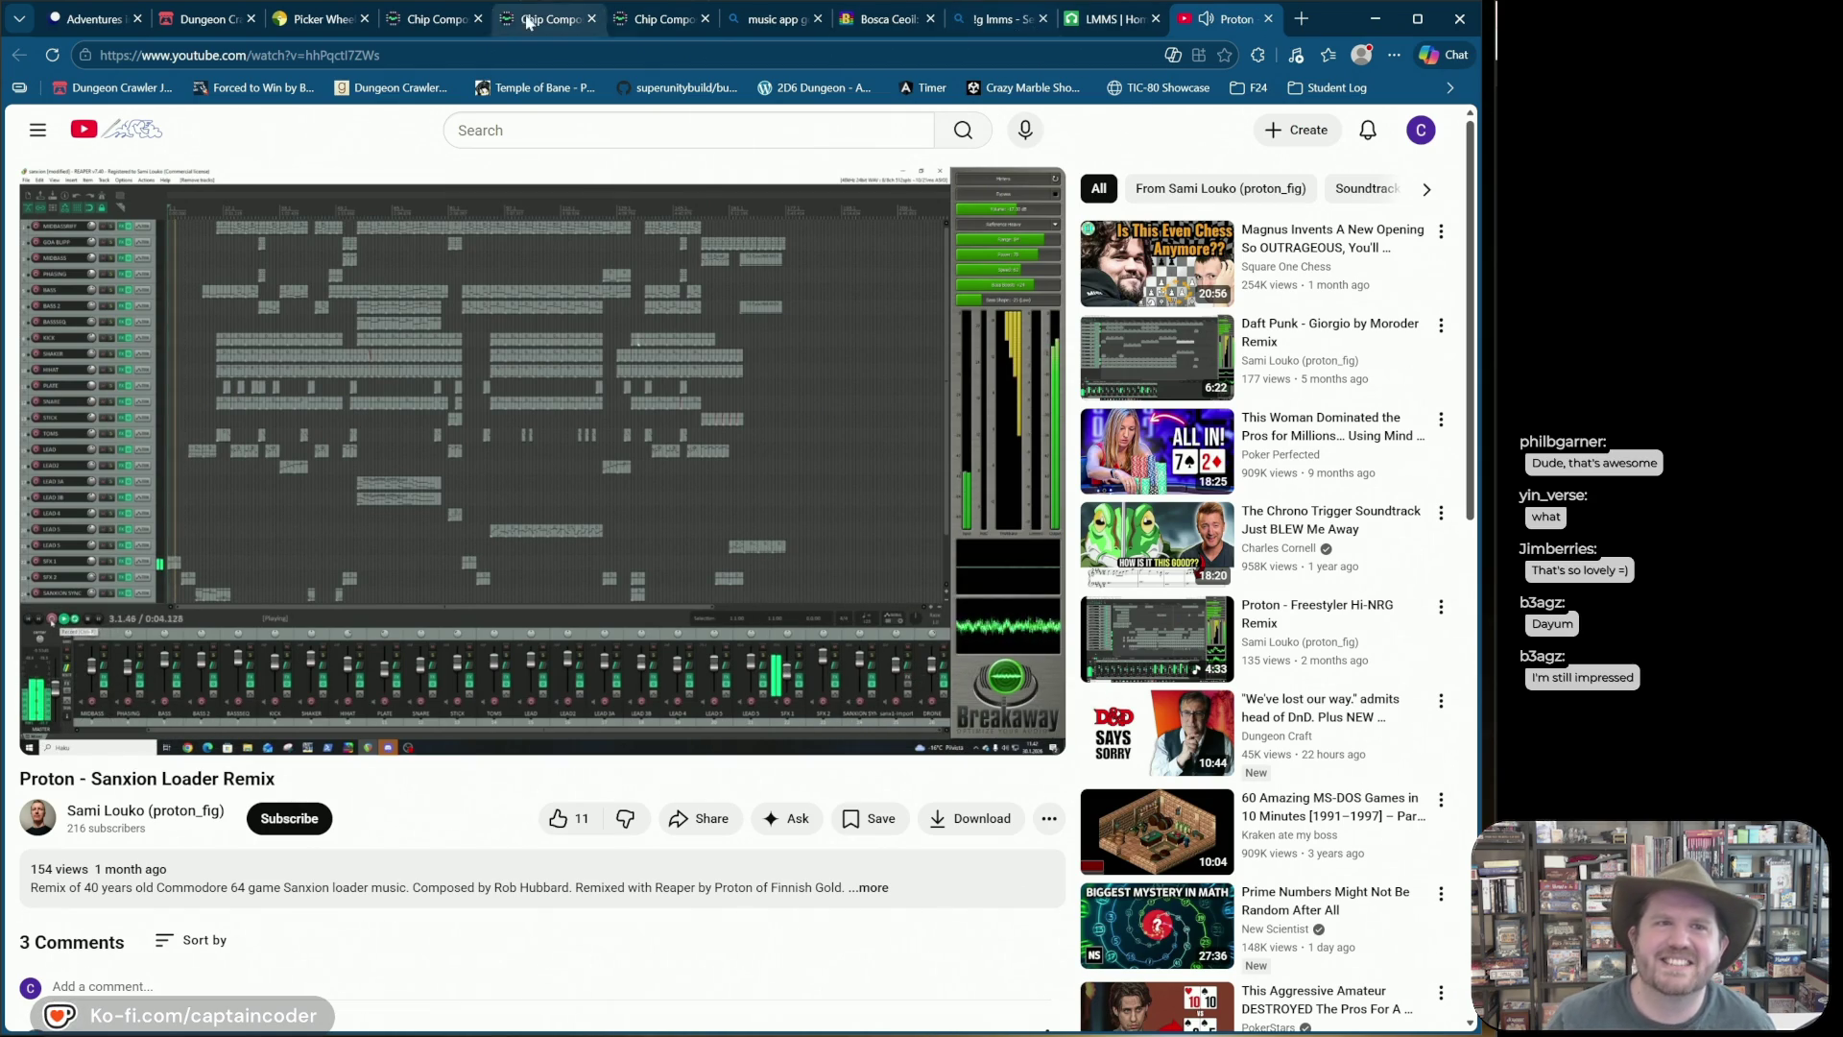
click(232, 23)
click(297, 24)
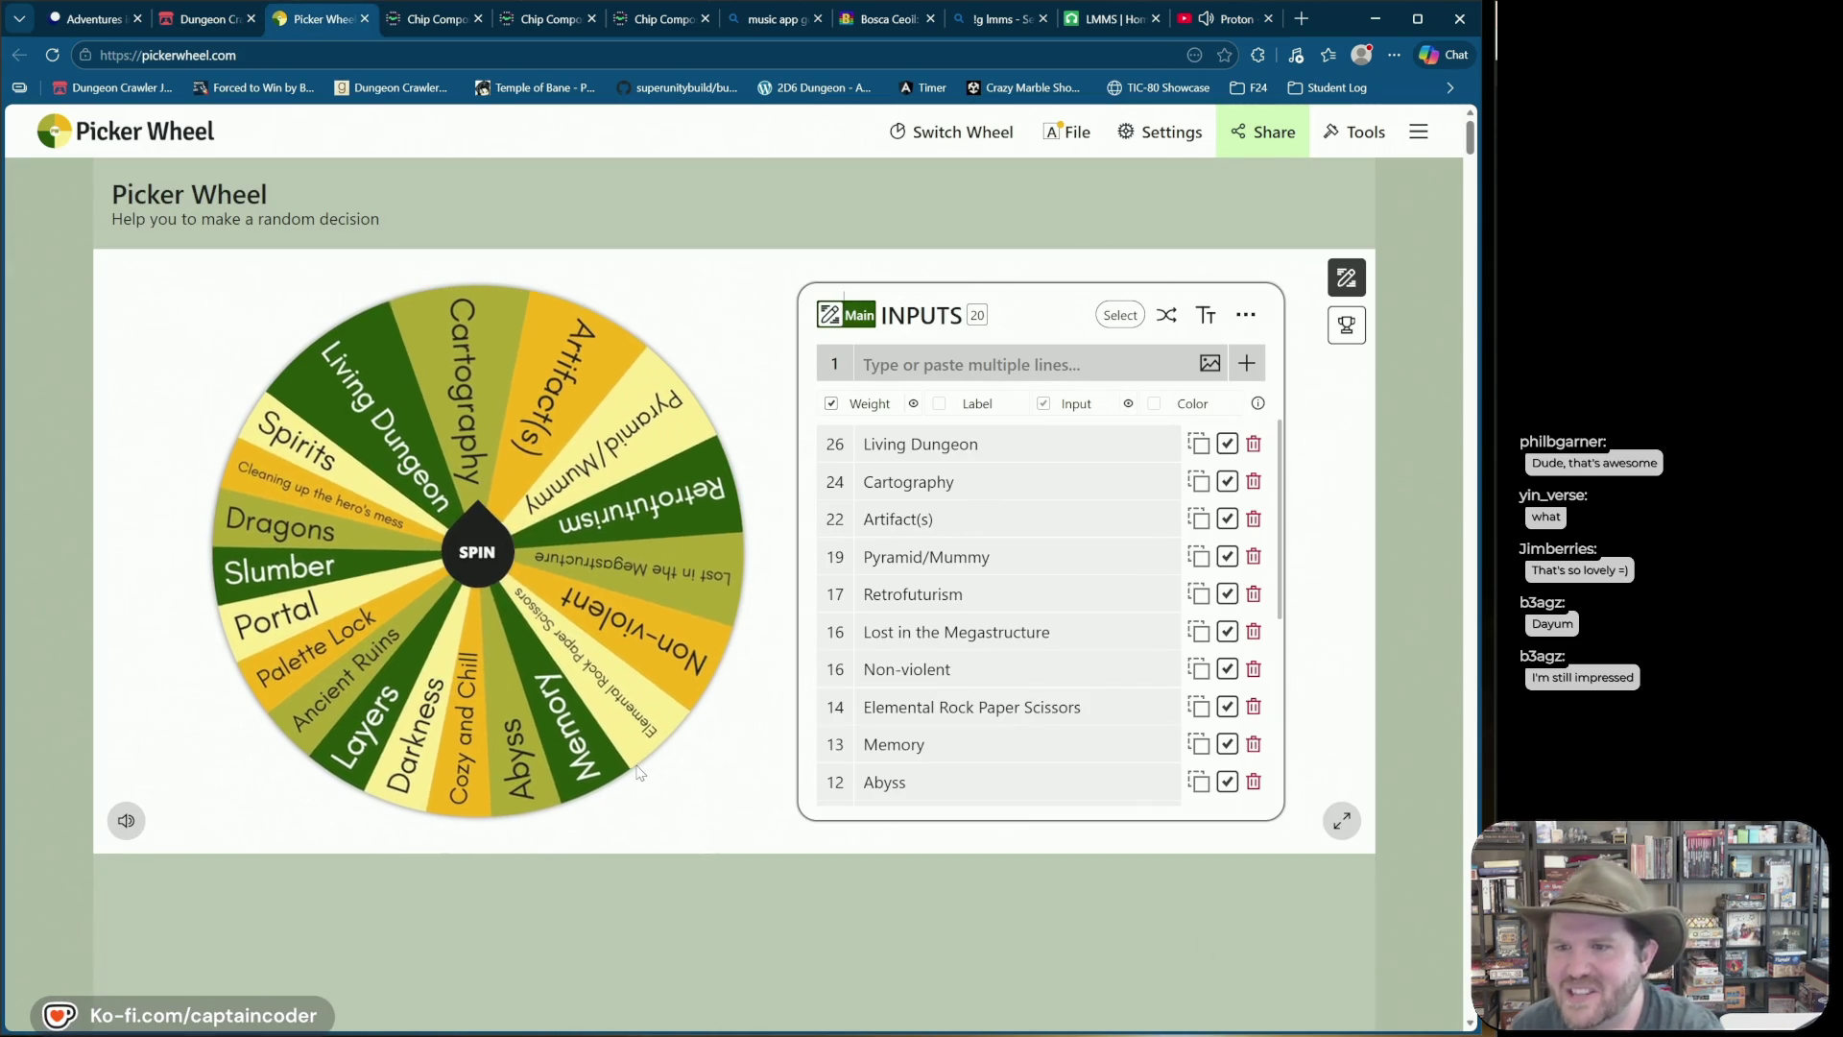
click(100, 27)
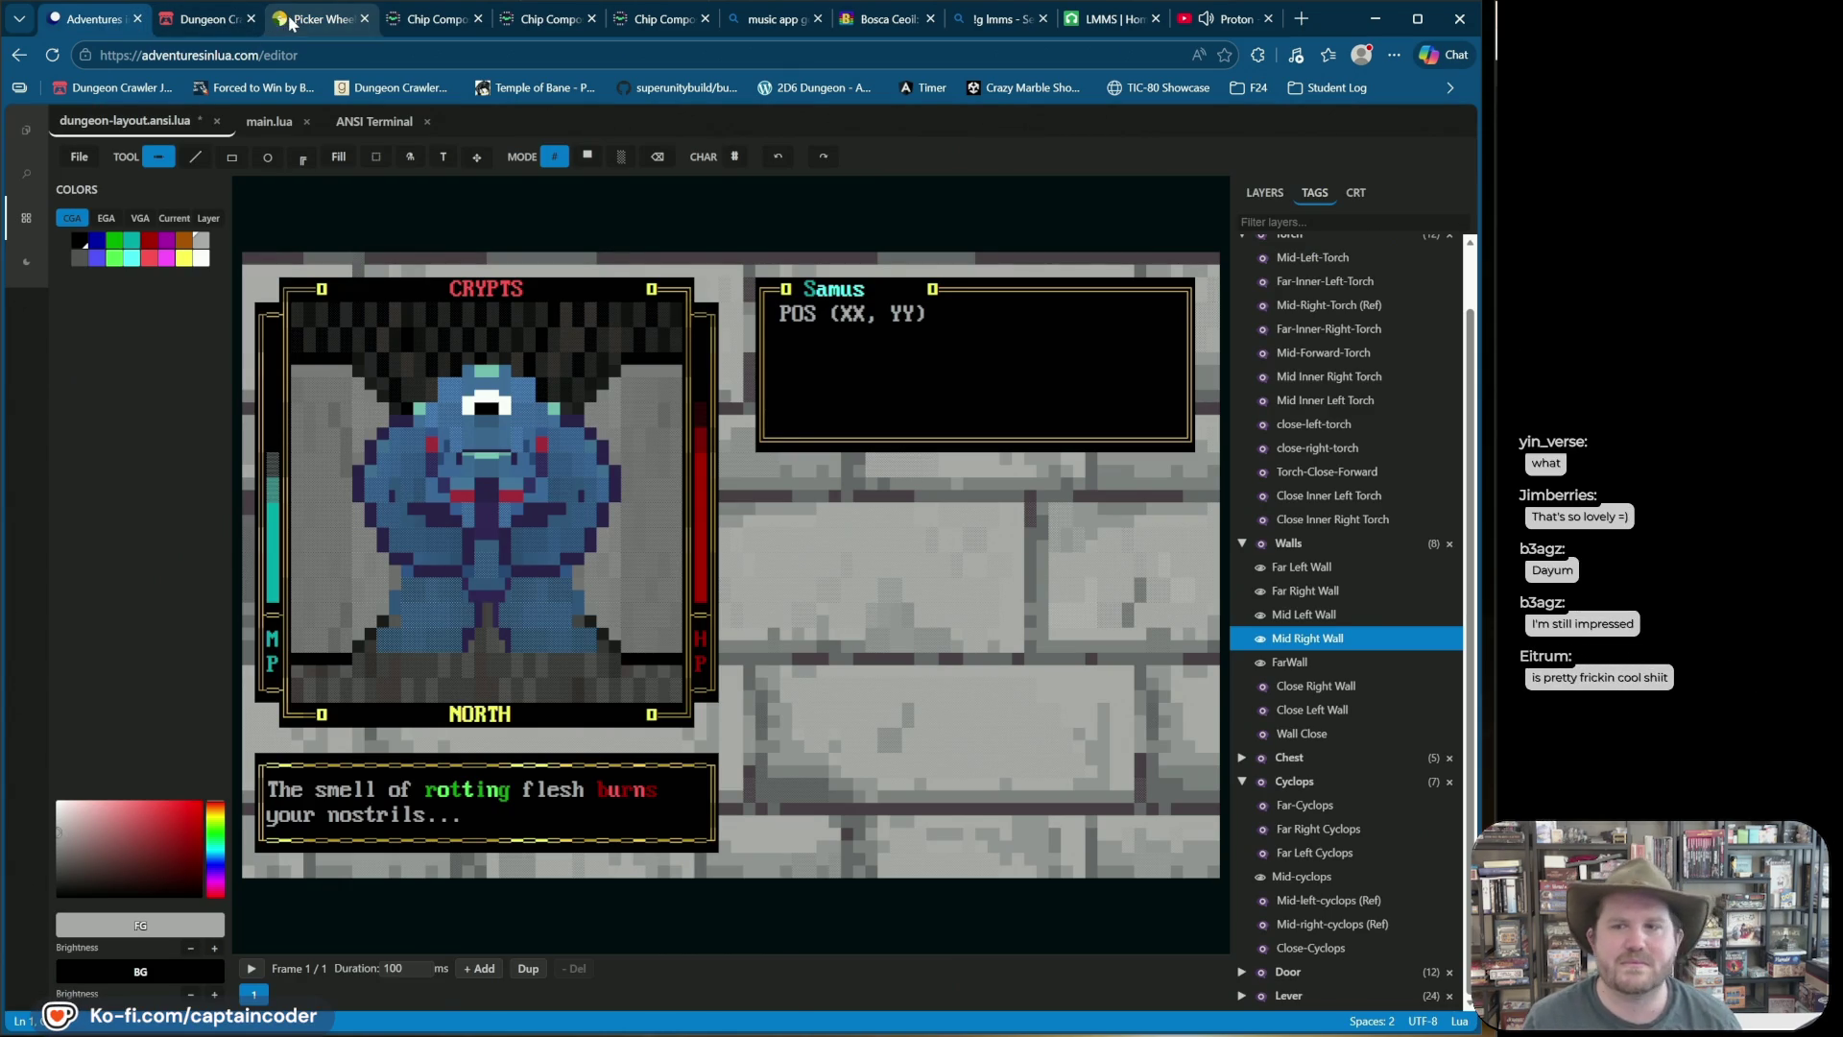
mouse_move(296, 24)
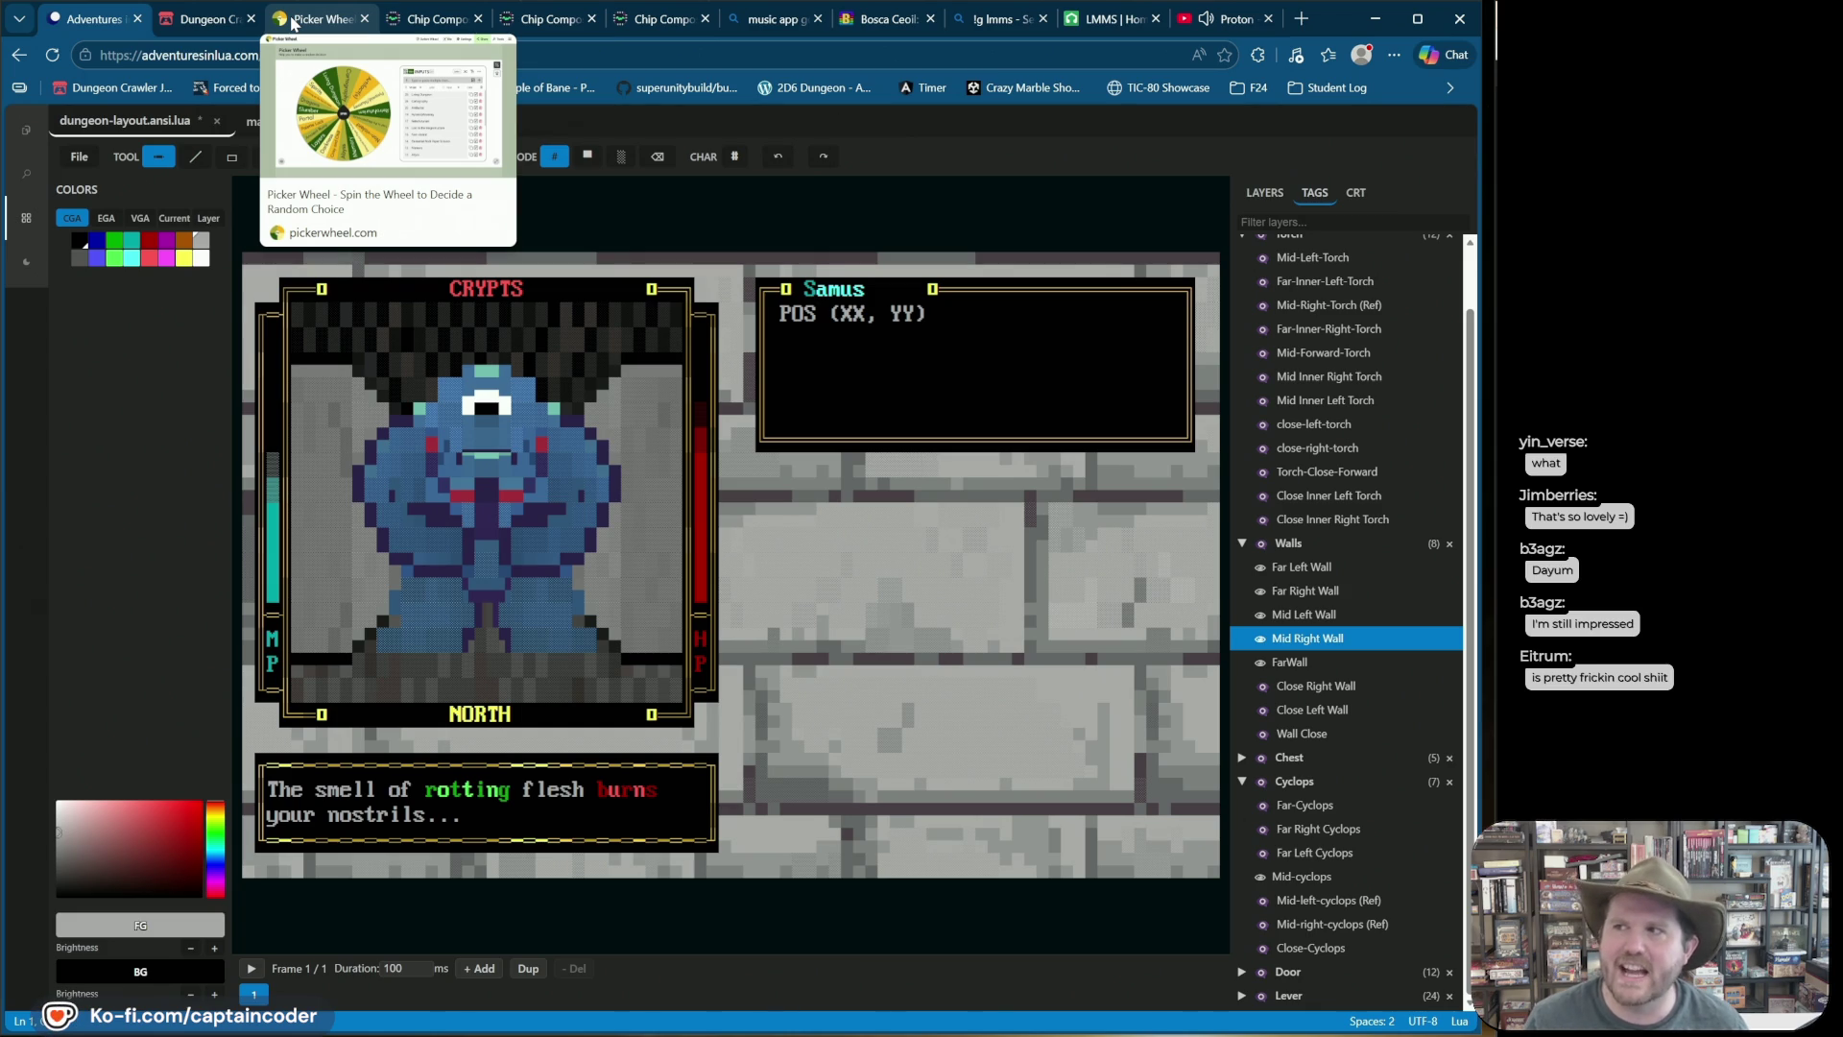
click(293, 23)
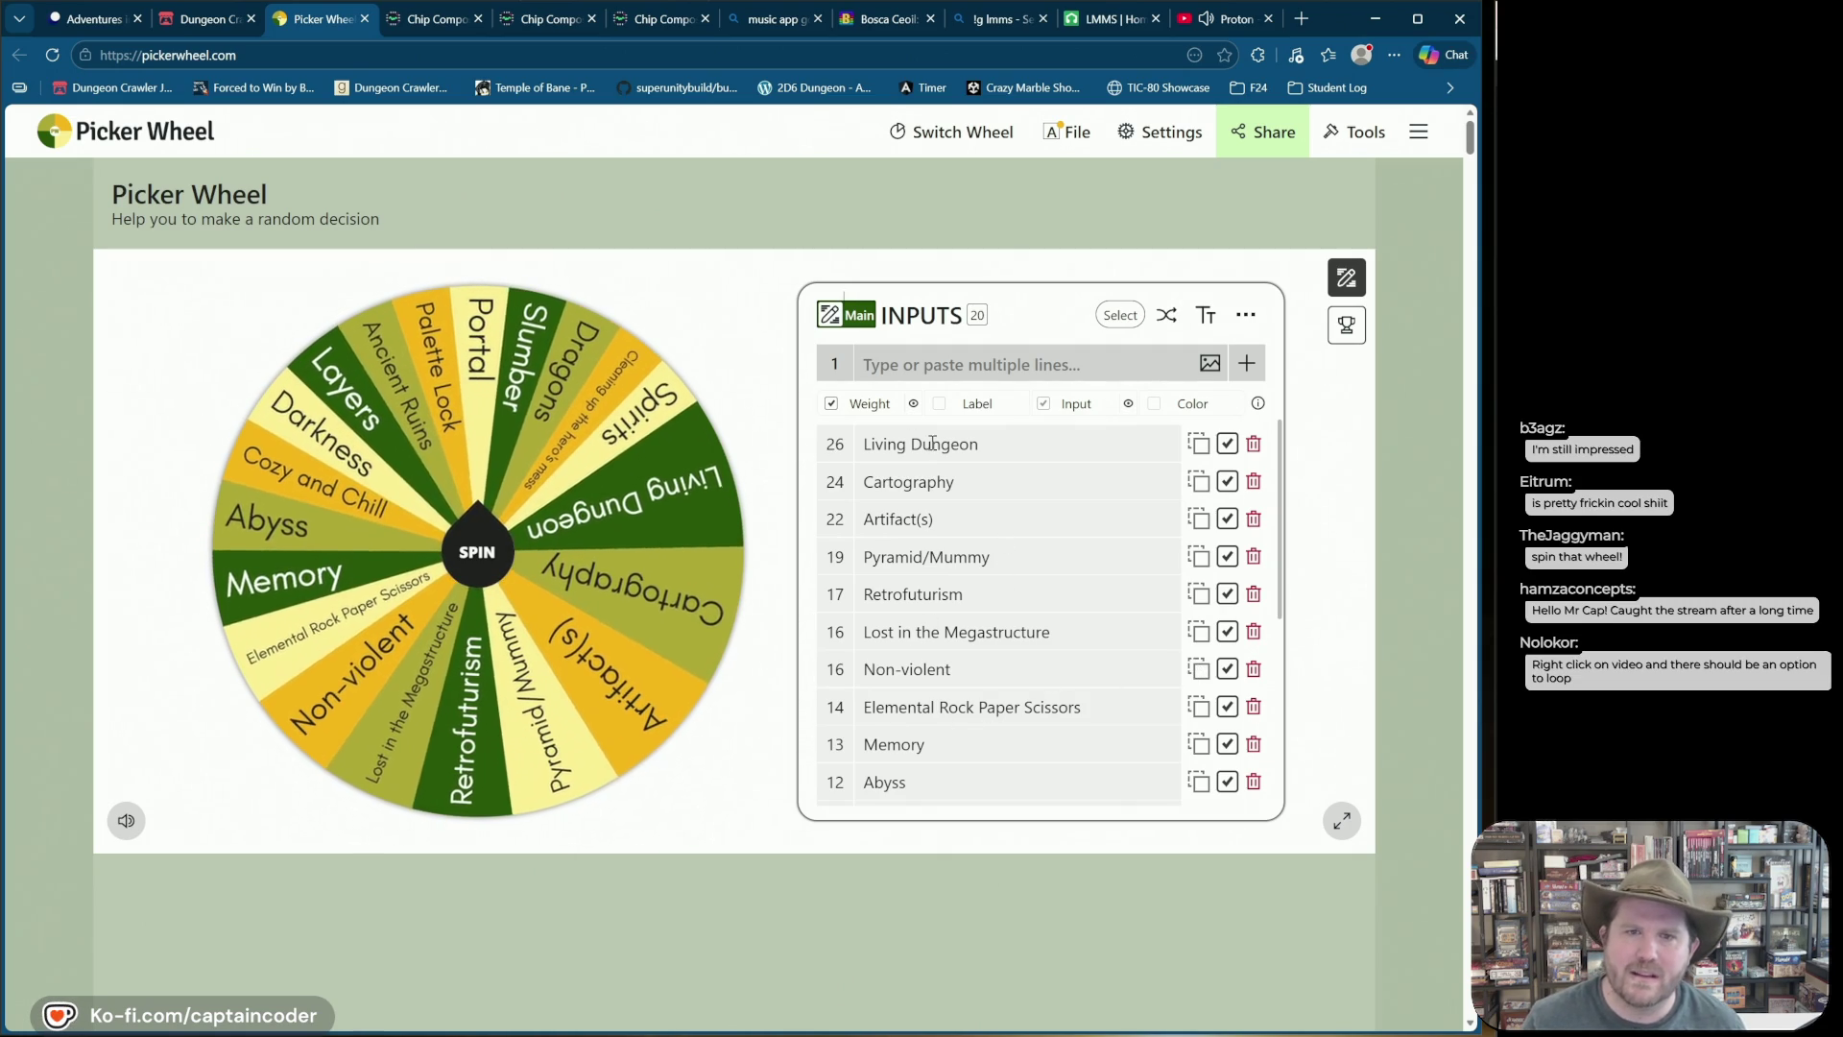
Step: Turn on Loop for the Proton remix video via its right-click menu, then return to Picker Wheel
click(842, 445)
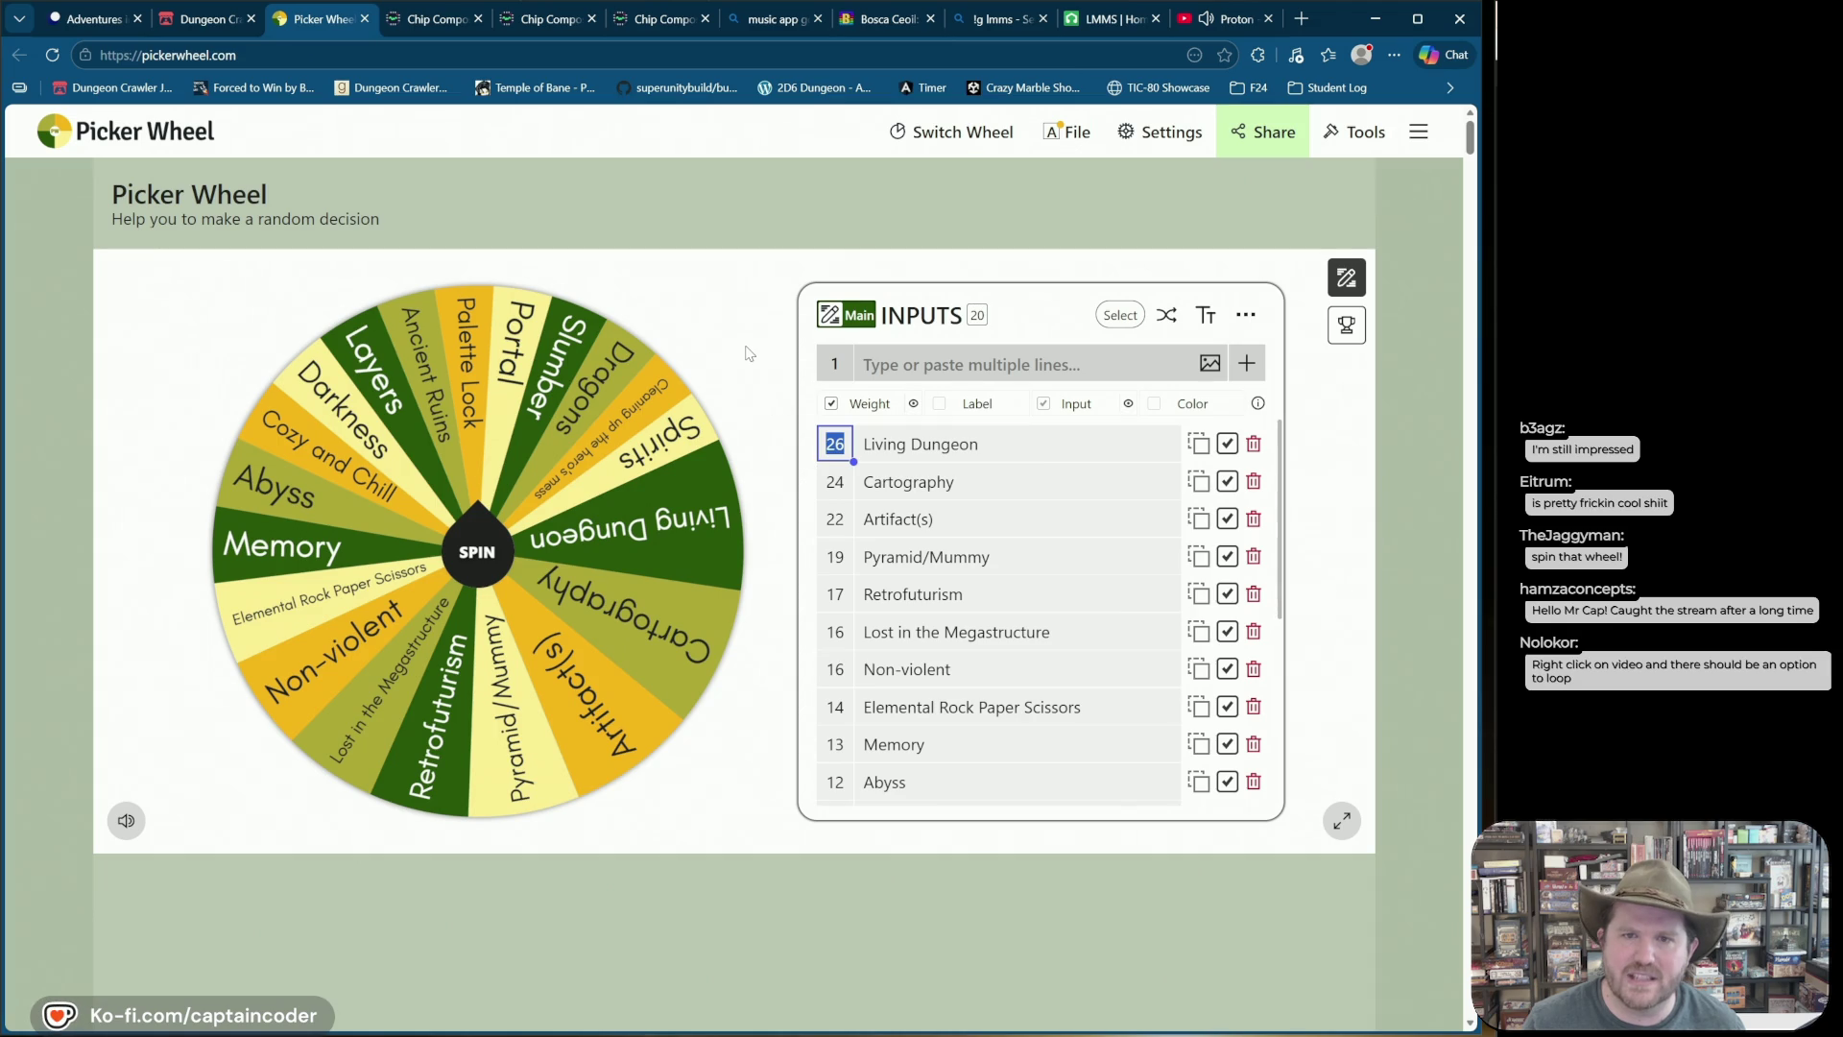
click(749, 353)
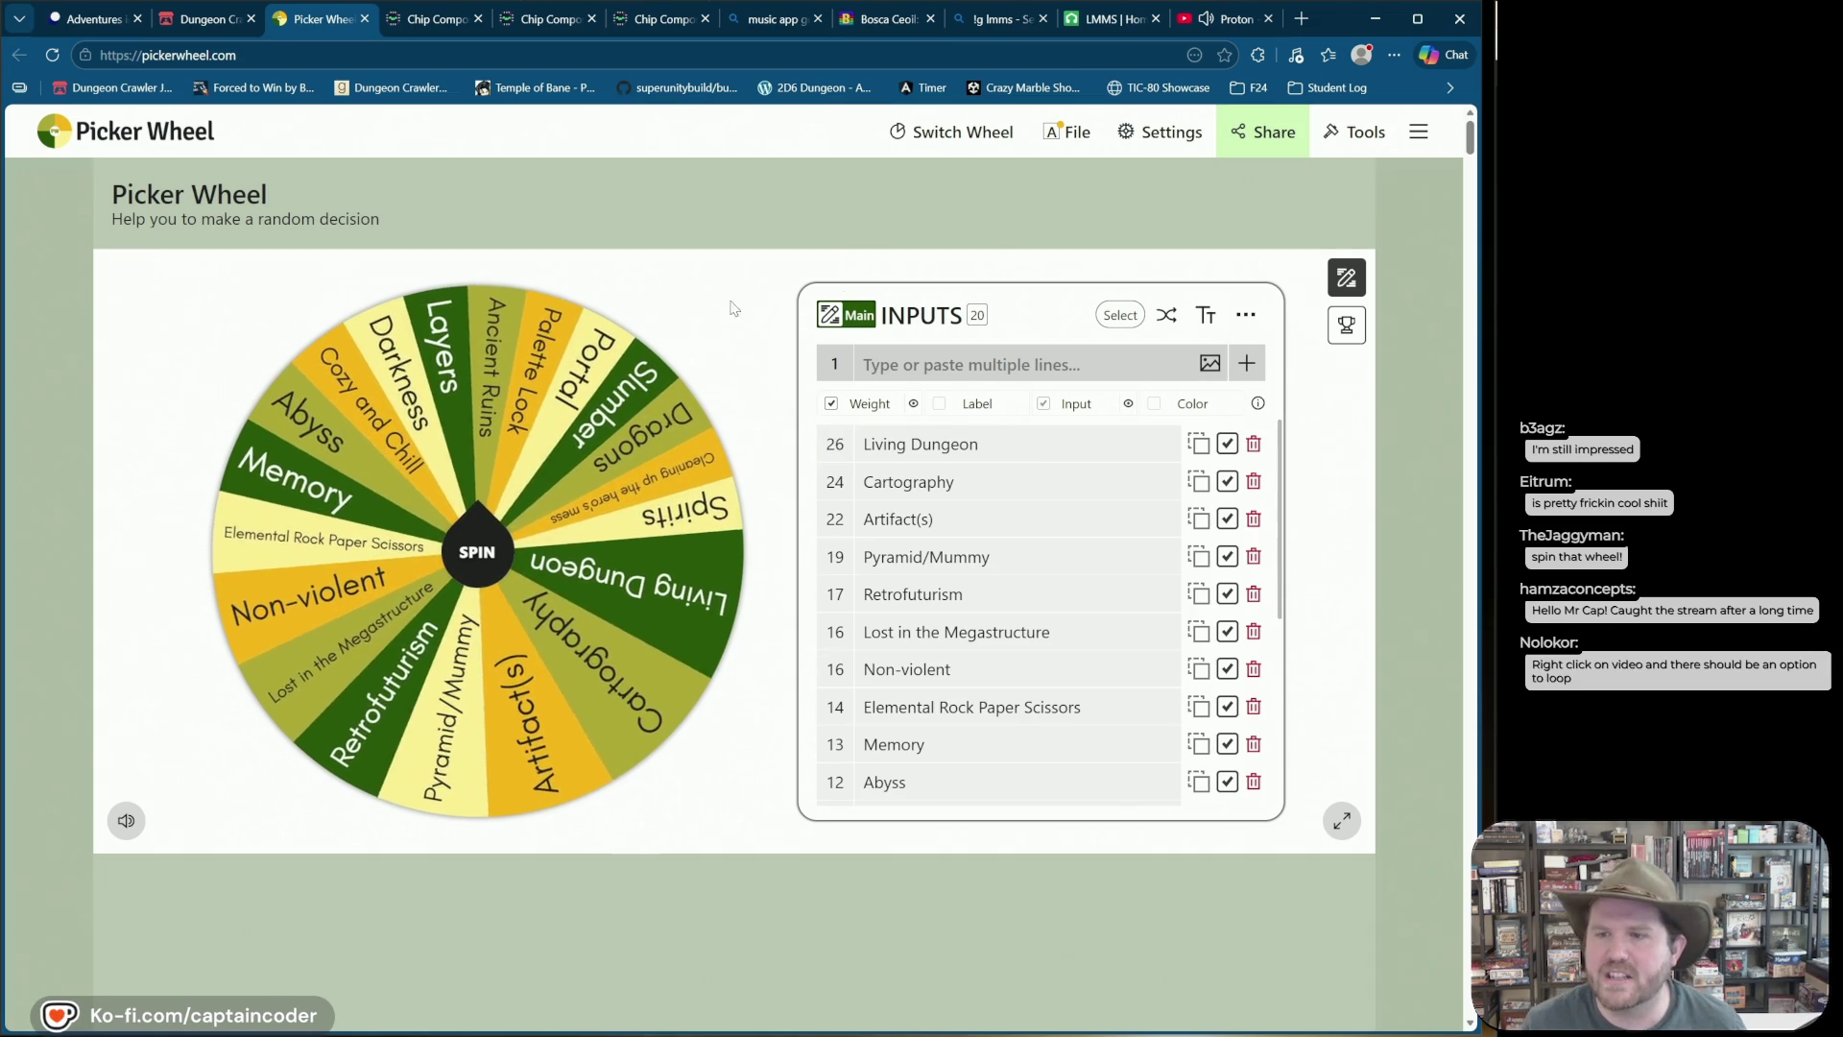
click(1233, 20)
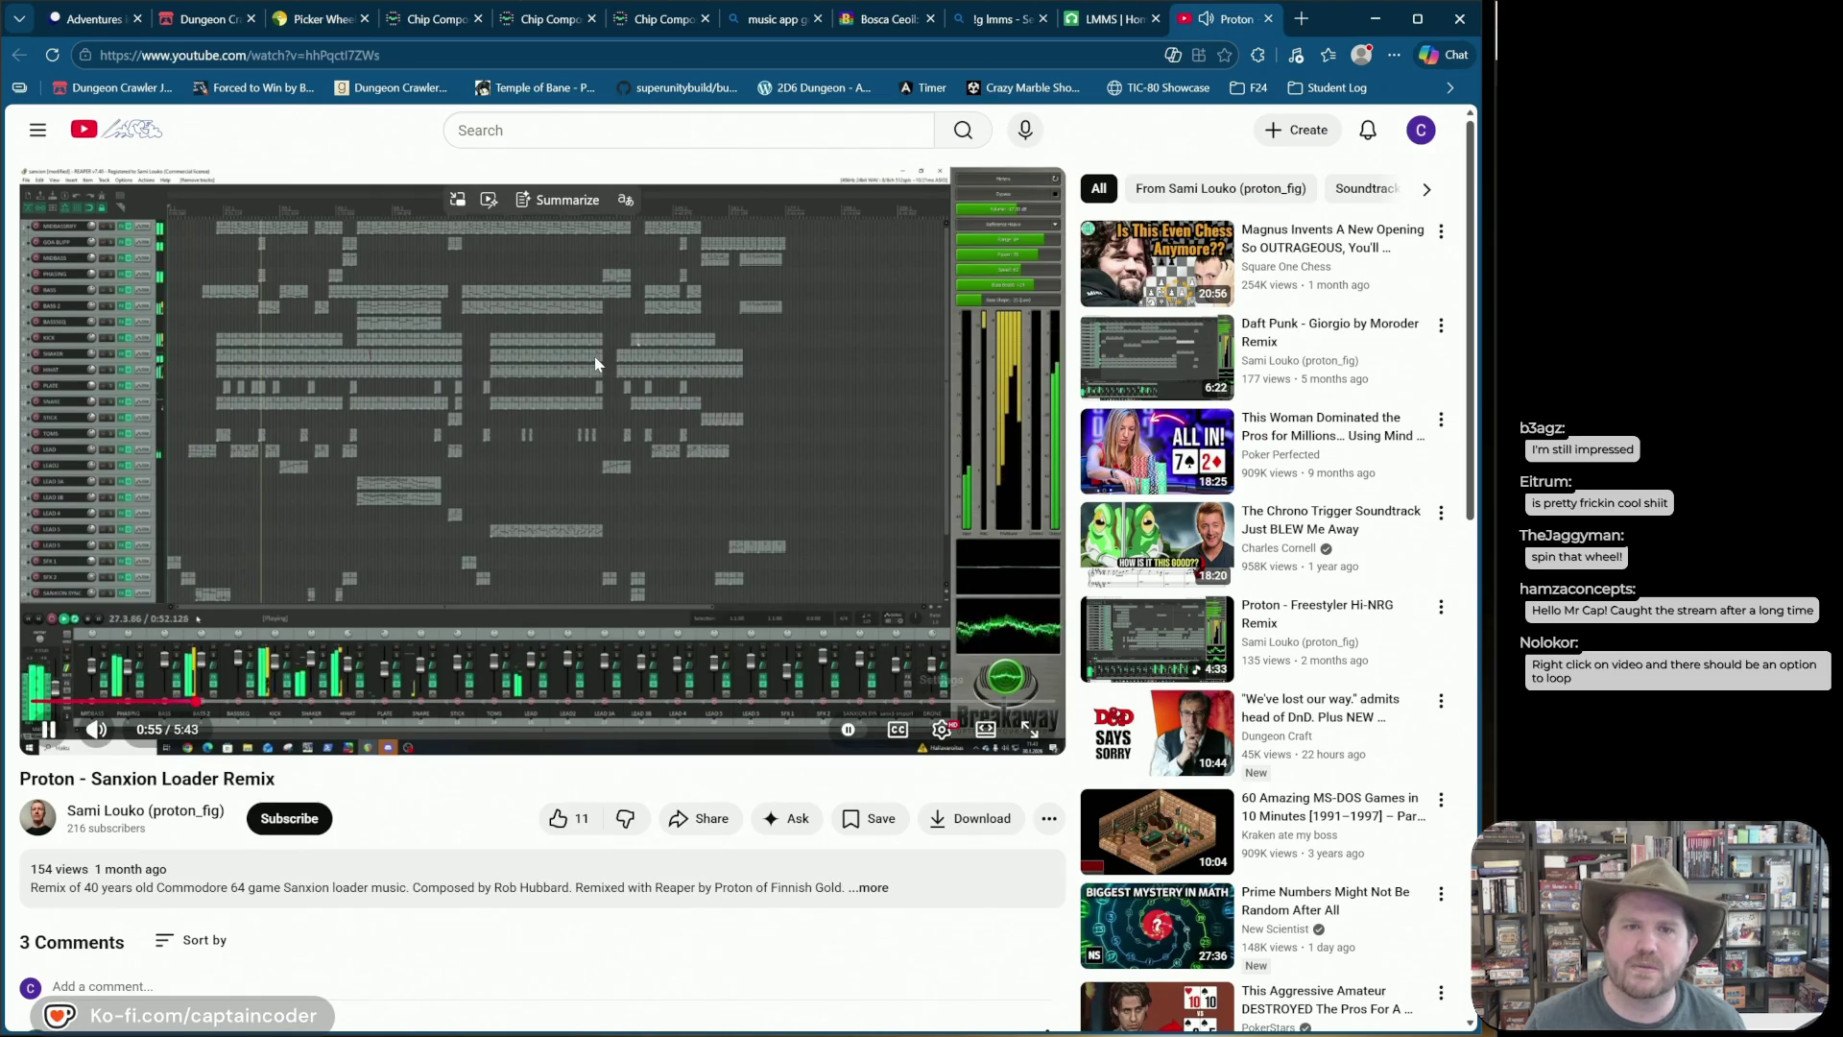
right_click(596, 364)
click(652, 379)
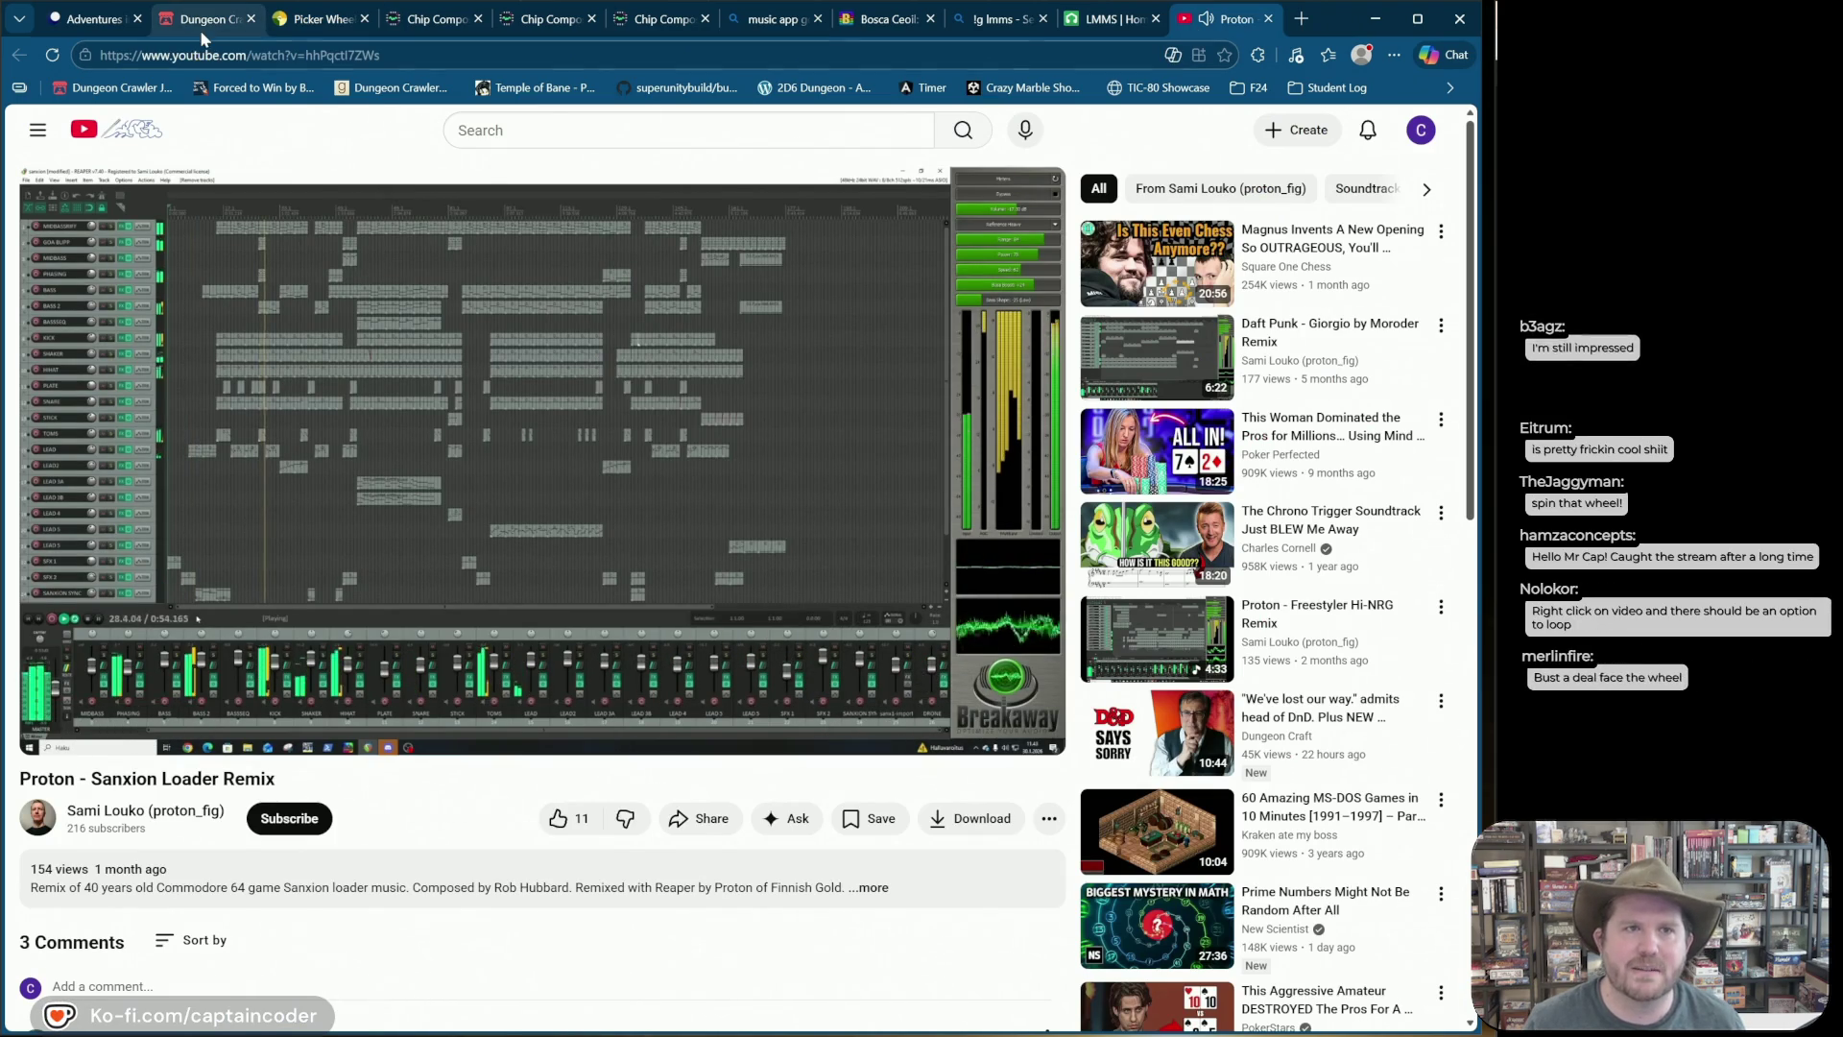
click(201, 21)
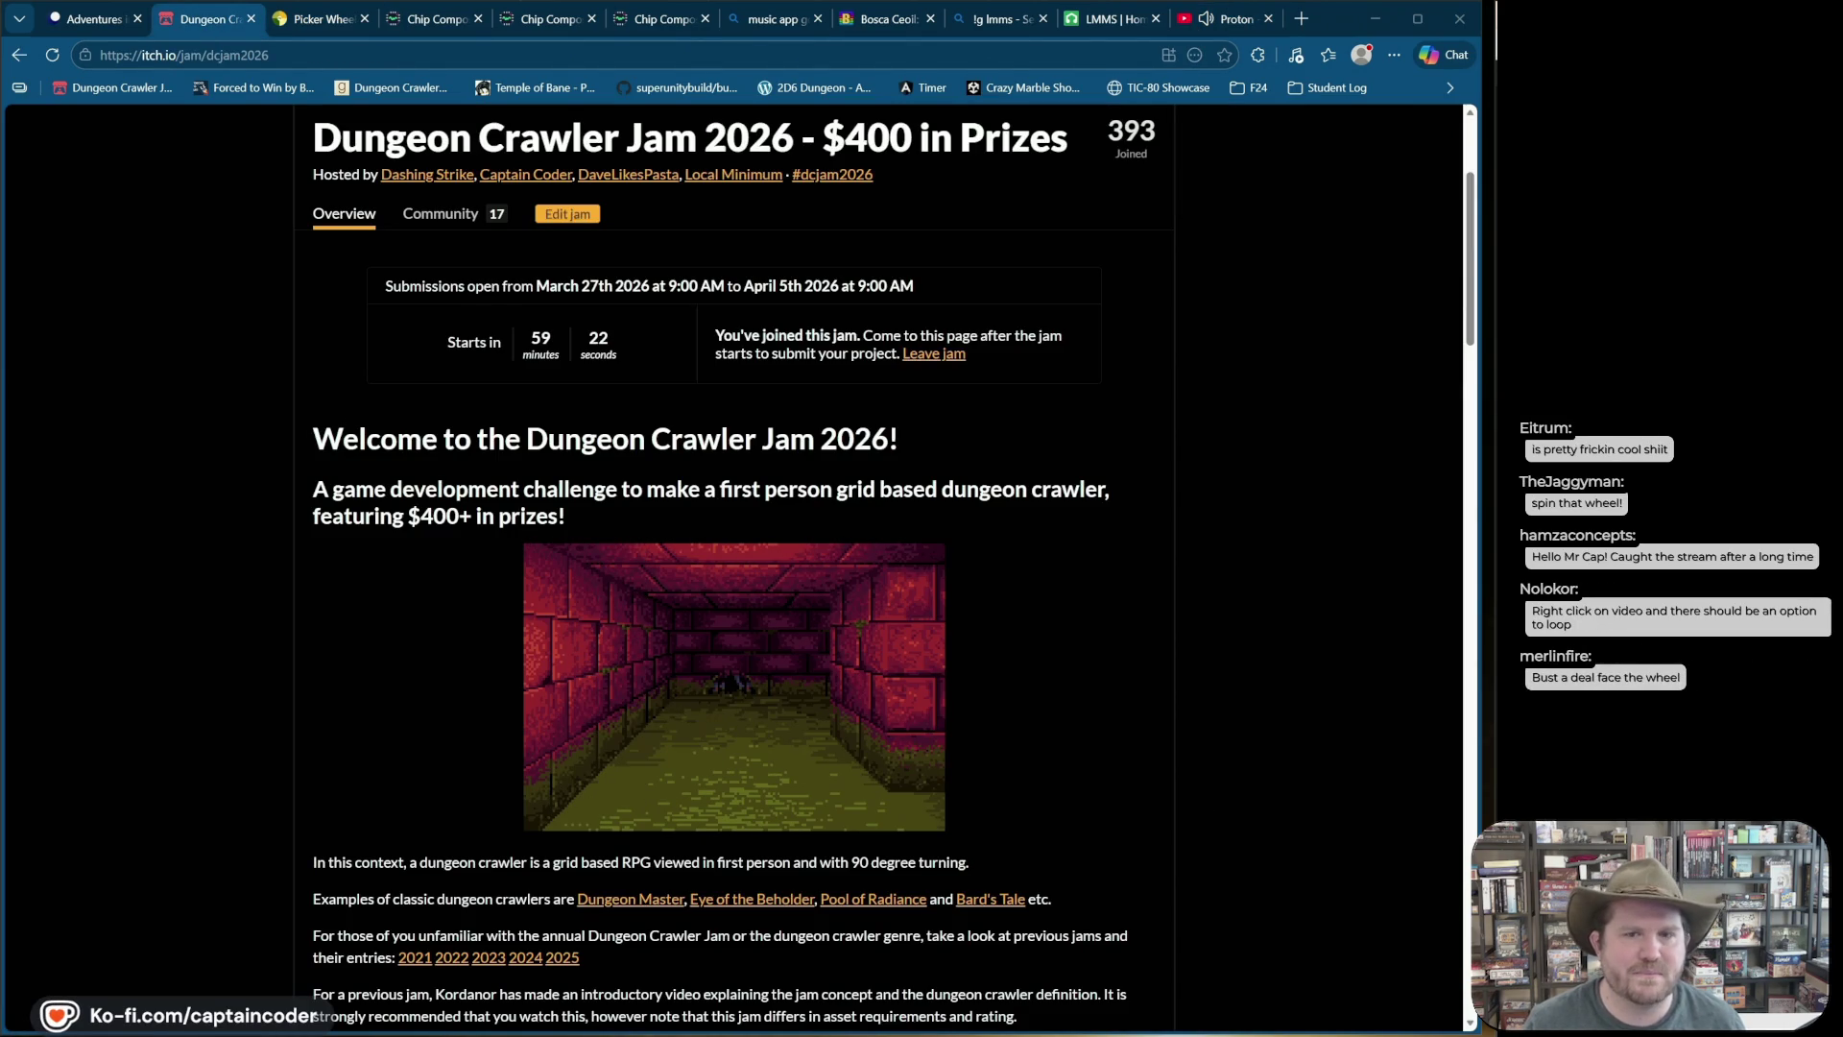
click(312, 20)
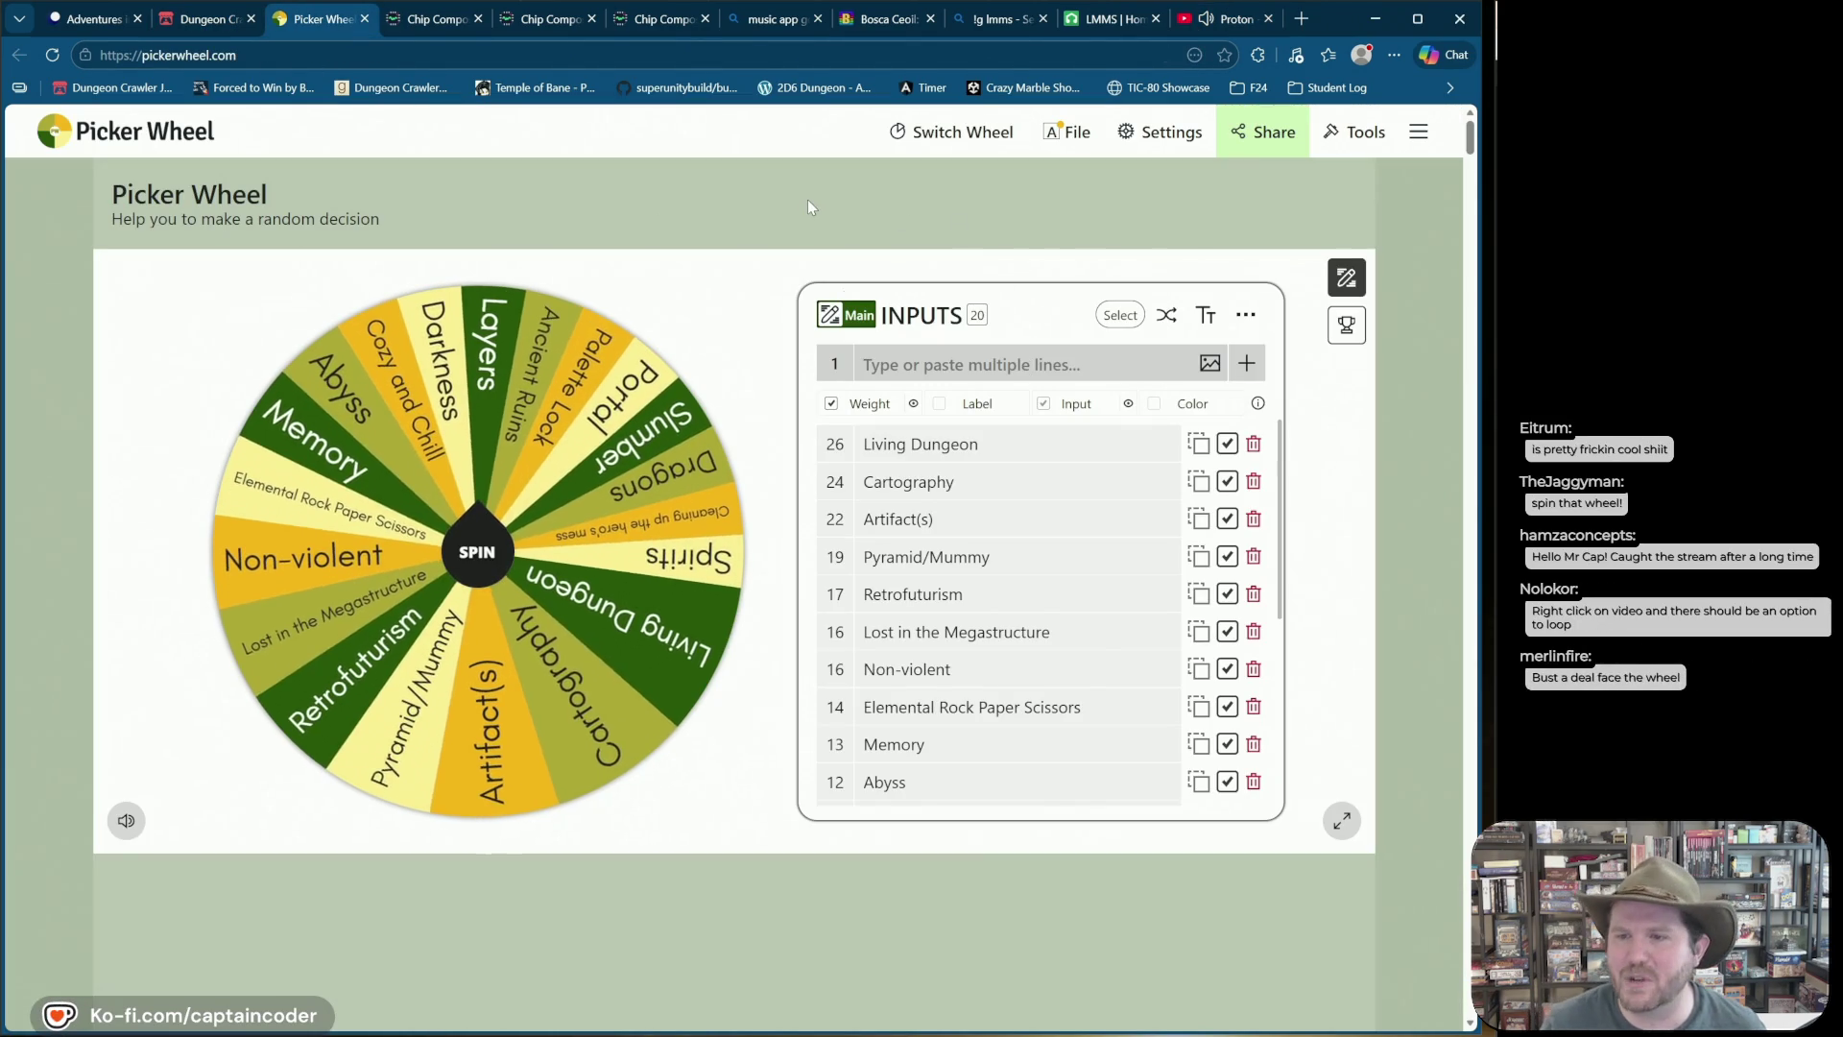
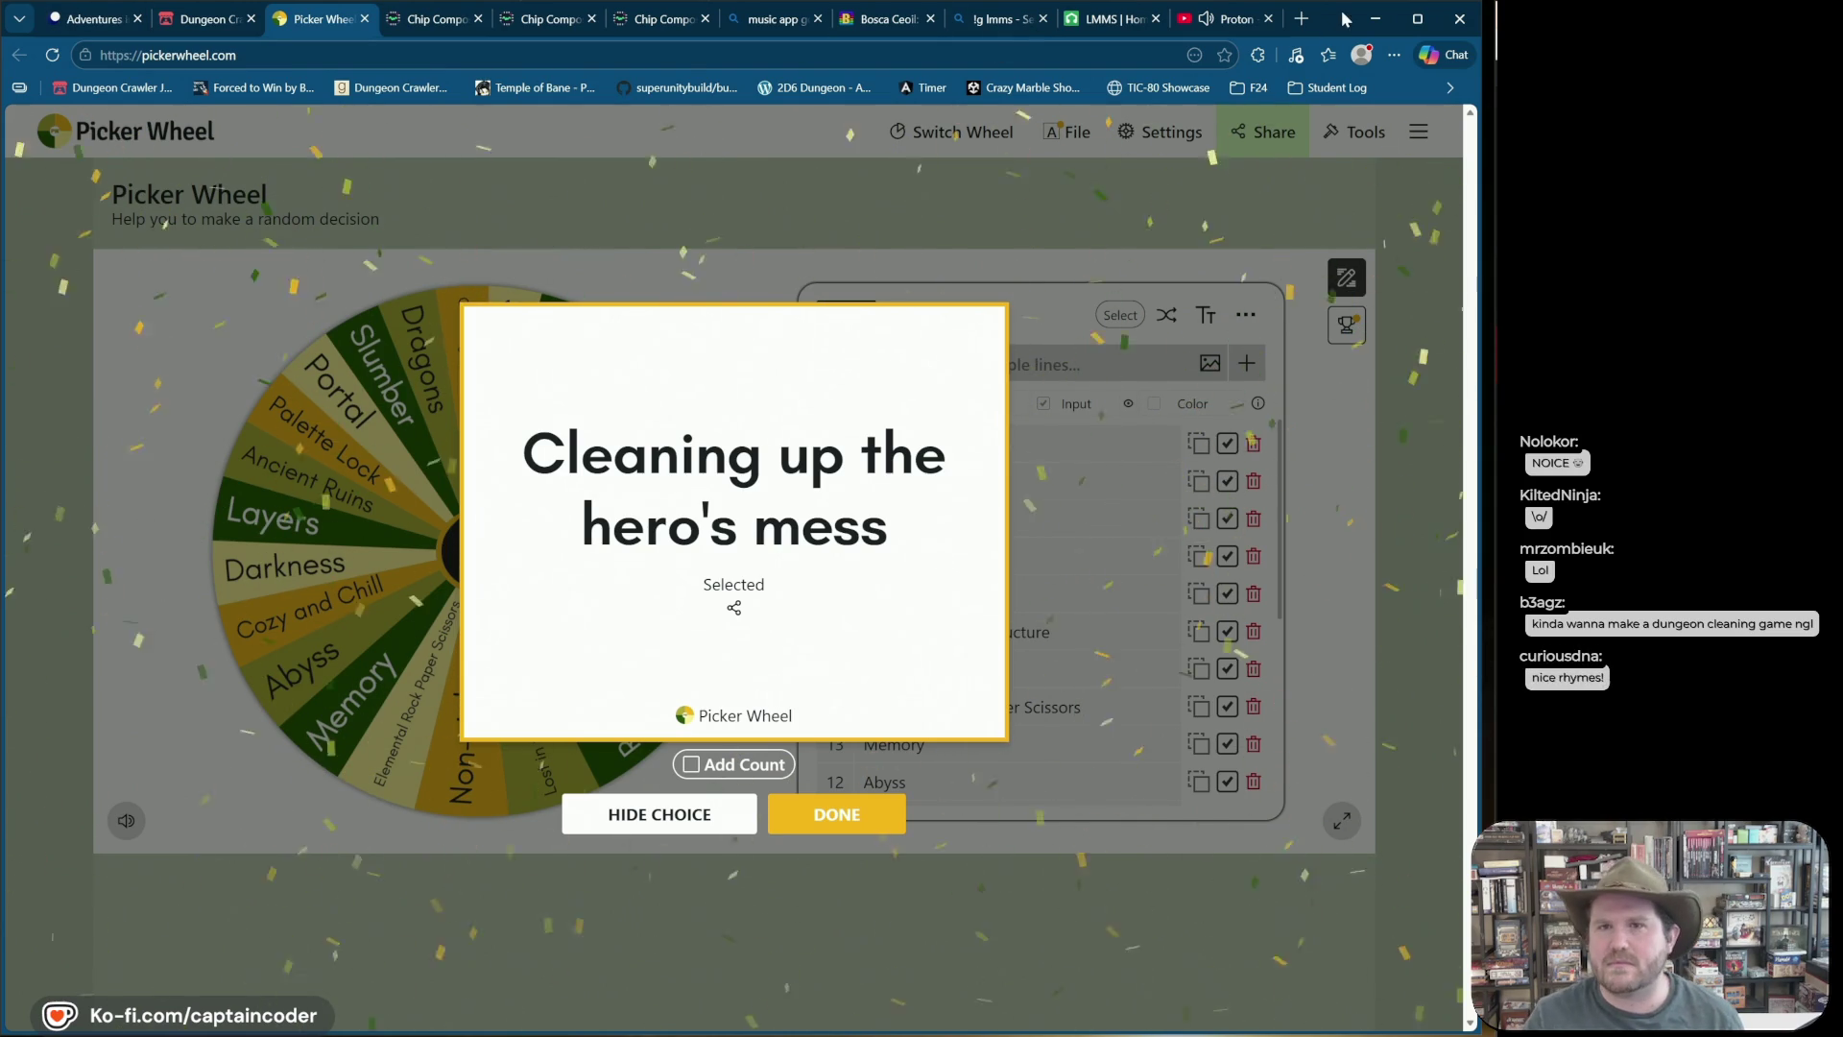
Step: In a new tab, search for 'dungeon crawler jam 2025'
click(1299, 20)
text(dungeon)
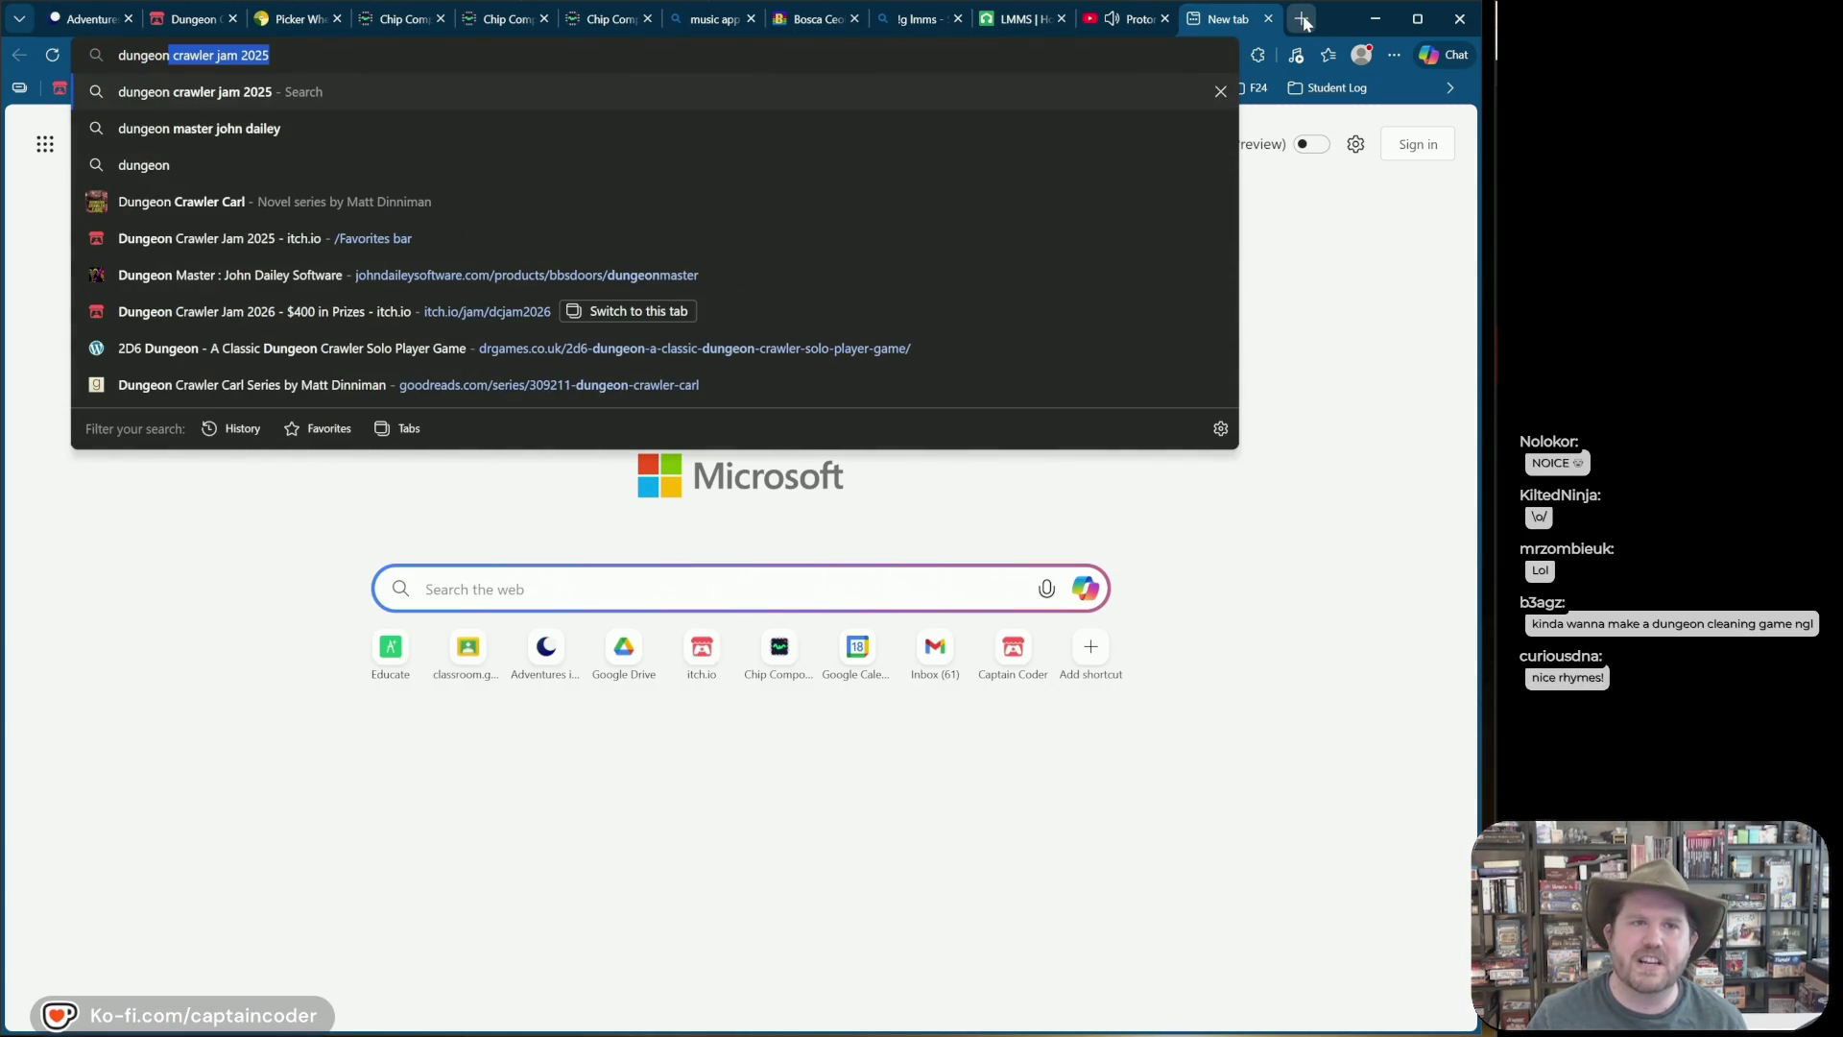
key(Return)
Step: Search Bing for 'dungeon master john dailey' and open the Dungeon Master - John Dailey Software result
key(ctrl+l)
text(du)
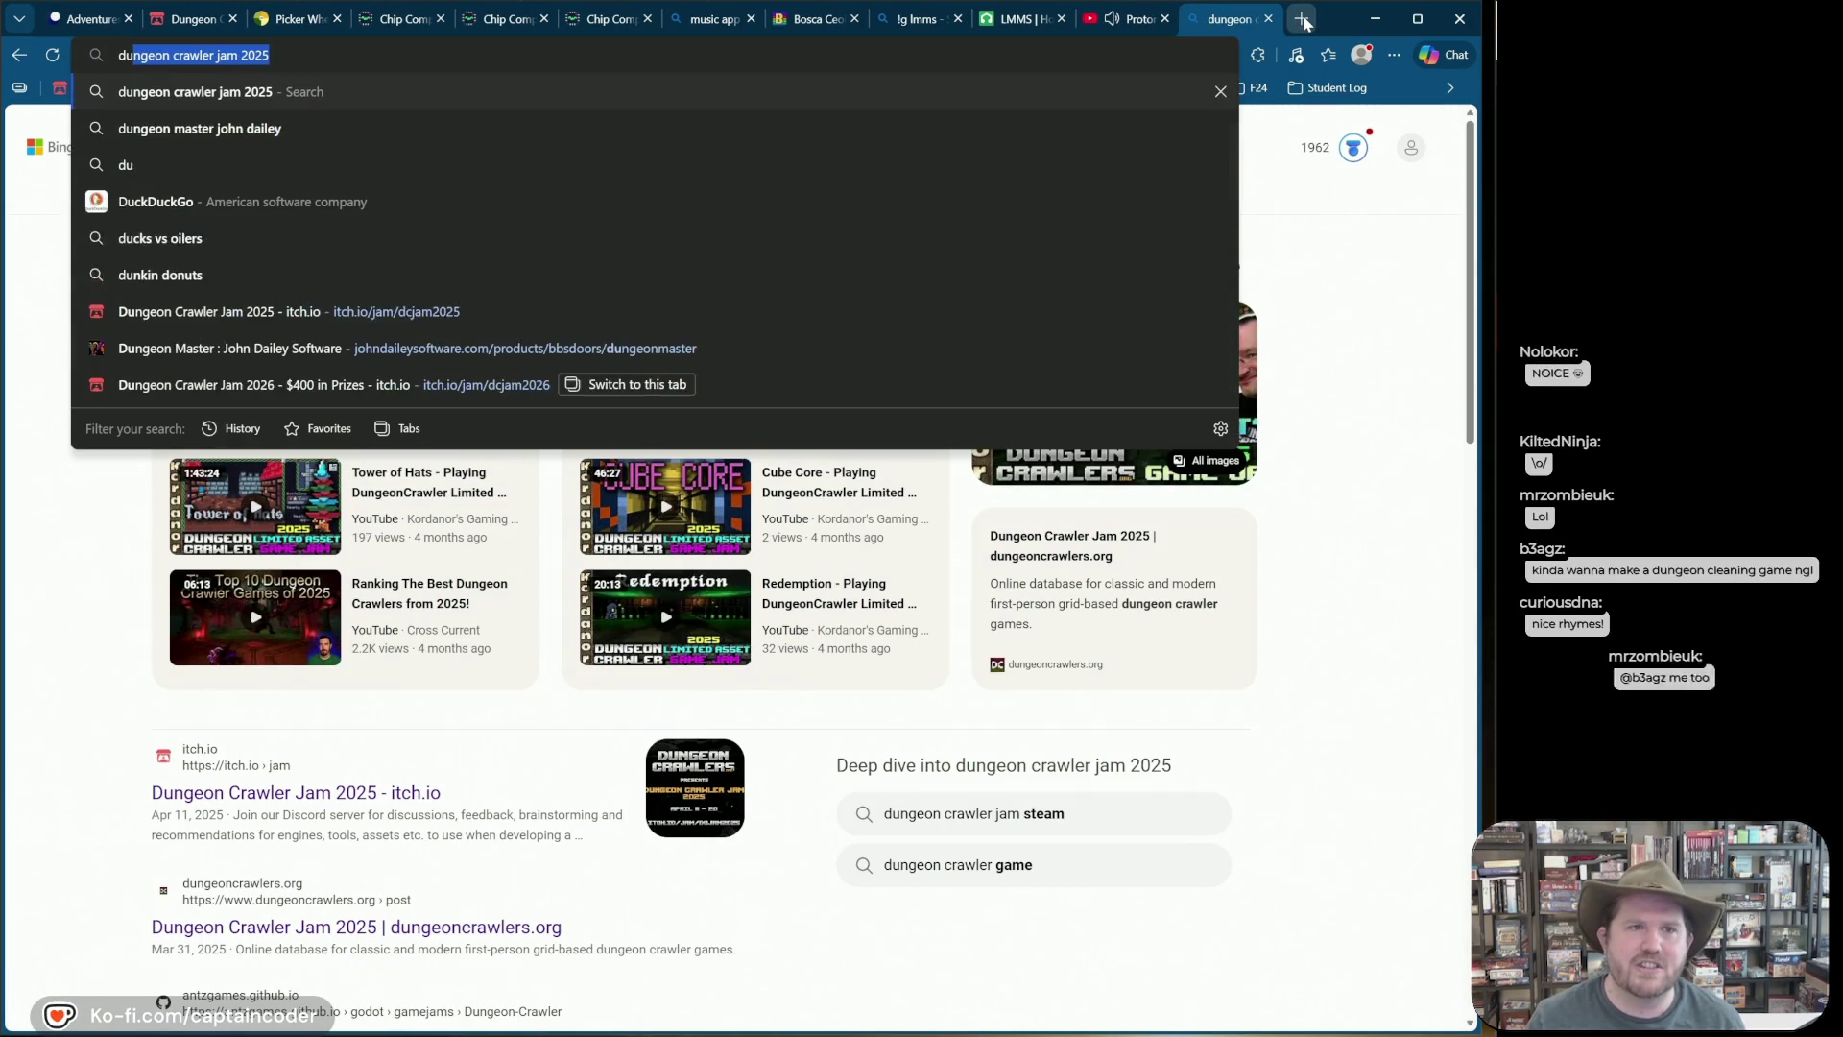
text(ngeon master)
key(Return)
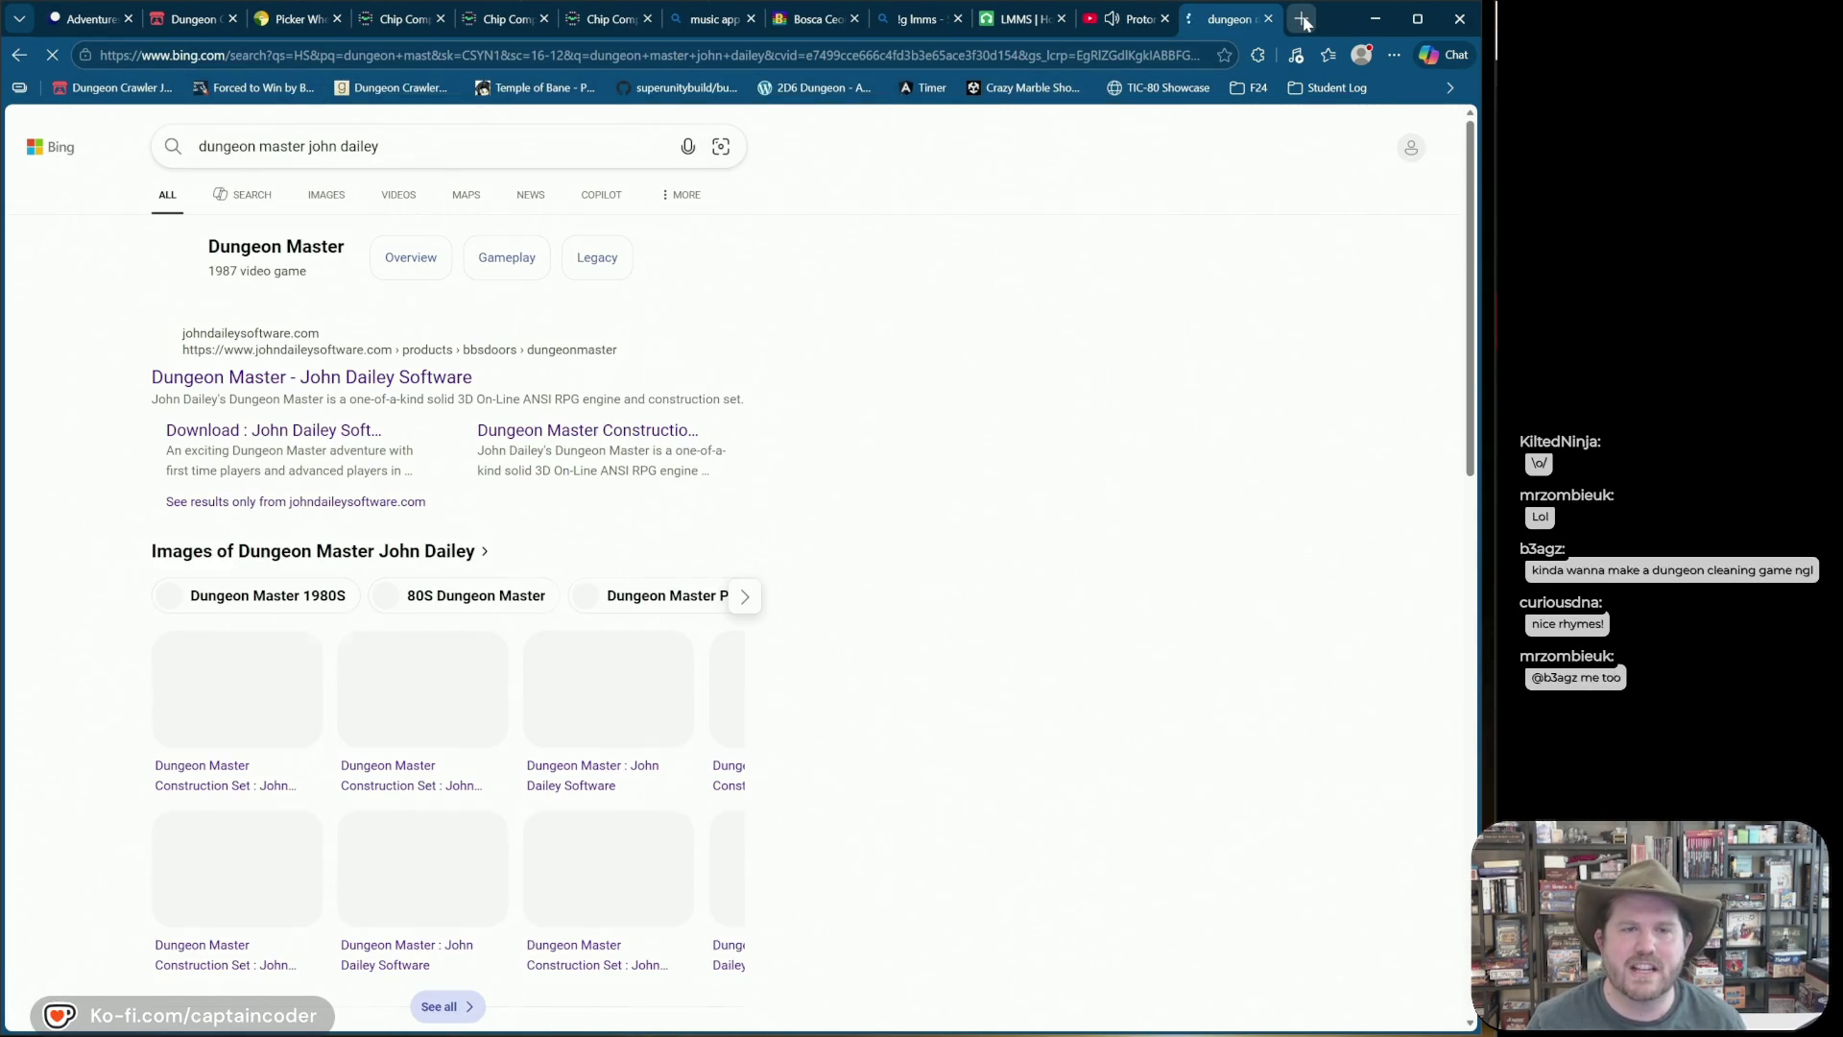
click(270, 379)
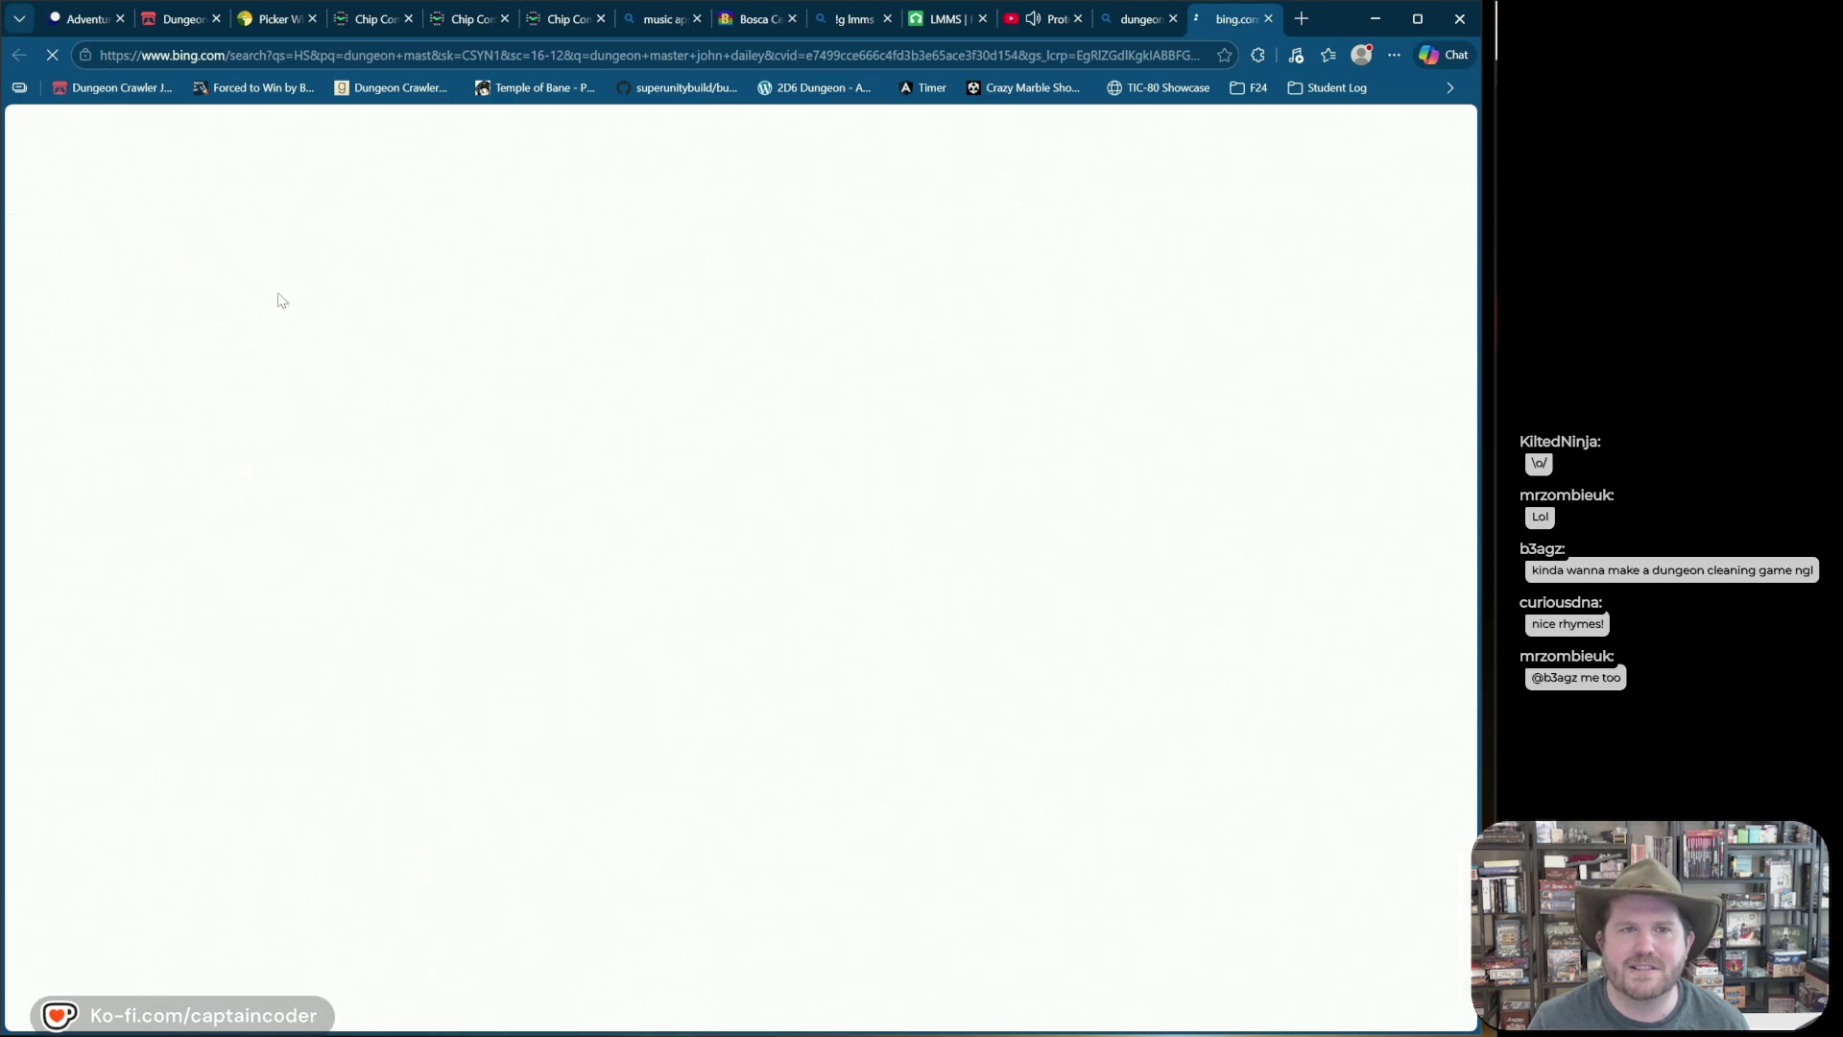
Step: Reset the page zoom to 100% and briefly visit the site's download center
key(ctrl+0)
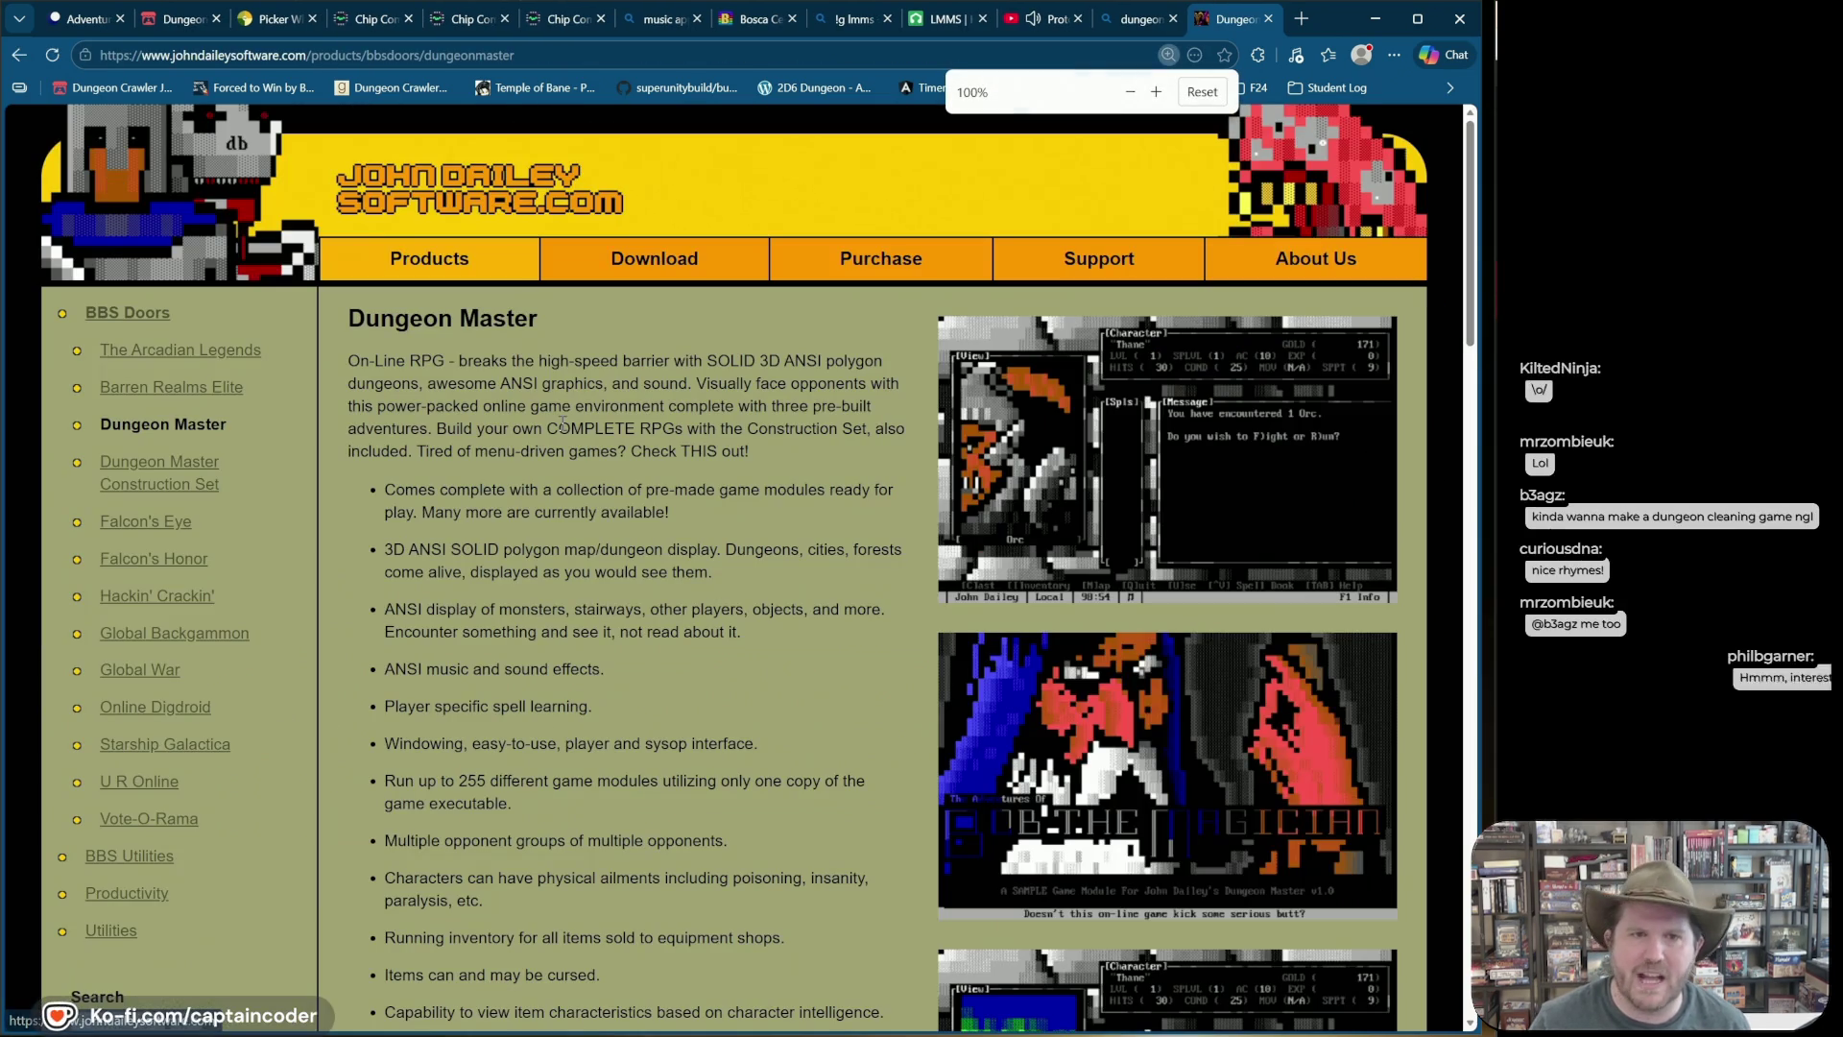
scroll(171, 426, down, 6)
scroll(633, 235, up, 5)
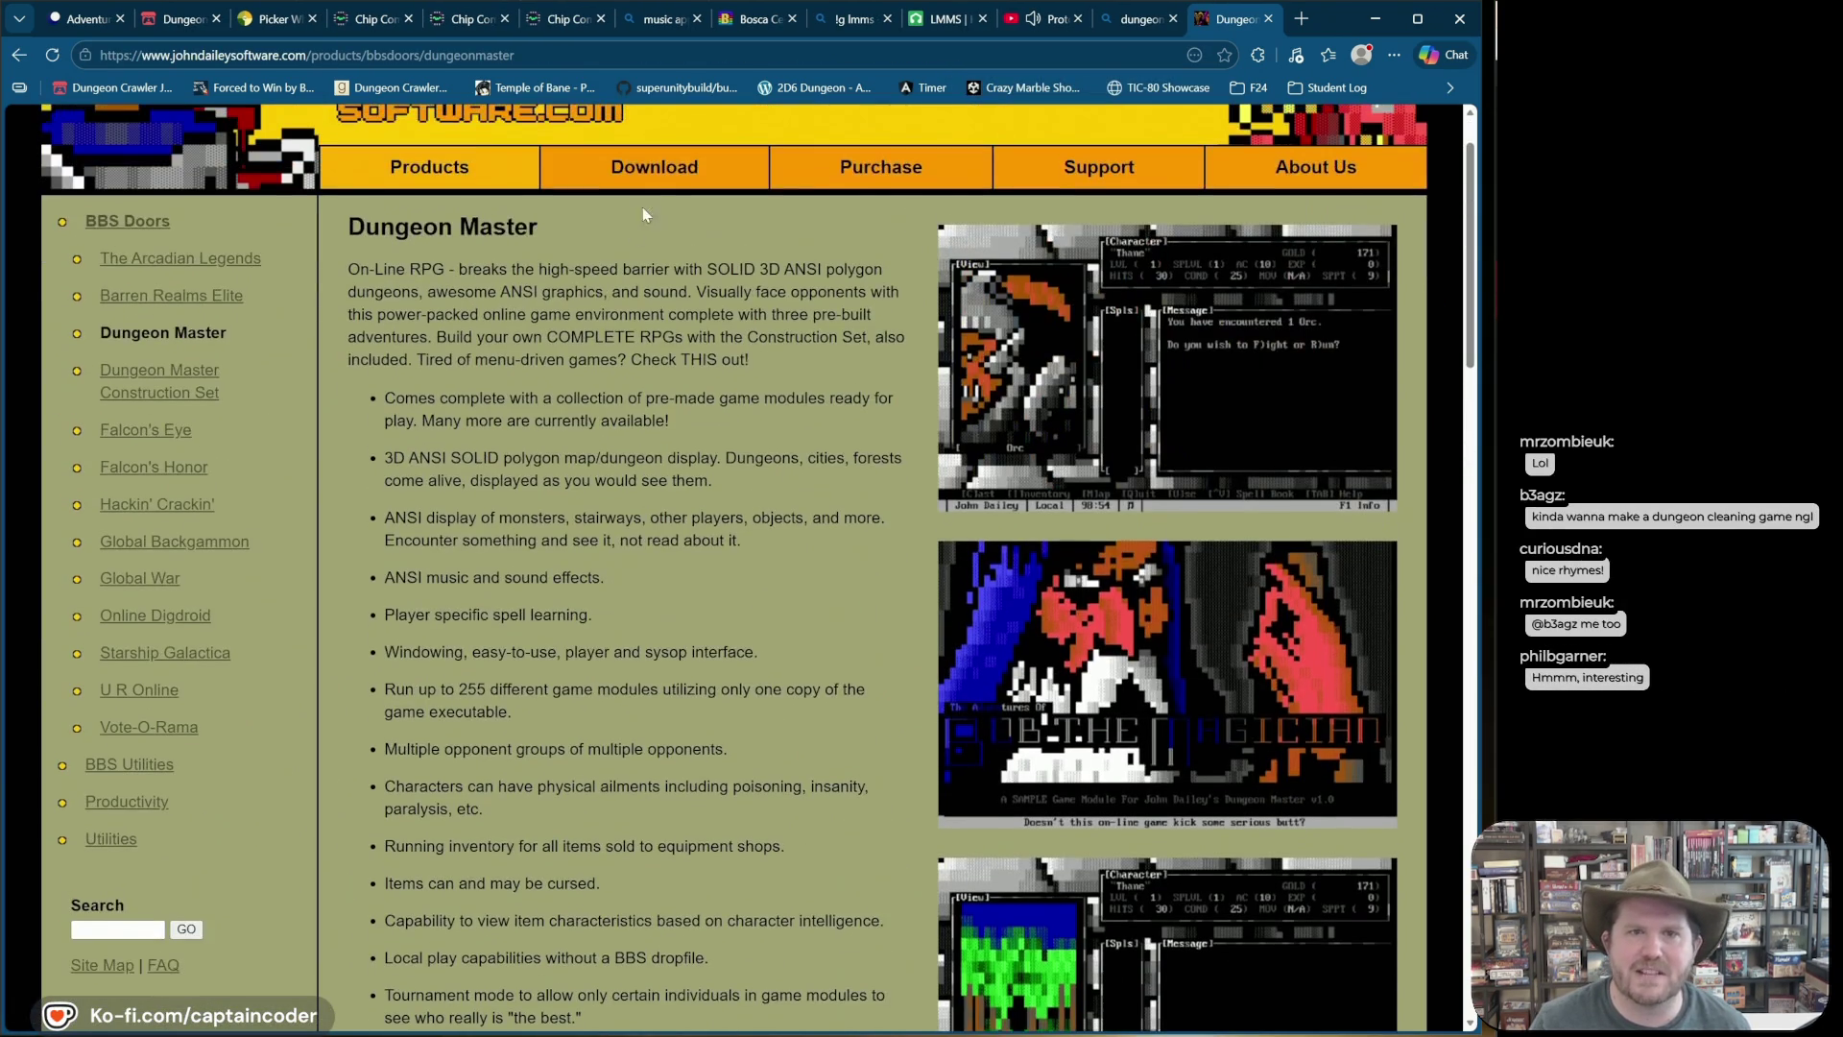
click(713, 167)
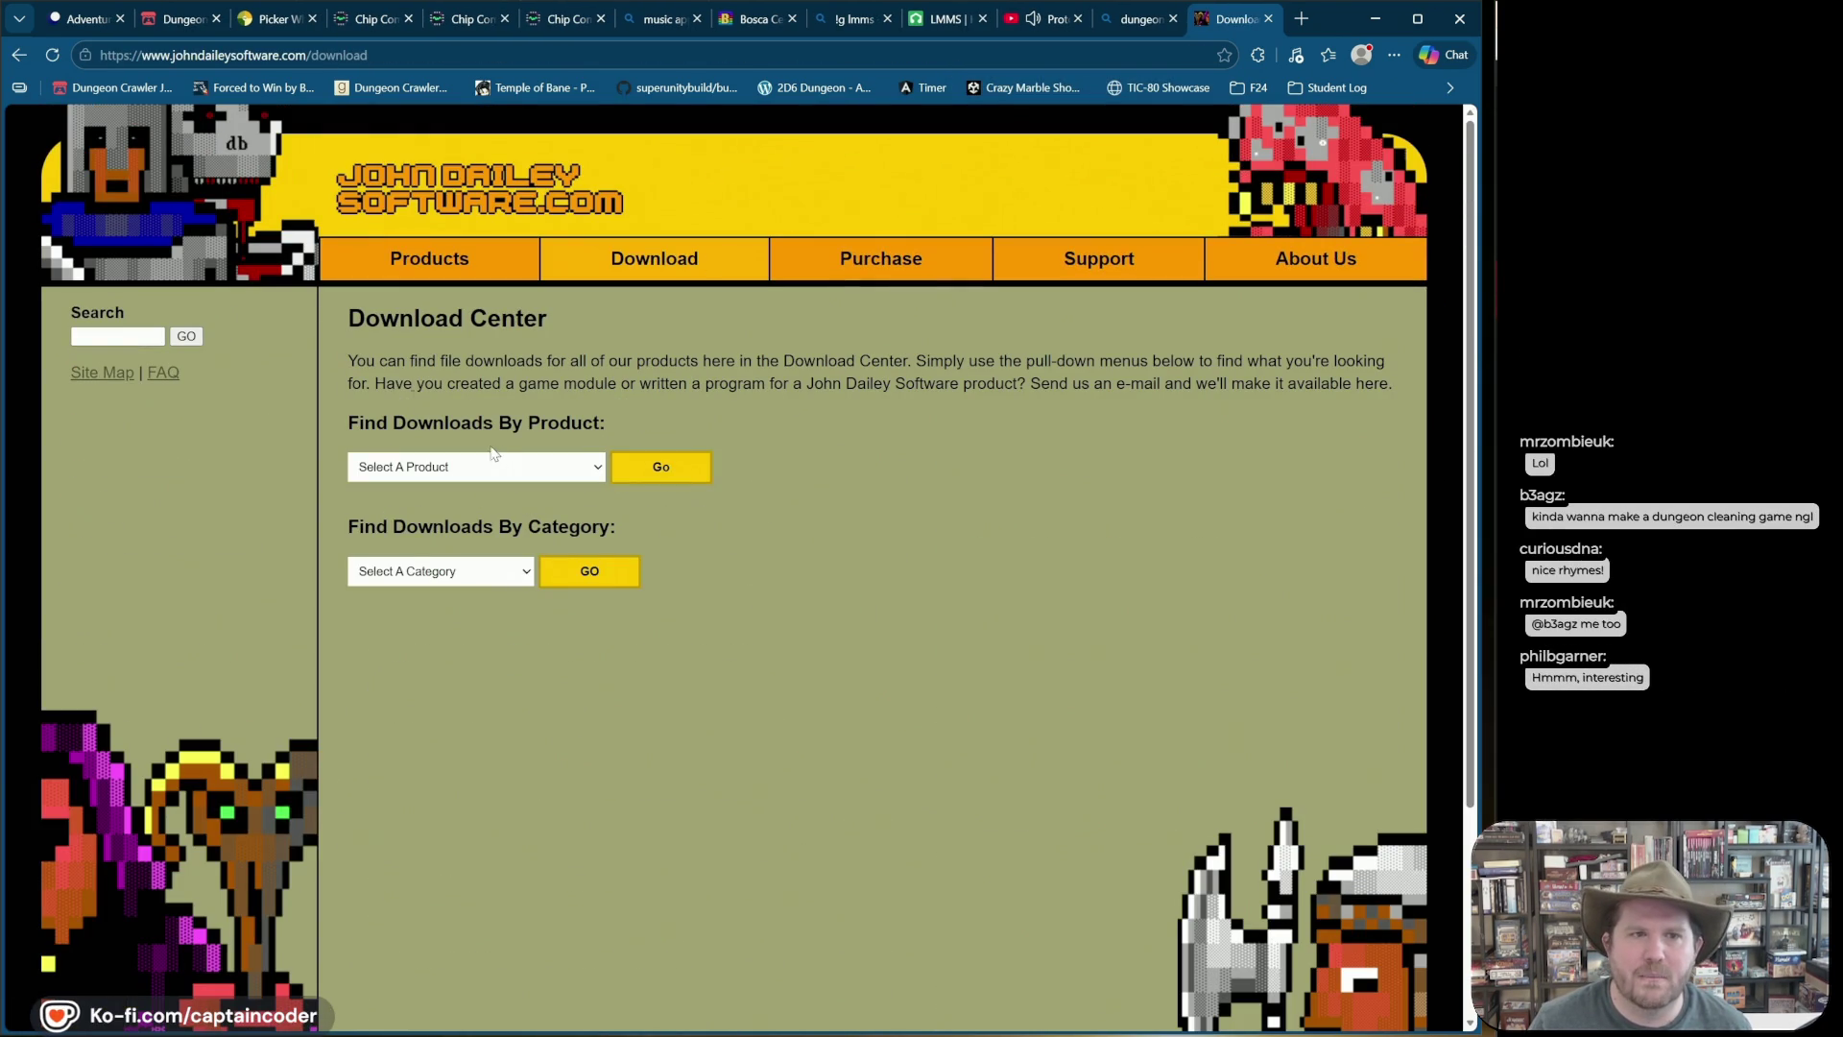
click(20, 55)
Step: Show the additional Dungeon Master downloadables, mark the BoB the Slob module, and return to Picker Wheel
scroll(742, 586, down, 15)
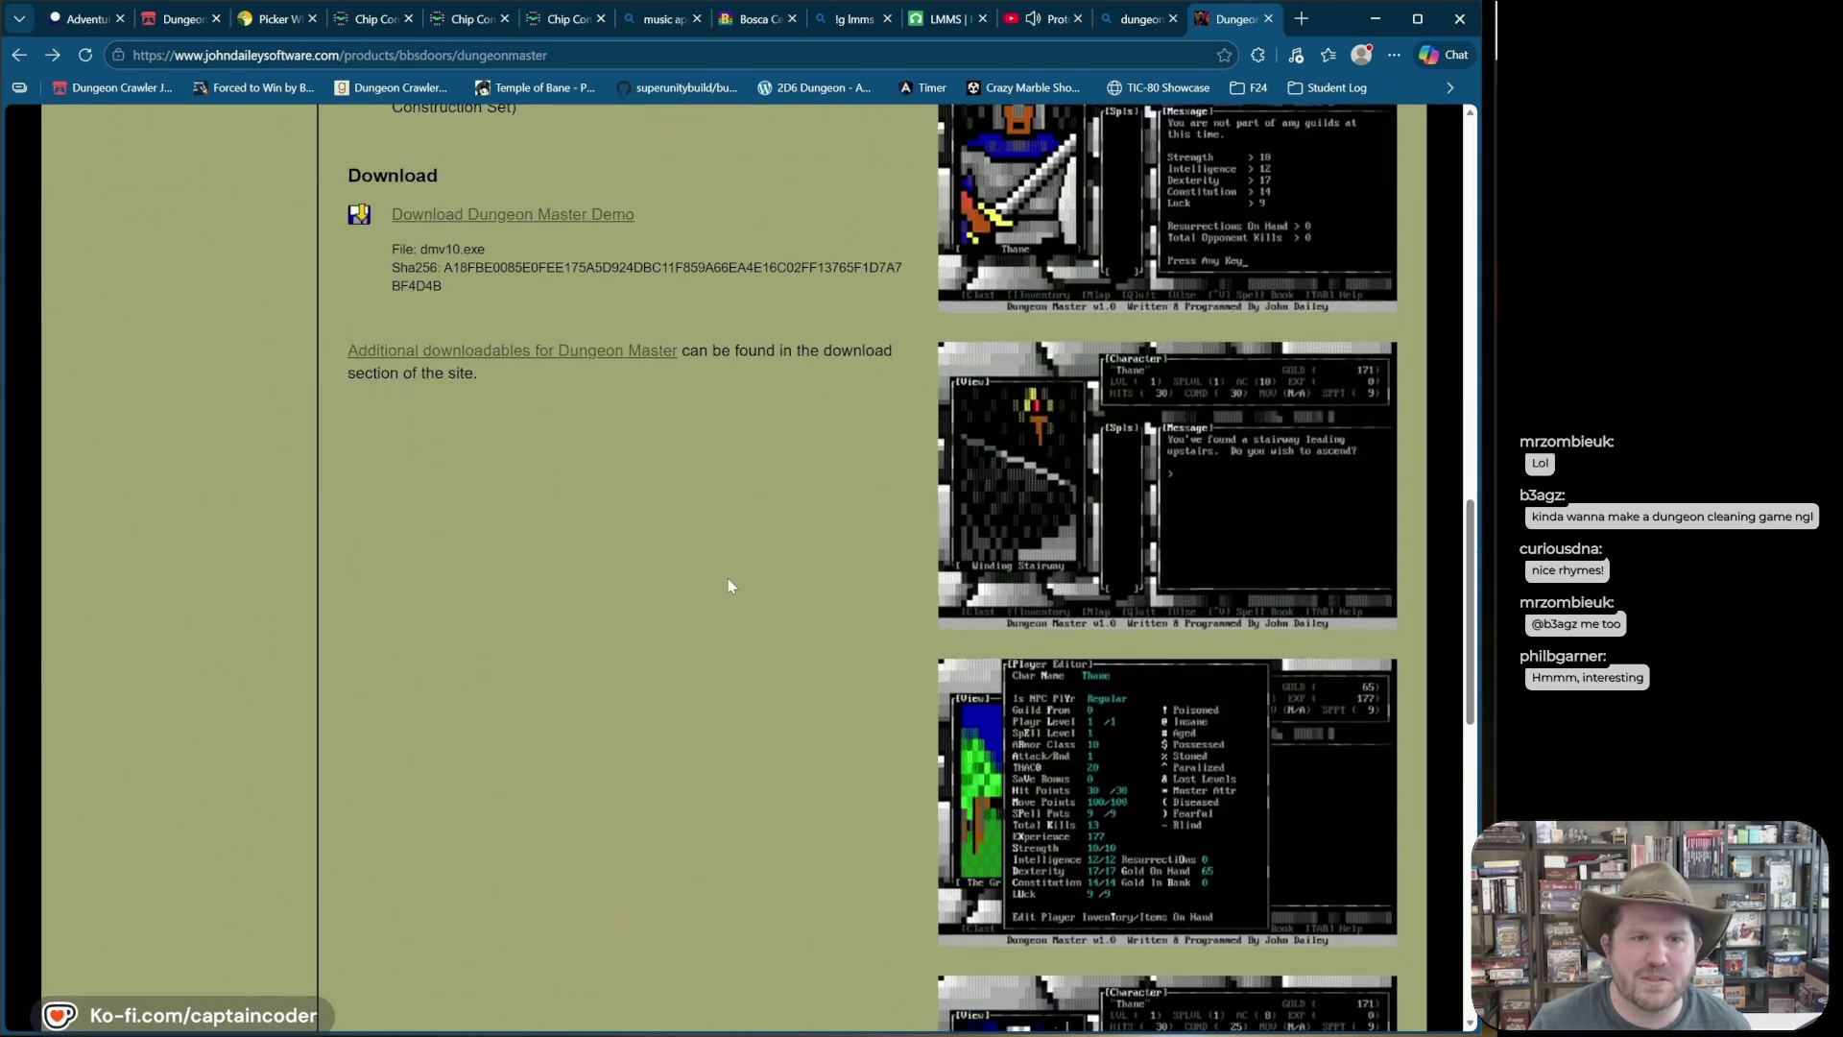
click(582, 814)
scroll(930, 494, down, 10)
scroll(930, 494, down, 5)
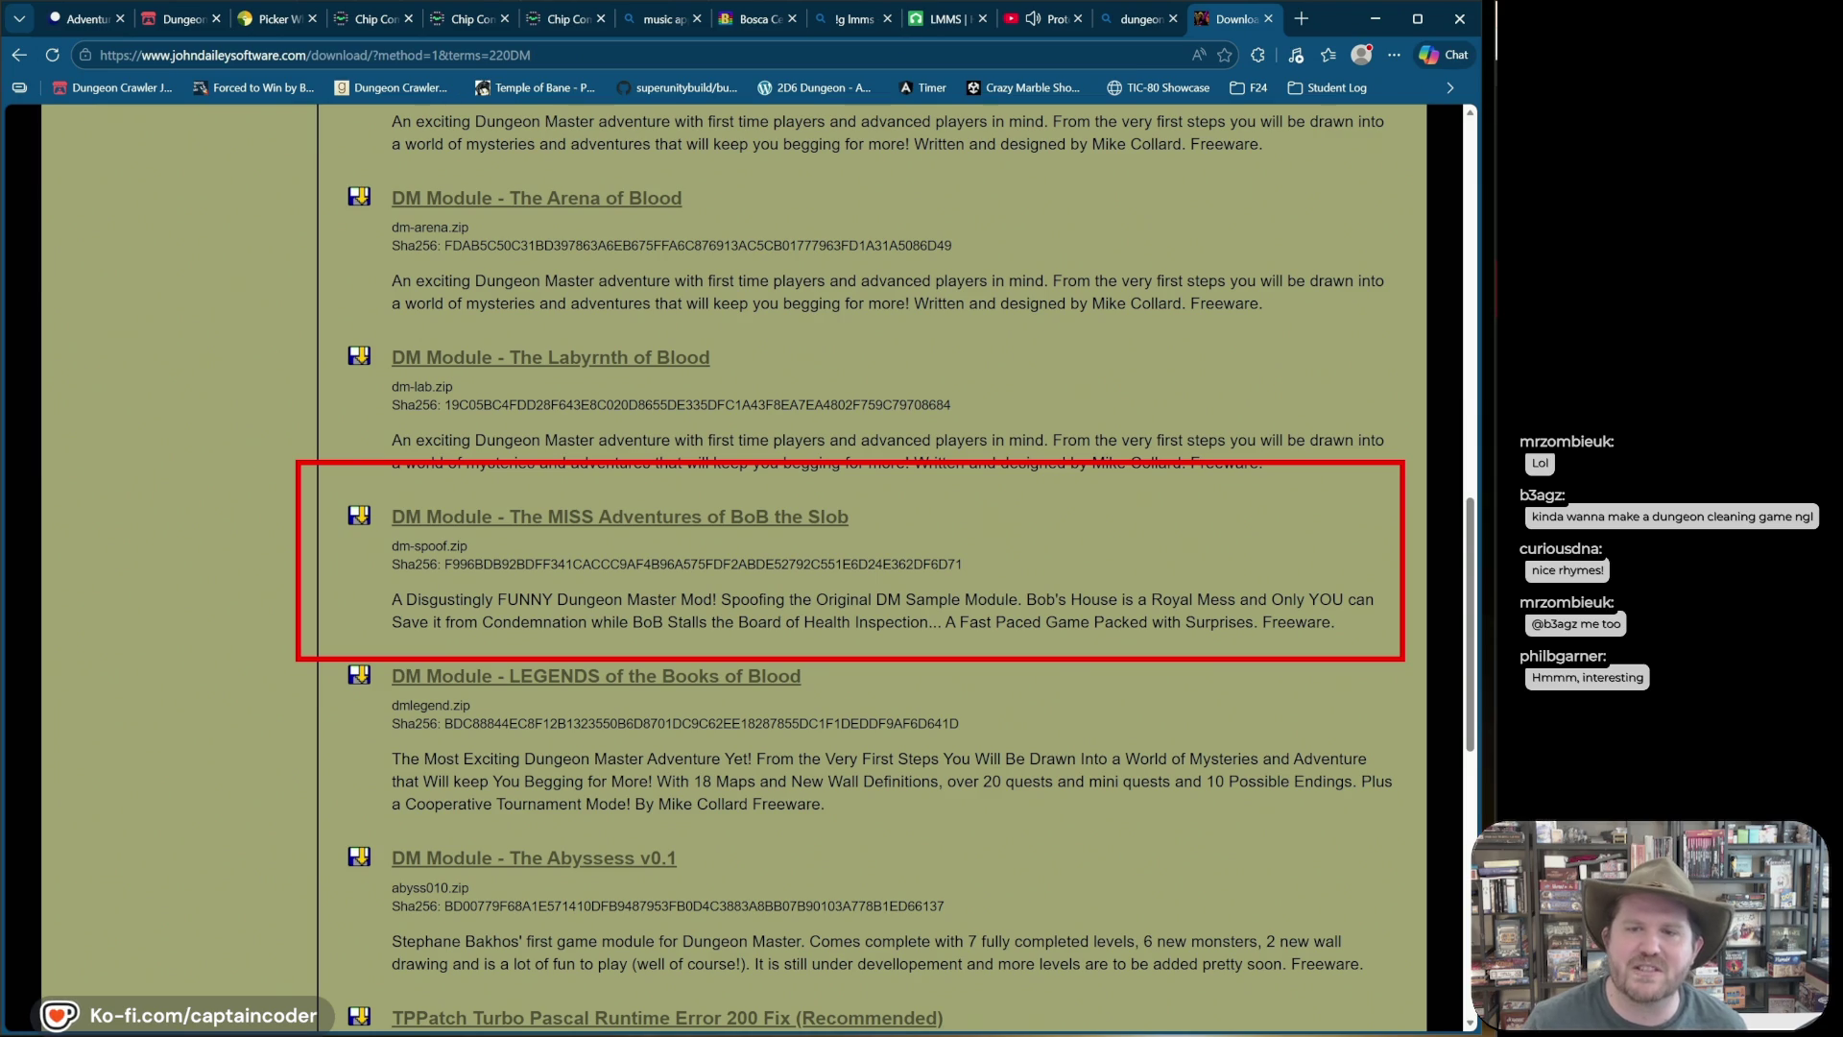
drag(1195, 562, 1307, 348)
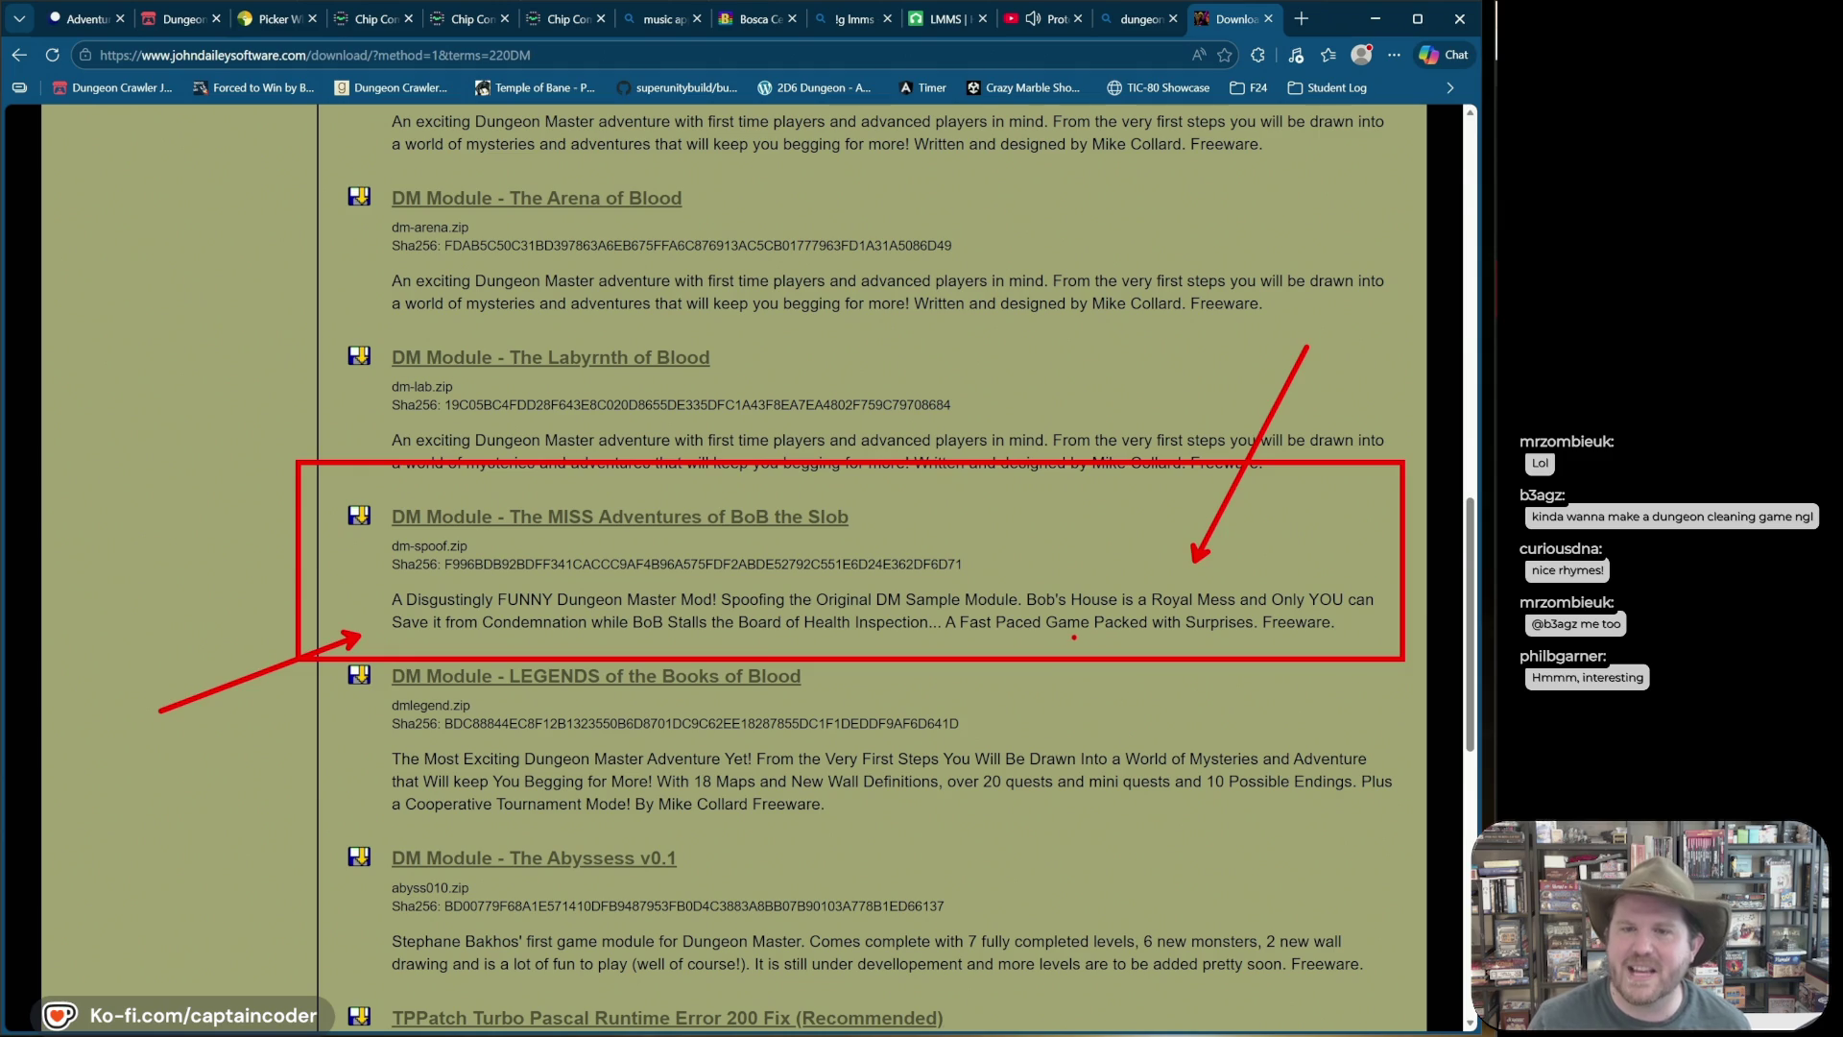
key(Escape)
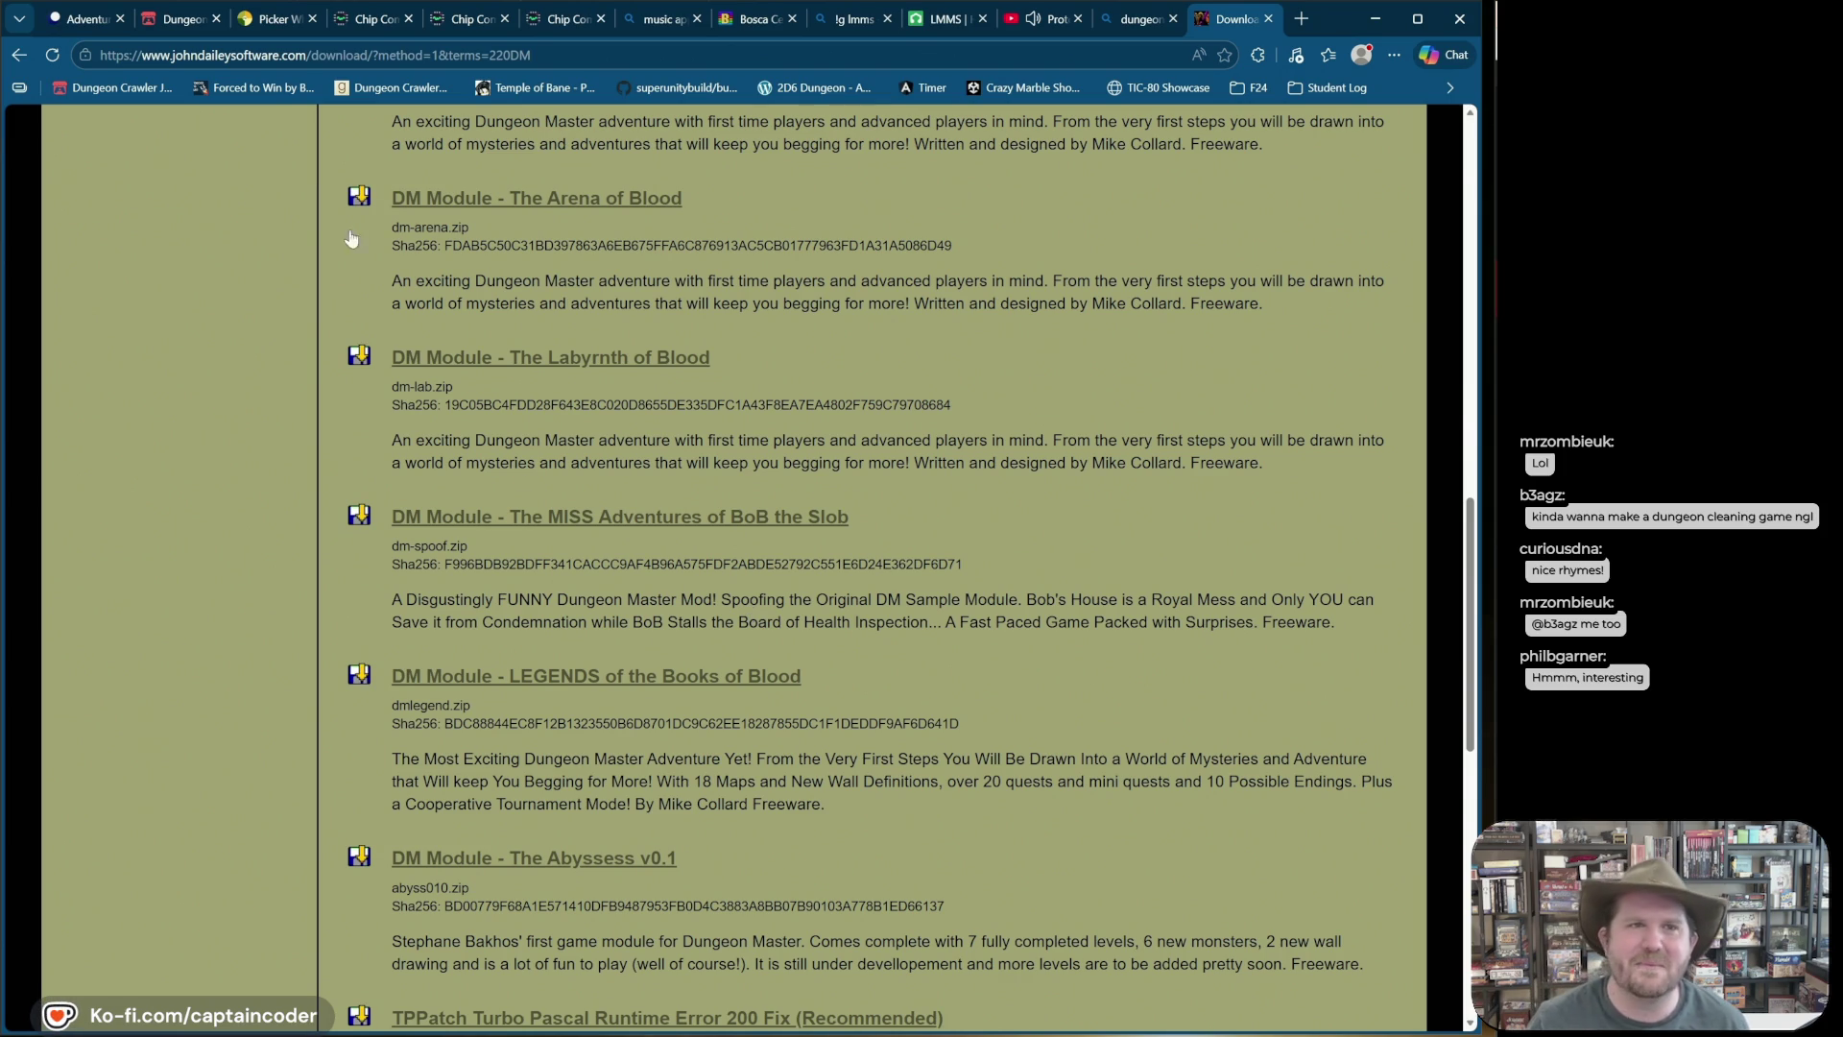
click(248, 32)
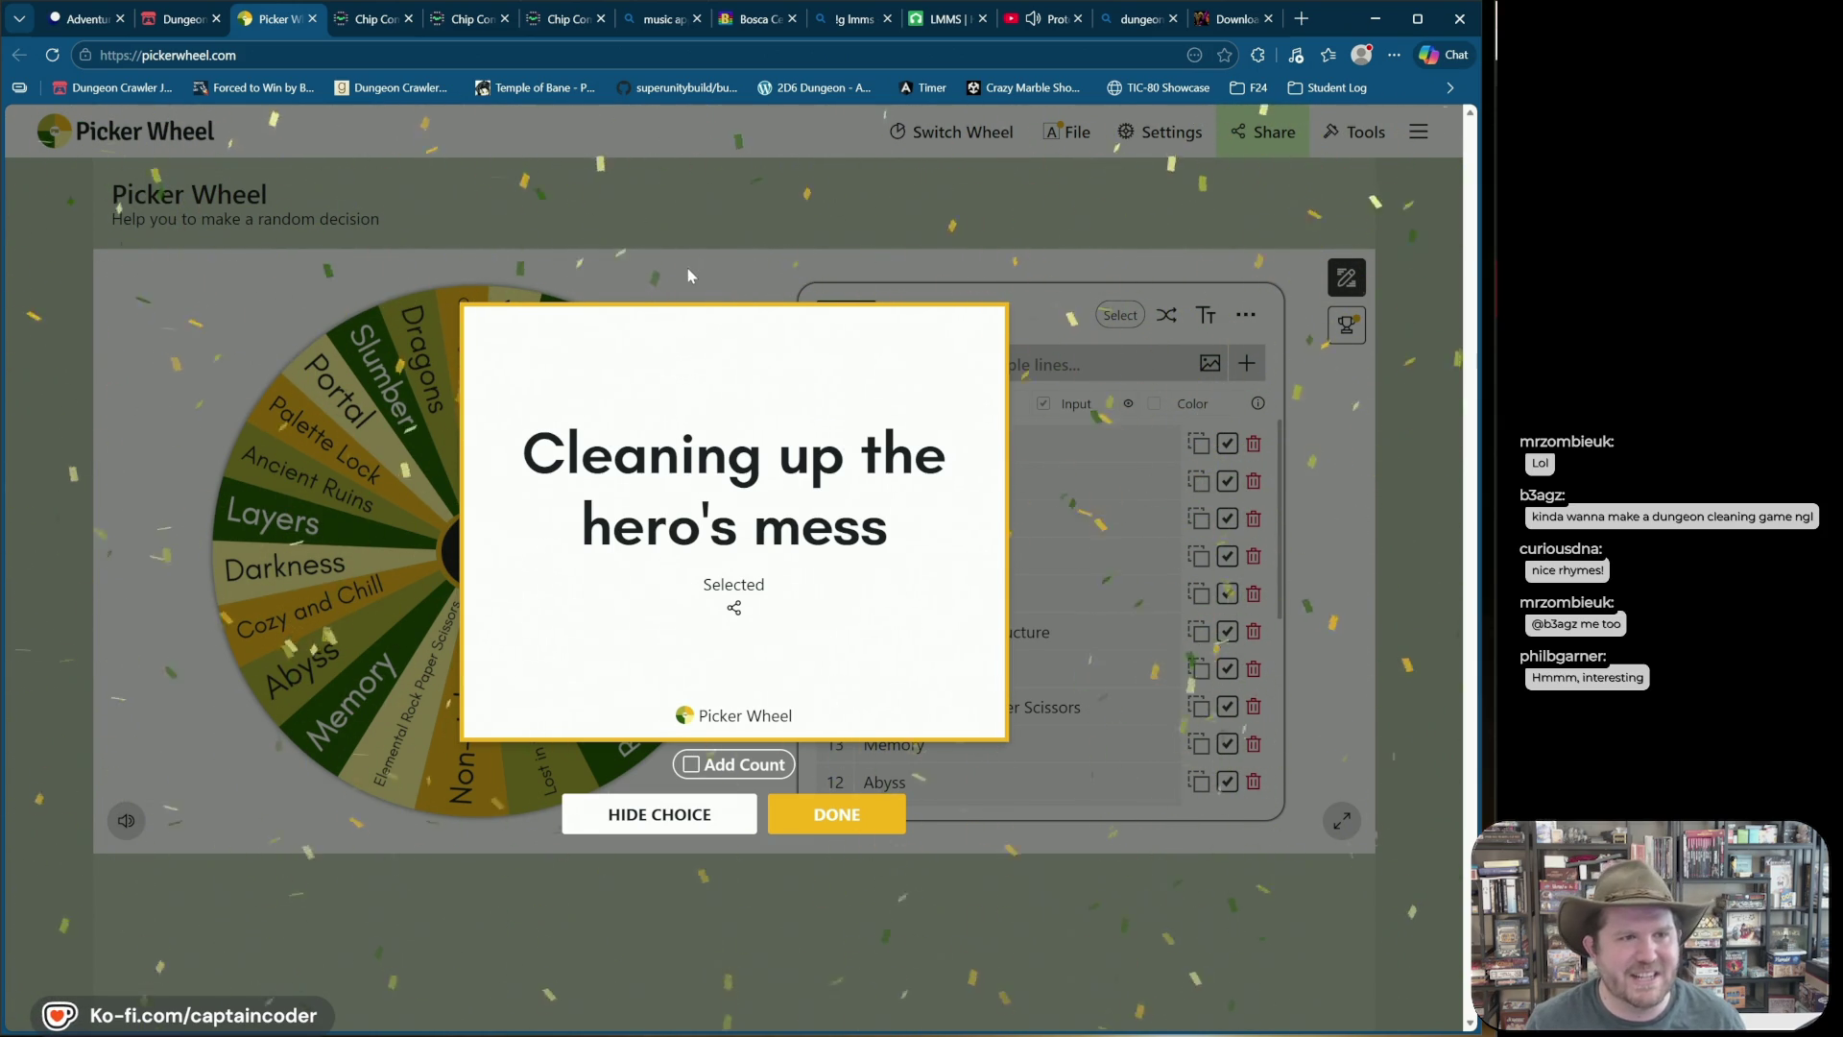
Step: Dismiss the spin result and delete the 'Cleaning up the hero's mess' entry from the inputs list
click(860, 816)
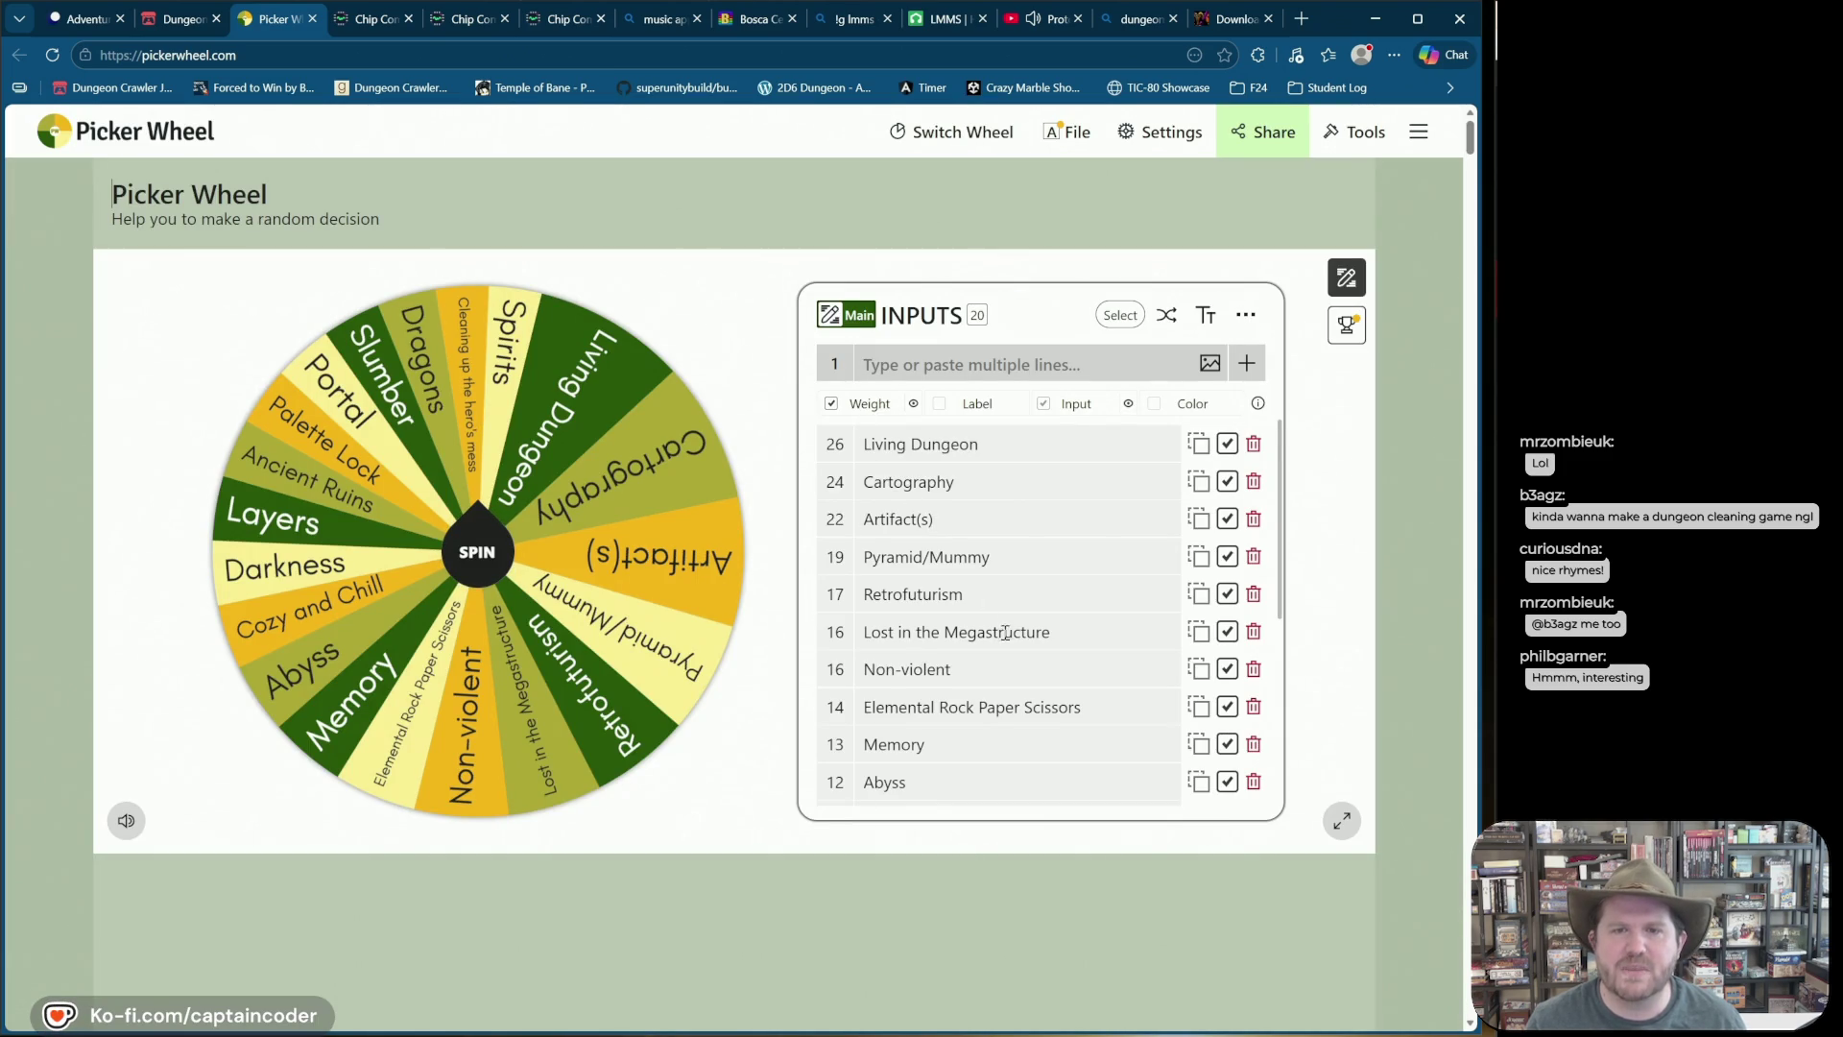
scroll(1004, 625, down, 5)
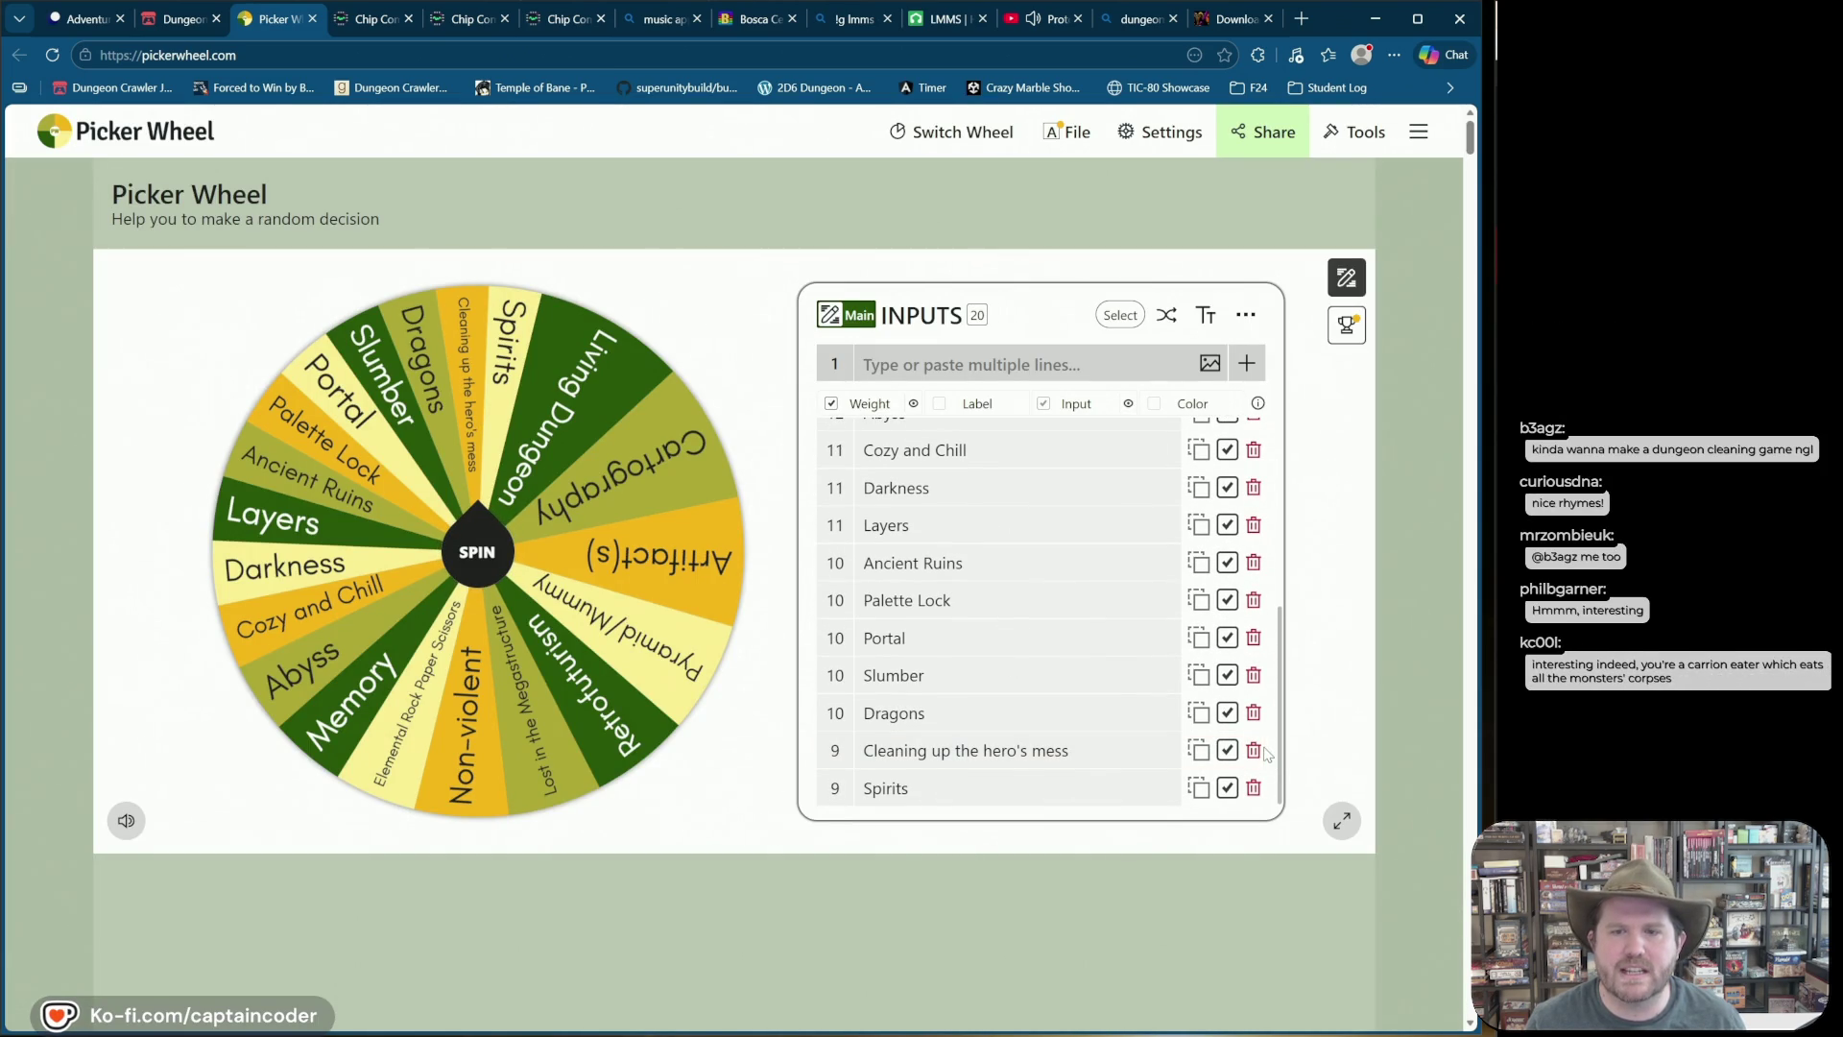
right_click(992, 761)
key(Escape)
drag(857, 774, 1204, 754)
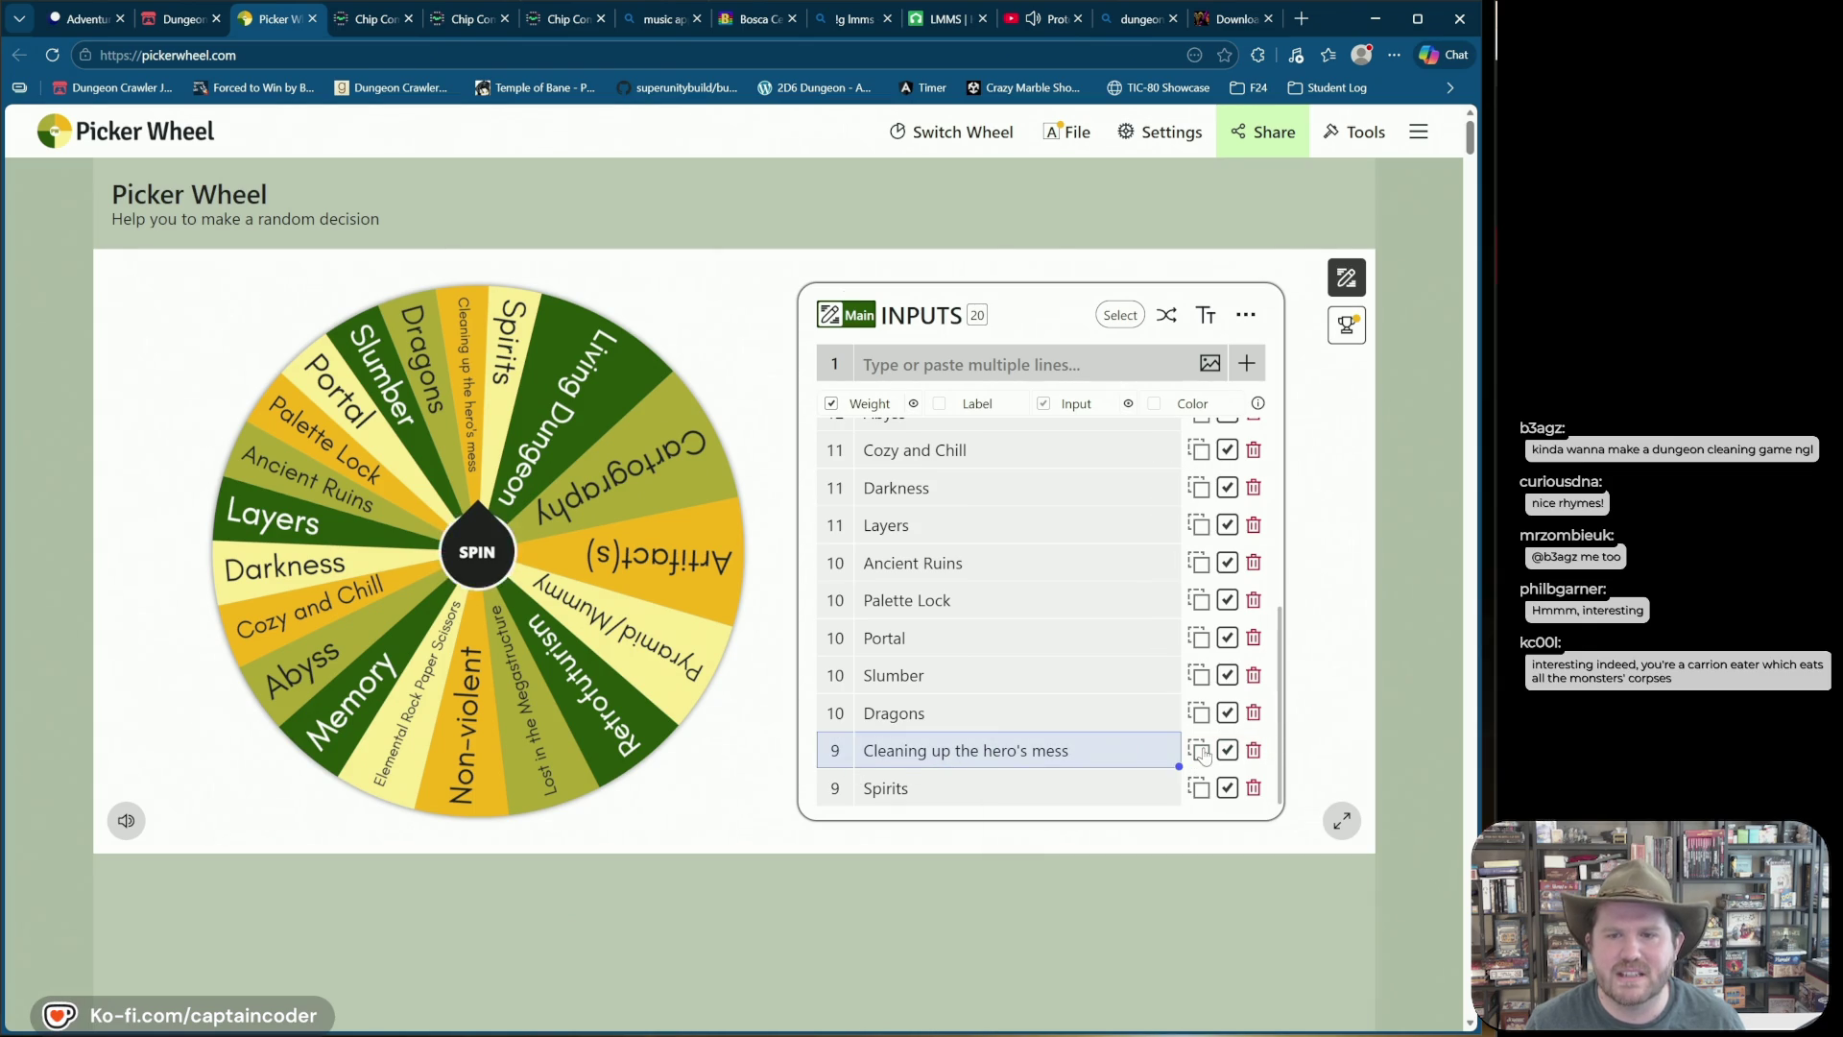
click(1253, 751)
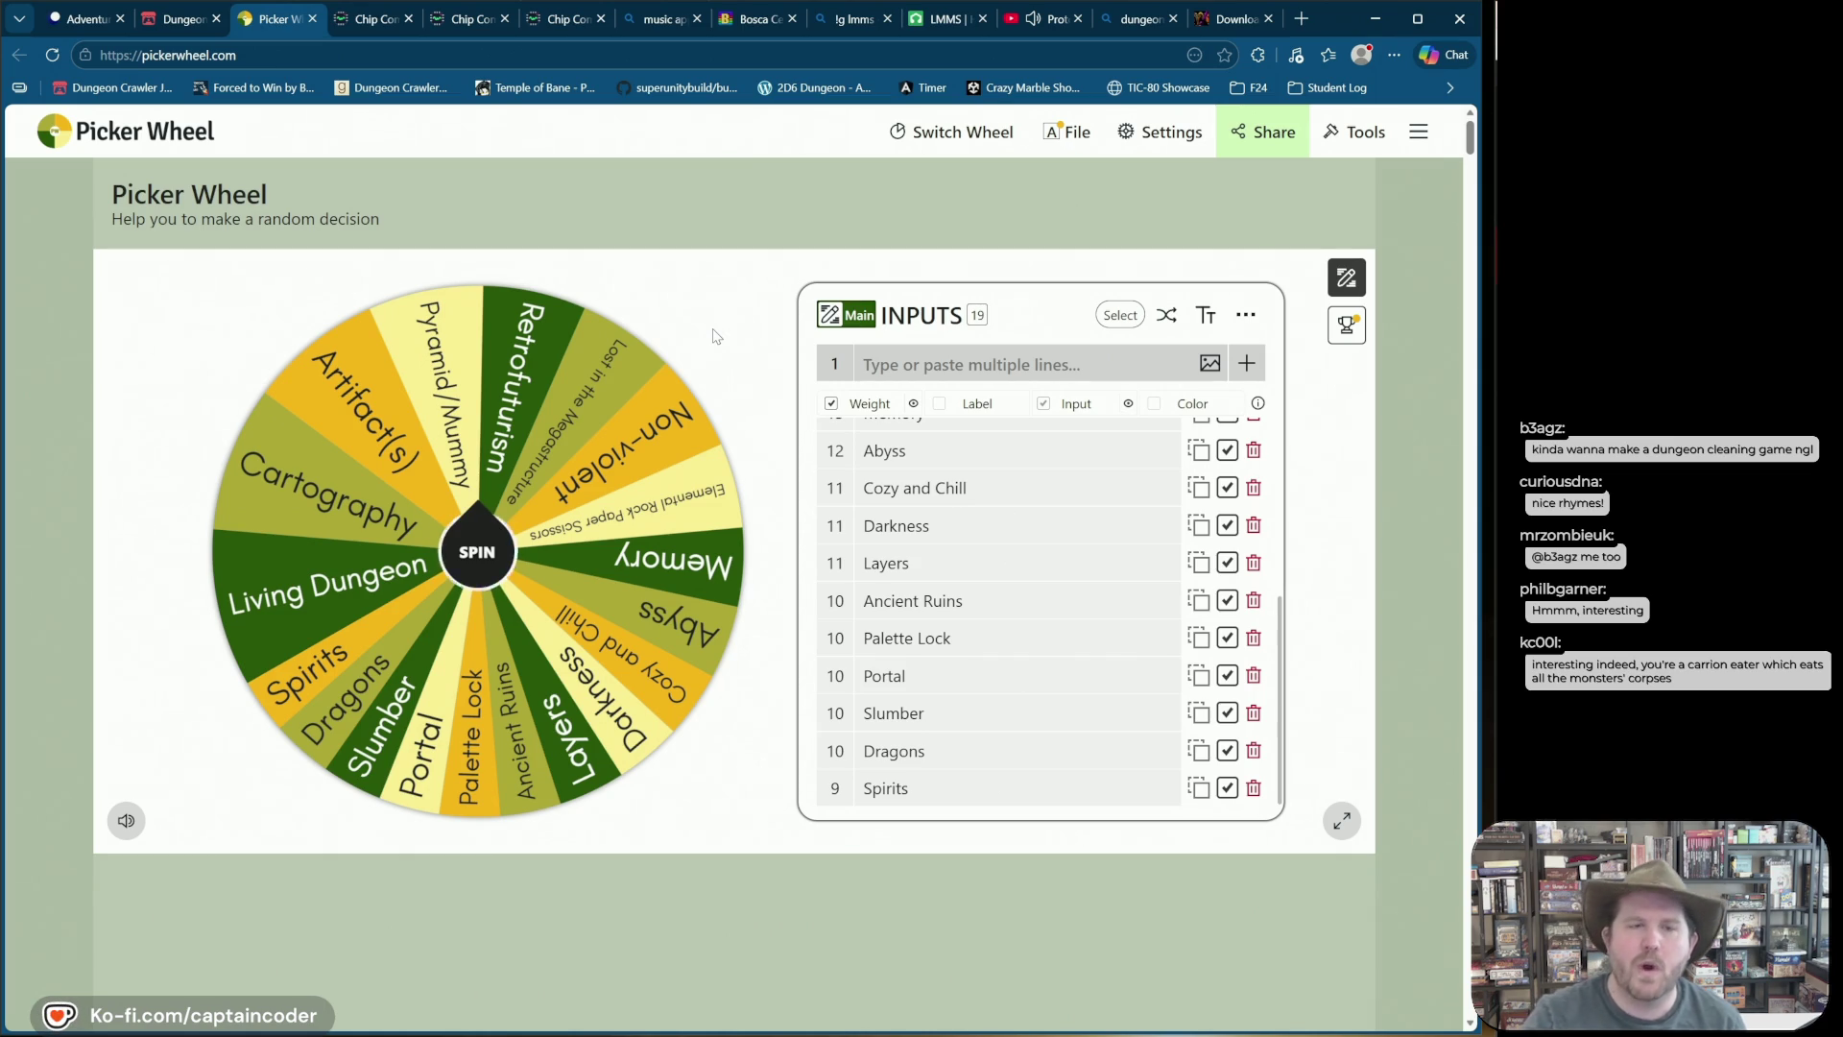
scroll(984, 538, up, 5)
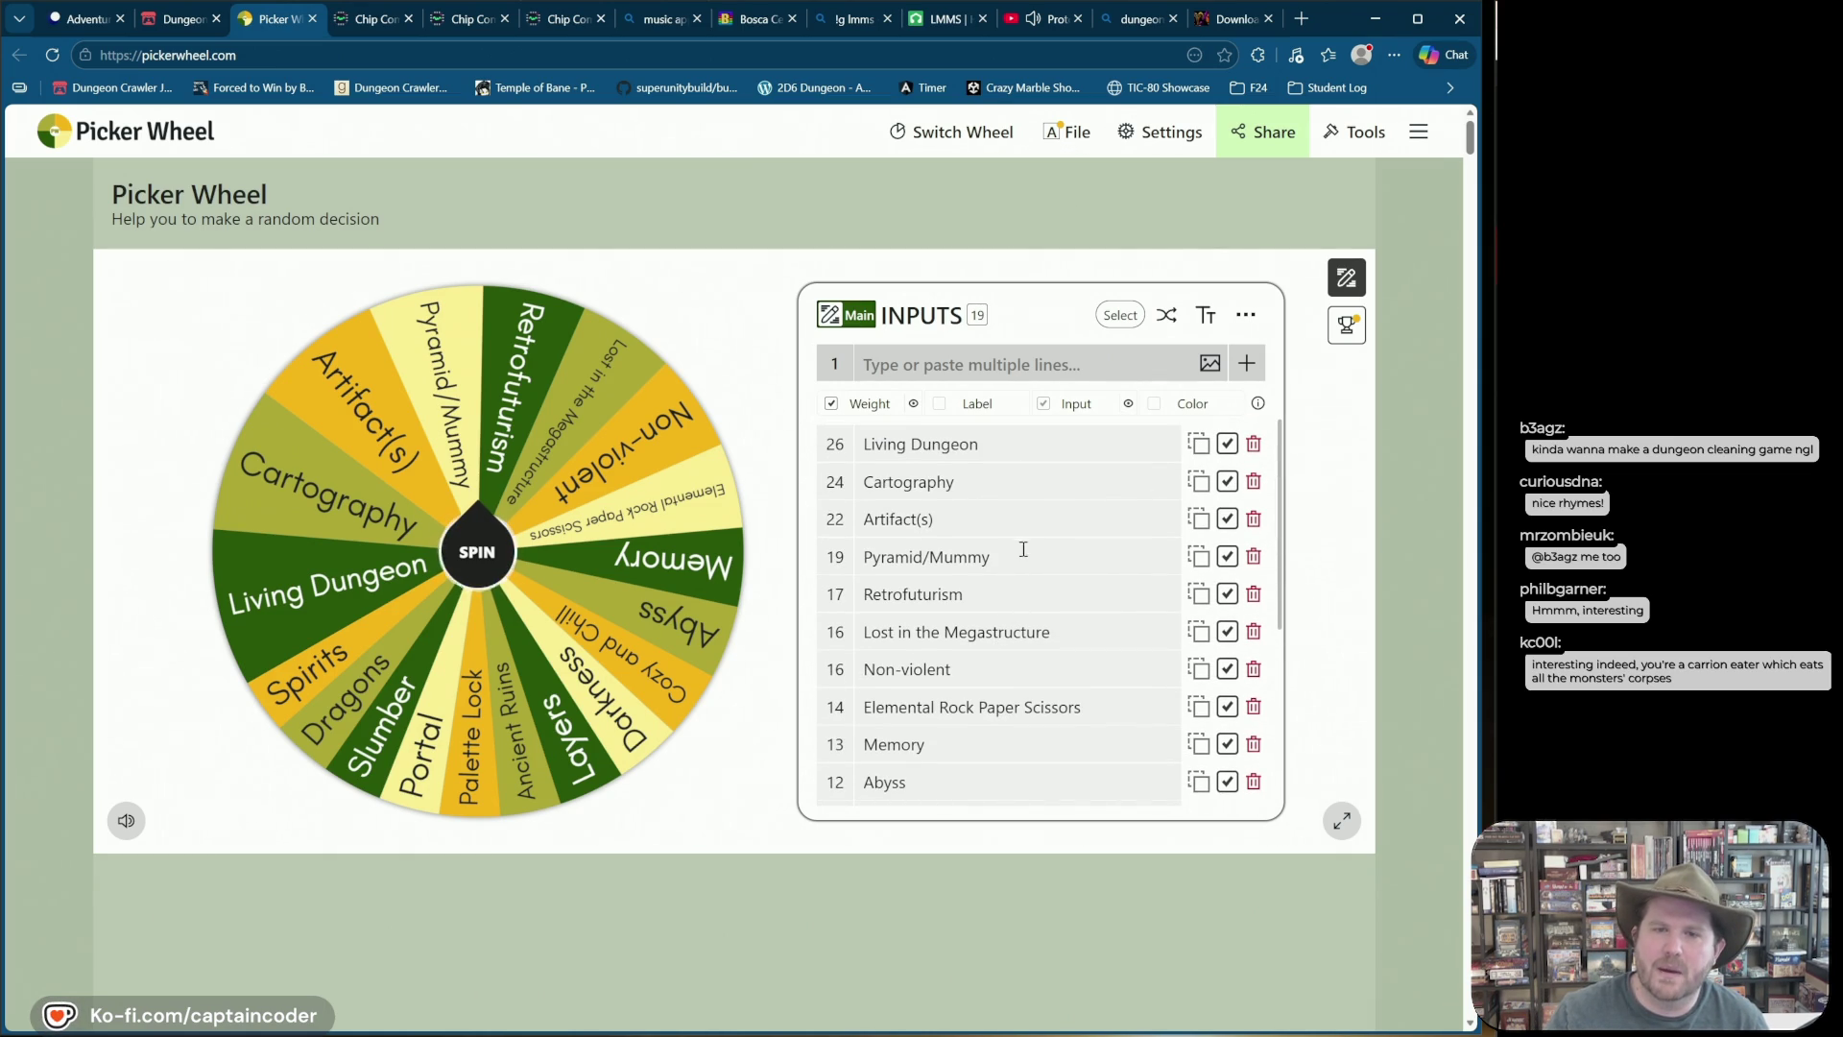
drag(1081, 632, 834, 634)
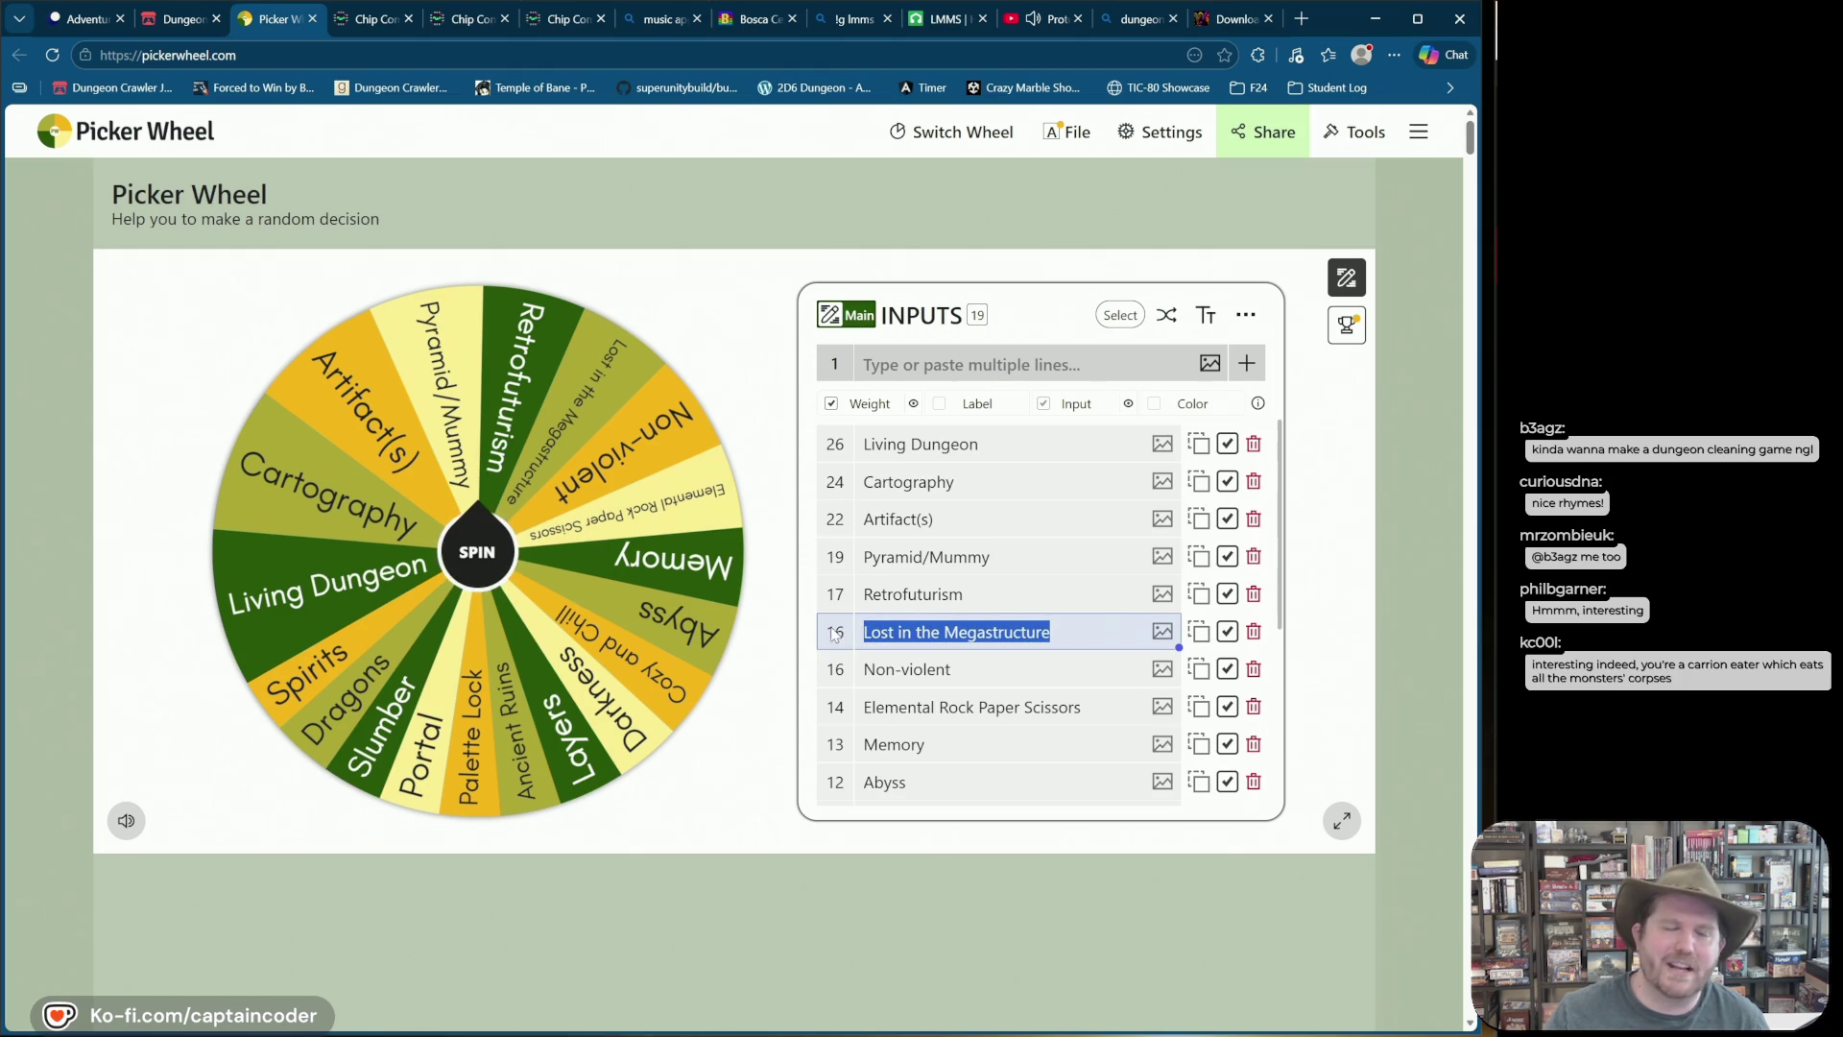
click(921, 903)
click(1197, 633)
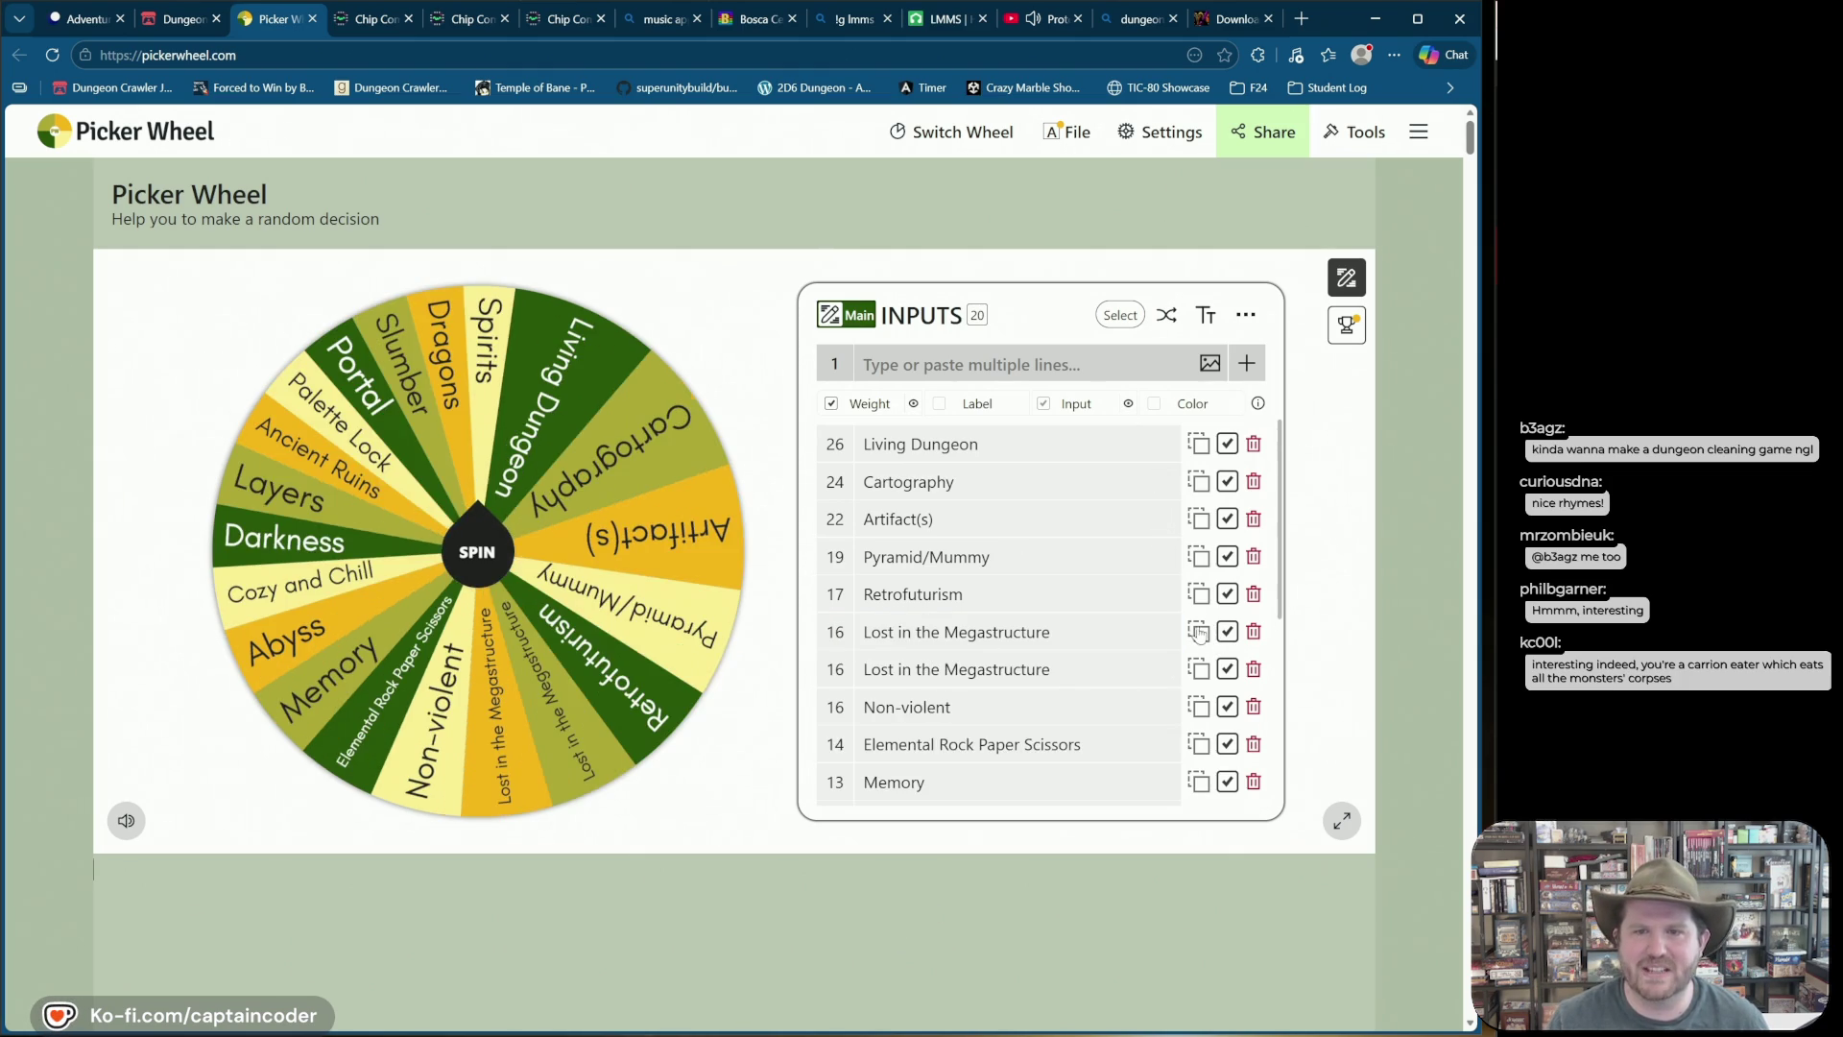
click(1198, 632)
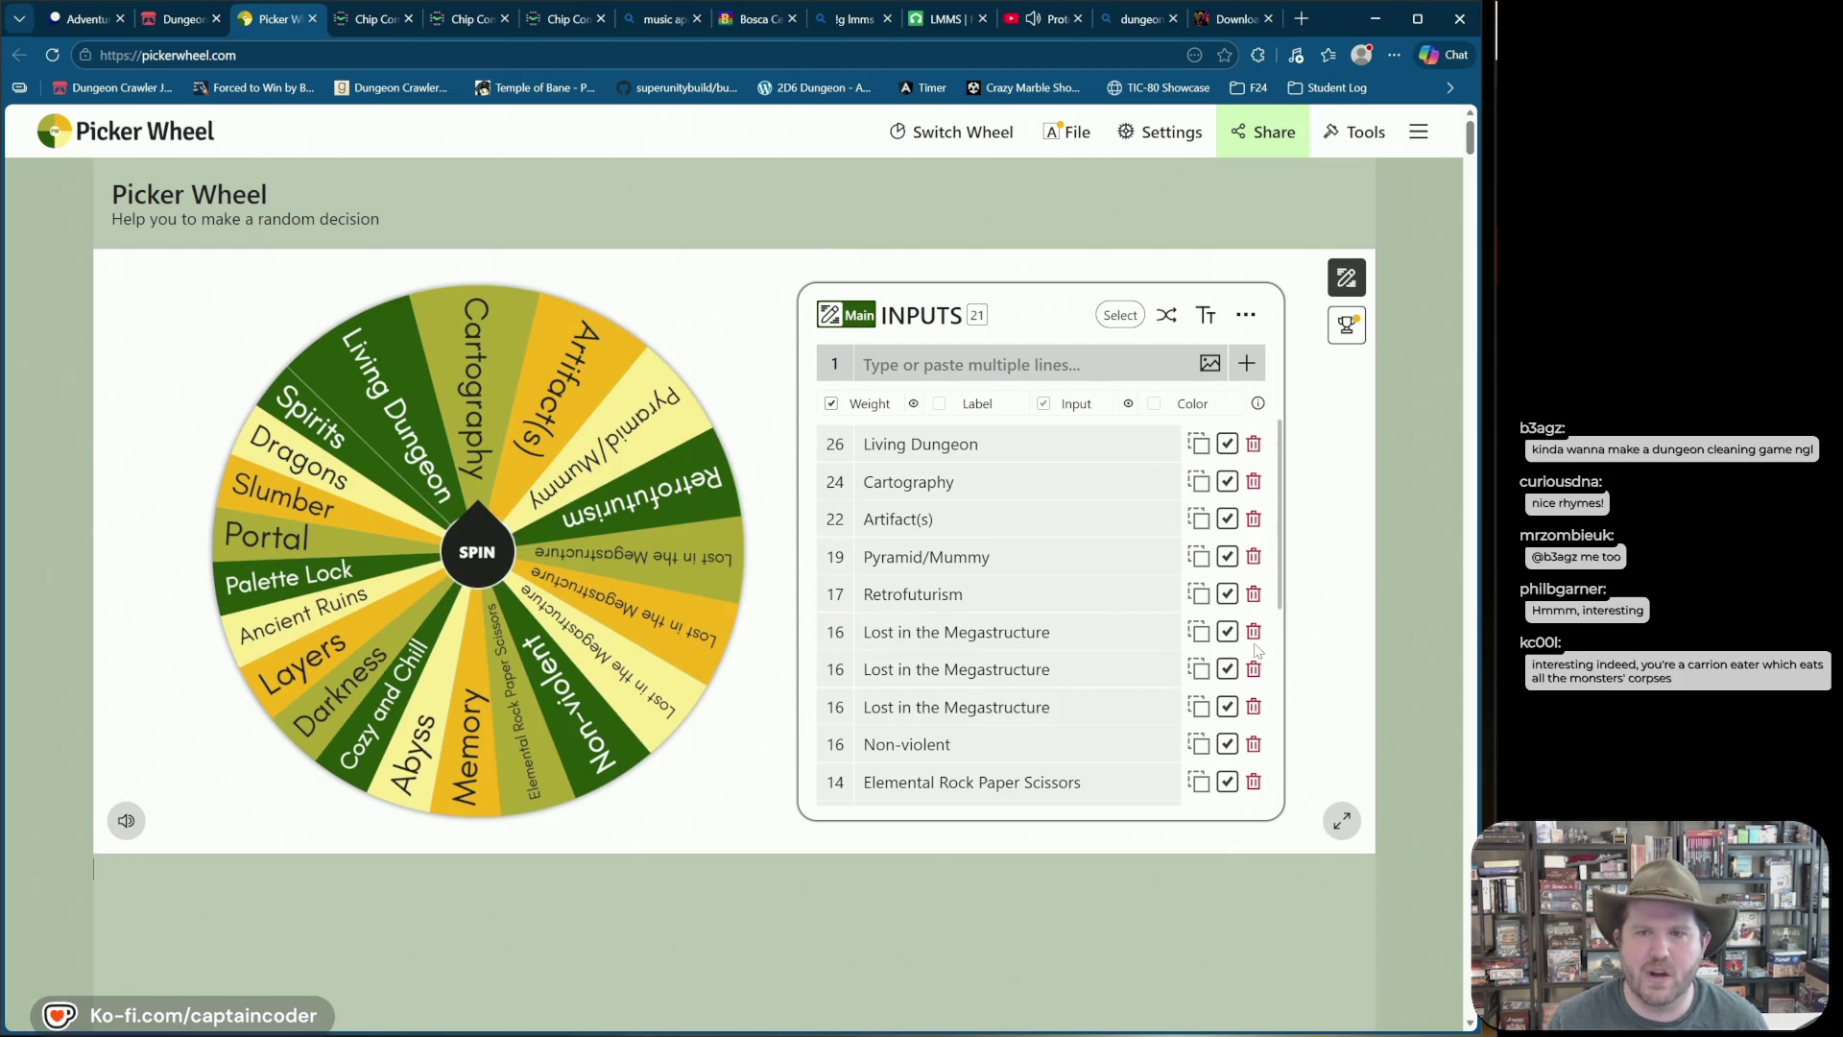
click(1253, 632)
click(1254, 631)
scroll(1049, 633, down, 3)
scroll(1064, 793, up, 4)
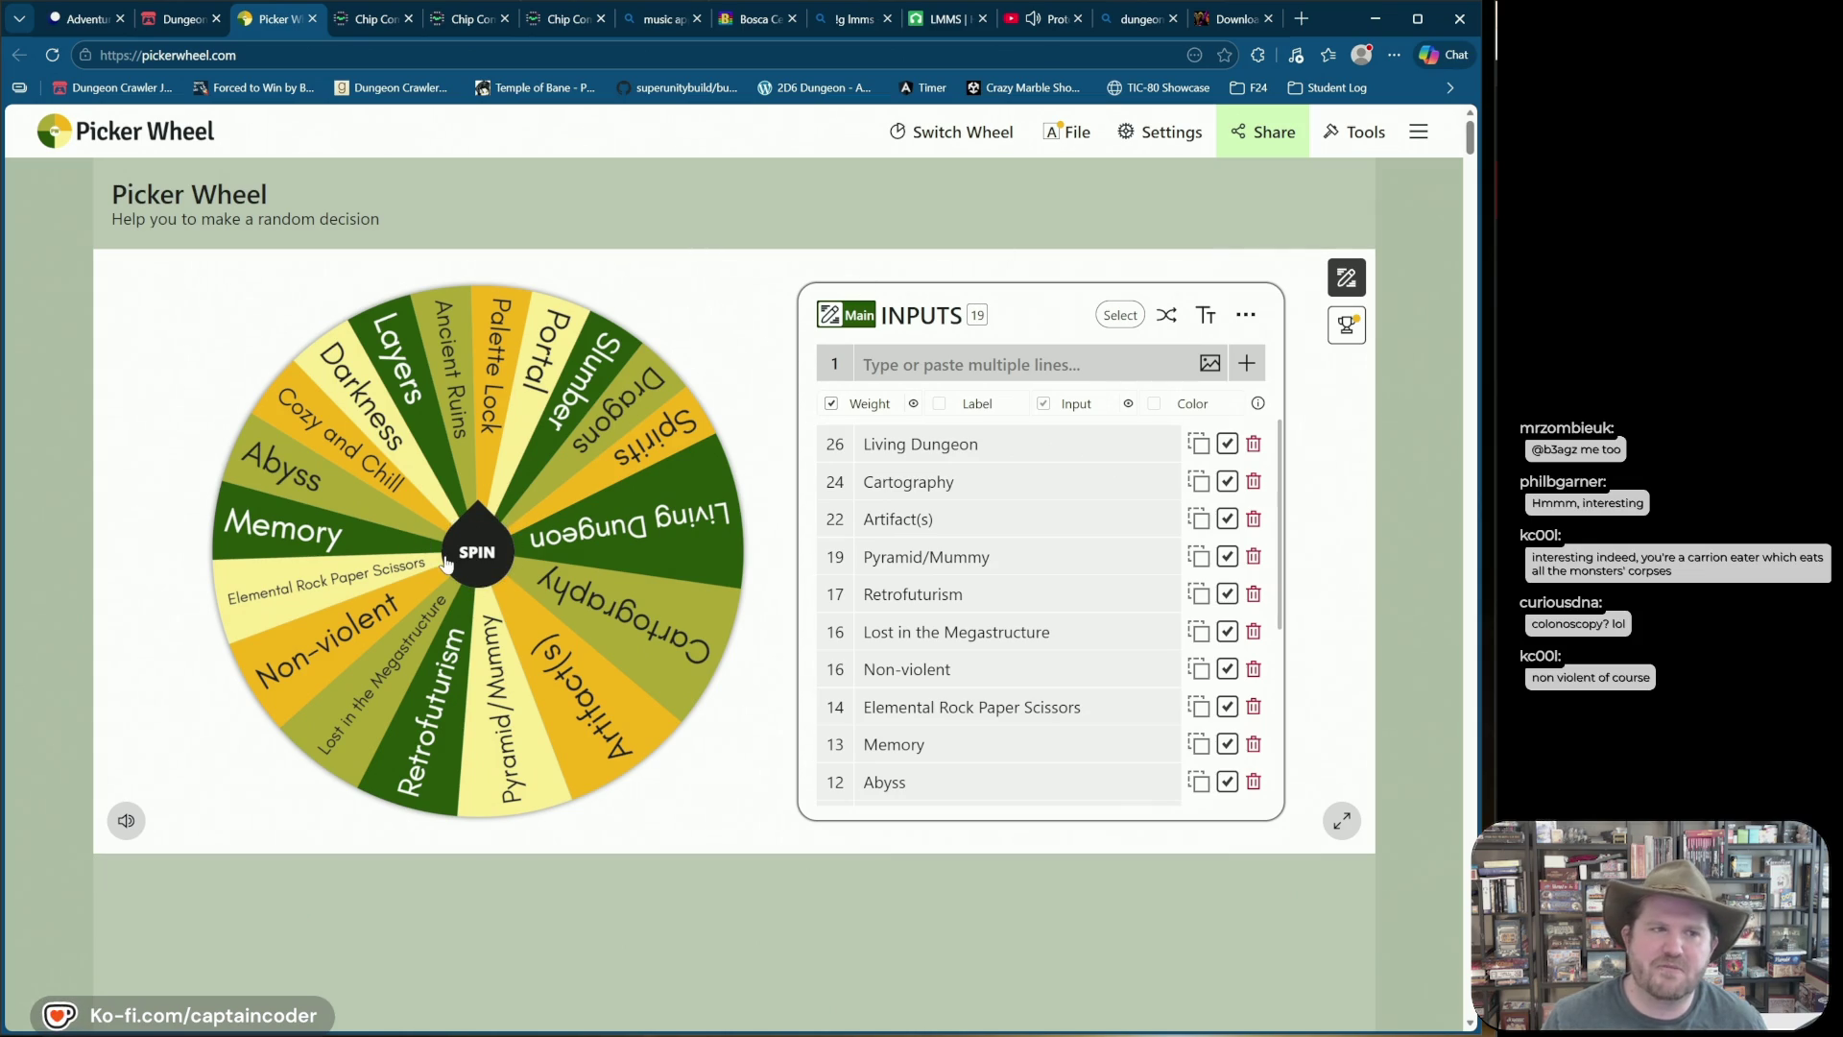
scroll(901, 540, down, 5)
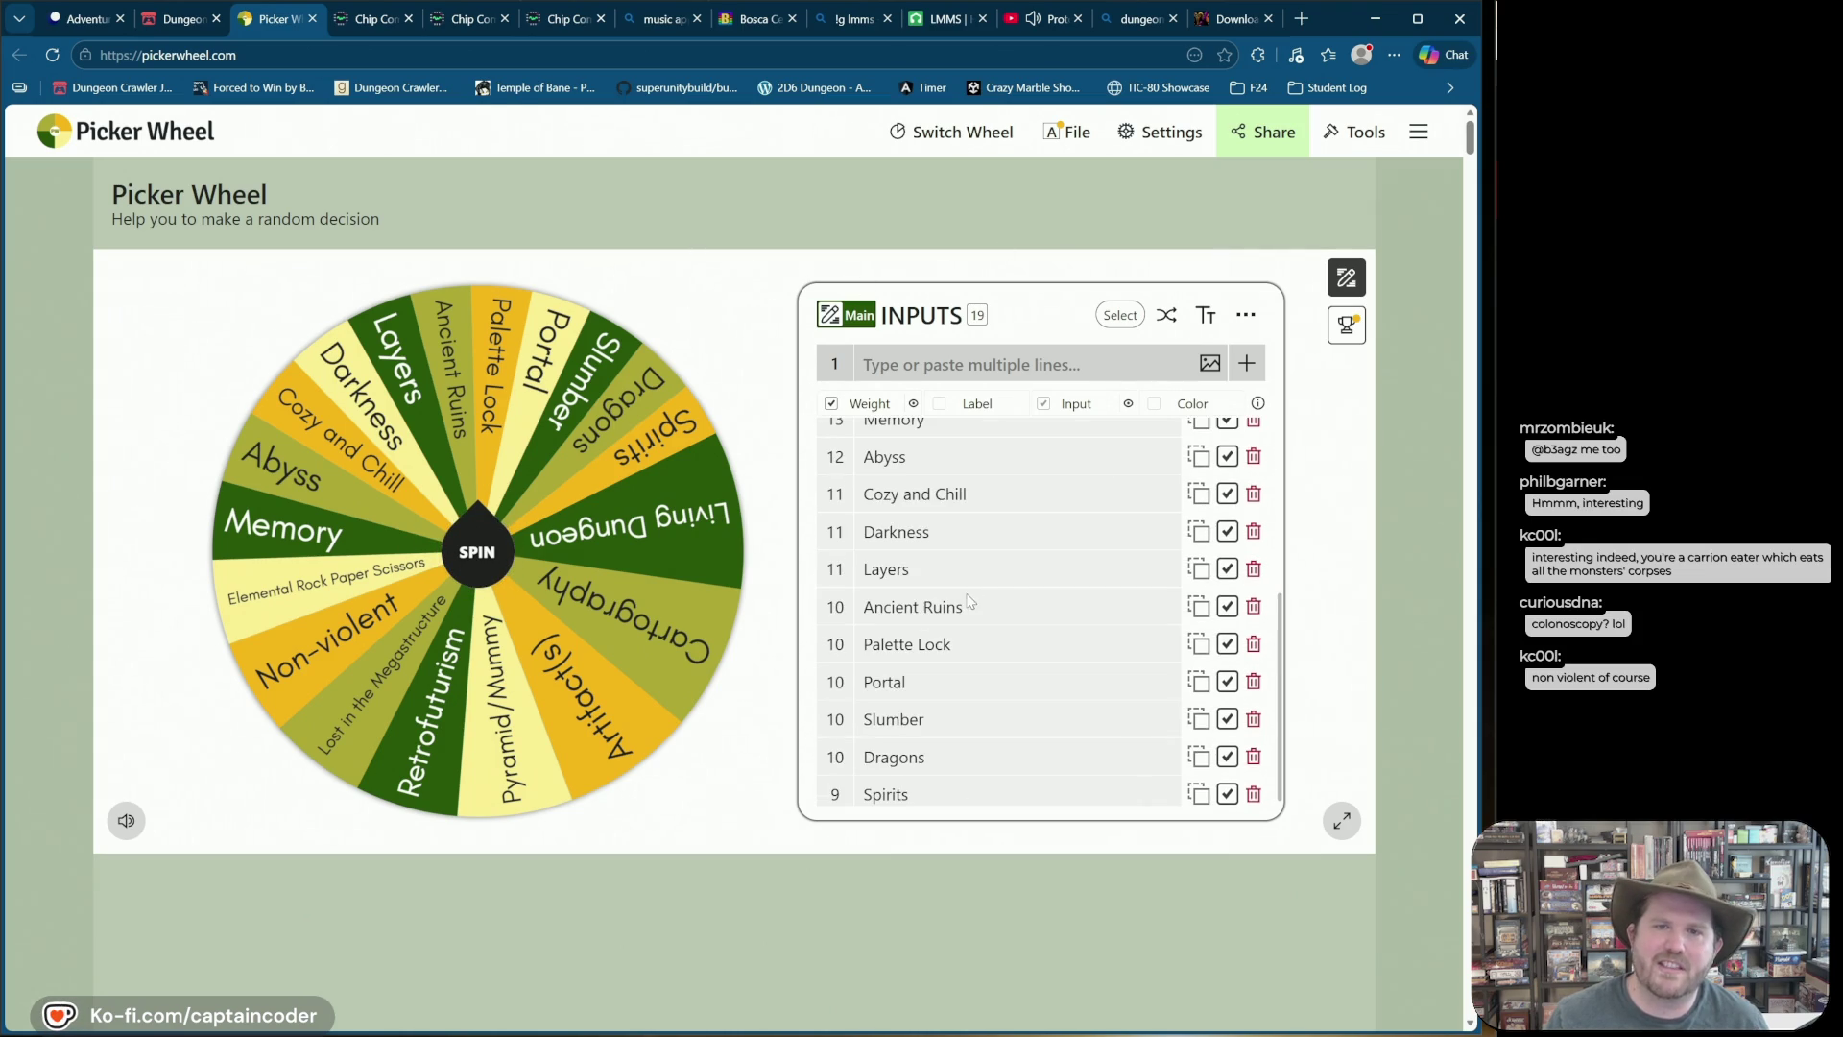
scroll(968, 609, up, 5)
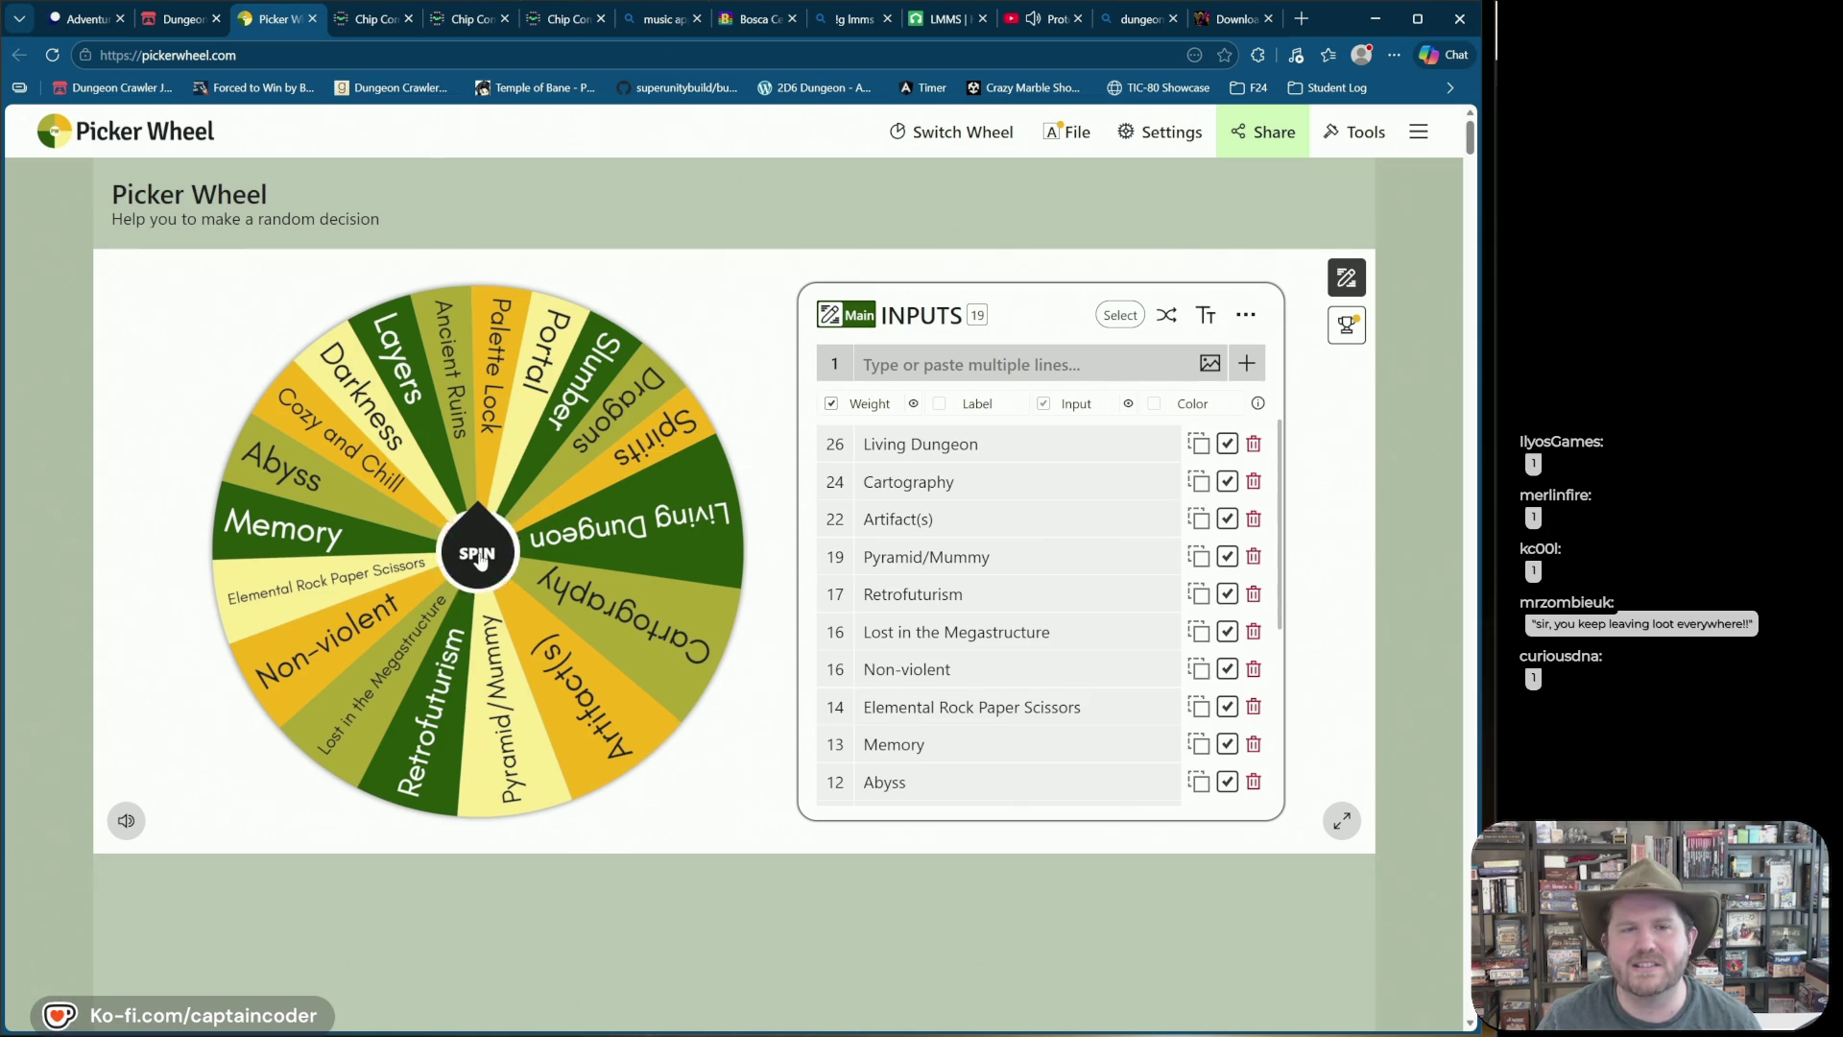
Step: Spin the theme wheel, which lands on Dragons, then dismiss the Dragons result
click(480, 559)
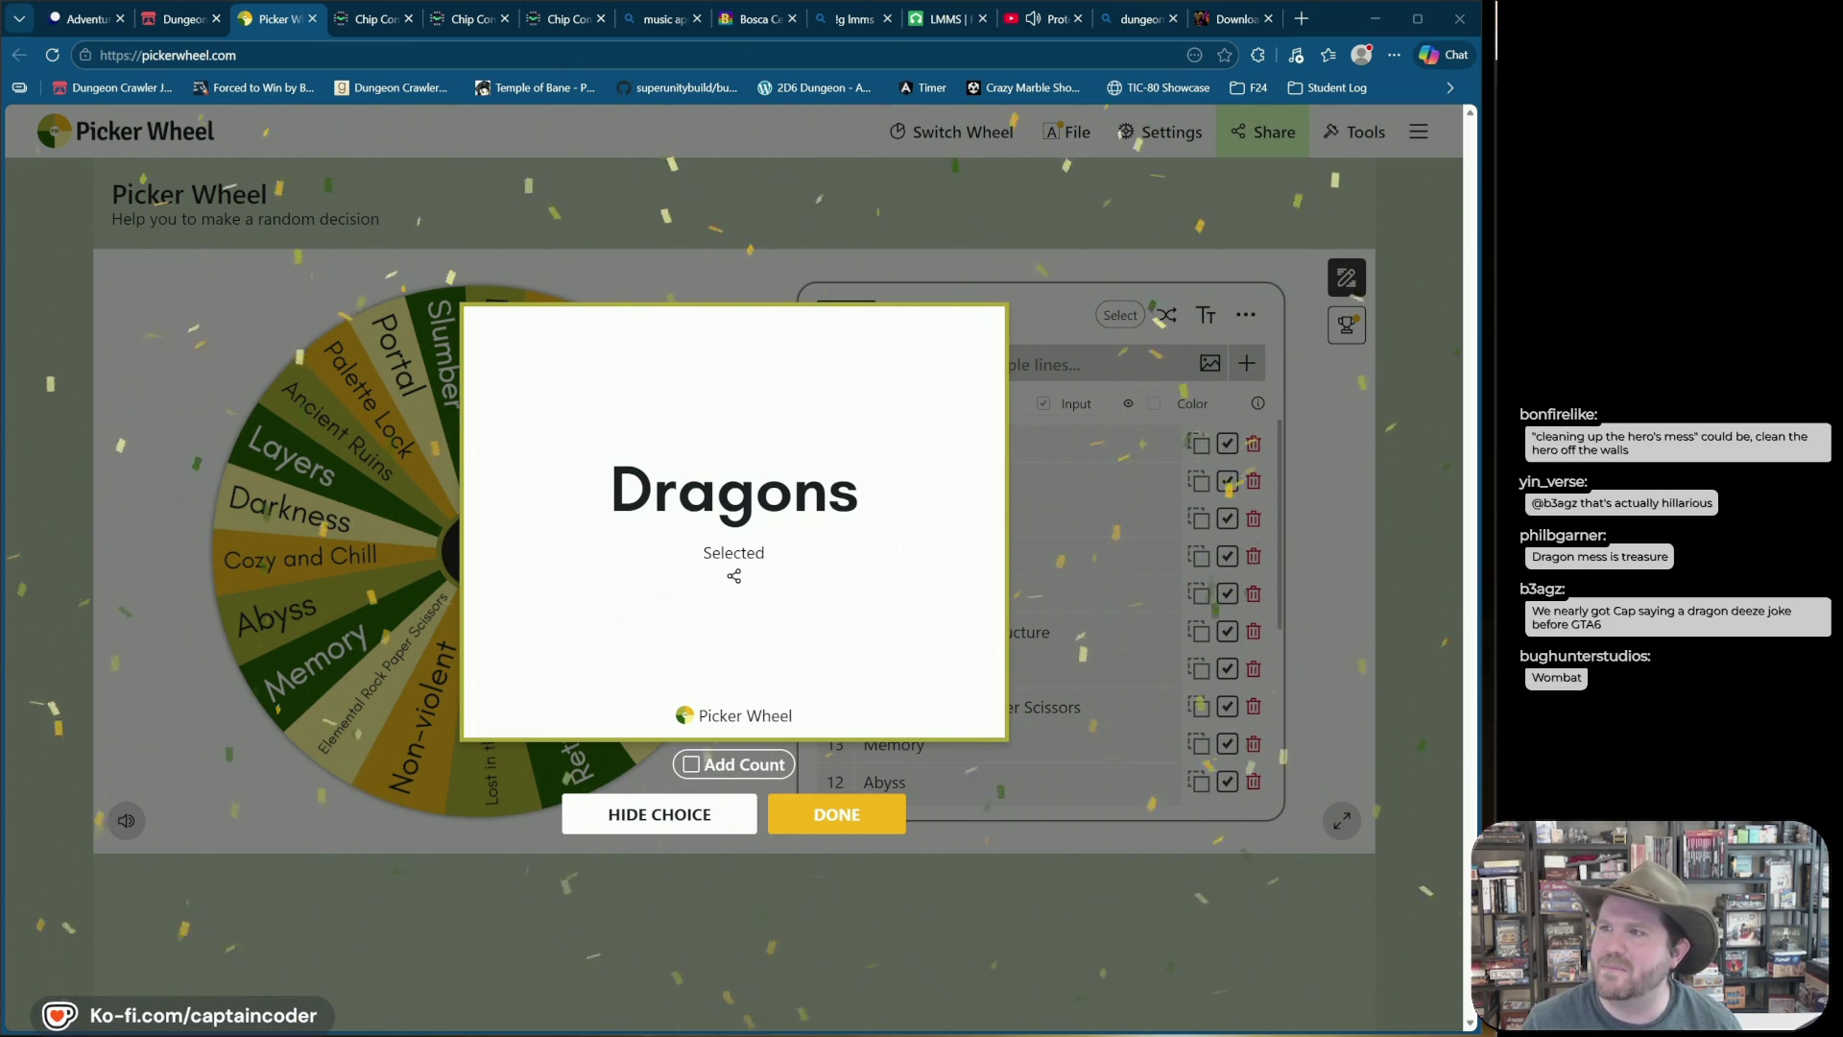
click(327, 197)
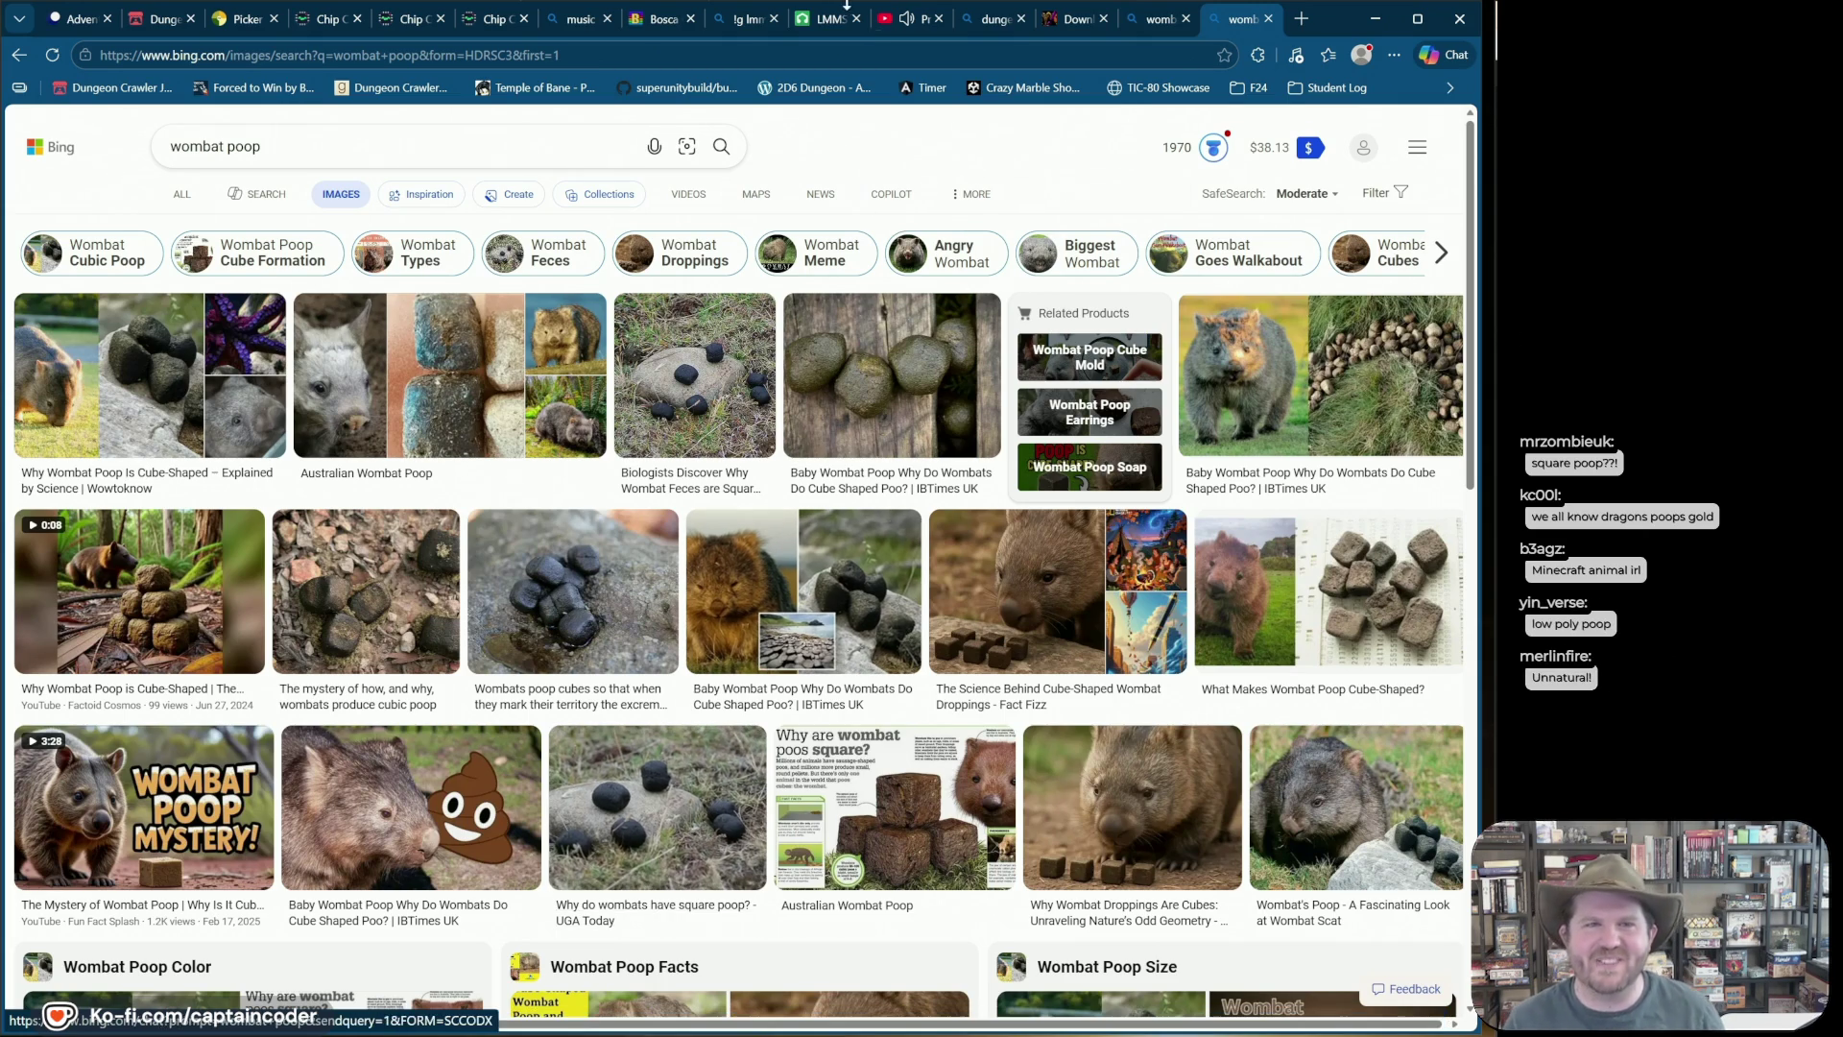
click(257, 20)
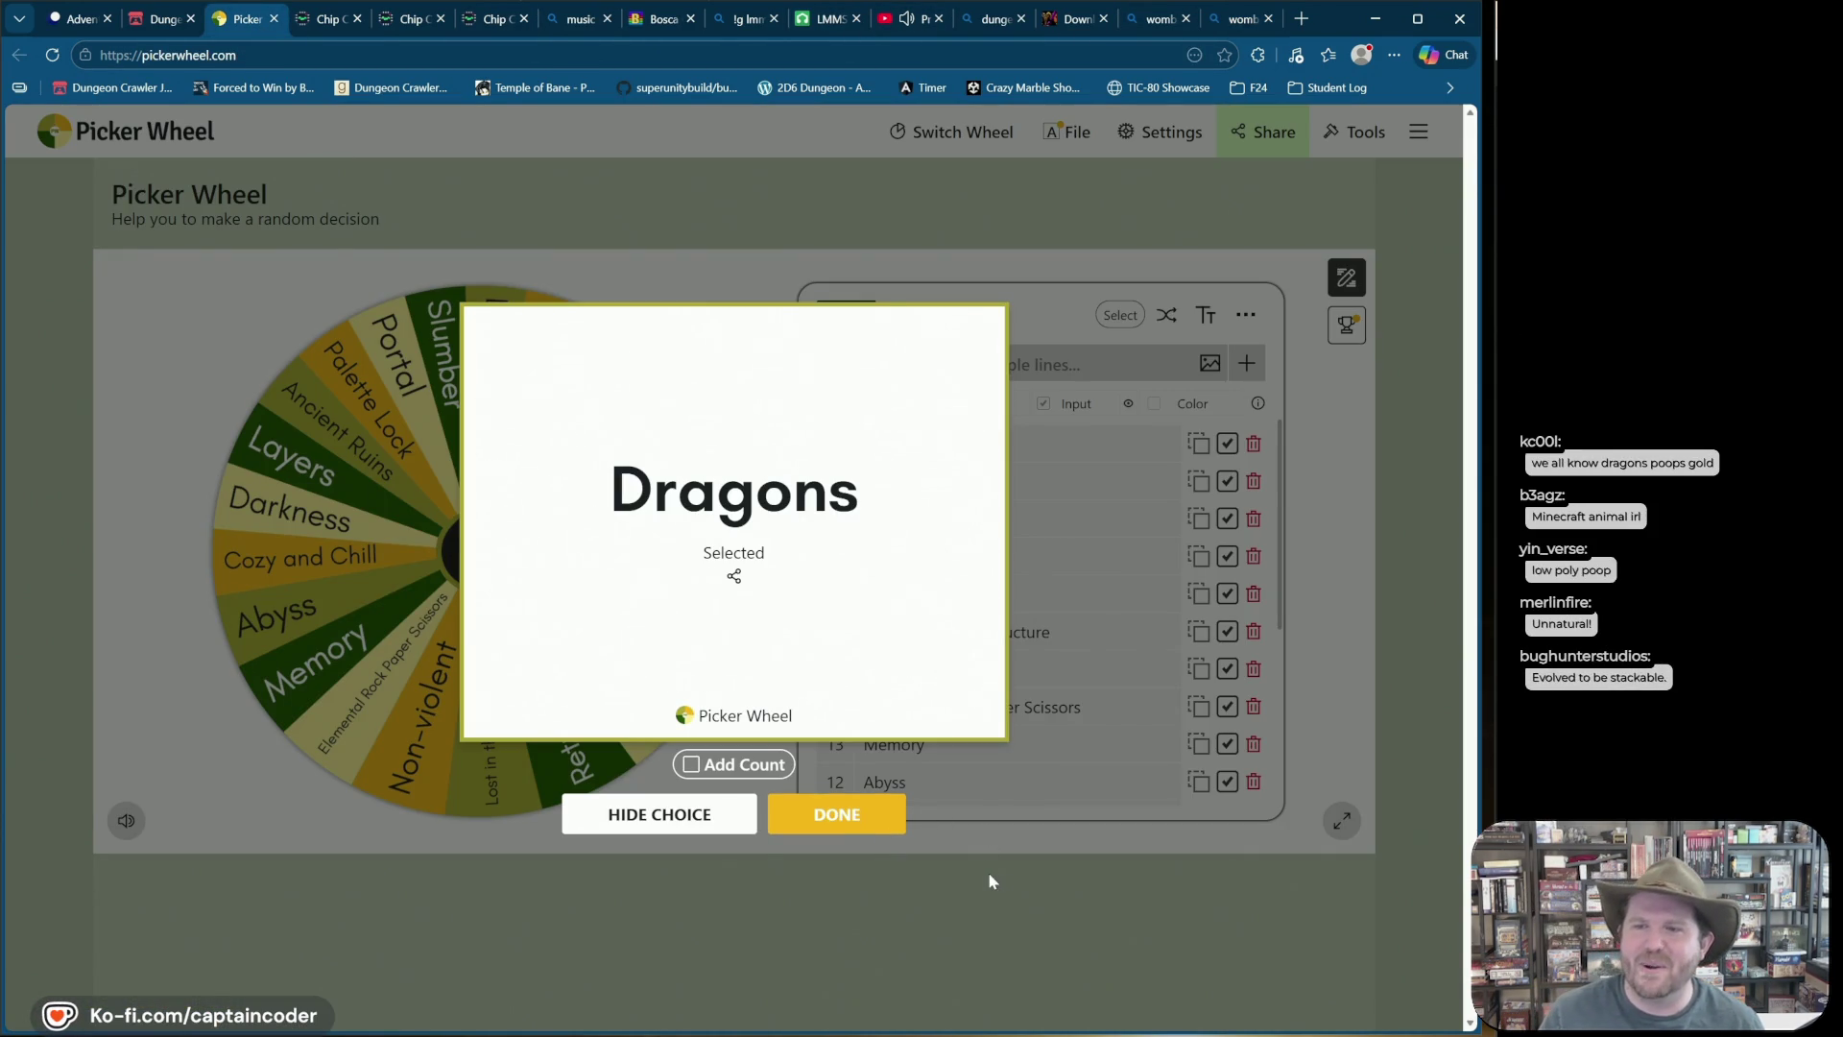
click(878, 814)
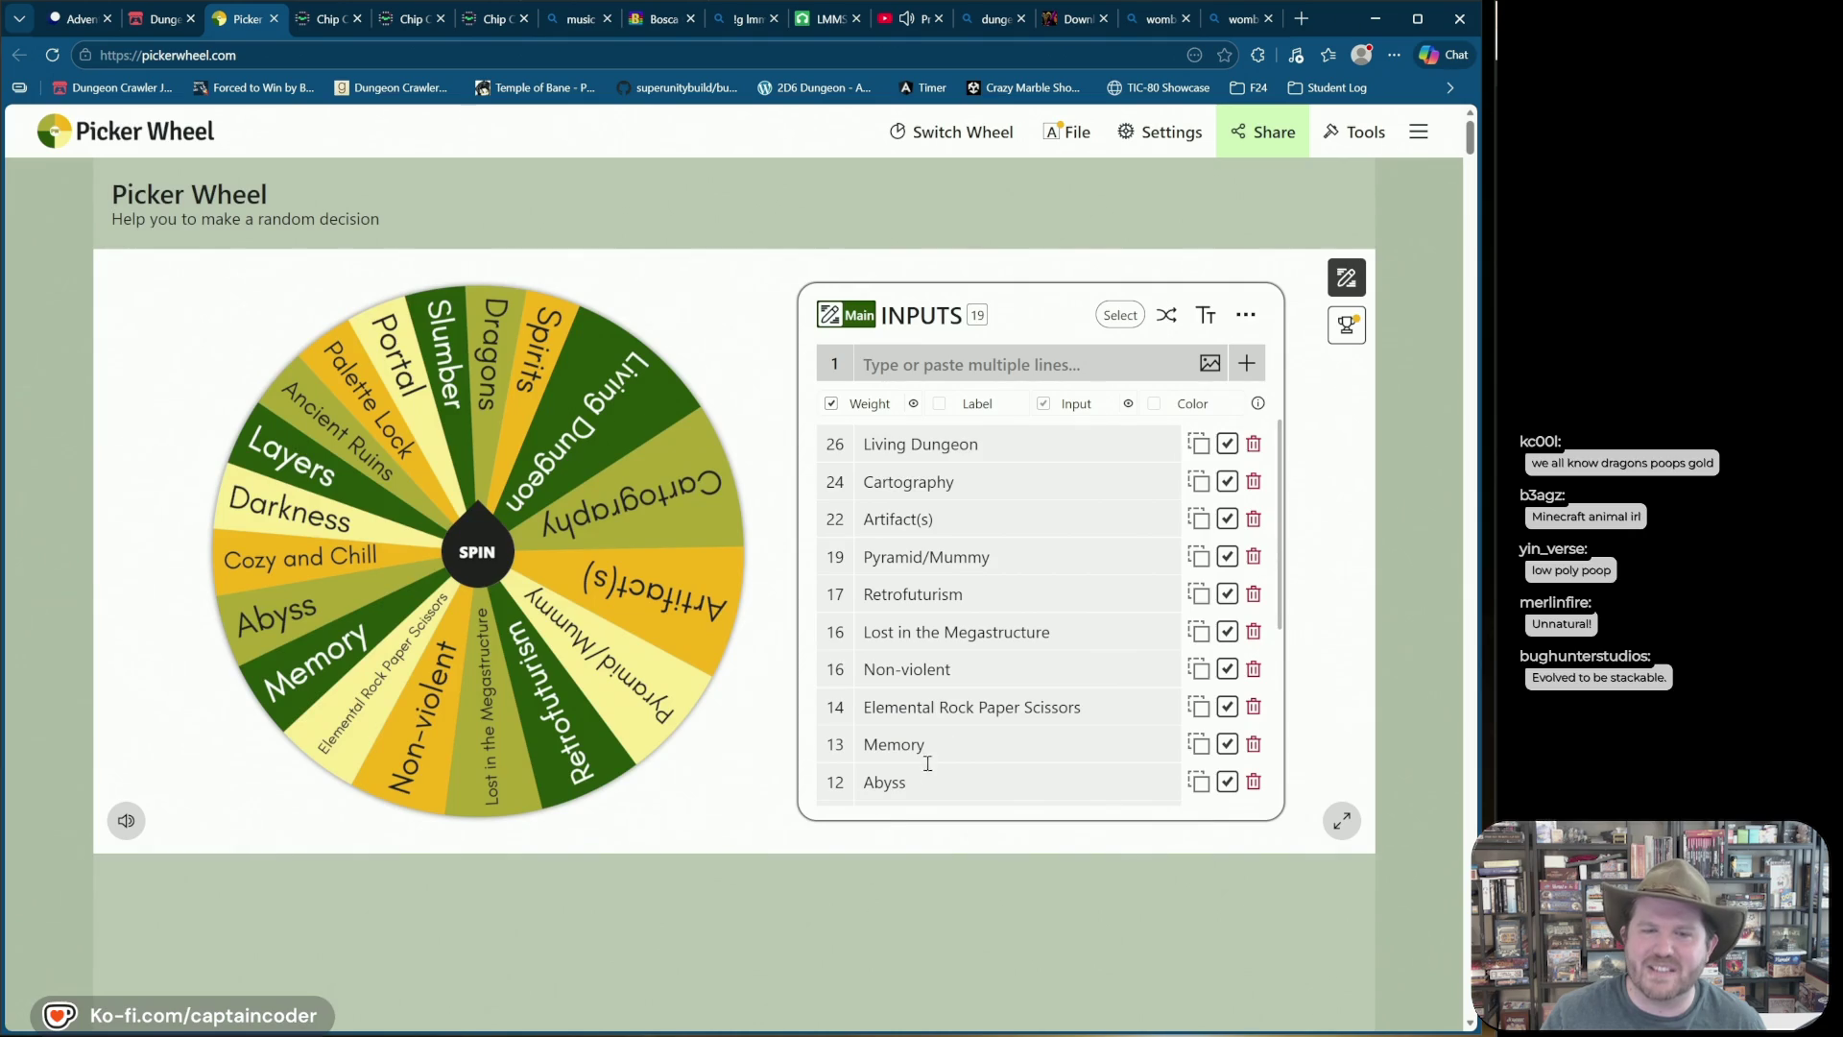
Step: Delete the Dragons entry from the theme list and spin the wheel again
scroll(992, 666, down, 3)
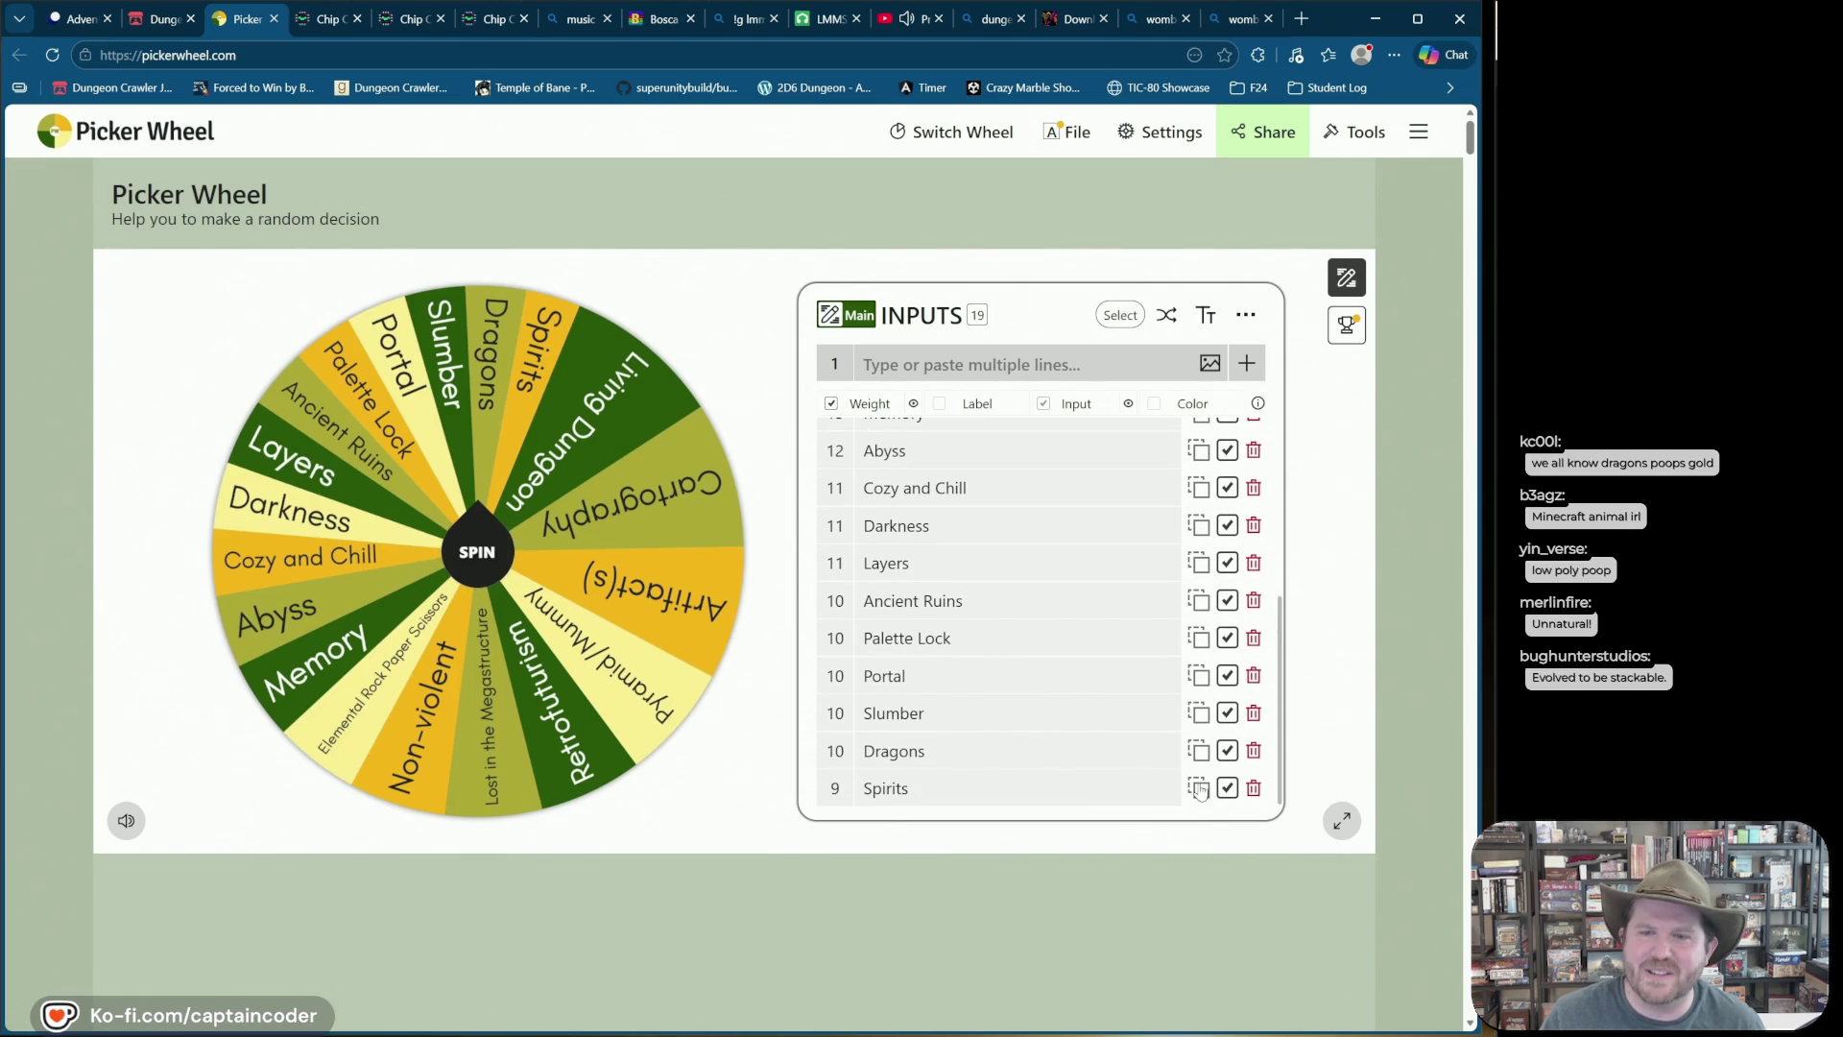
click(1256, 756)
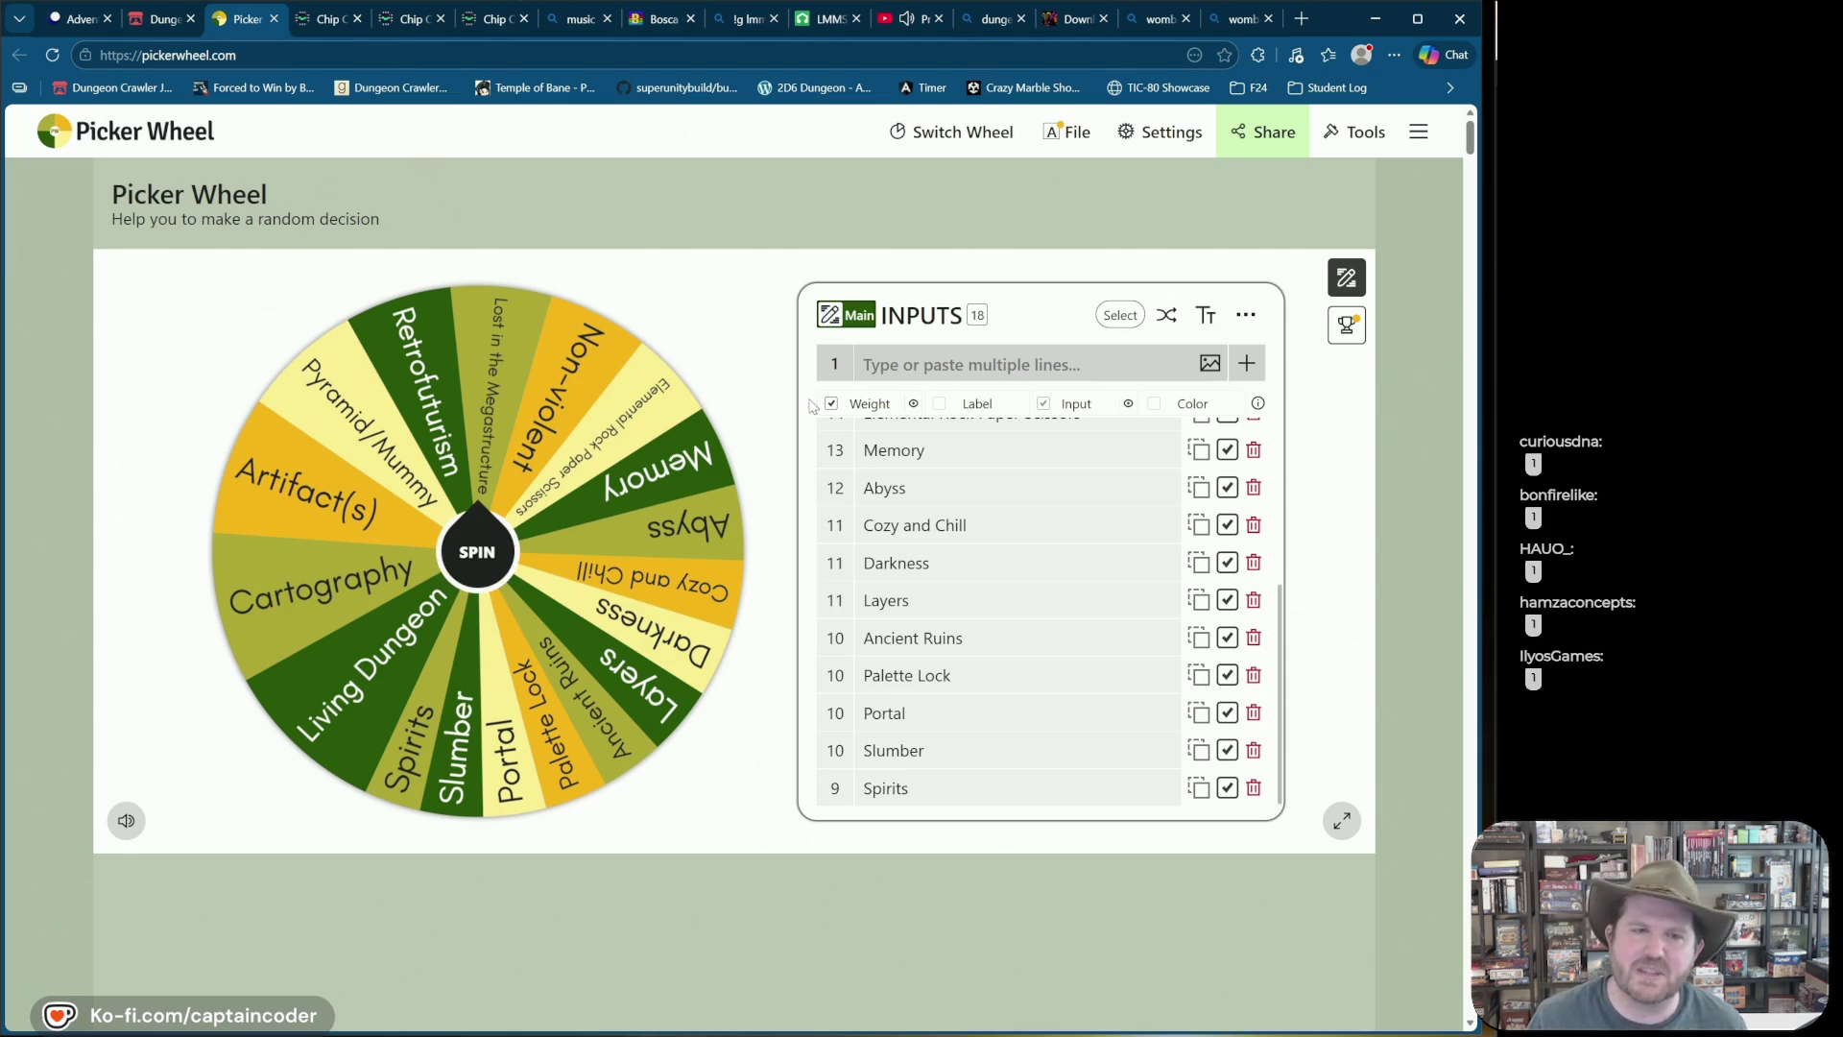
click(472, 566)
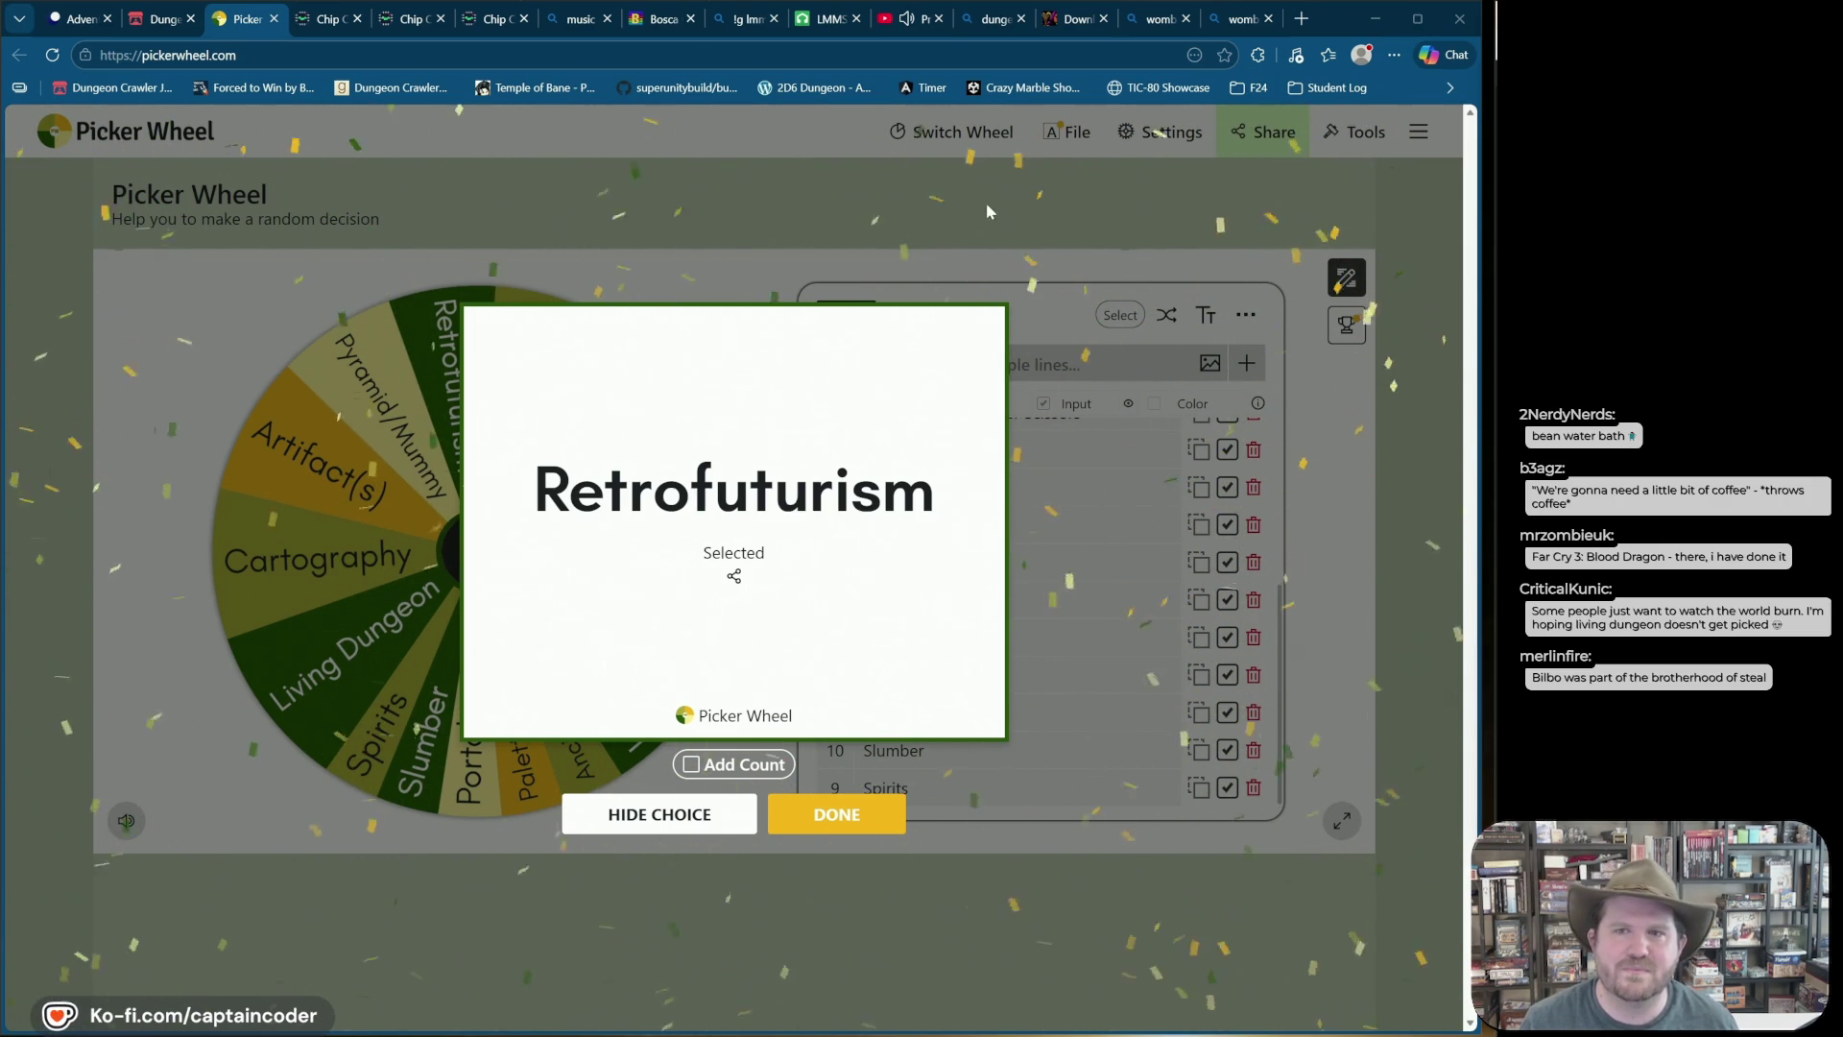
Step: Dismiss the Retrofuturism spin result
click(815, 809)
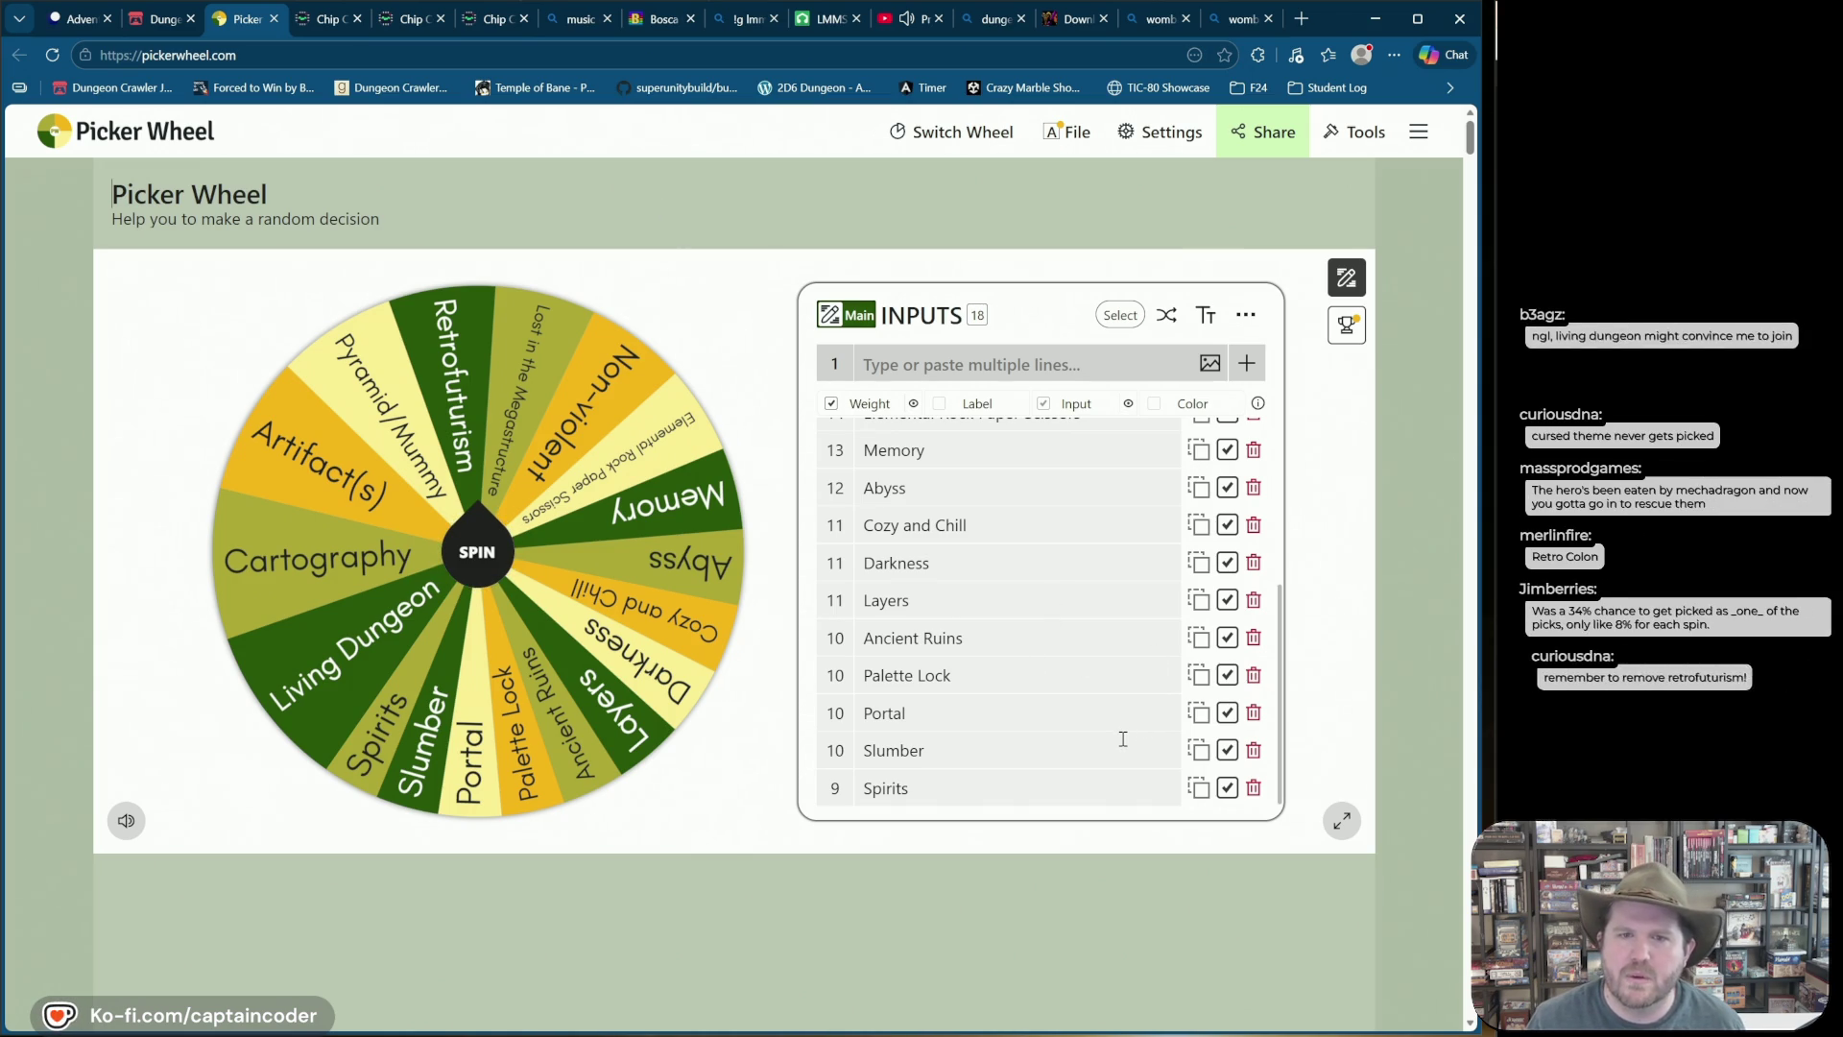
scroll(1122, 738, up, 4)
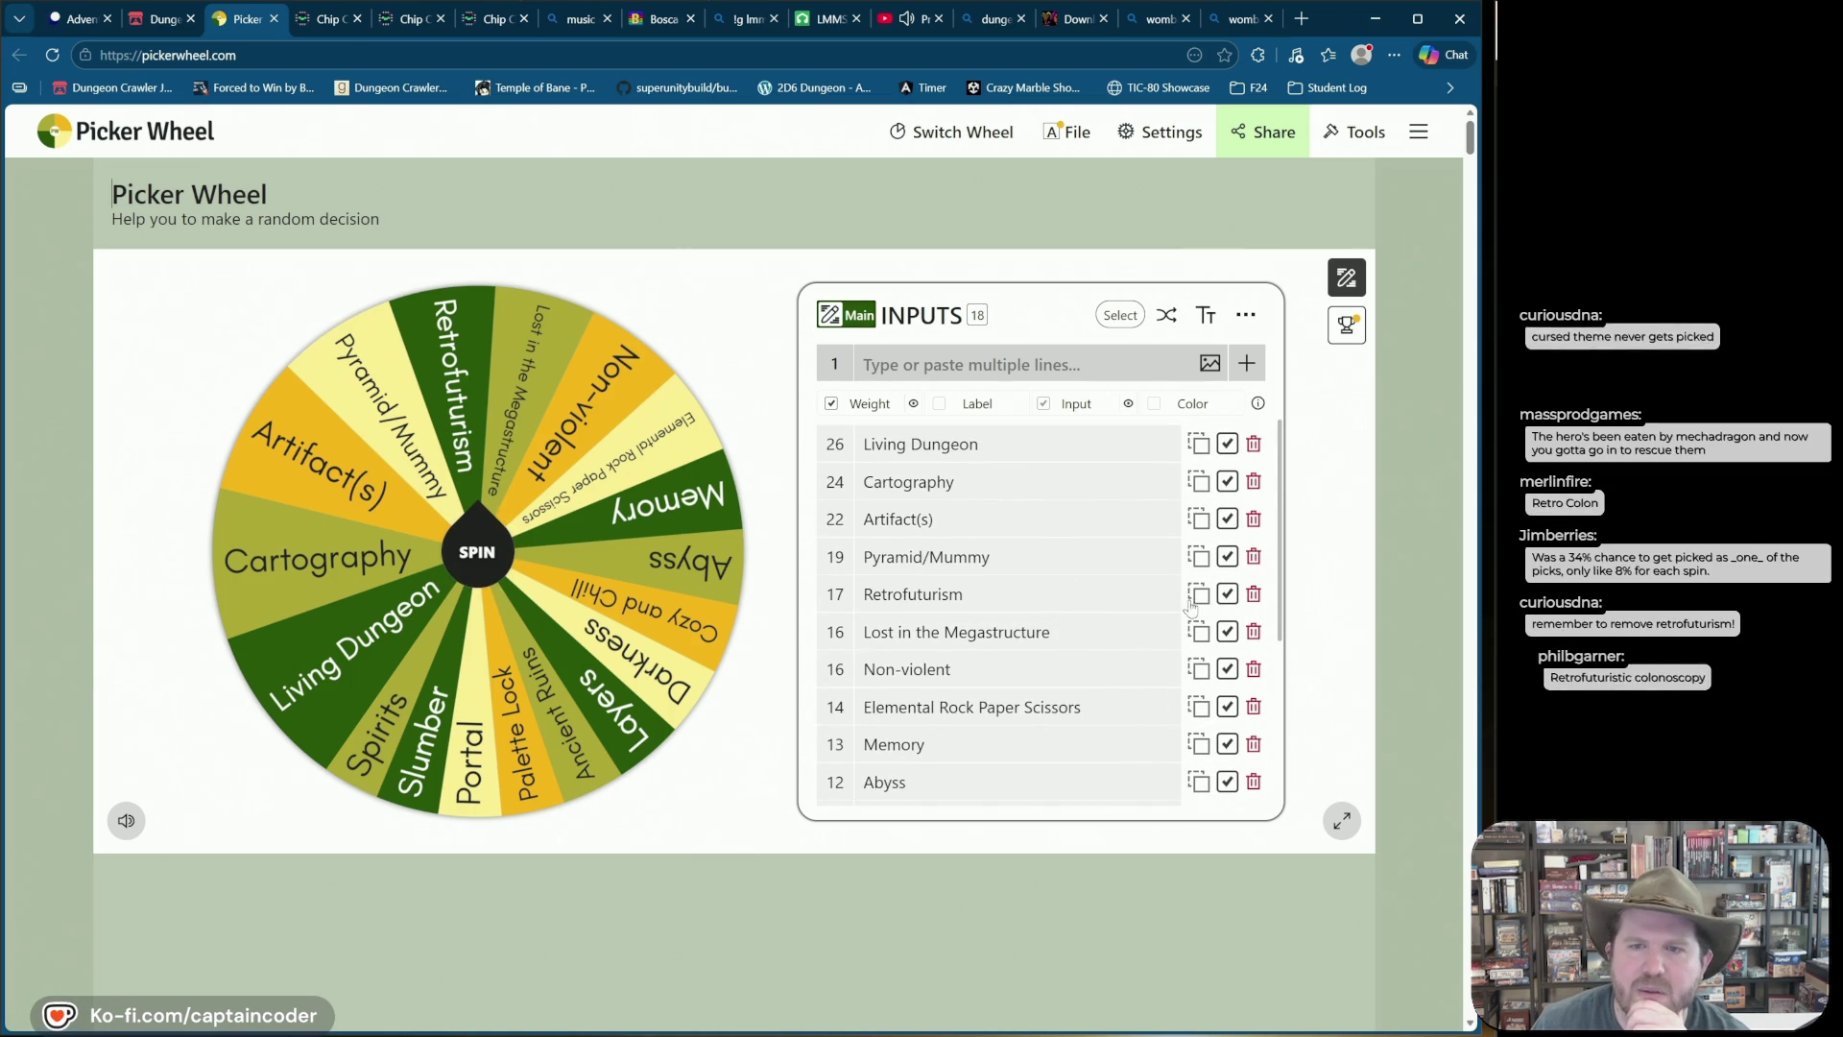
click(1253, 597)
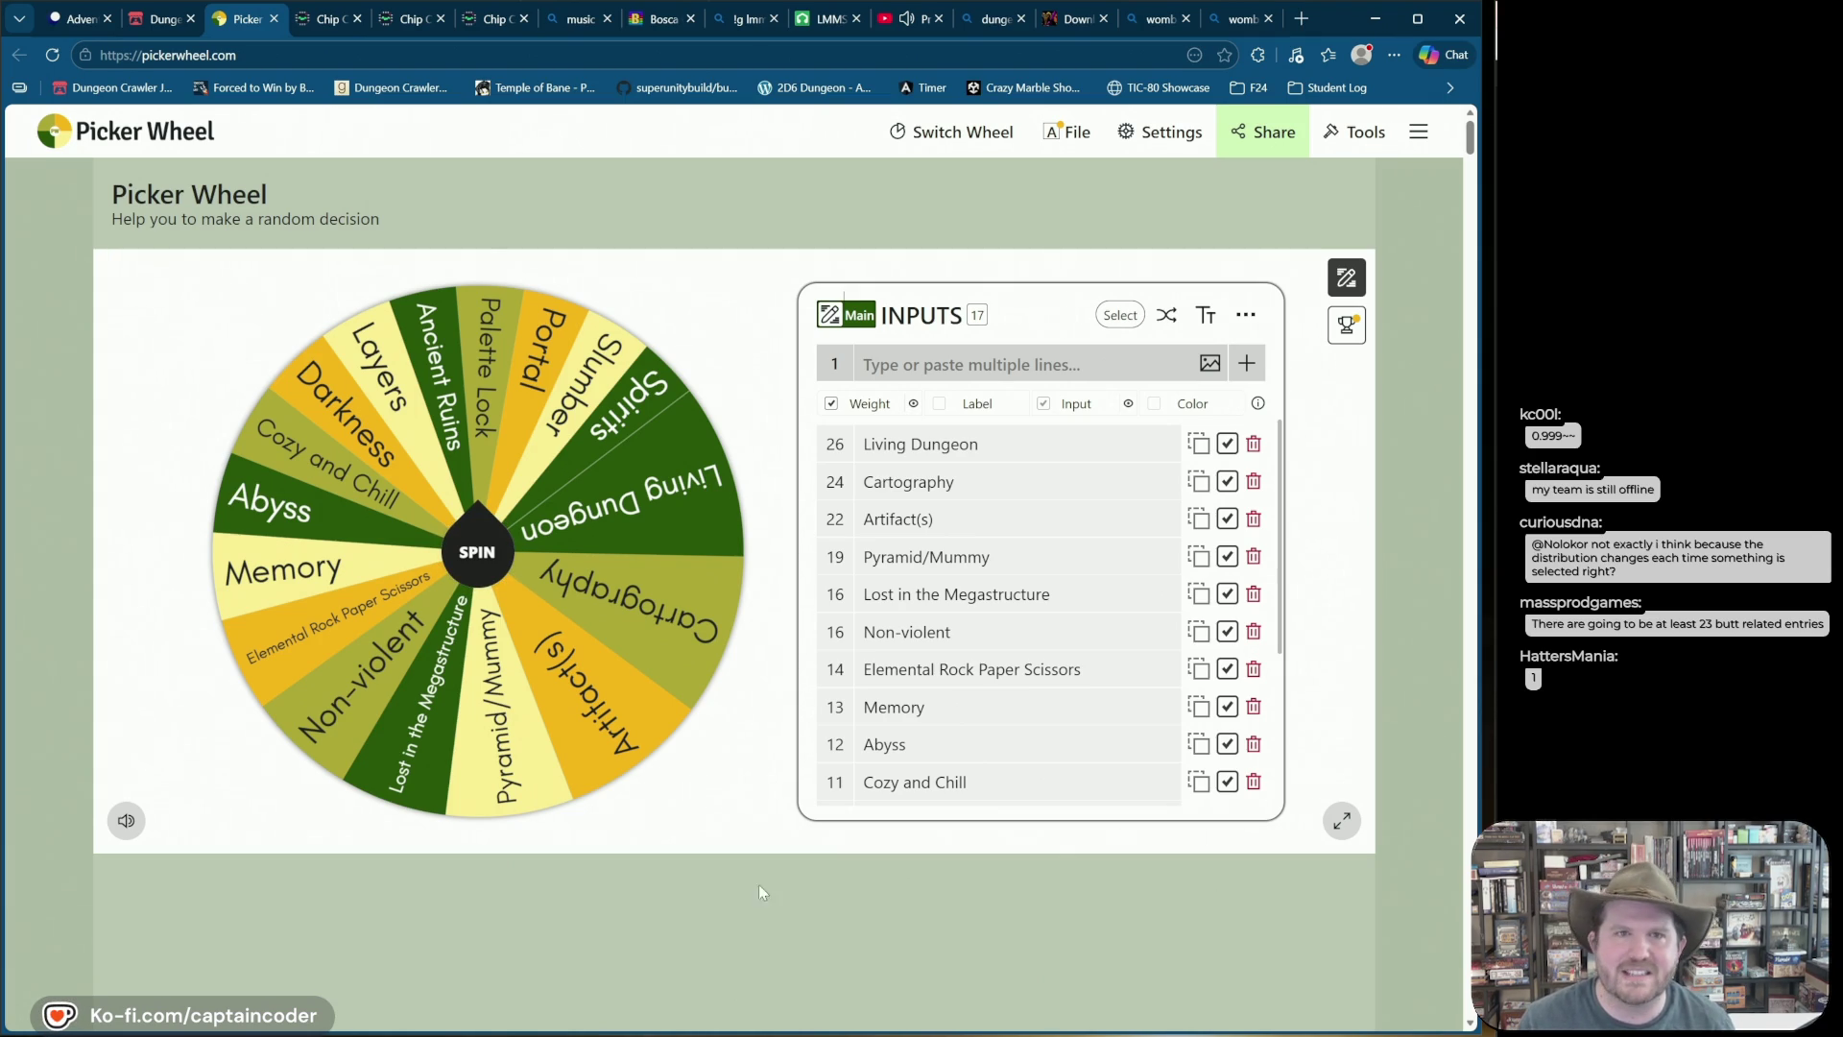
key(ctrl+t)
Step: Go to Google Drive, briefly opening and closing the jam responses and Untitled spreadsheets
text(dri)
key(Return)
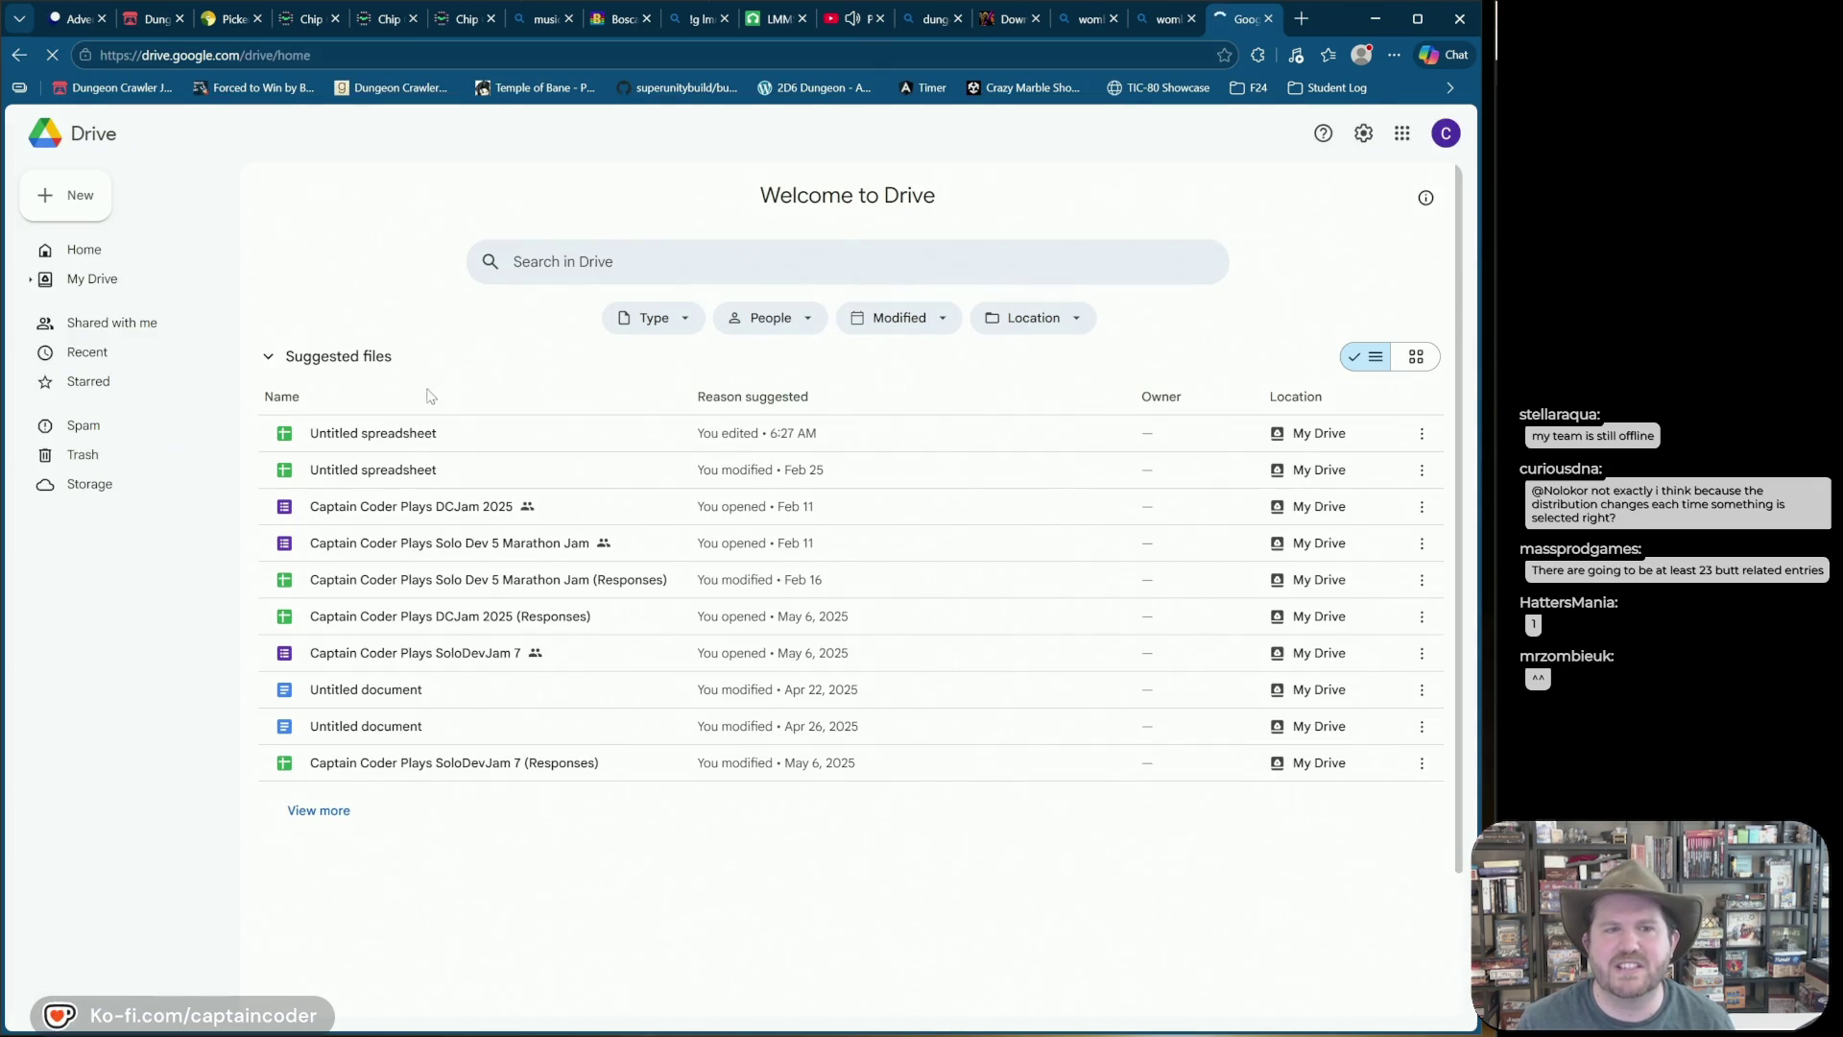
double_click(408, 439)
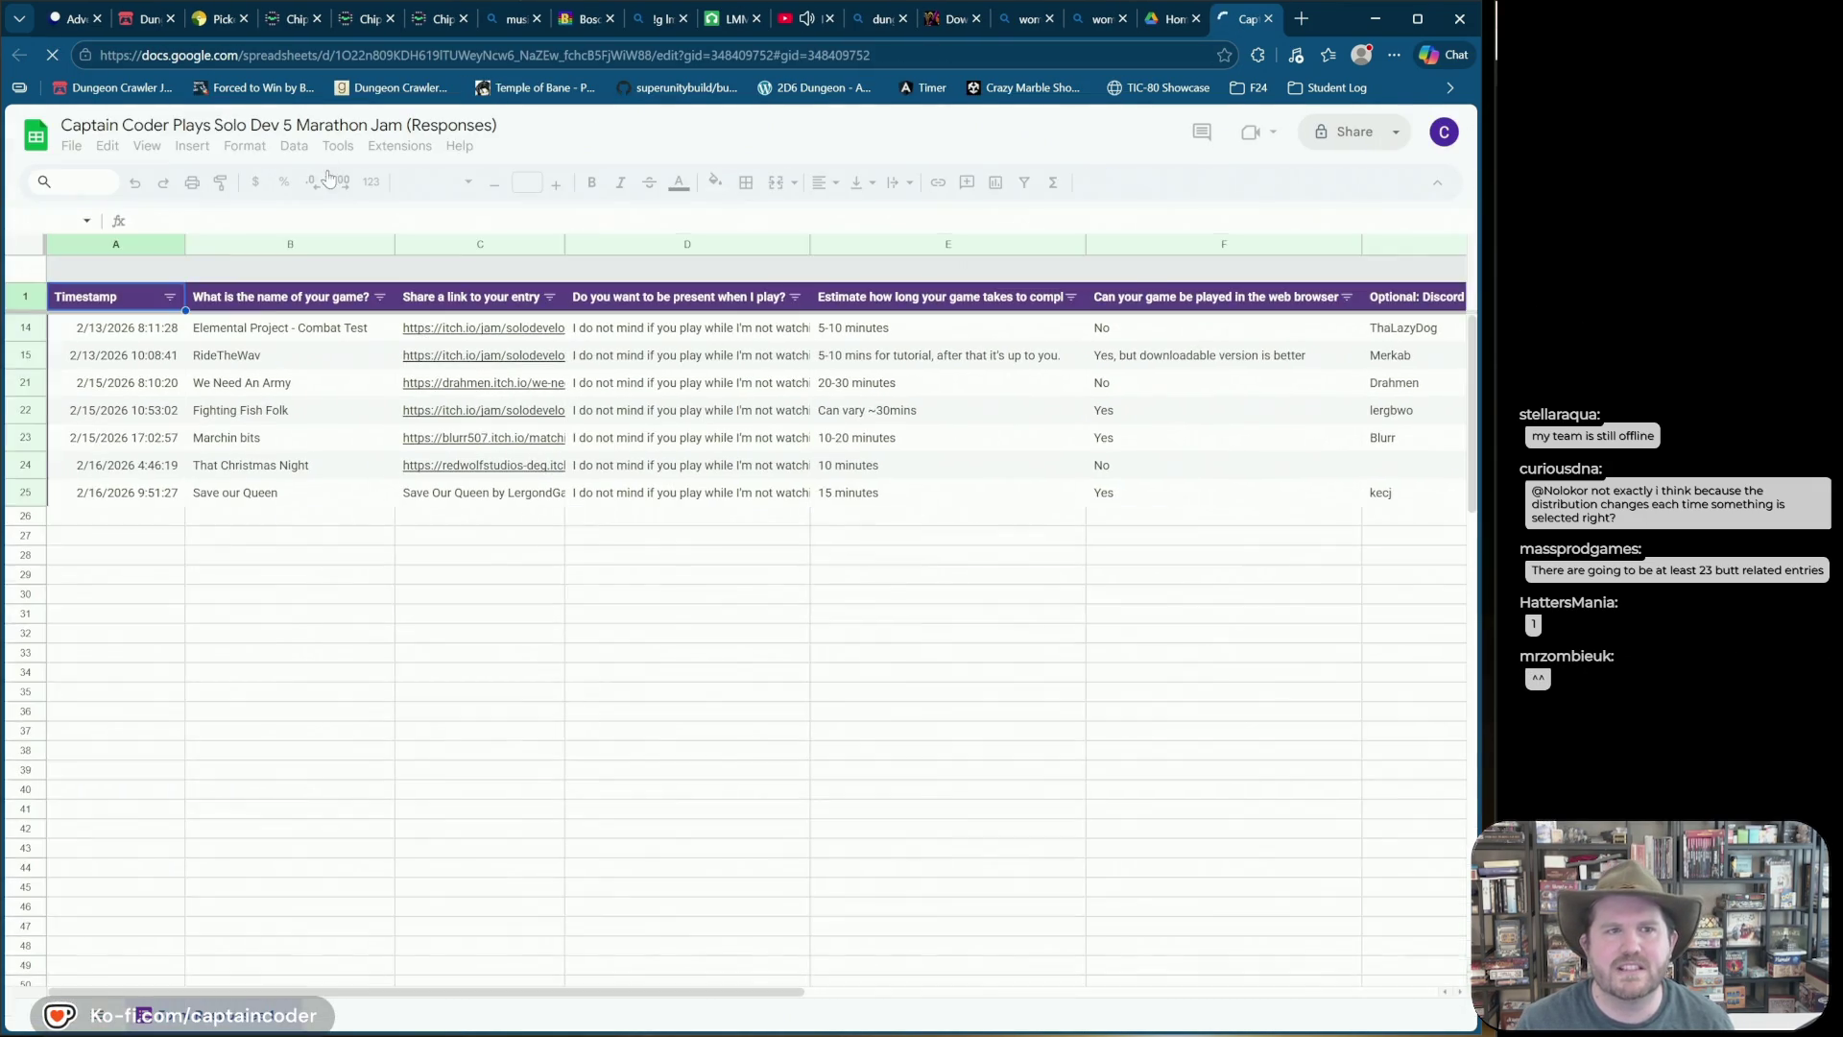
key(ctrl+w)
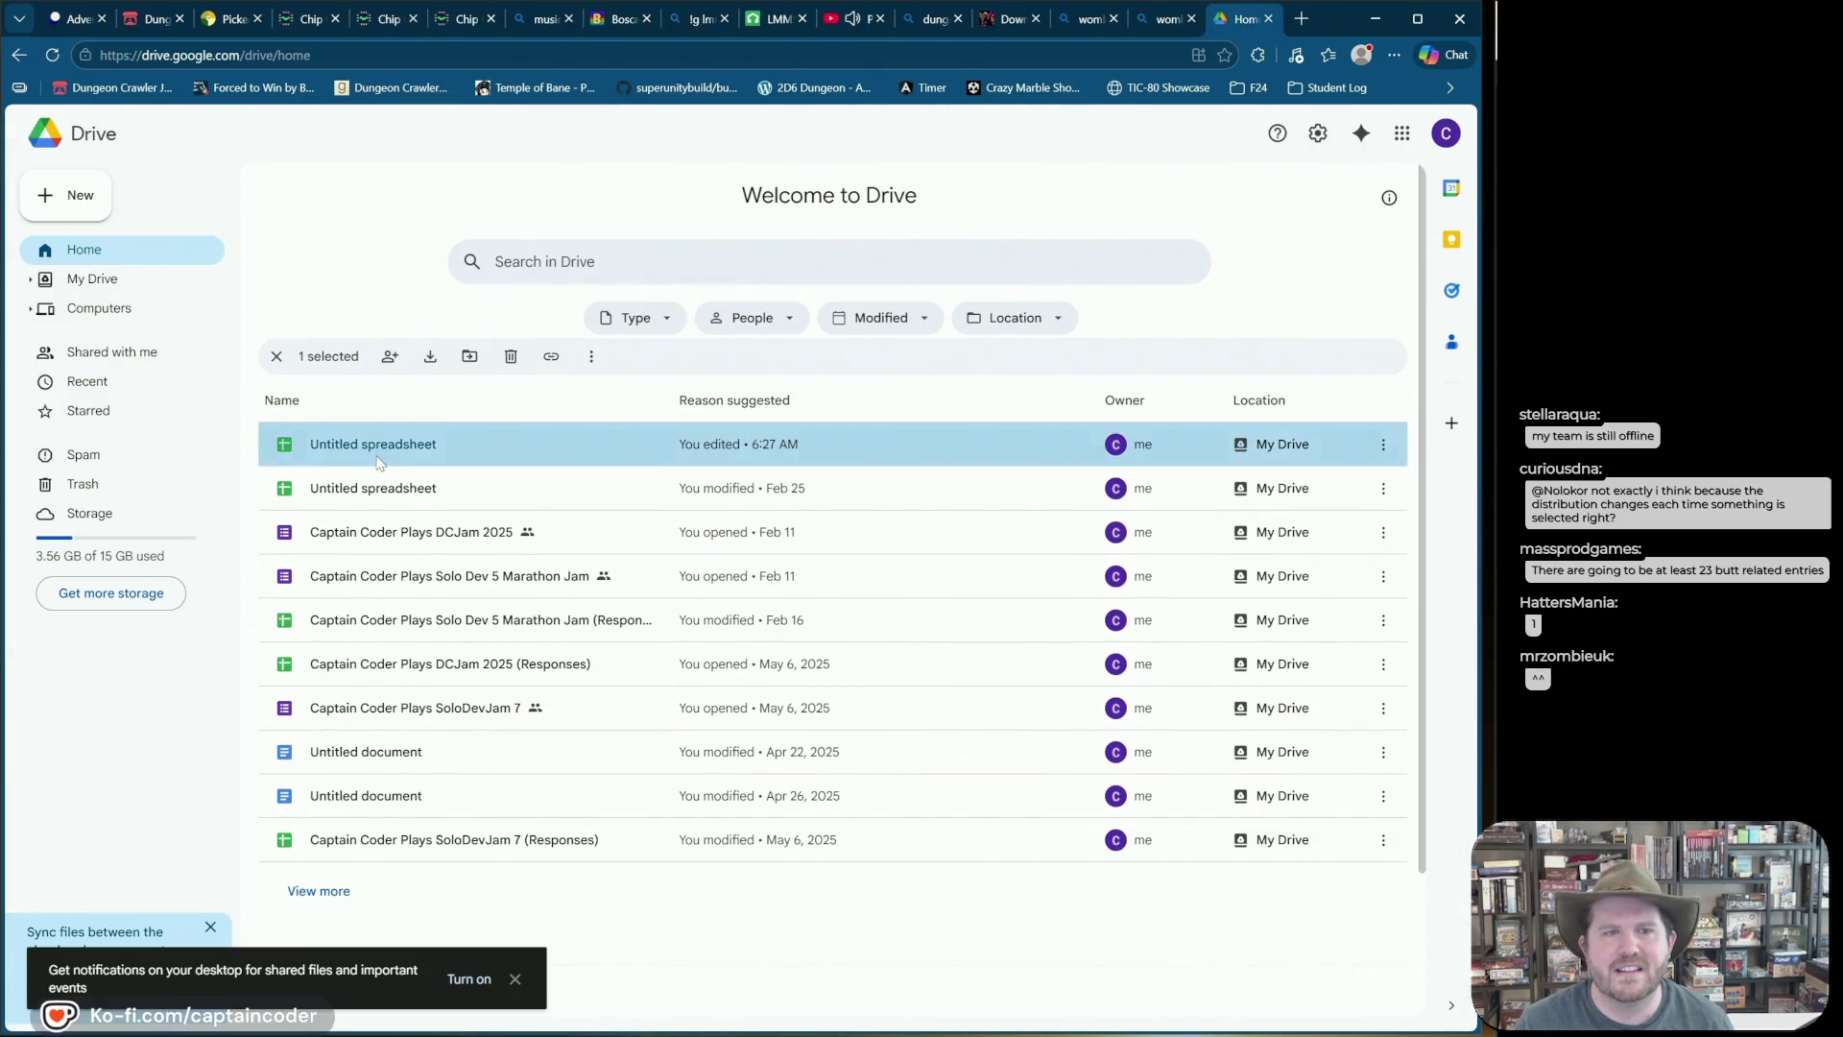
double_click(379, 464)
key(ctrl+w)
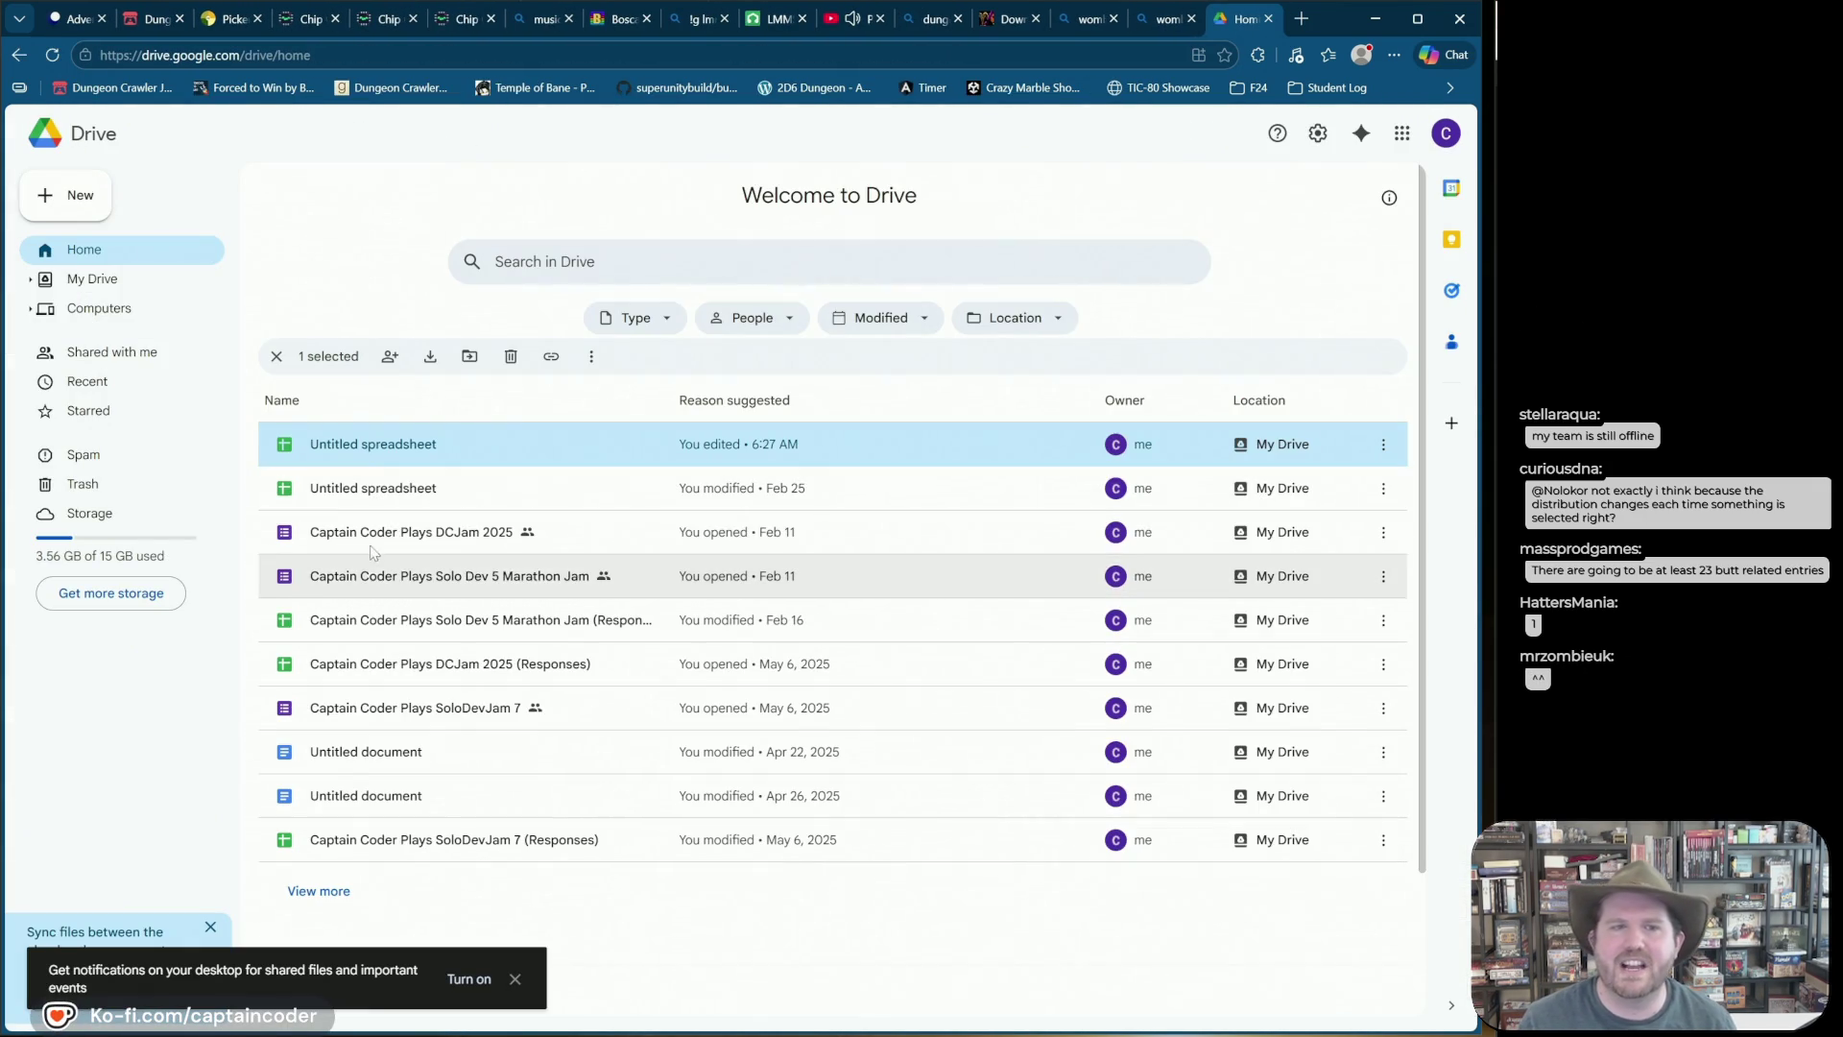
Step: Switch back to the Picker Wheel tab holding the 17 candidate themes
click(237, 21)
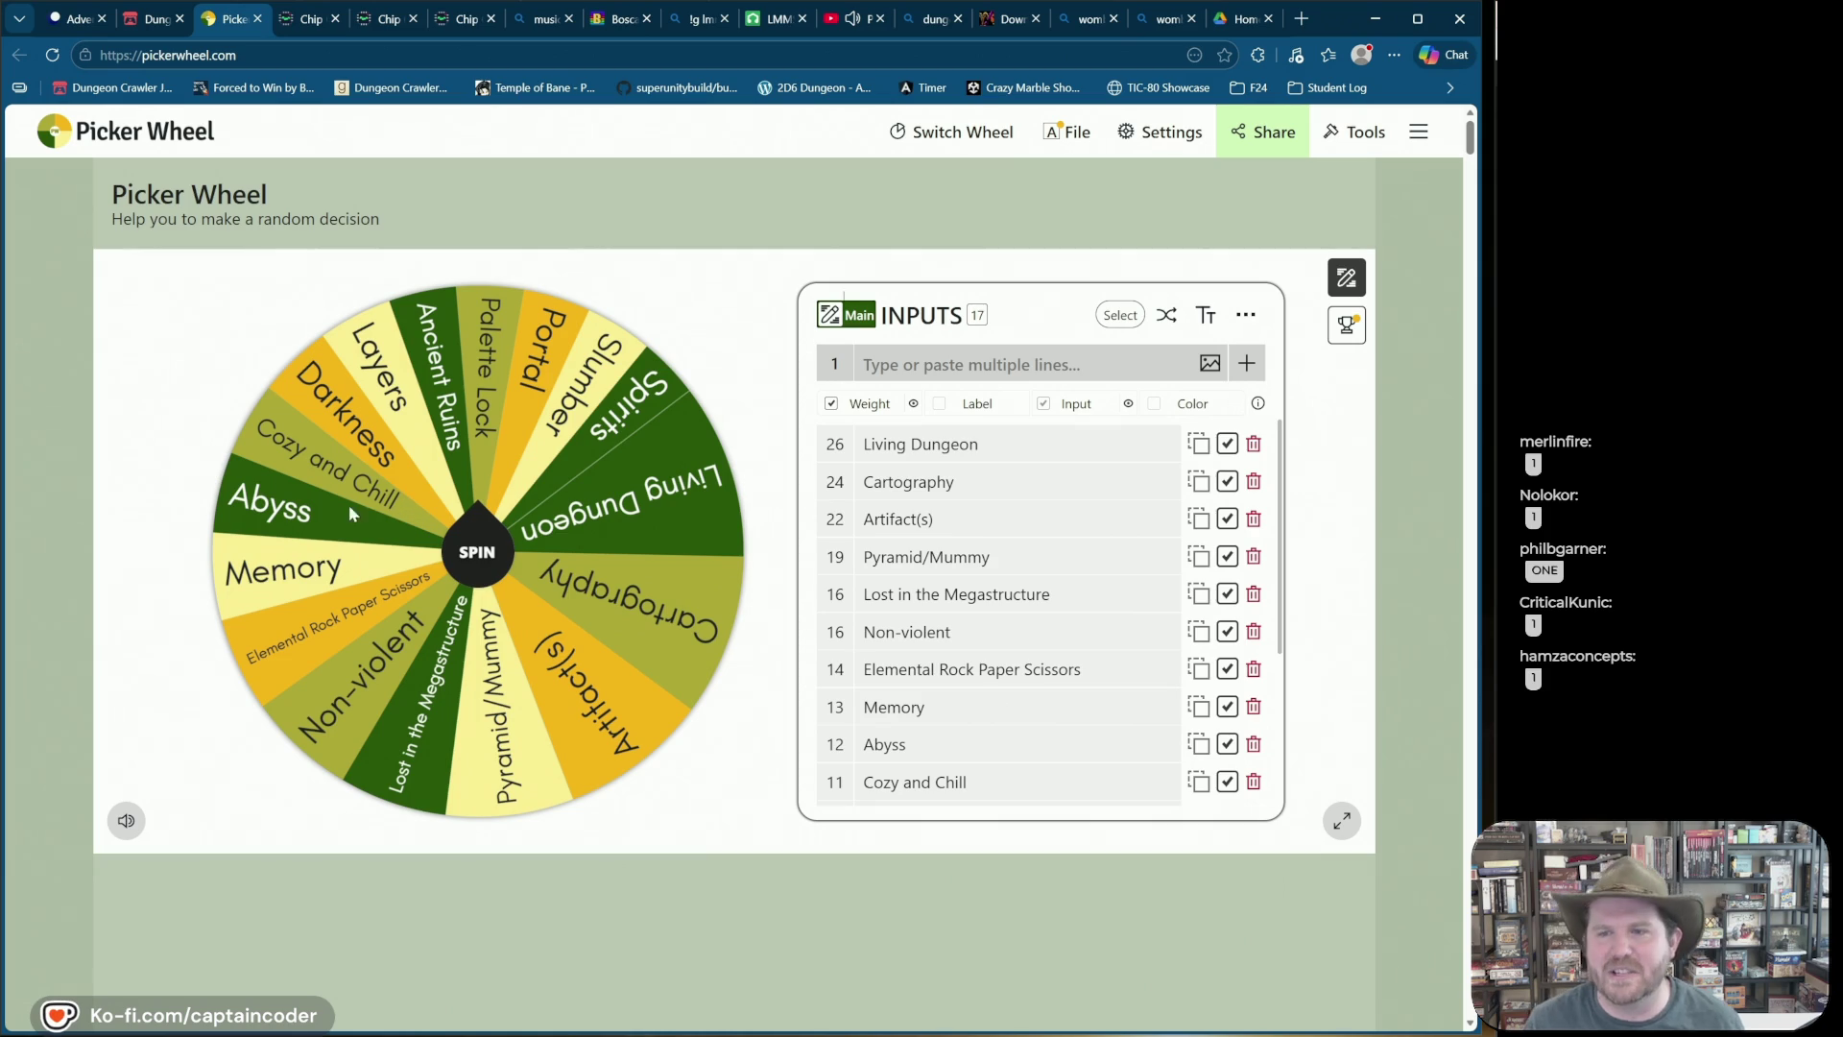
Step: Spin the 17-entry wheel, which lands on Elemental Rock Paper Scissors, and dismiss the result
click(477, 552)
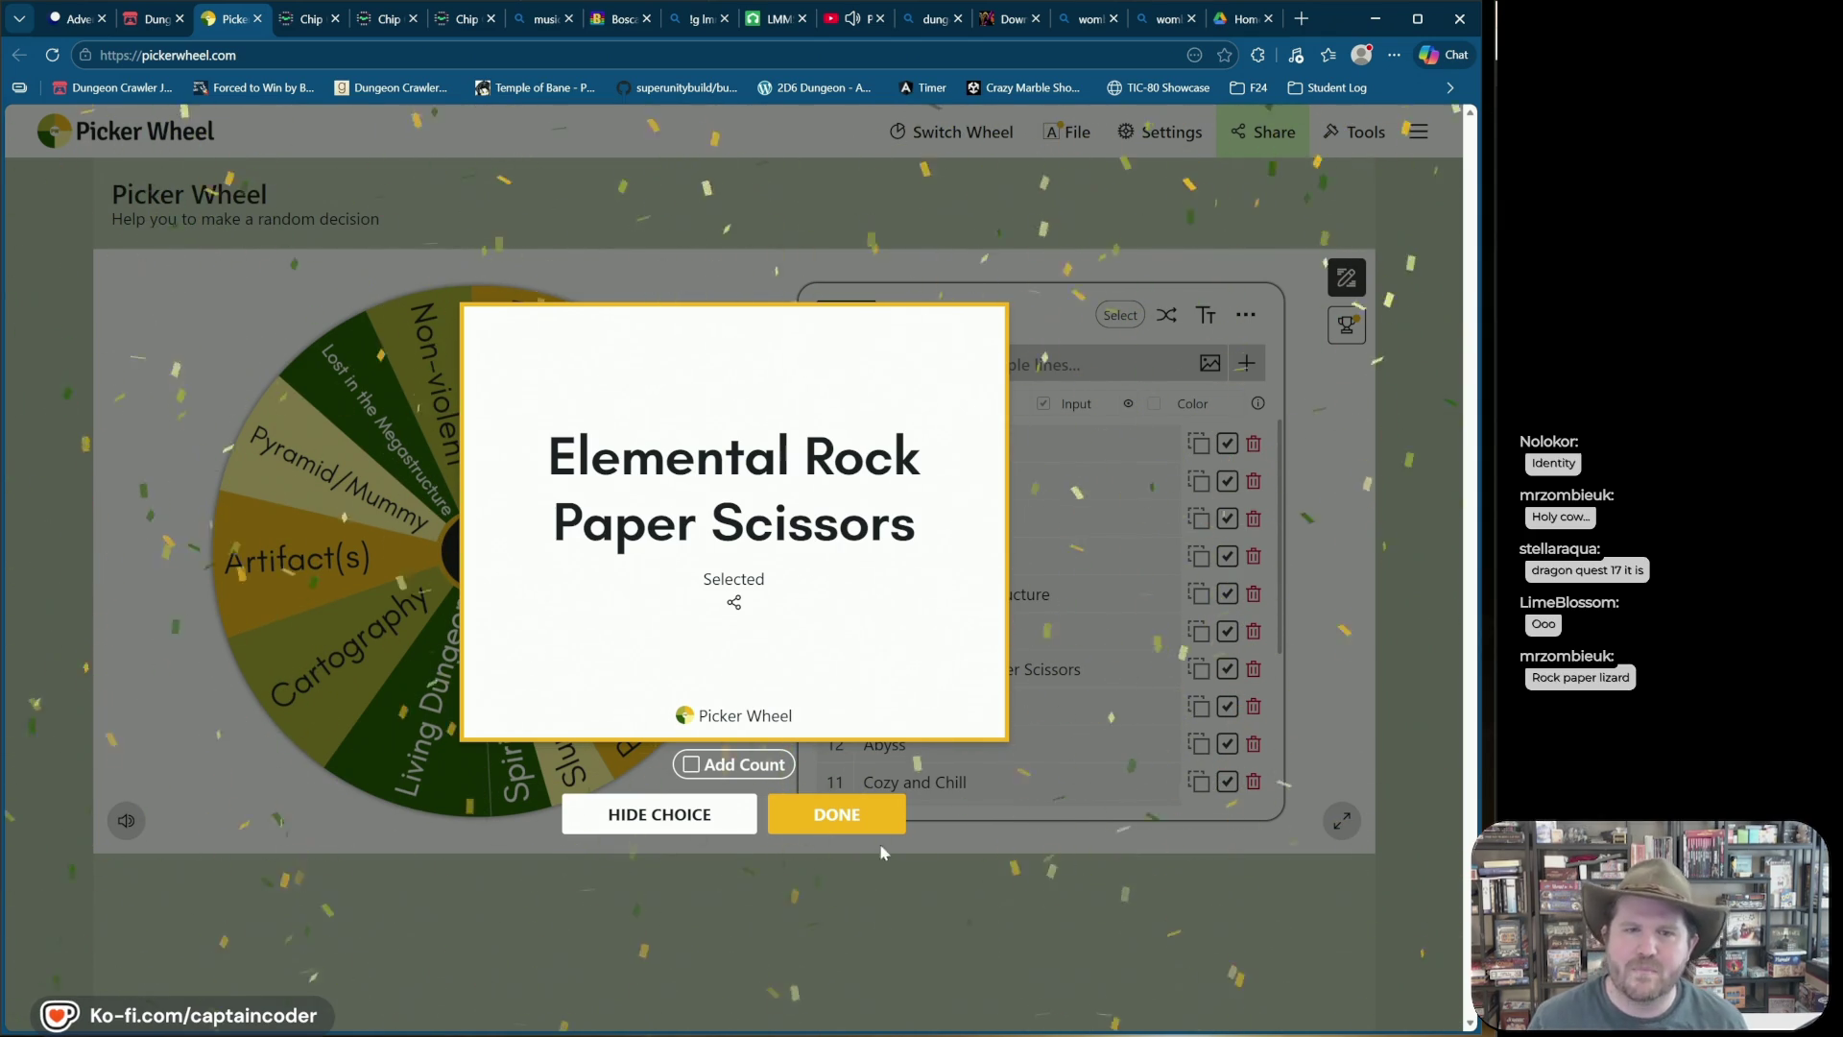
click(831, 816)
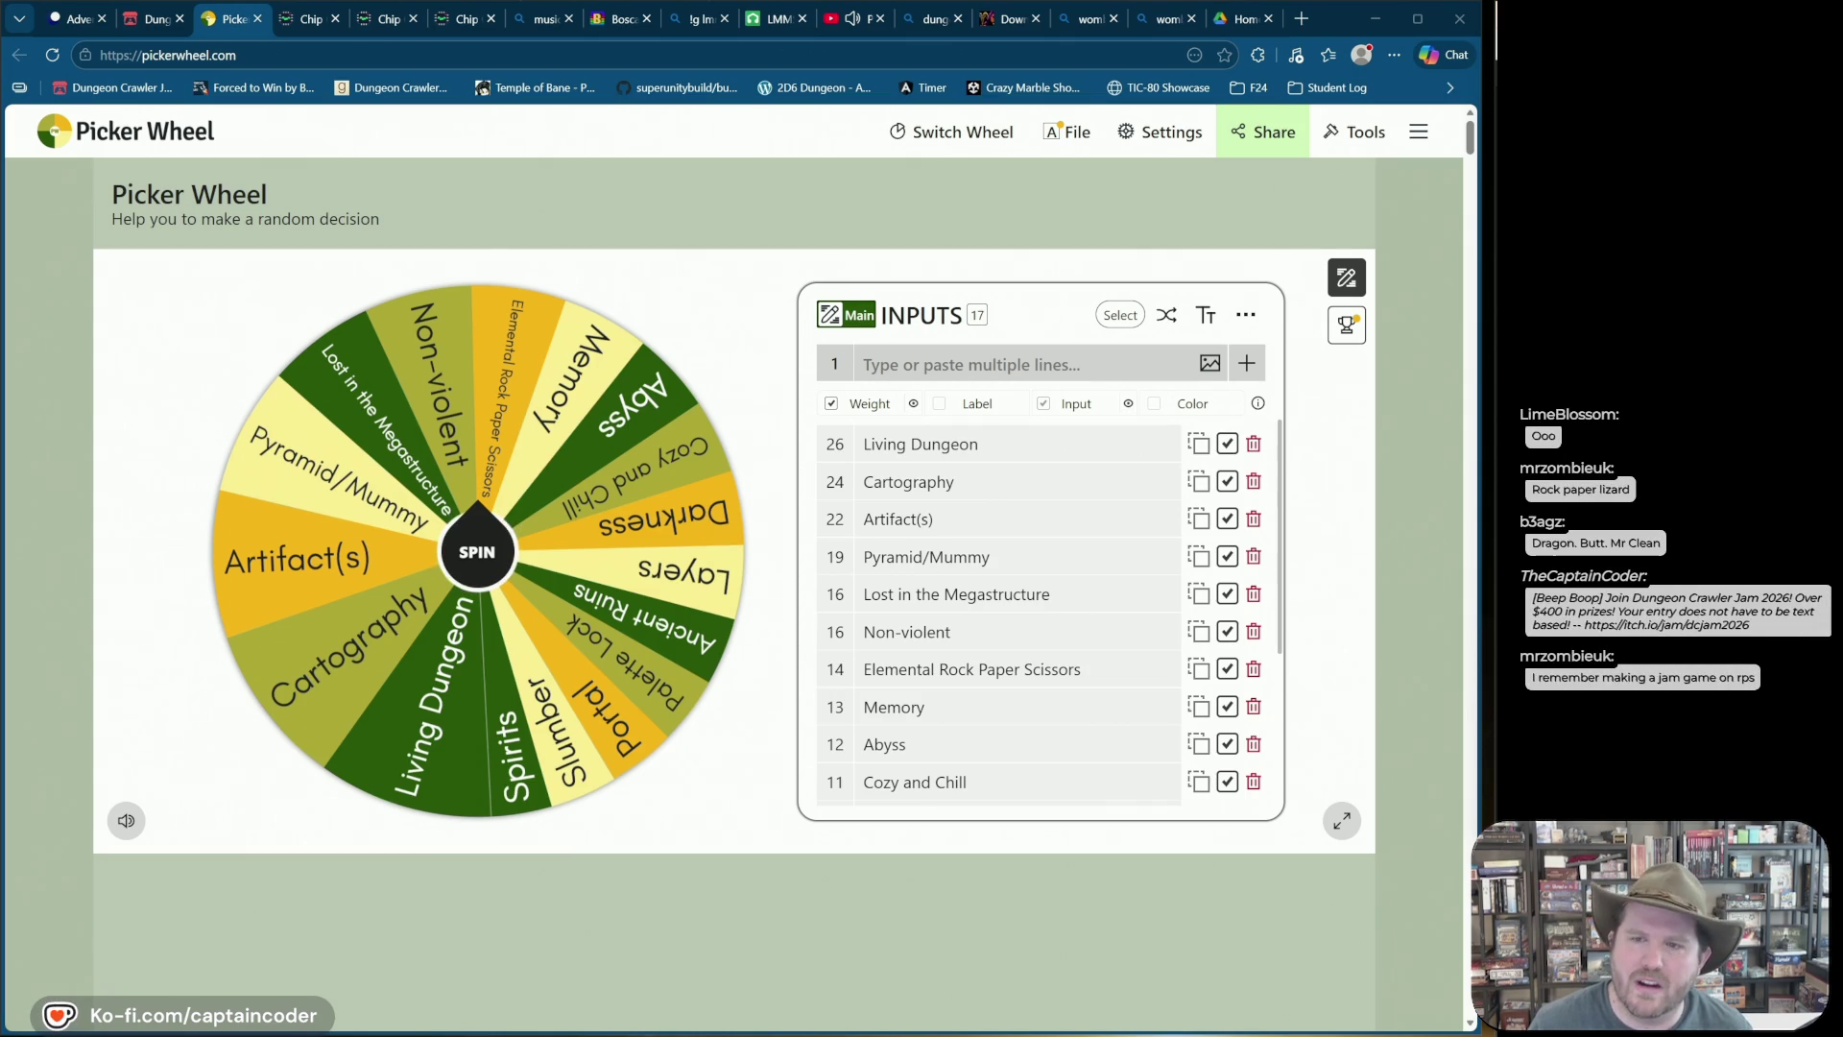
Step: Check the Dungeon Crawler Jam 2026 participant count, reload it, then open the Adventures in Lua terminal
click(151, 24)
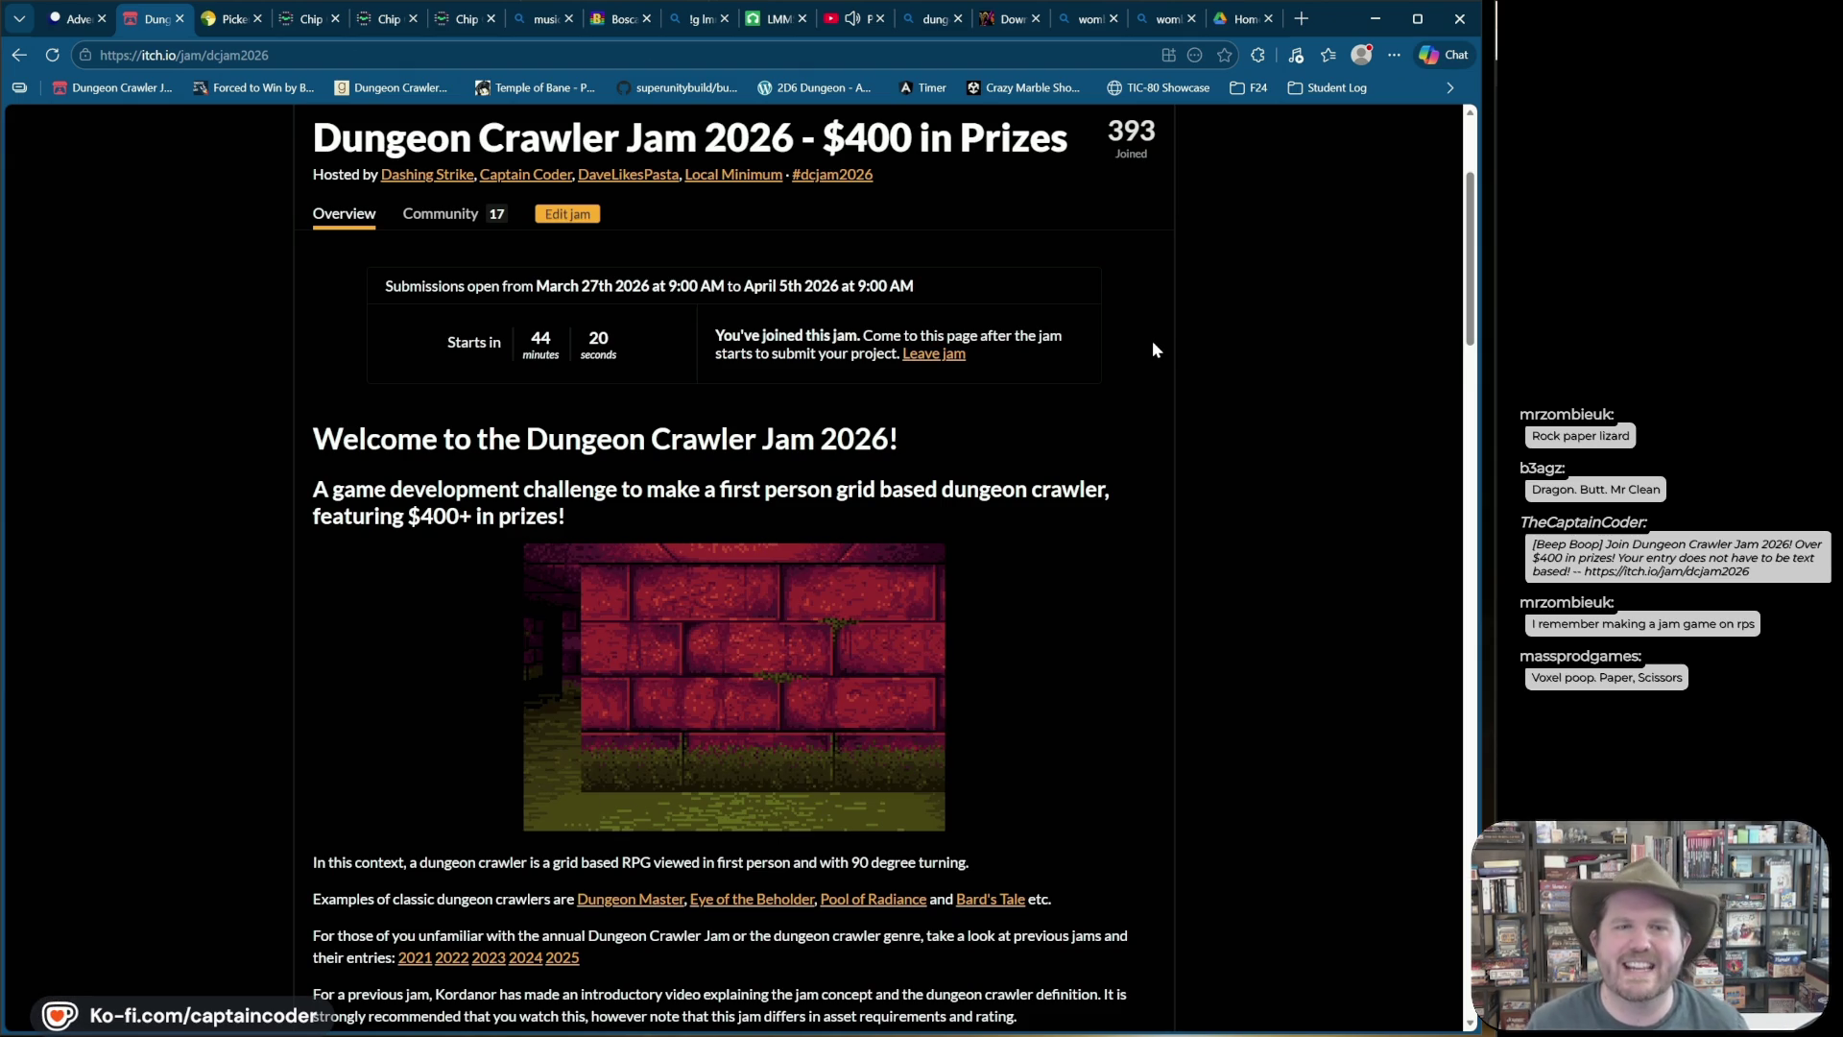
scroll(1097, 217, up, 2)
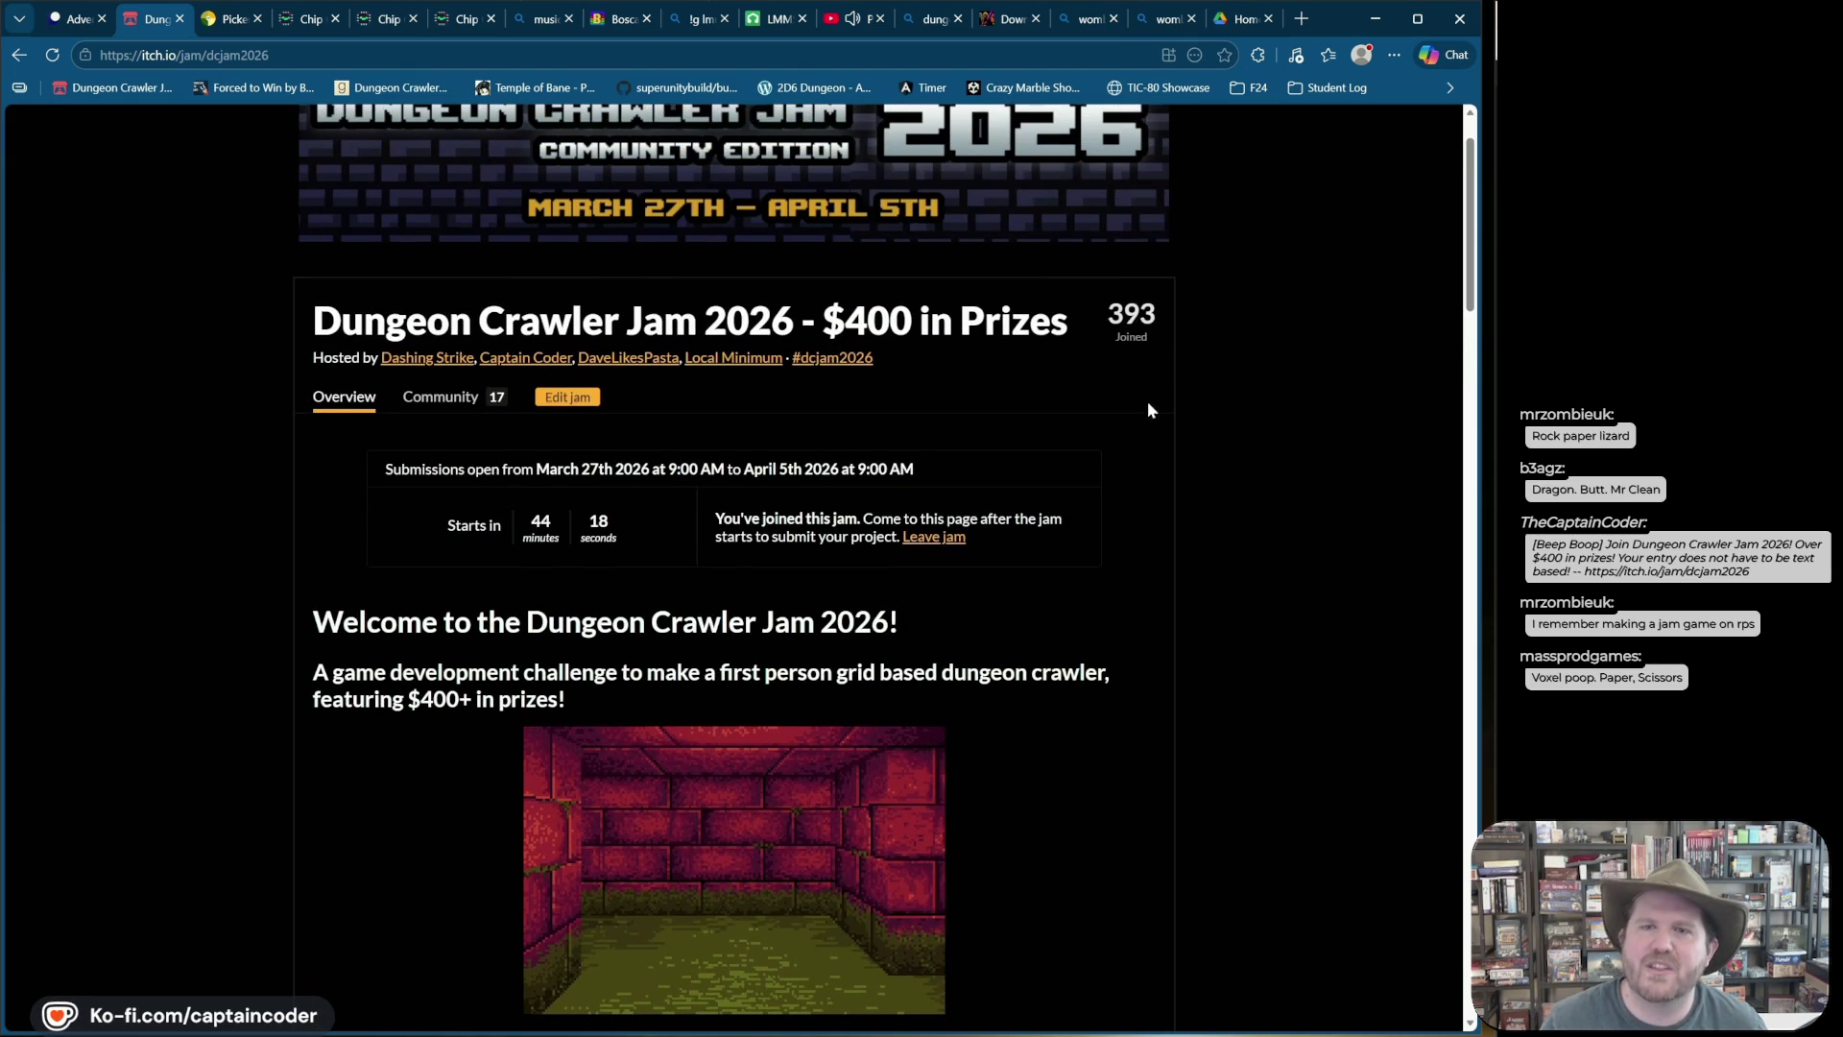
drag(1166, 320, 1119, 316)
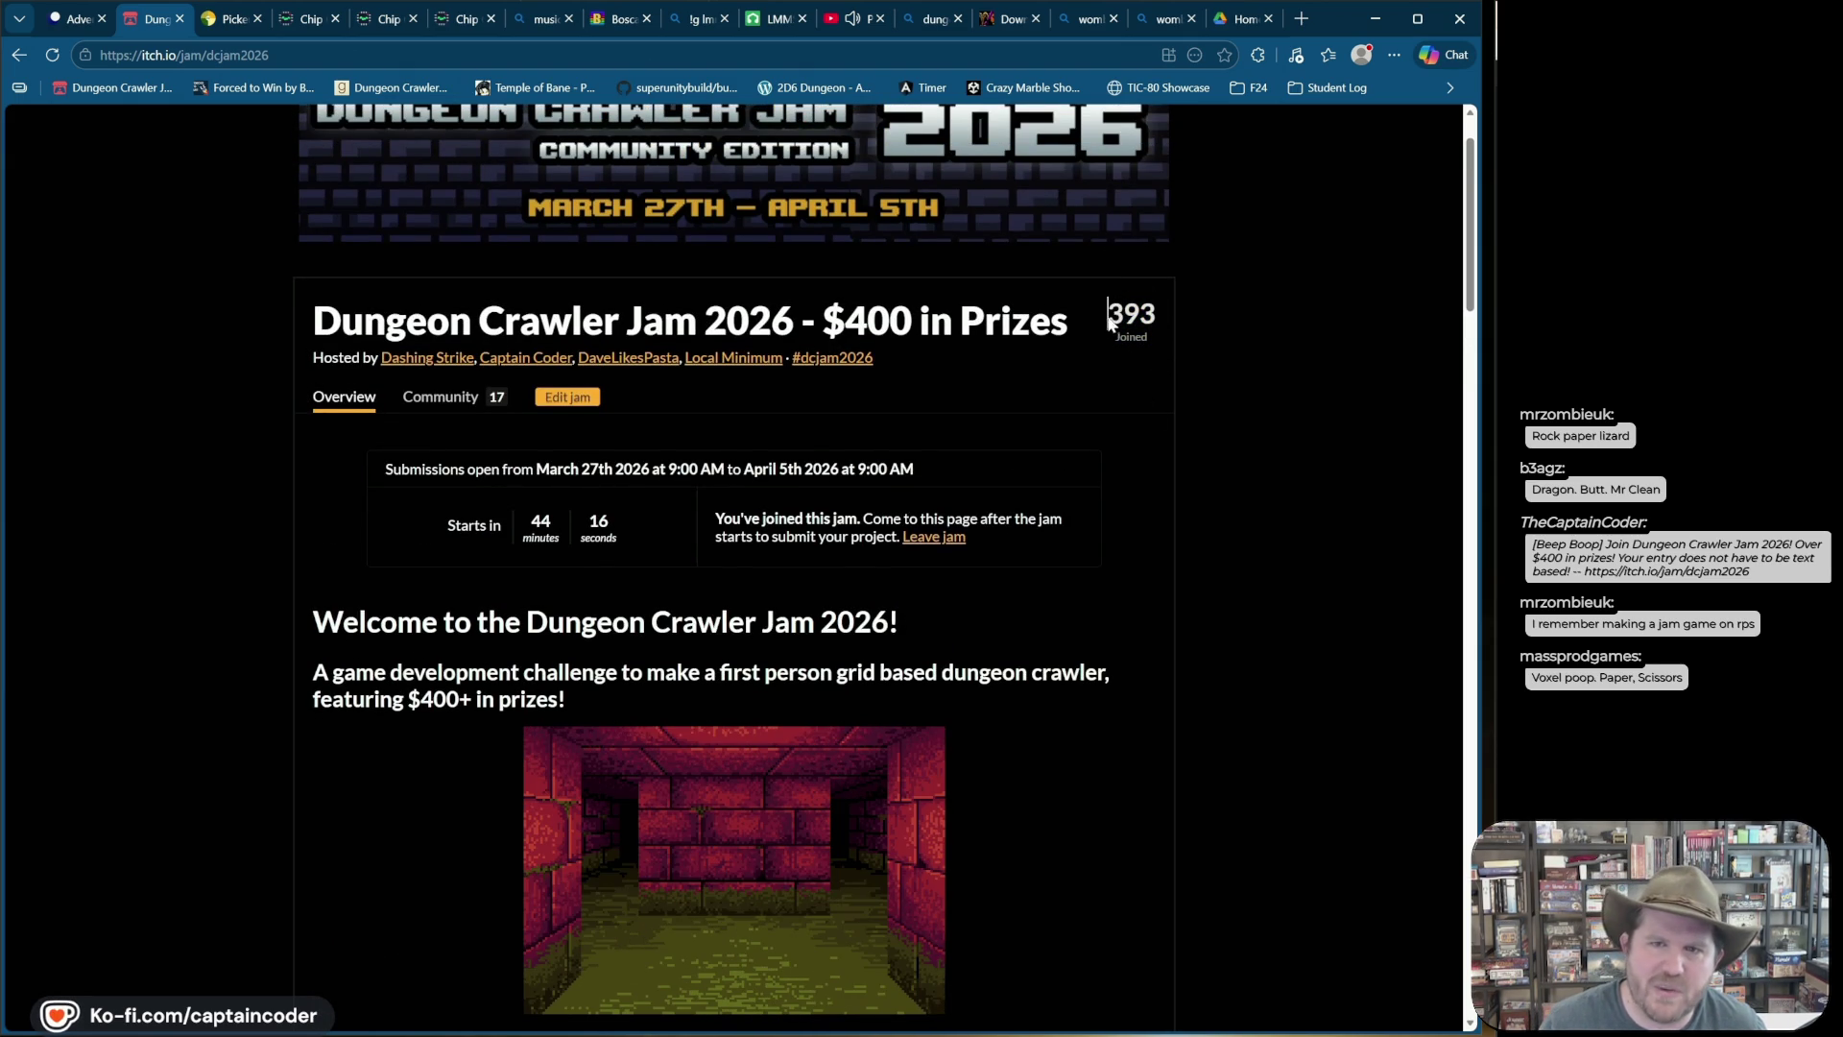
click(1289, 568)
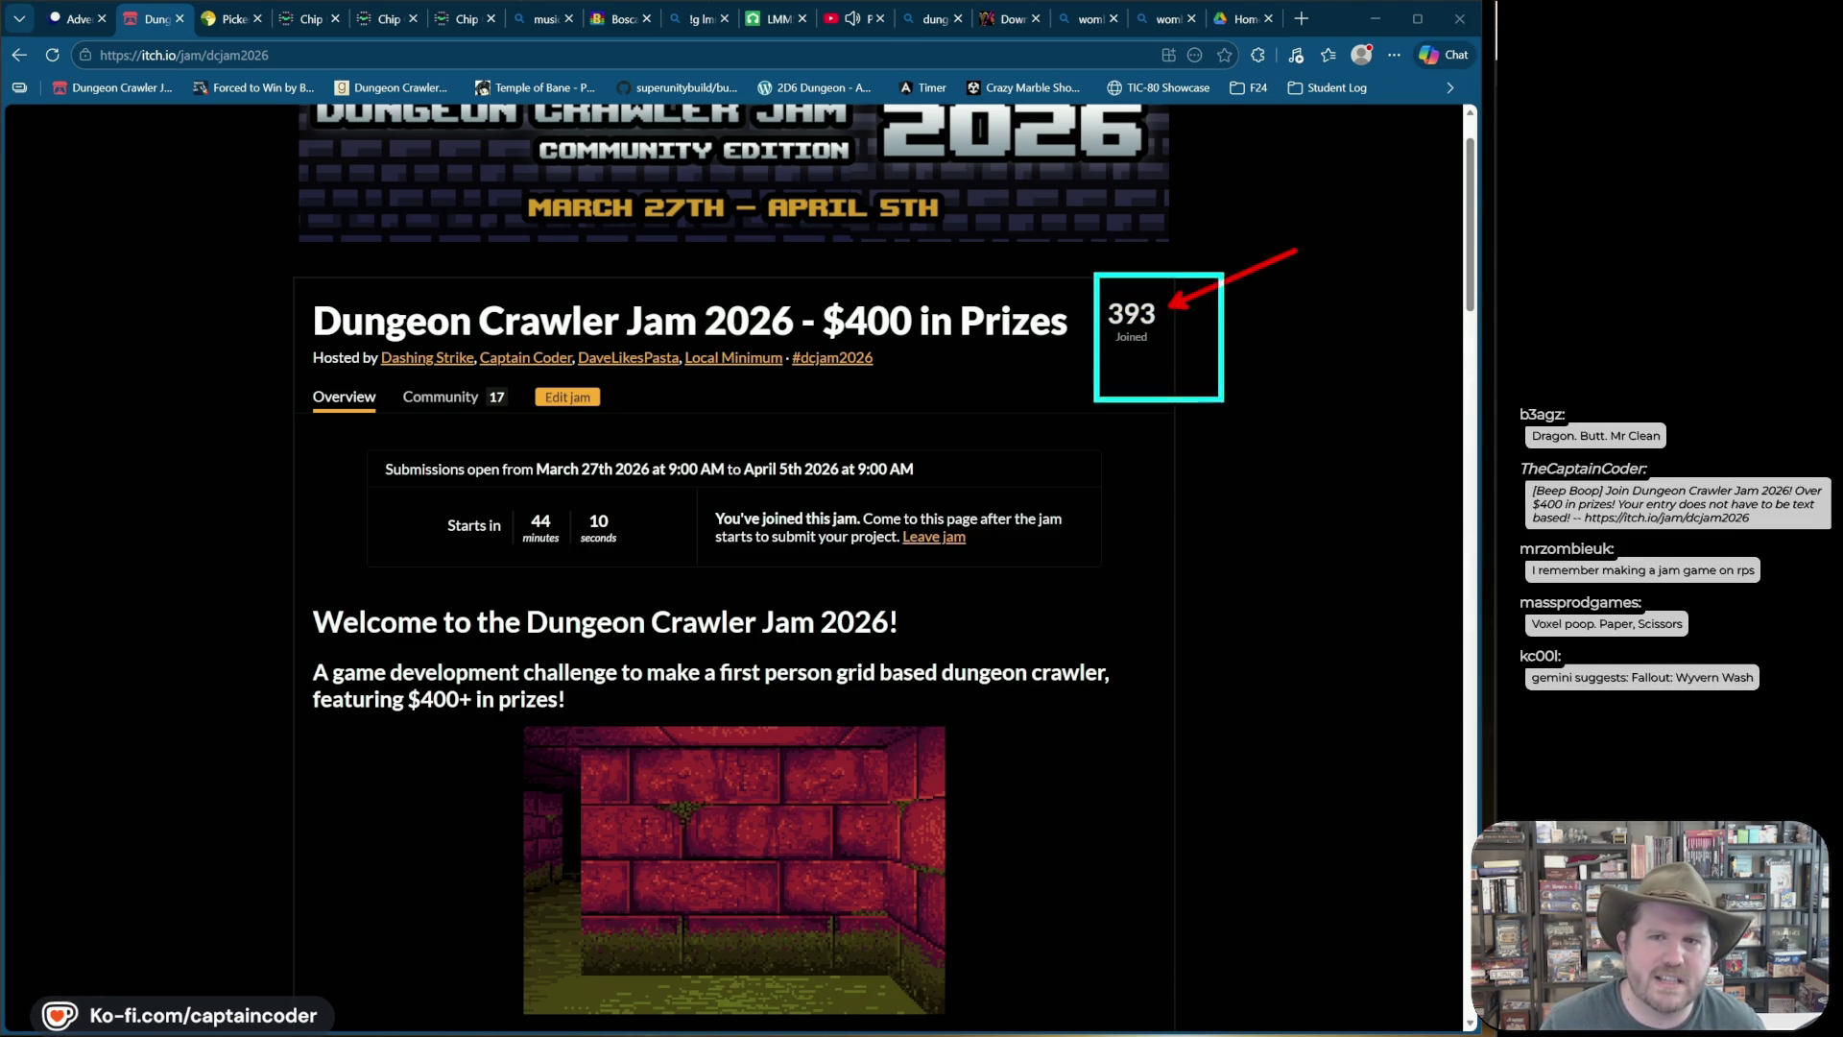
key(F5)
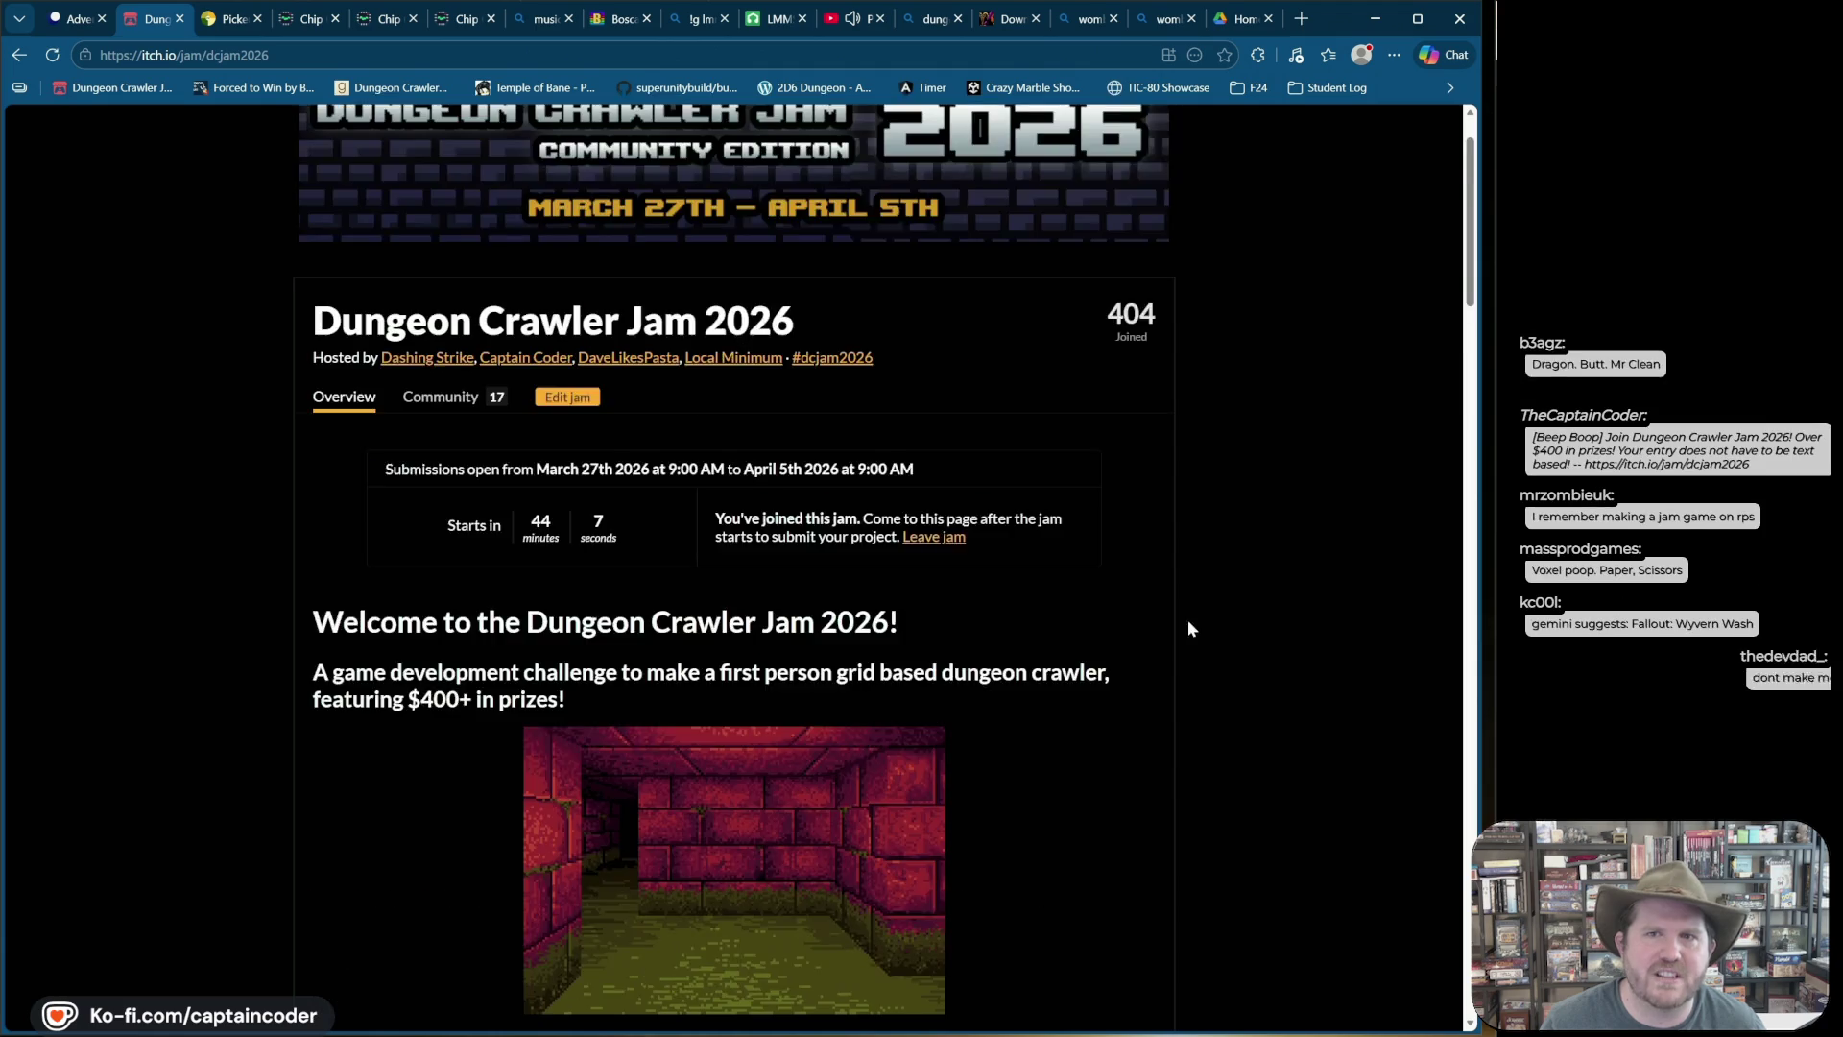
scroll(1182, 605, up, 1)
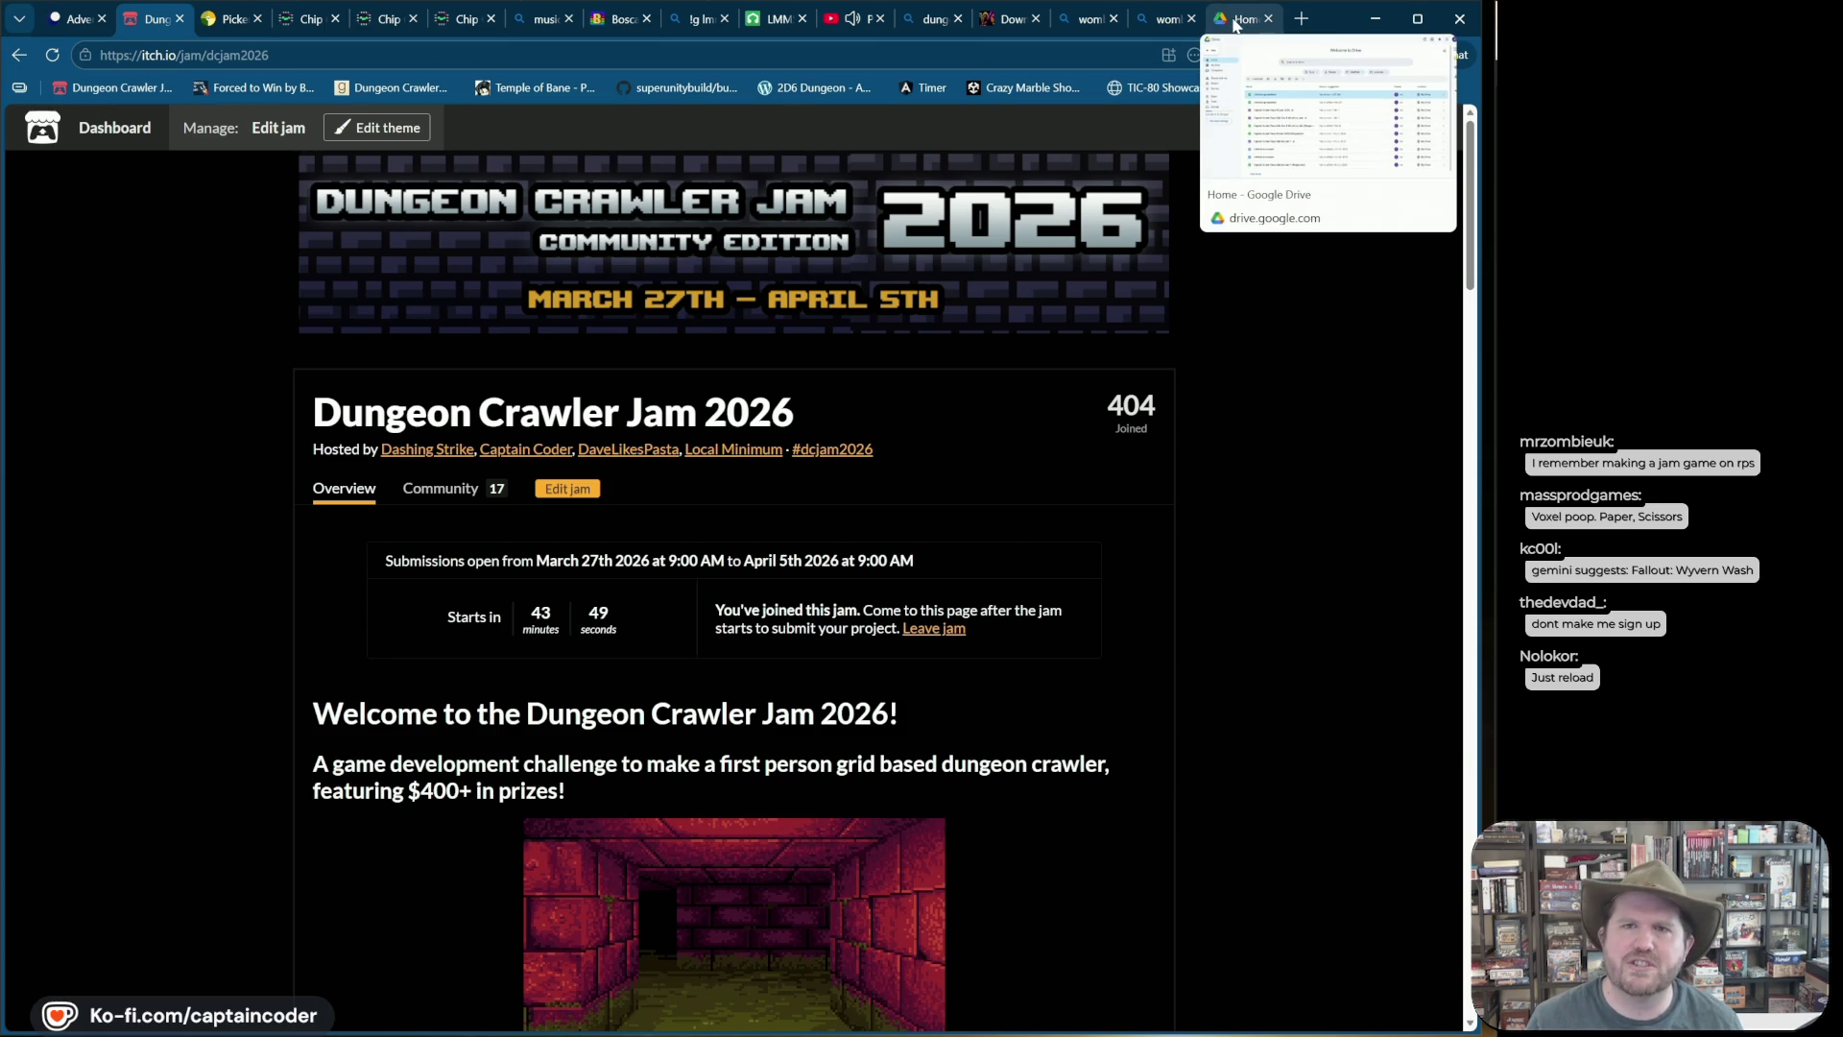
click(66, 21)
key(ctrl+grave)
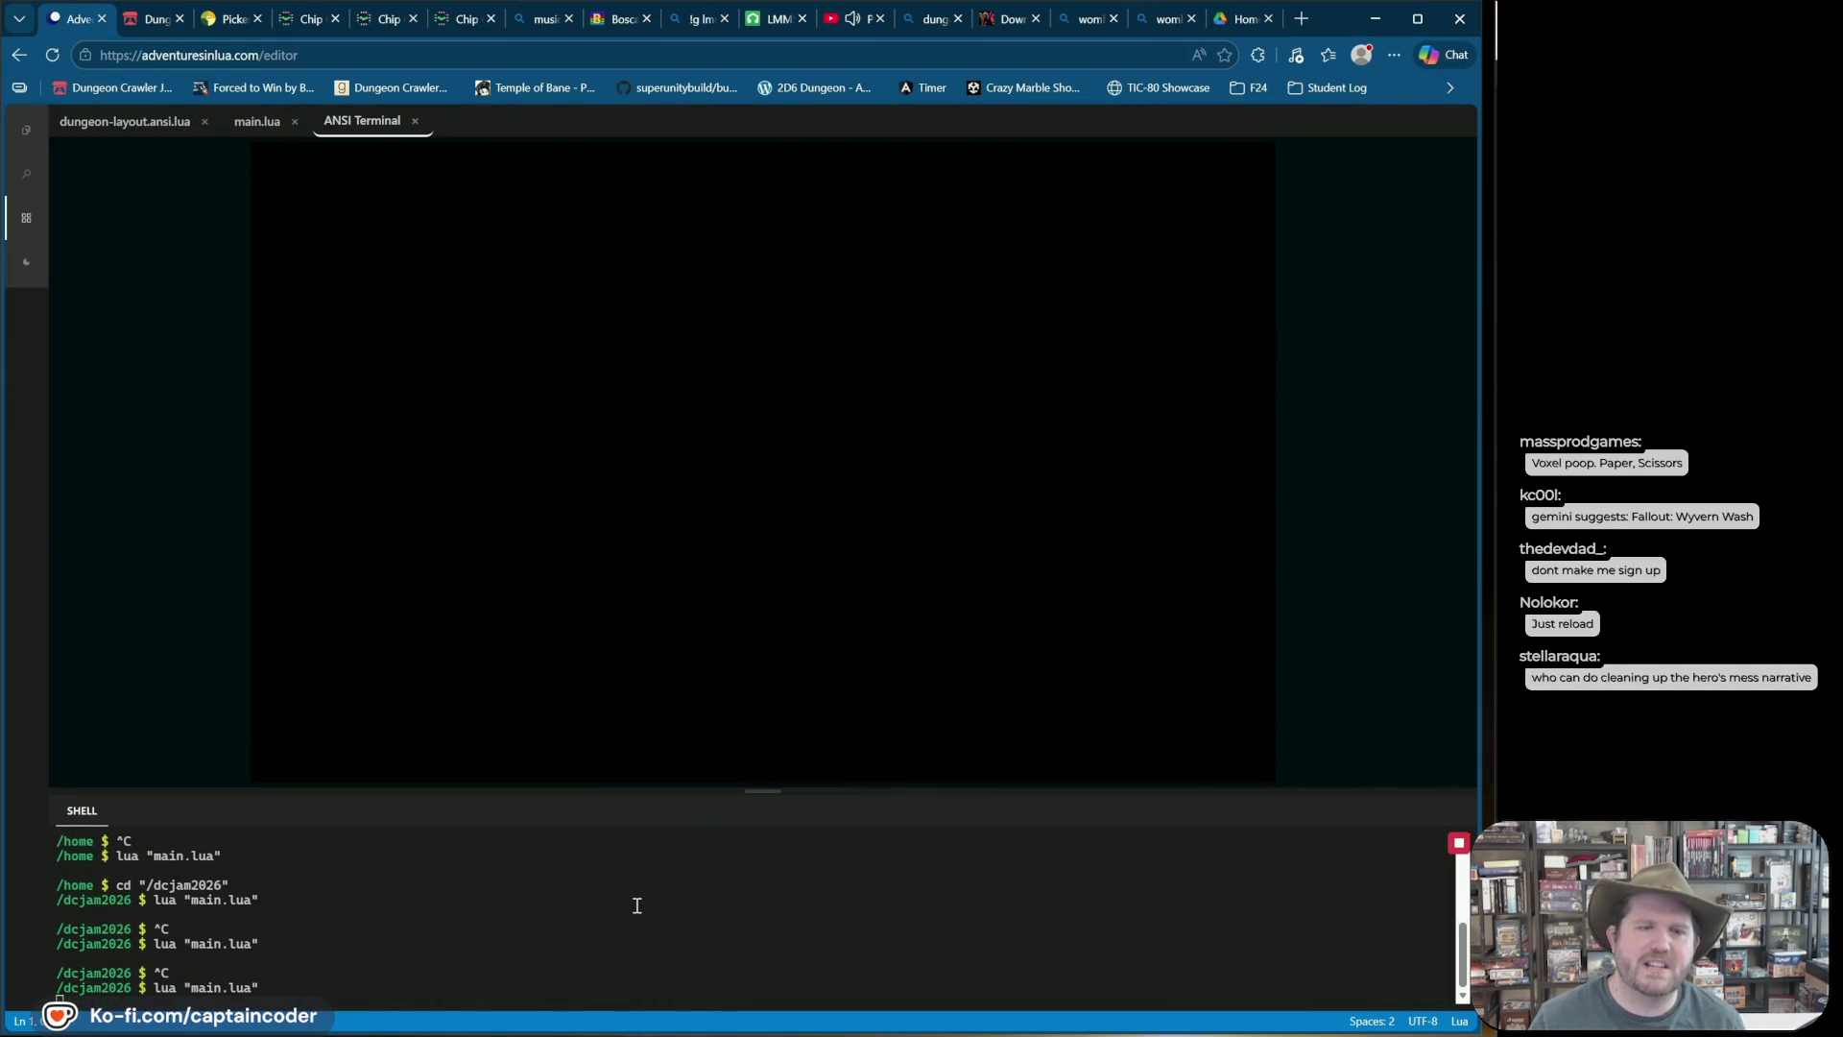
Step: Turn the party south and walk down the corridor to the door at its end
key(Right)
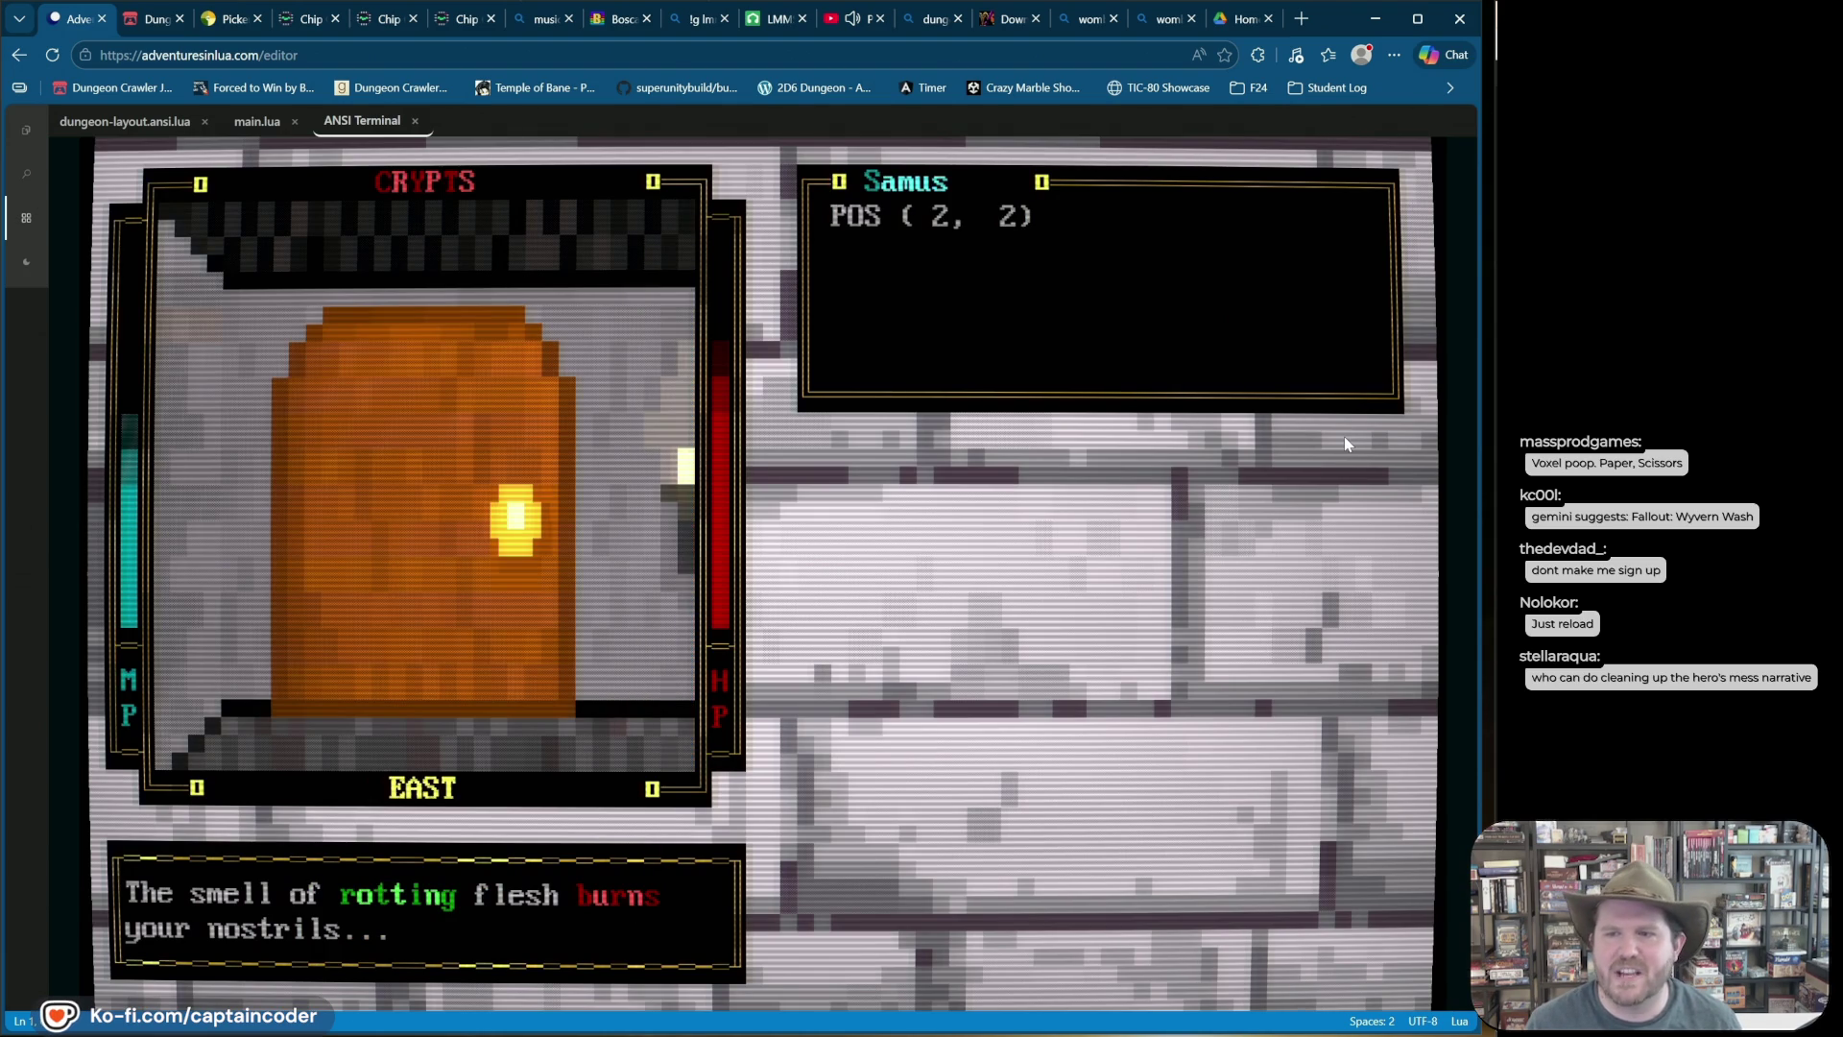
key(Right)
key(Up)
key(Up)
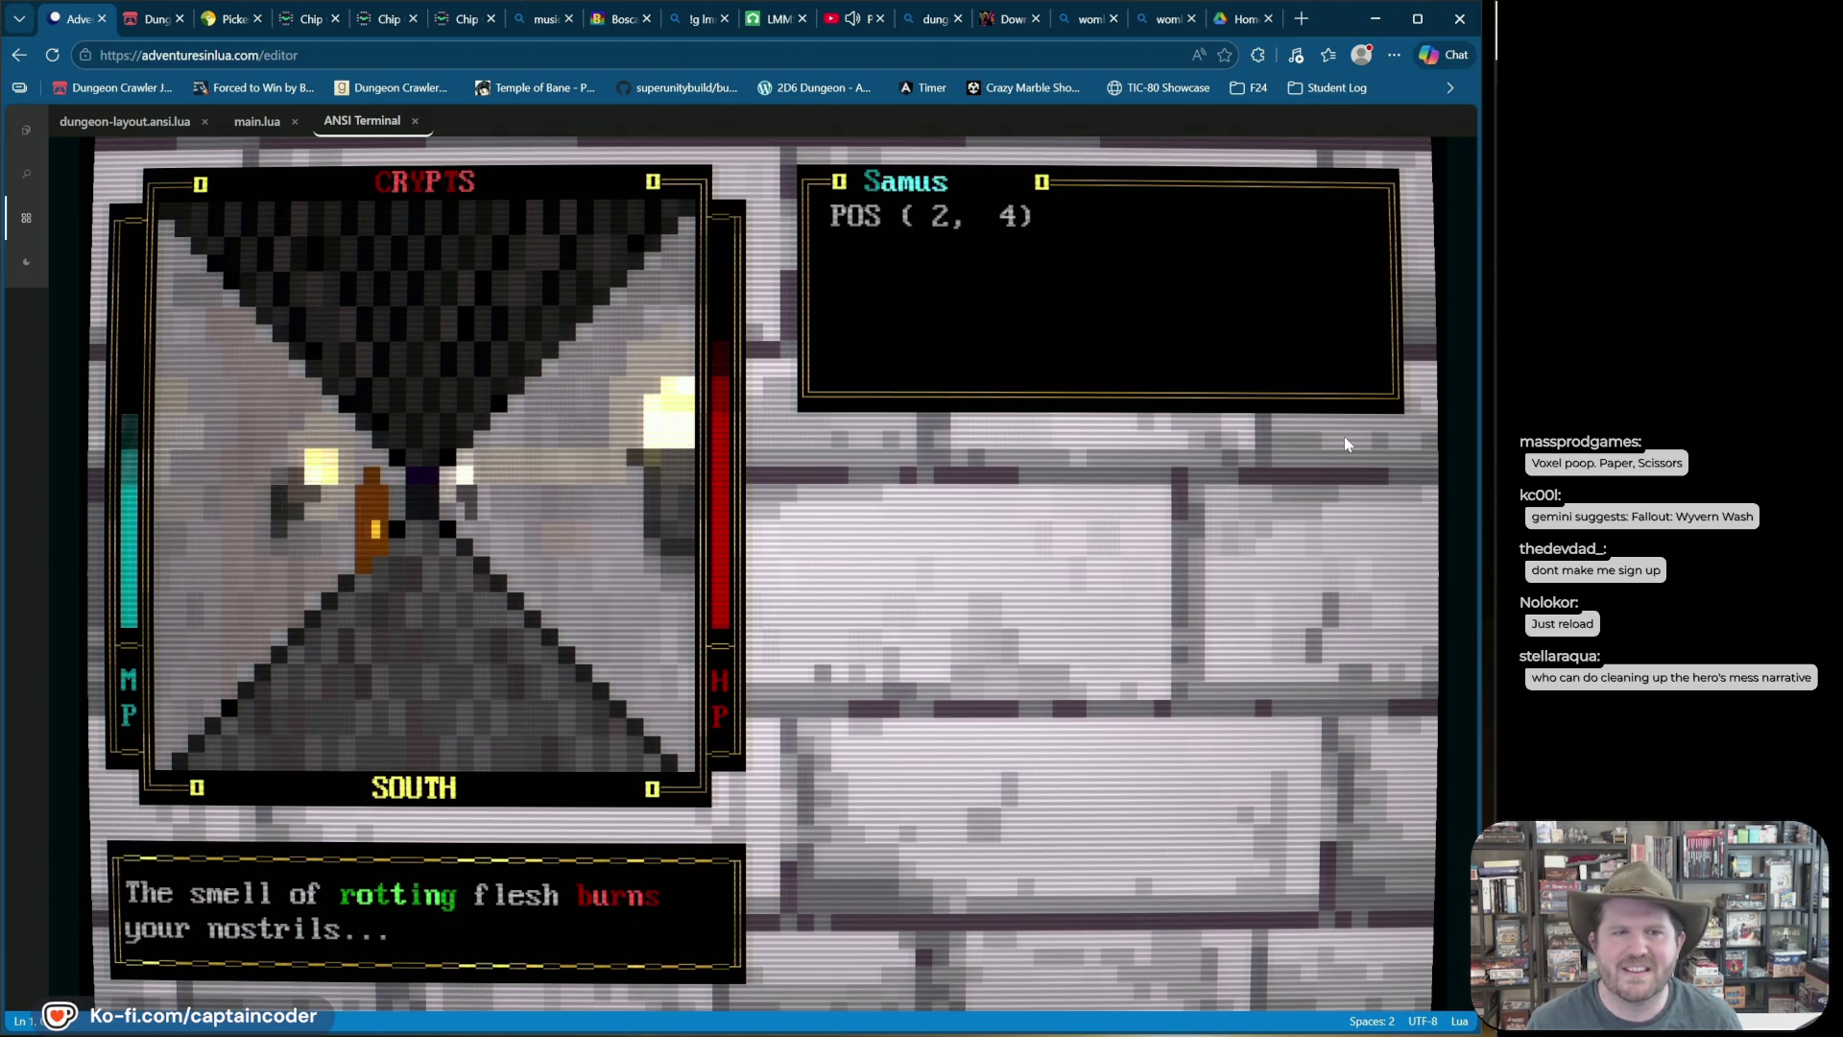
key(Up)
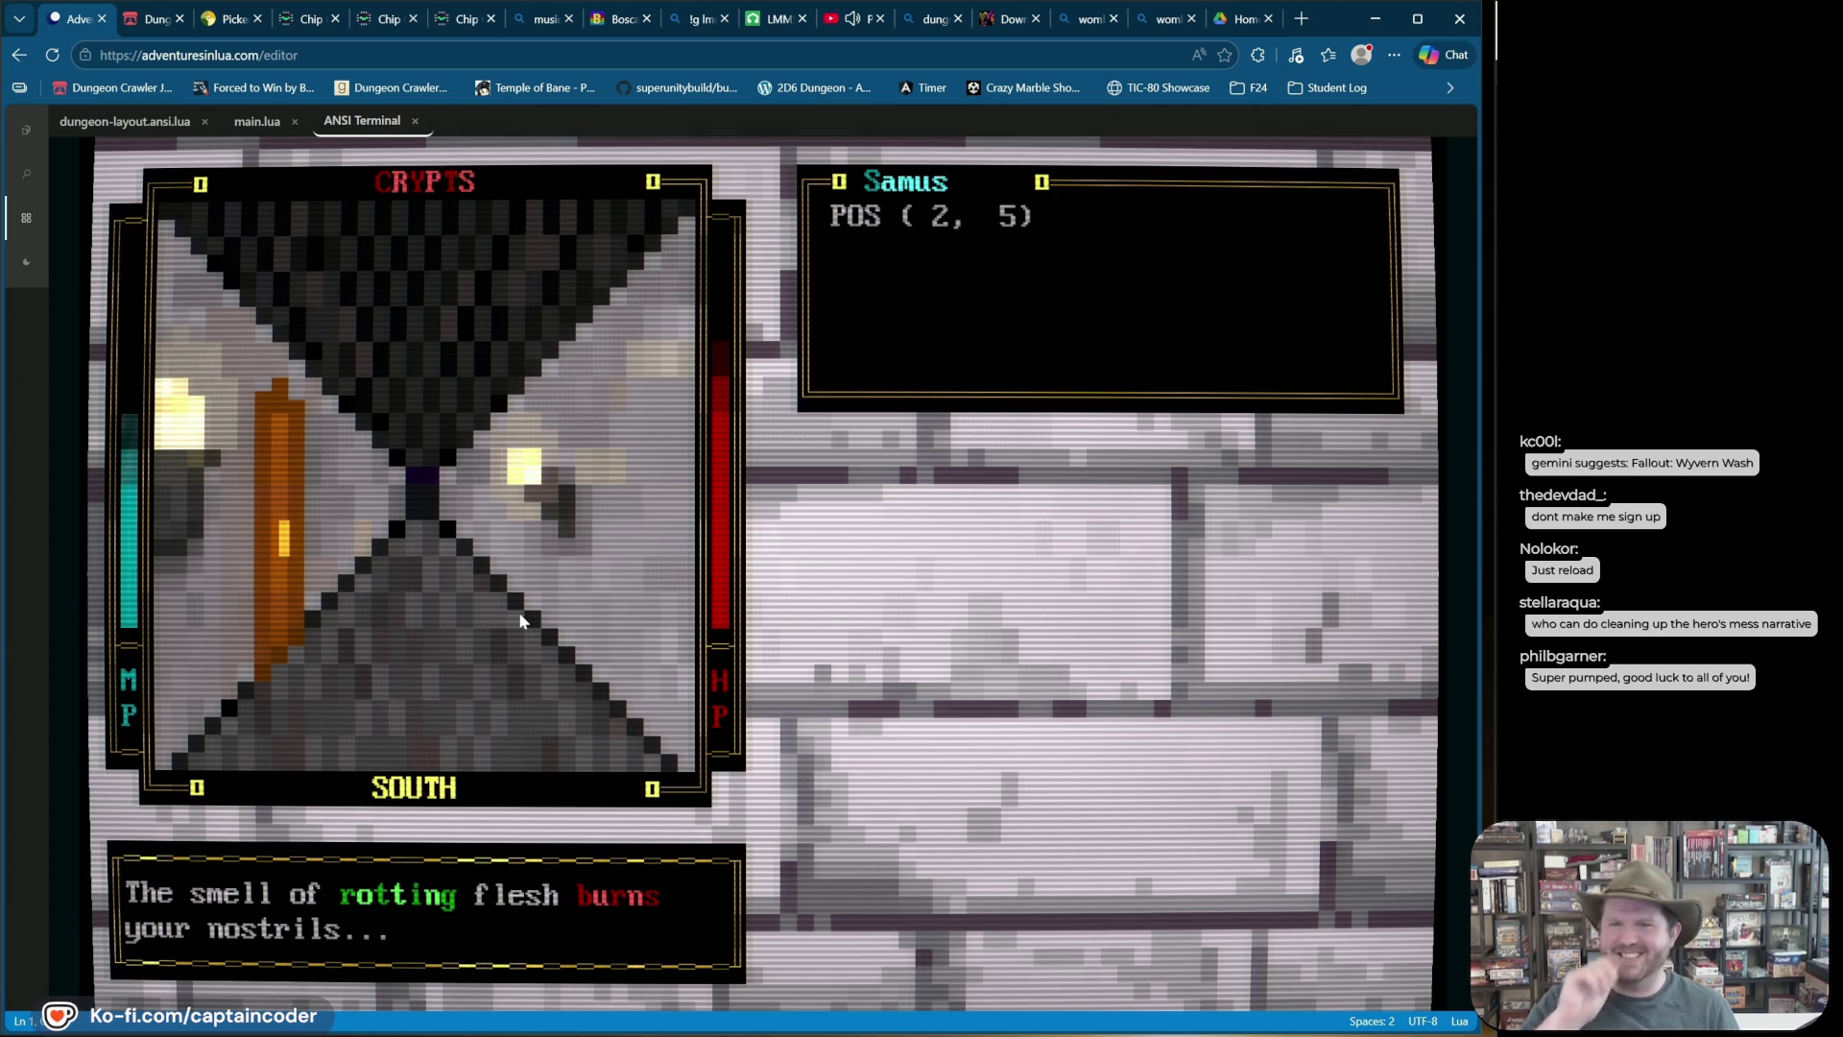
key(Up)
key(Up)
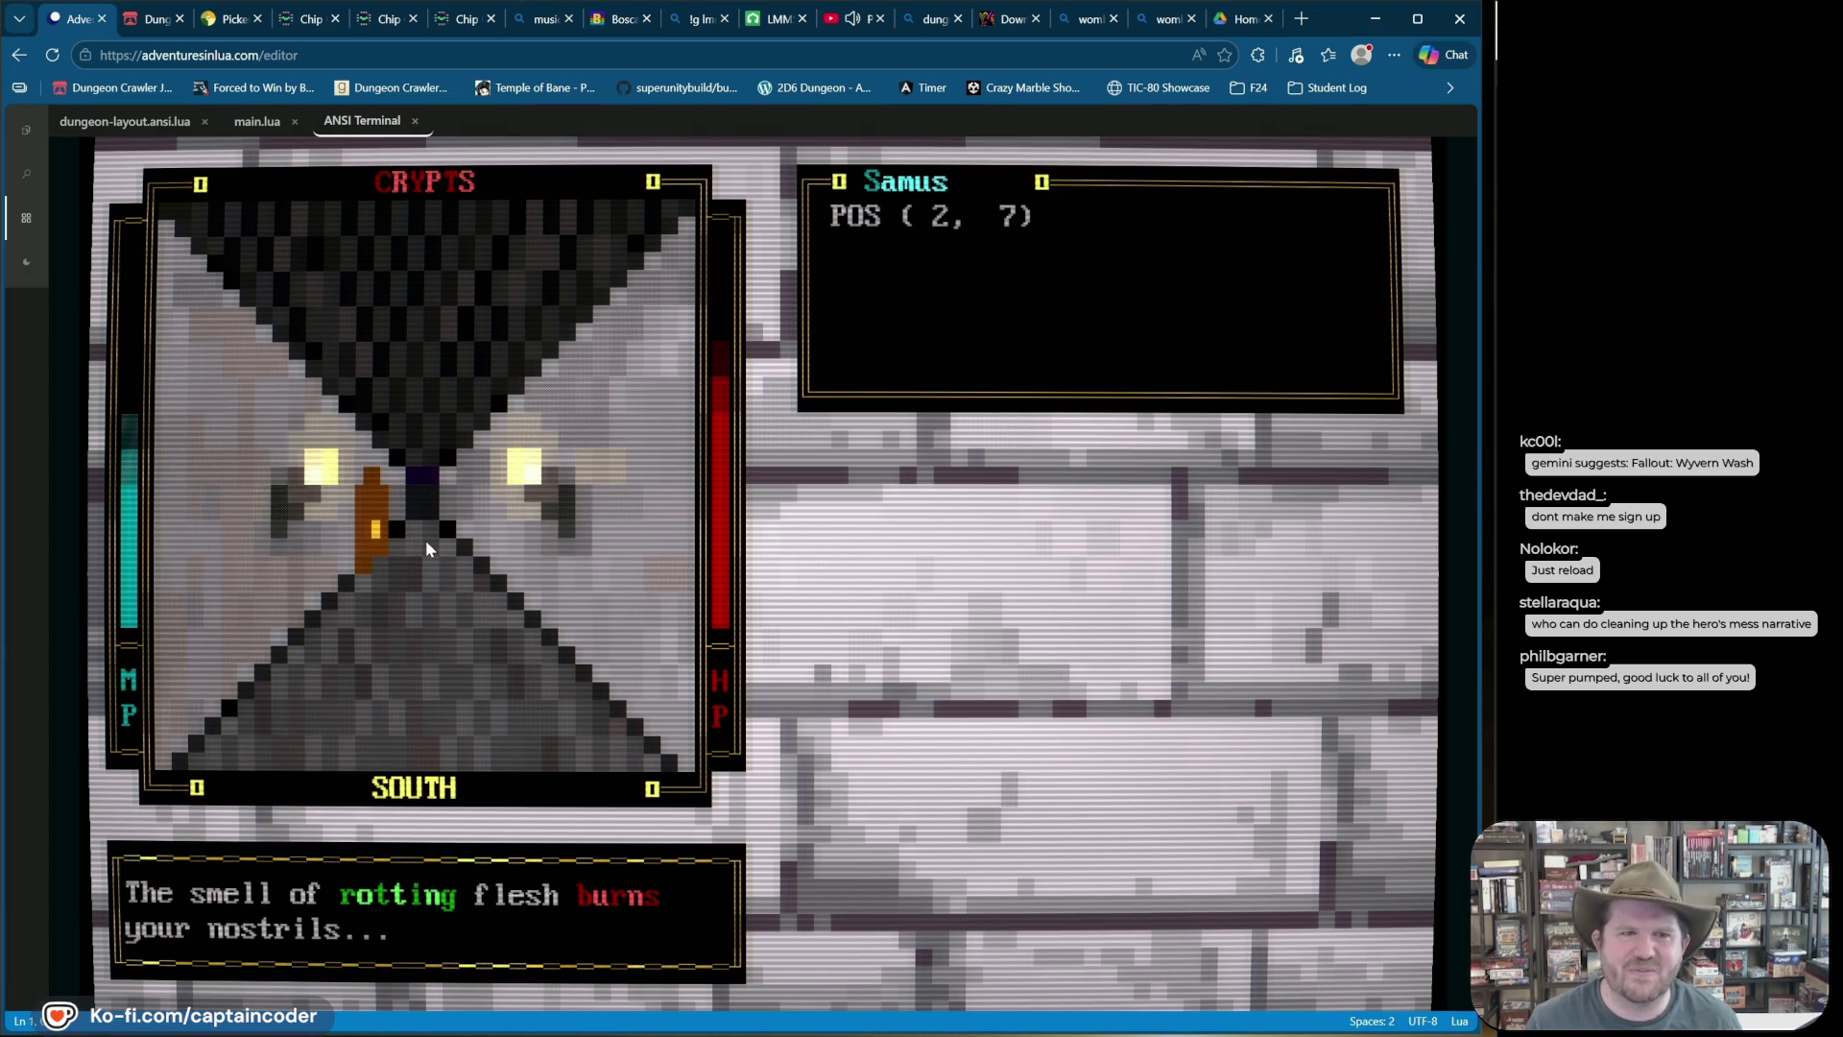
key(Up)
key(Up)
key(Left)
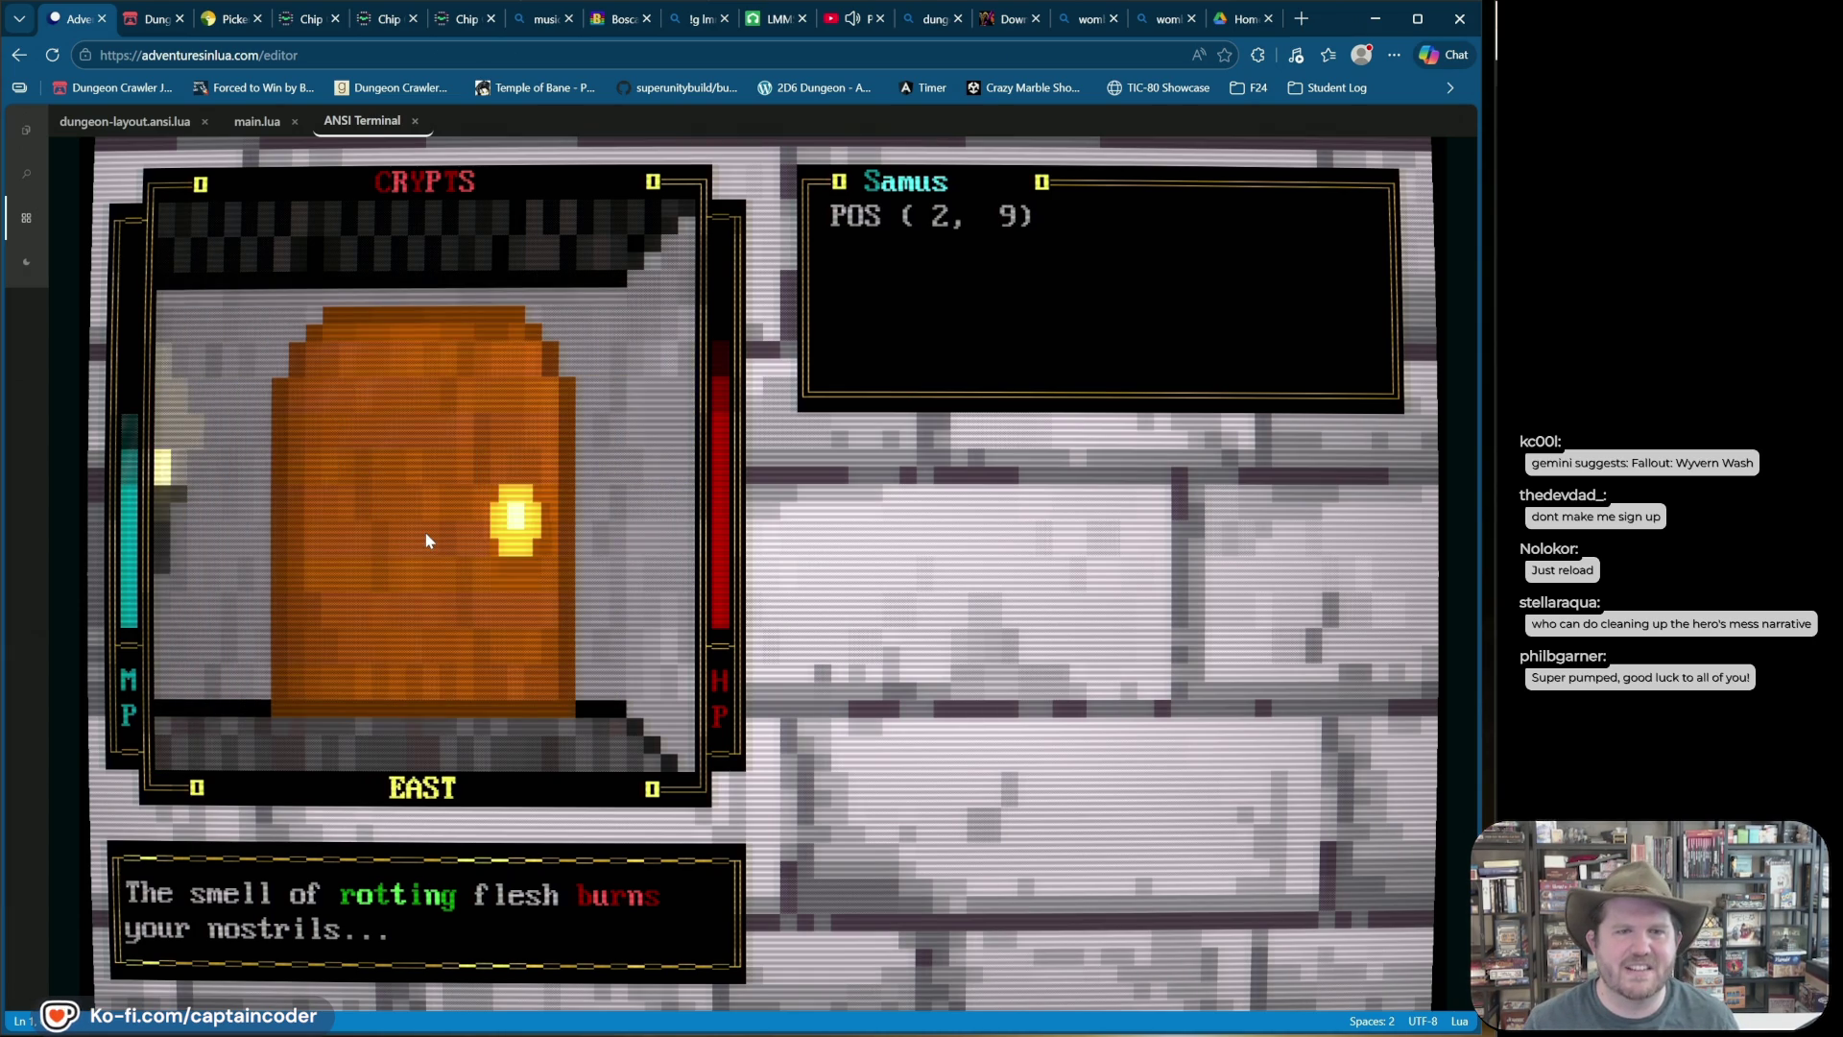
Step: Head east past the treasure chest, then turn north to face the blue monster at (17, 6)
key(Up)
key(Up)
key(Up)
key(Left)
key(Right)
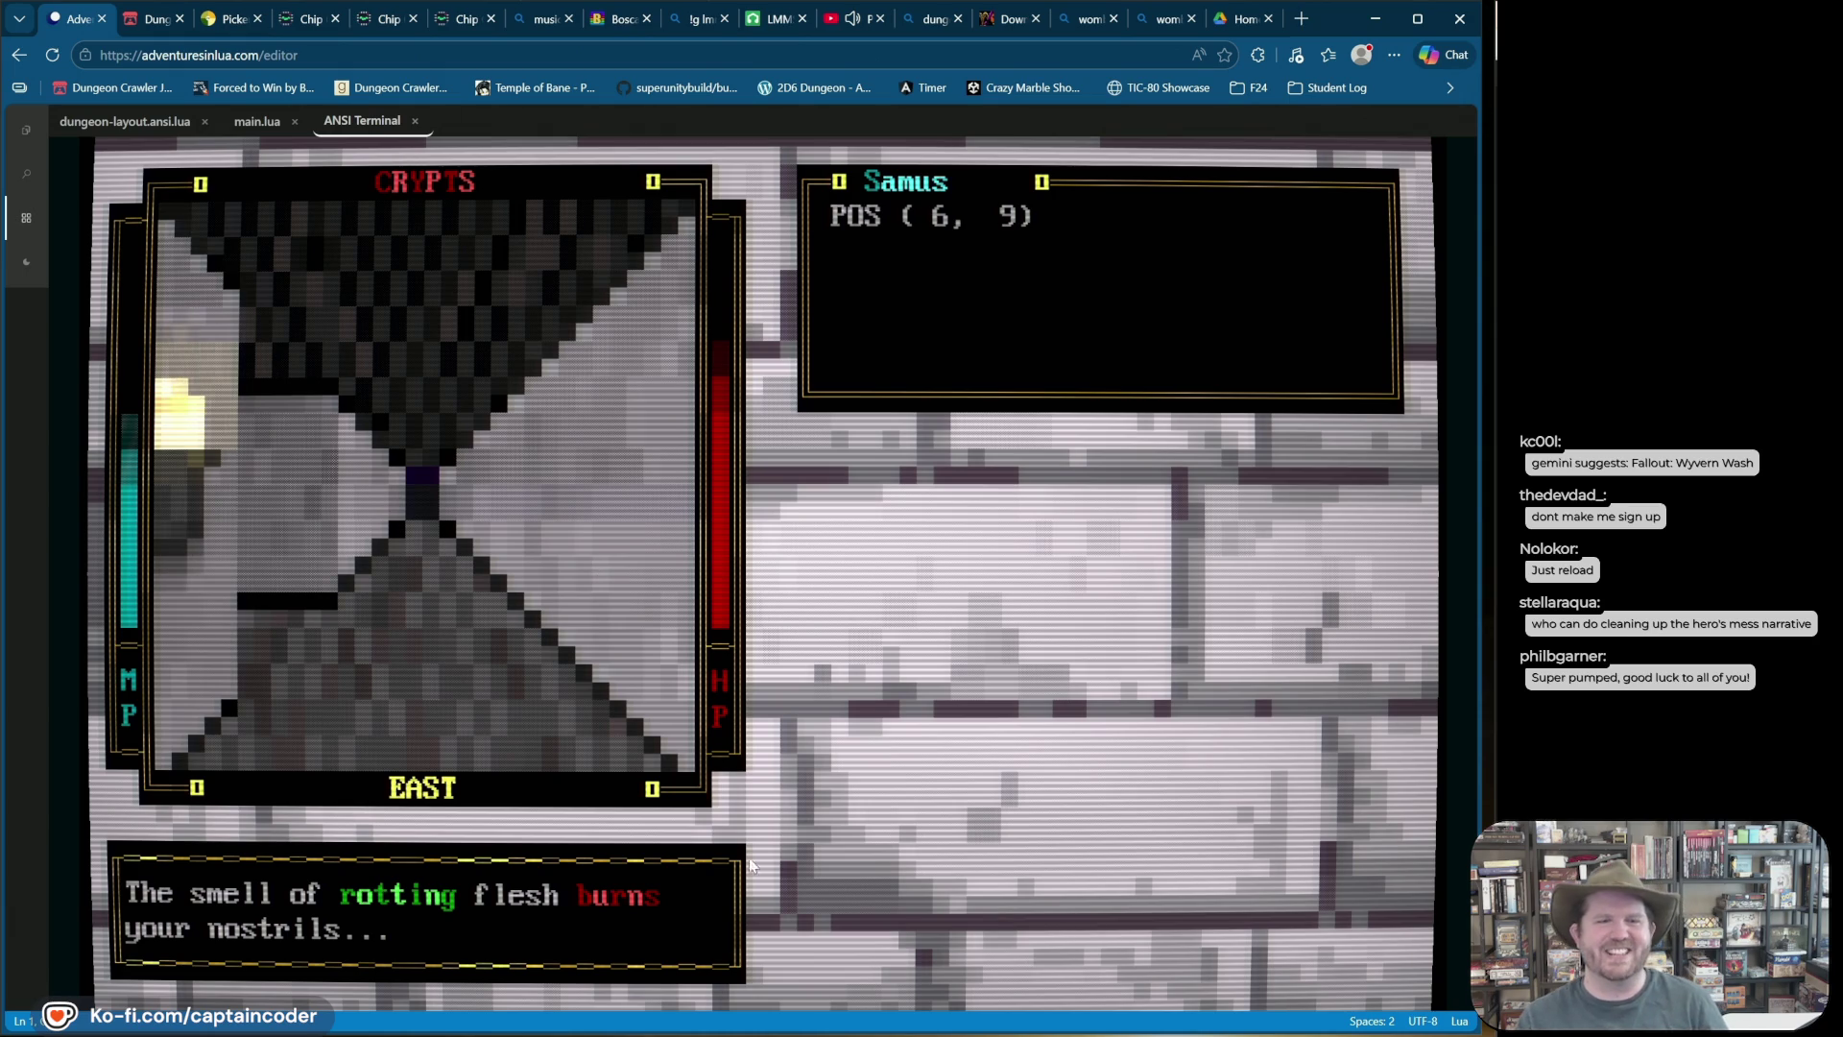
key(Up)
key(Up)
key(Up)
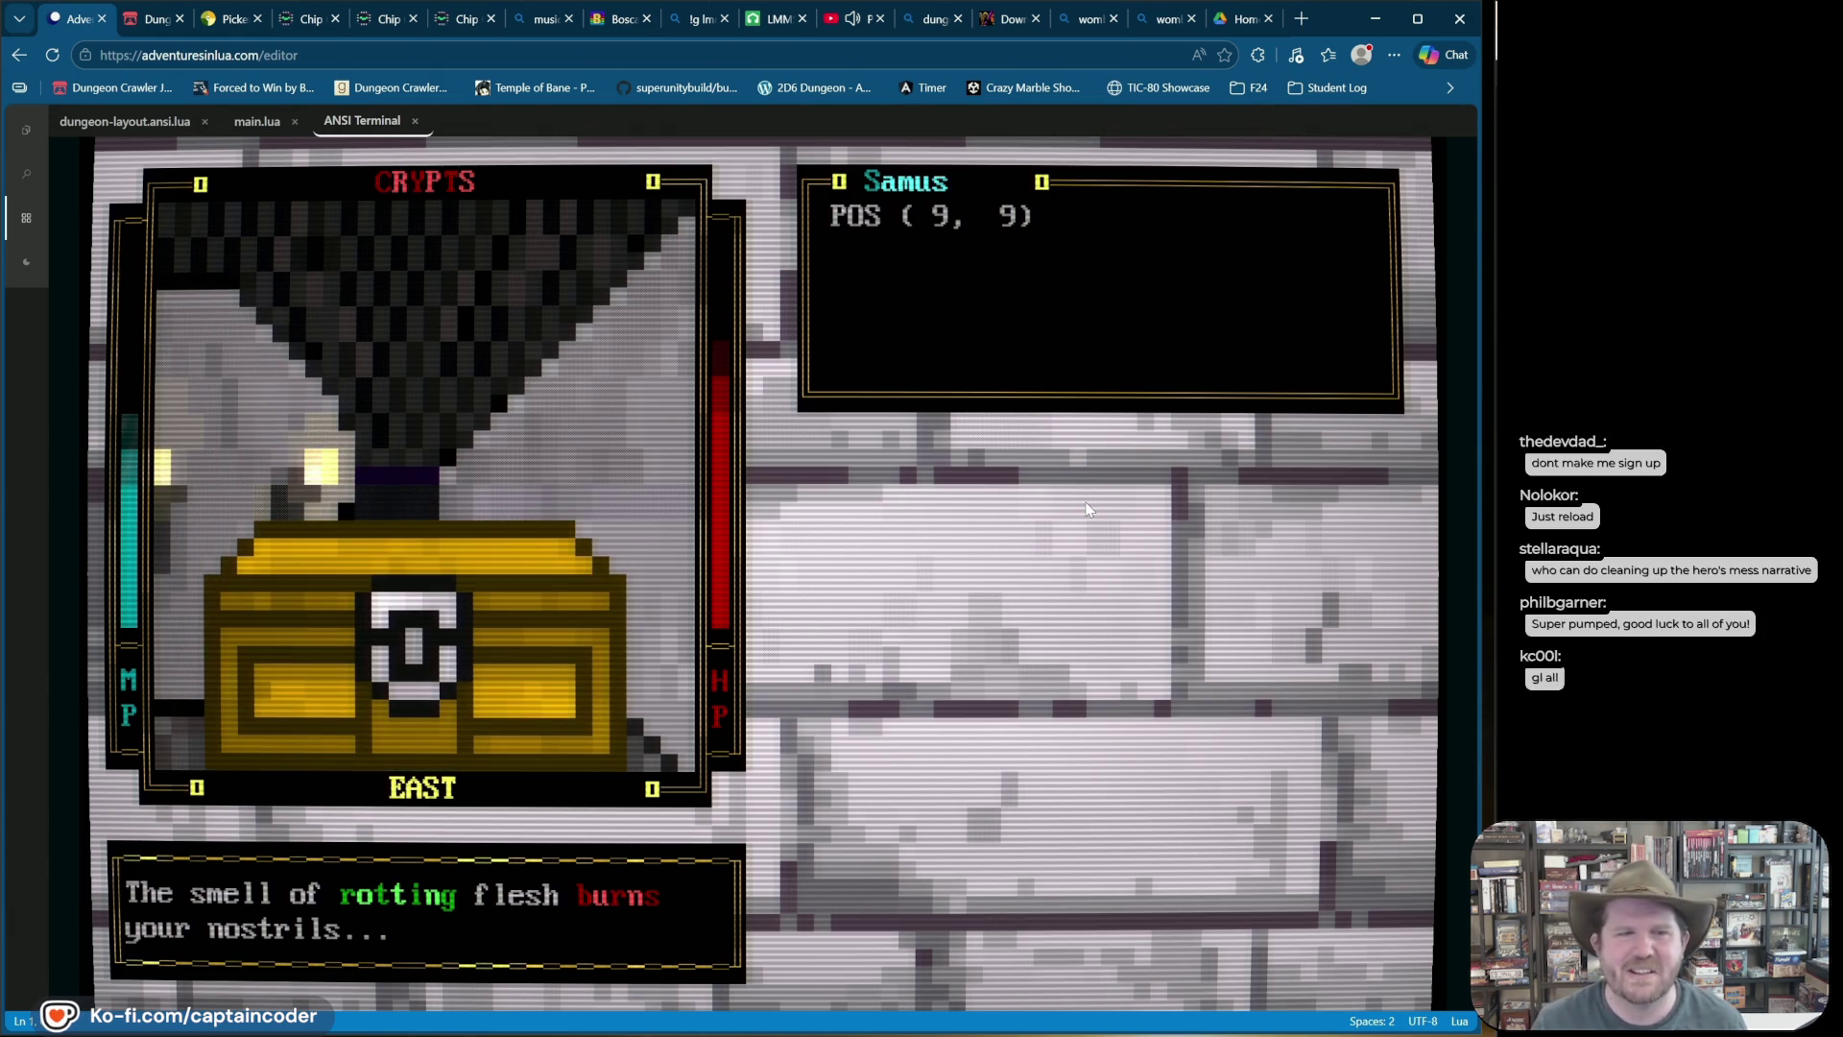
key(Up)
key(Up)
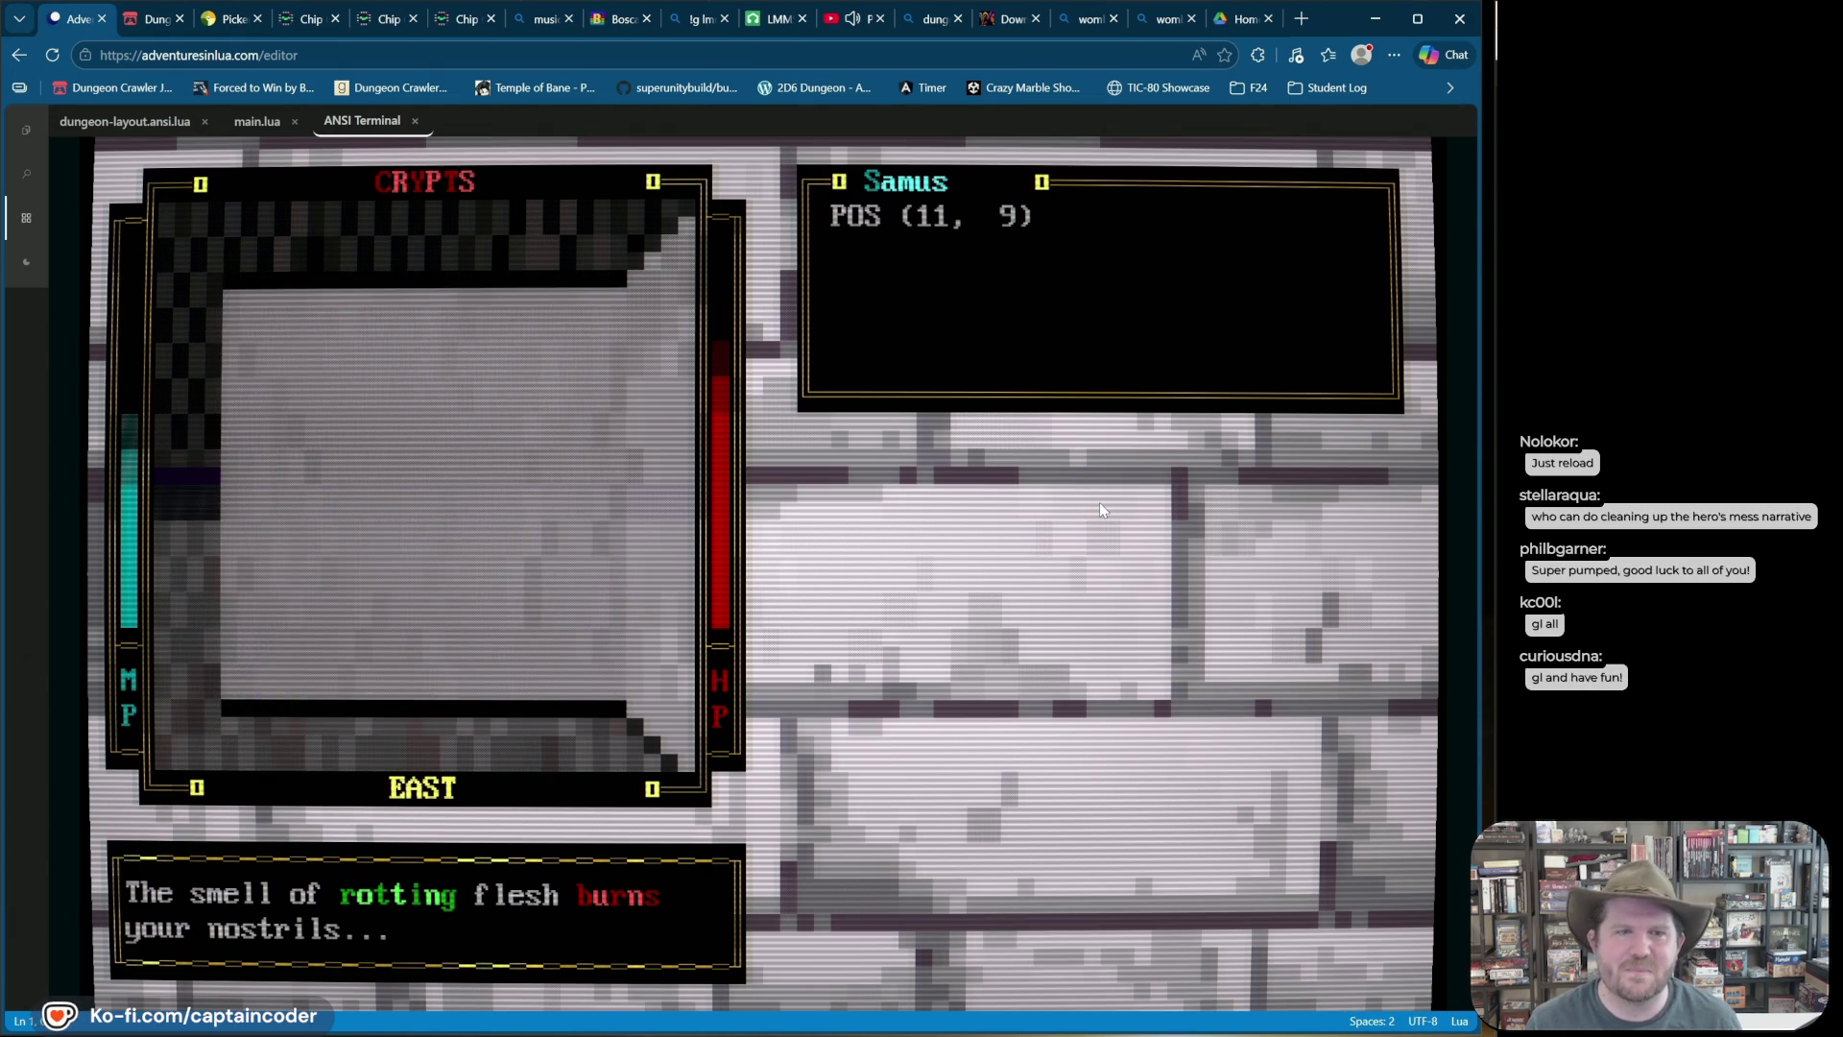
key(Up)
key(Up)
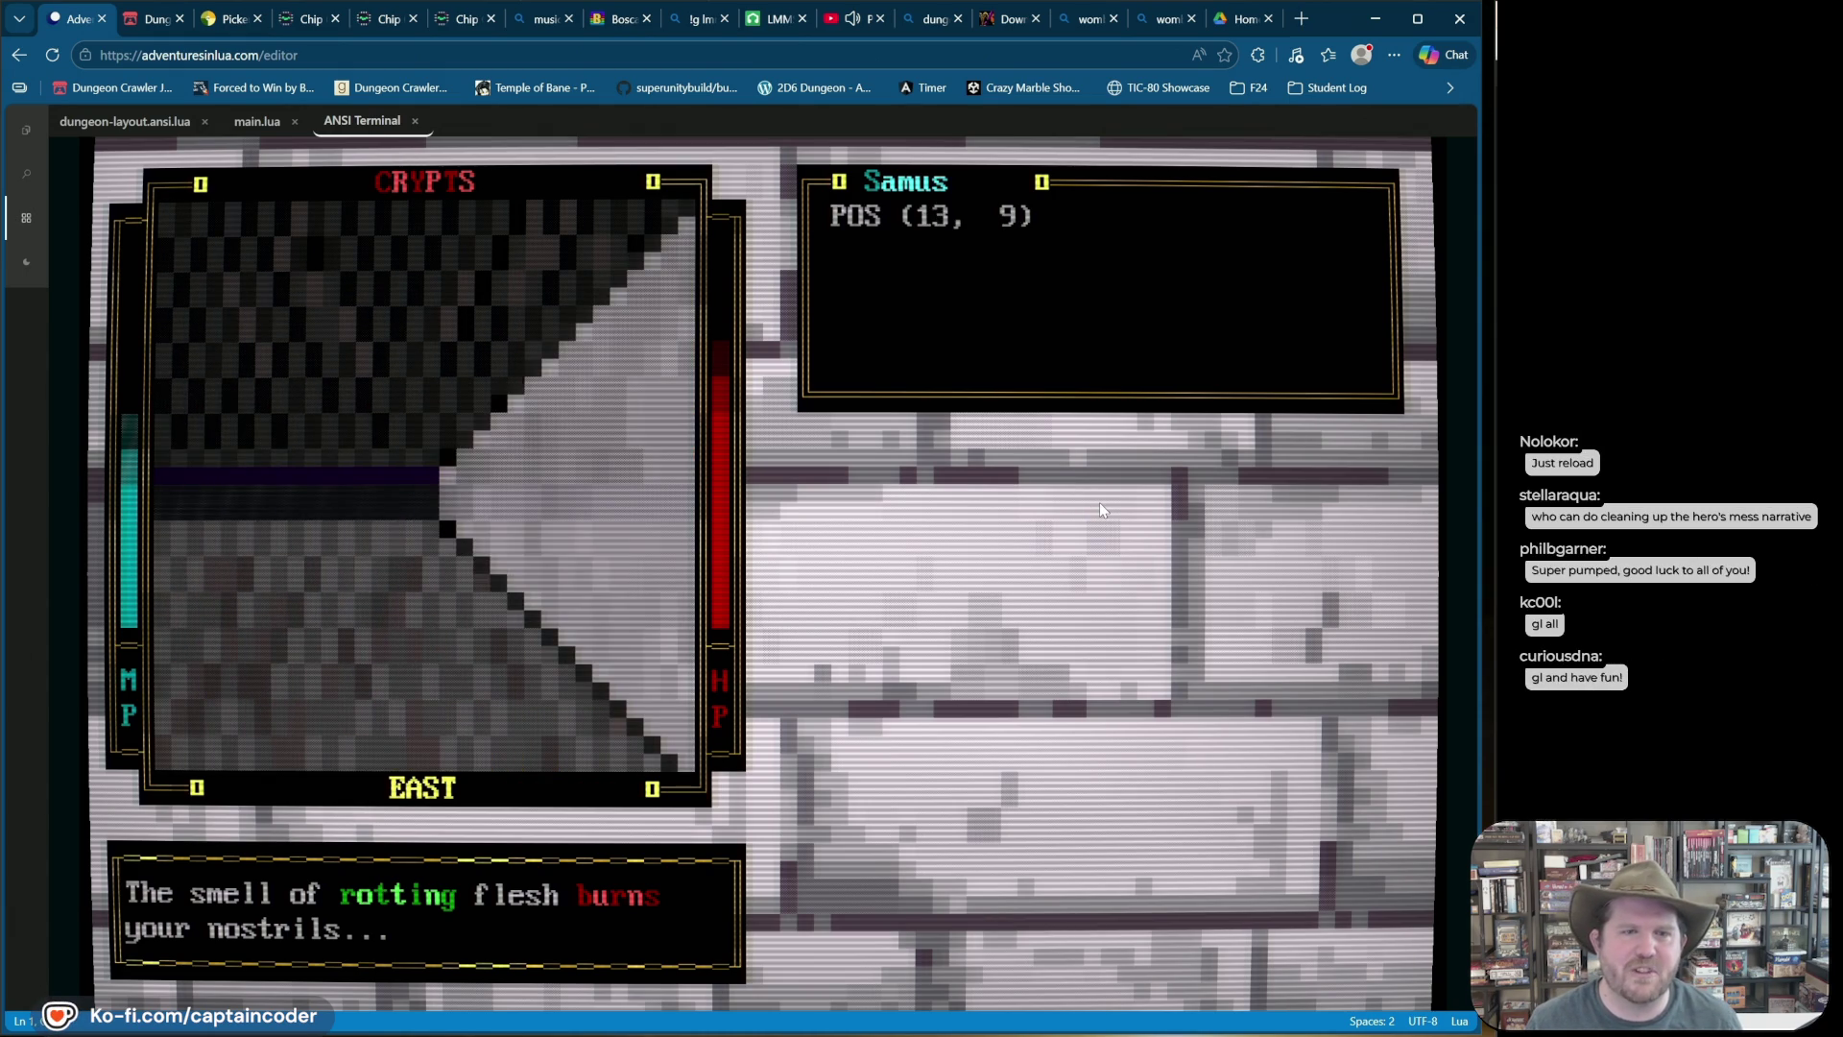
key(Up)
key(Up)
key(Up)
key(Up)
key(Left)
key(Up)
key(Up)
key(Up)
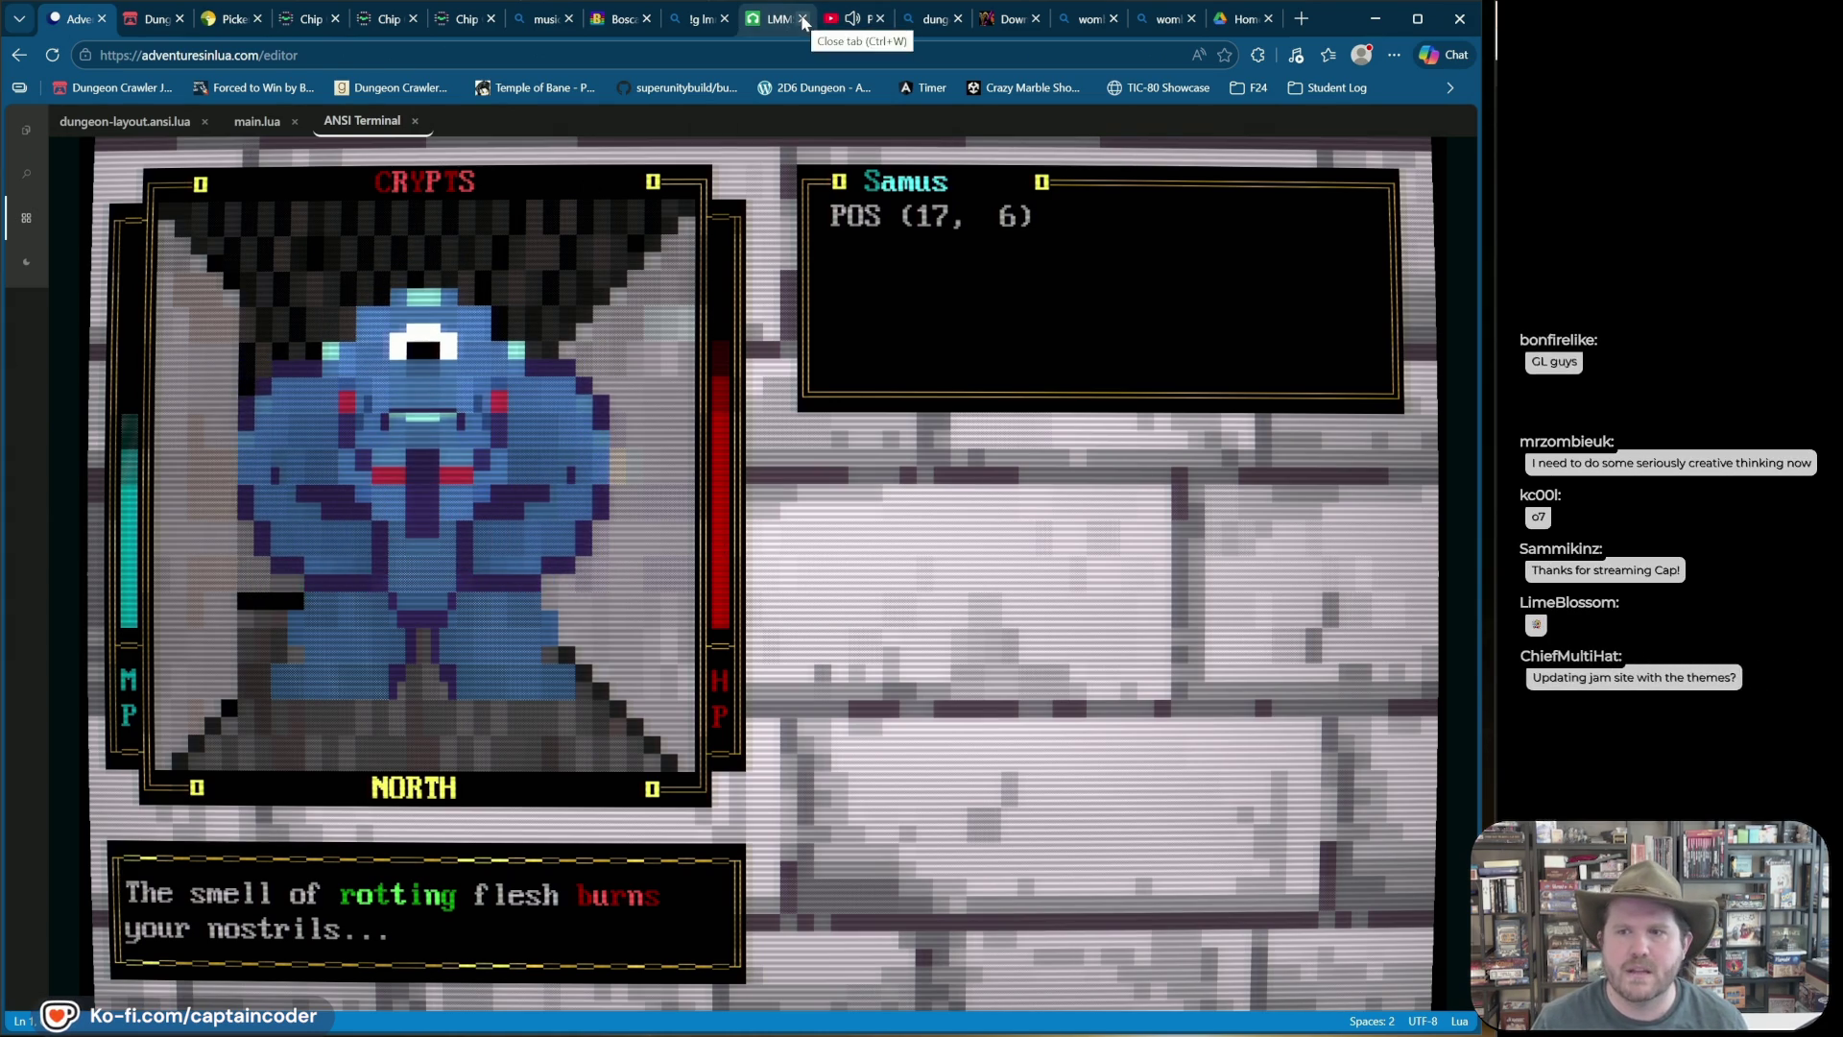
click(136, 22)
Step: Scroll to the Theme section and briefly highlight the Elemental Rock Paper Scissors line
scroll(999, 601, down, 15)
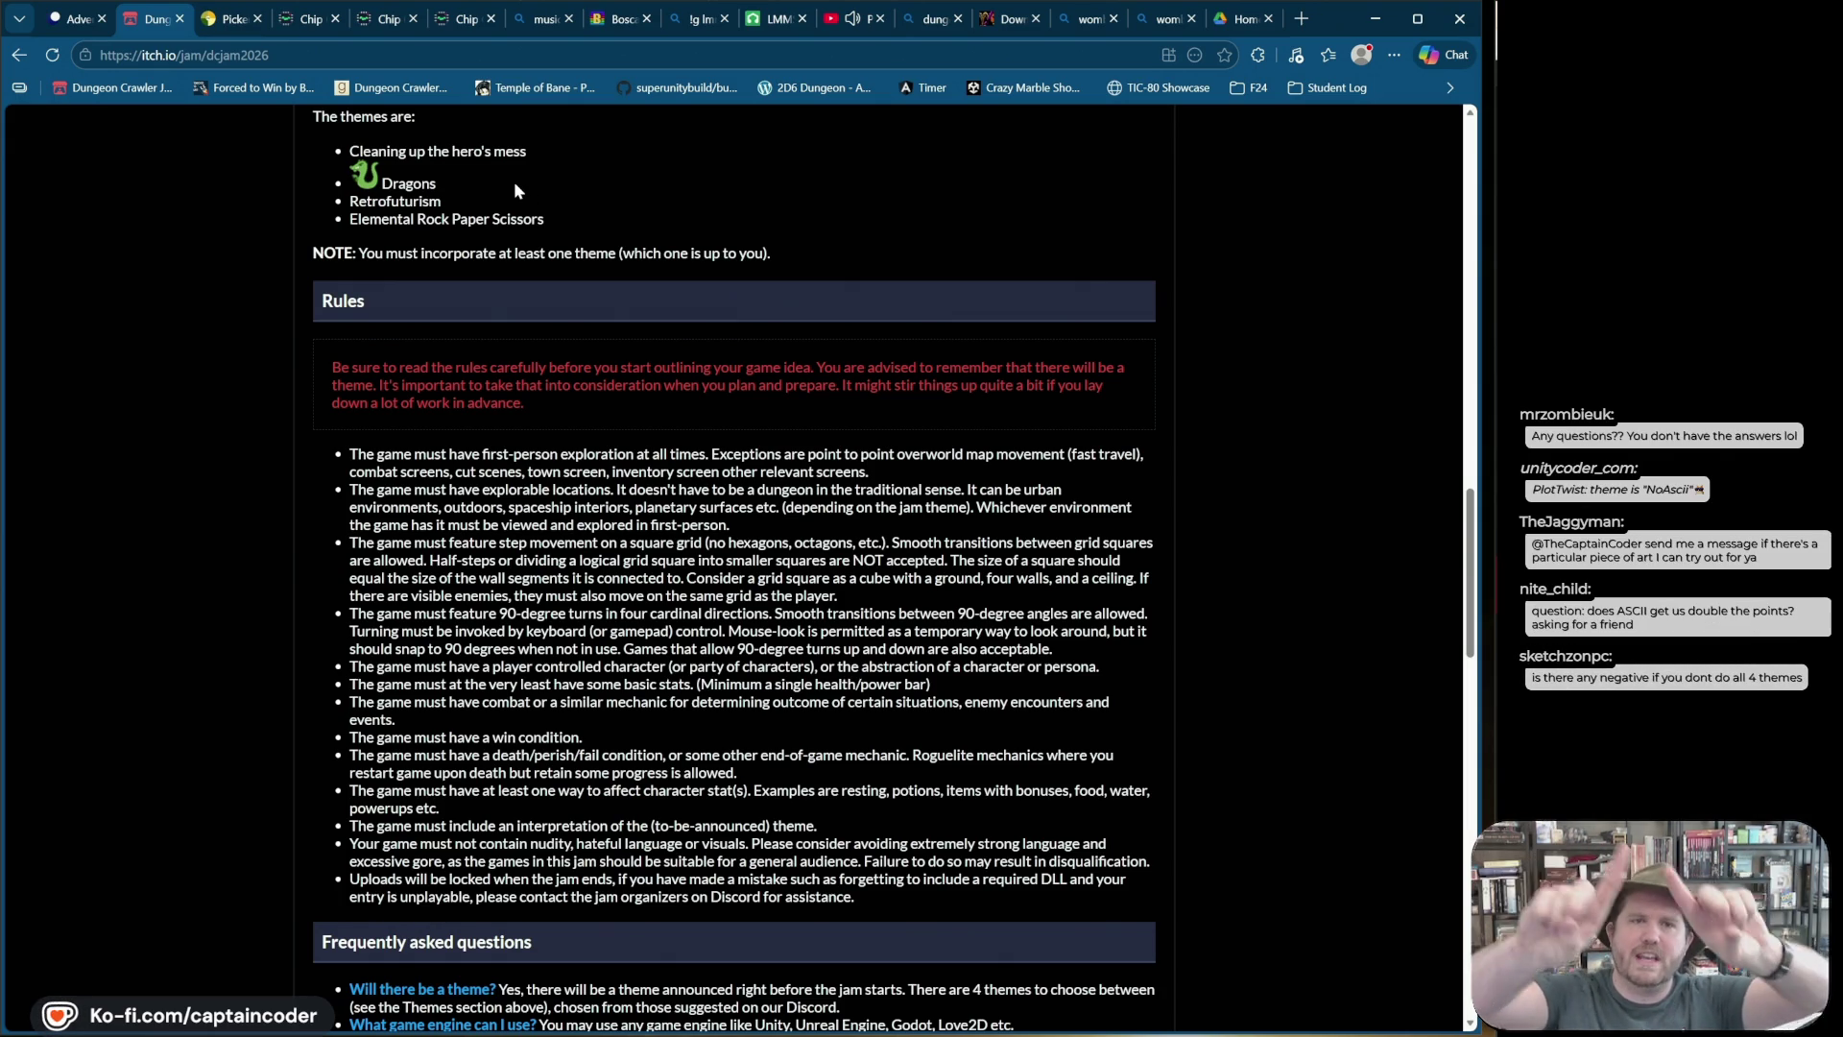
scroll(470, 523, up, 3)
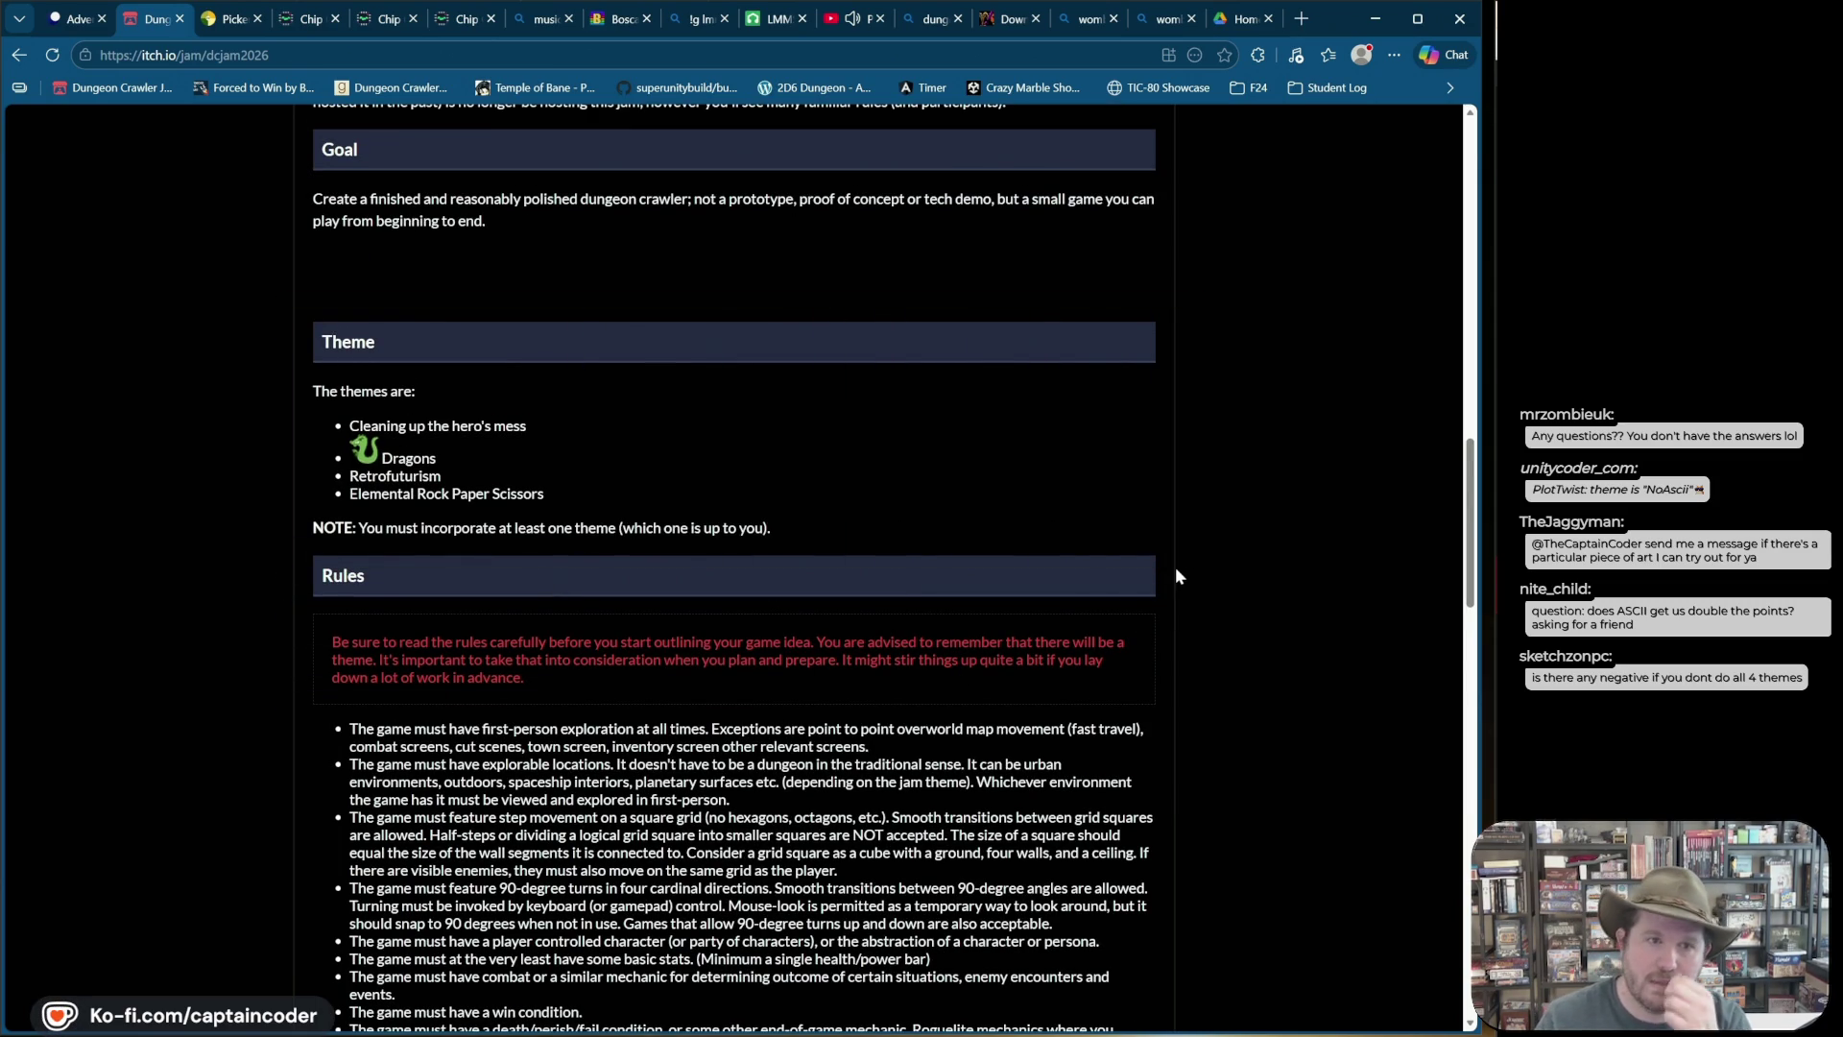
drag(545, 491, 324, 495)
click(539, 494)
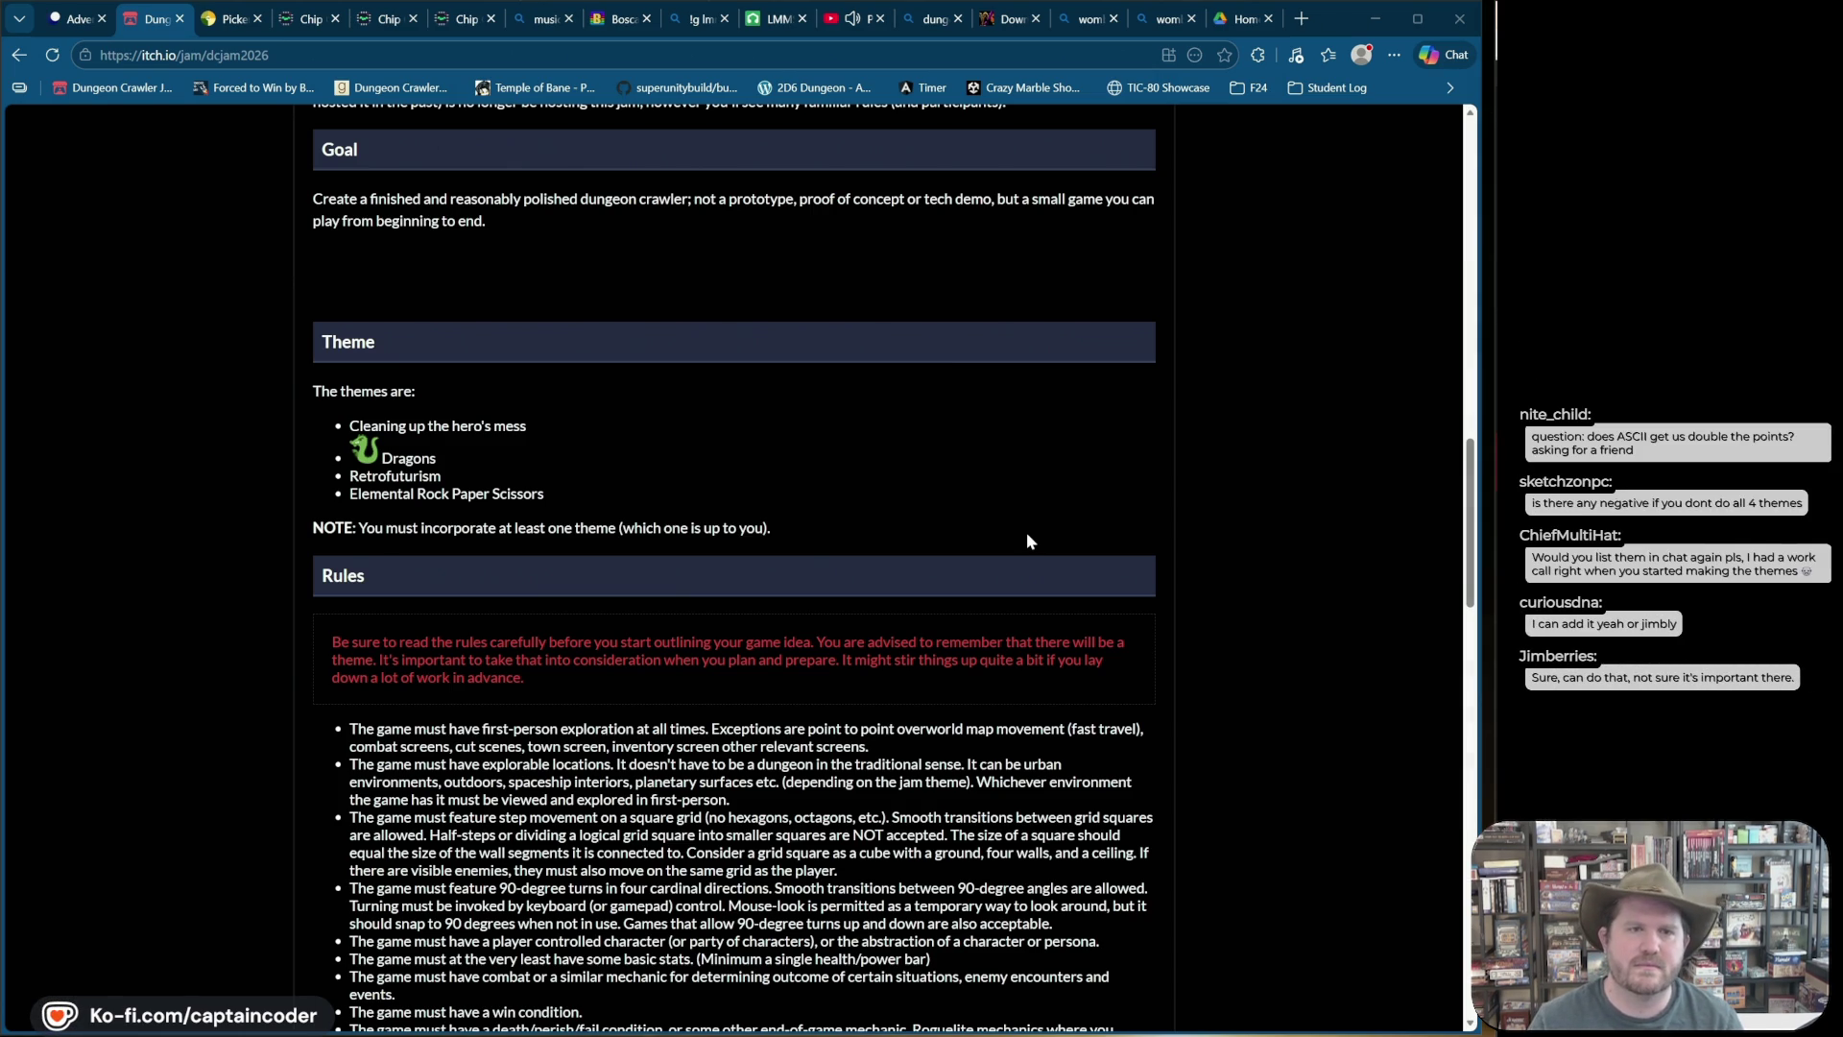
Step: Enlarge the page, then copy the four-theme list and post it to the stream chat
key(ctrl+plus)
key(ctrl+plus)
key(ctrl+plus)
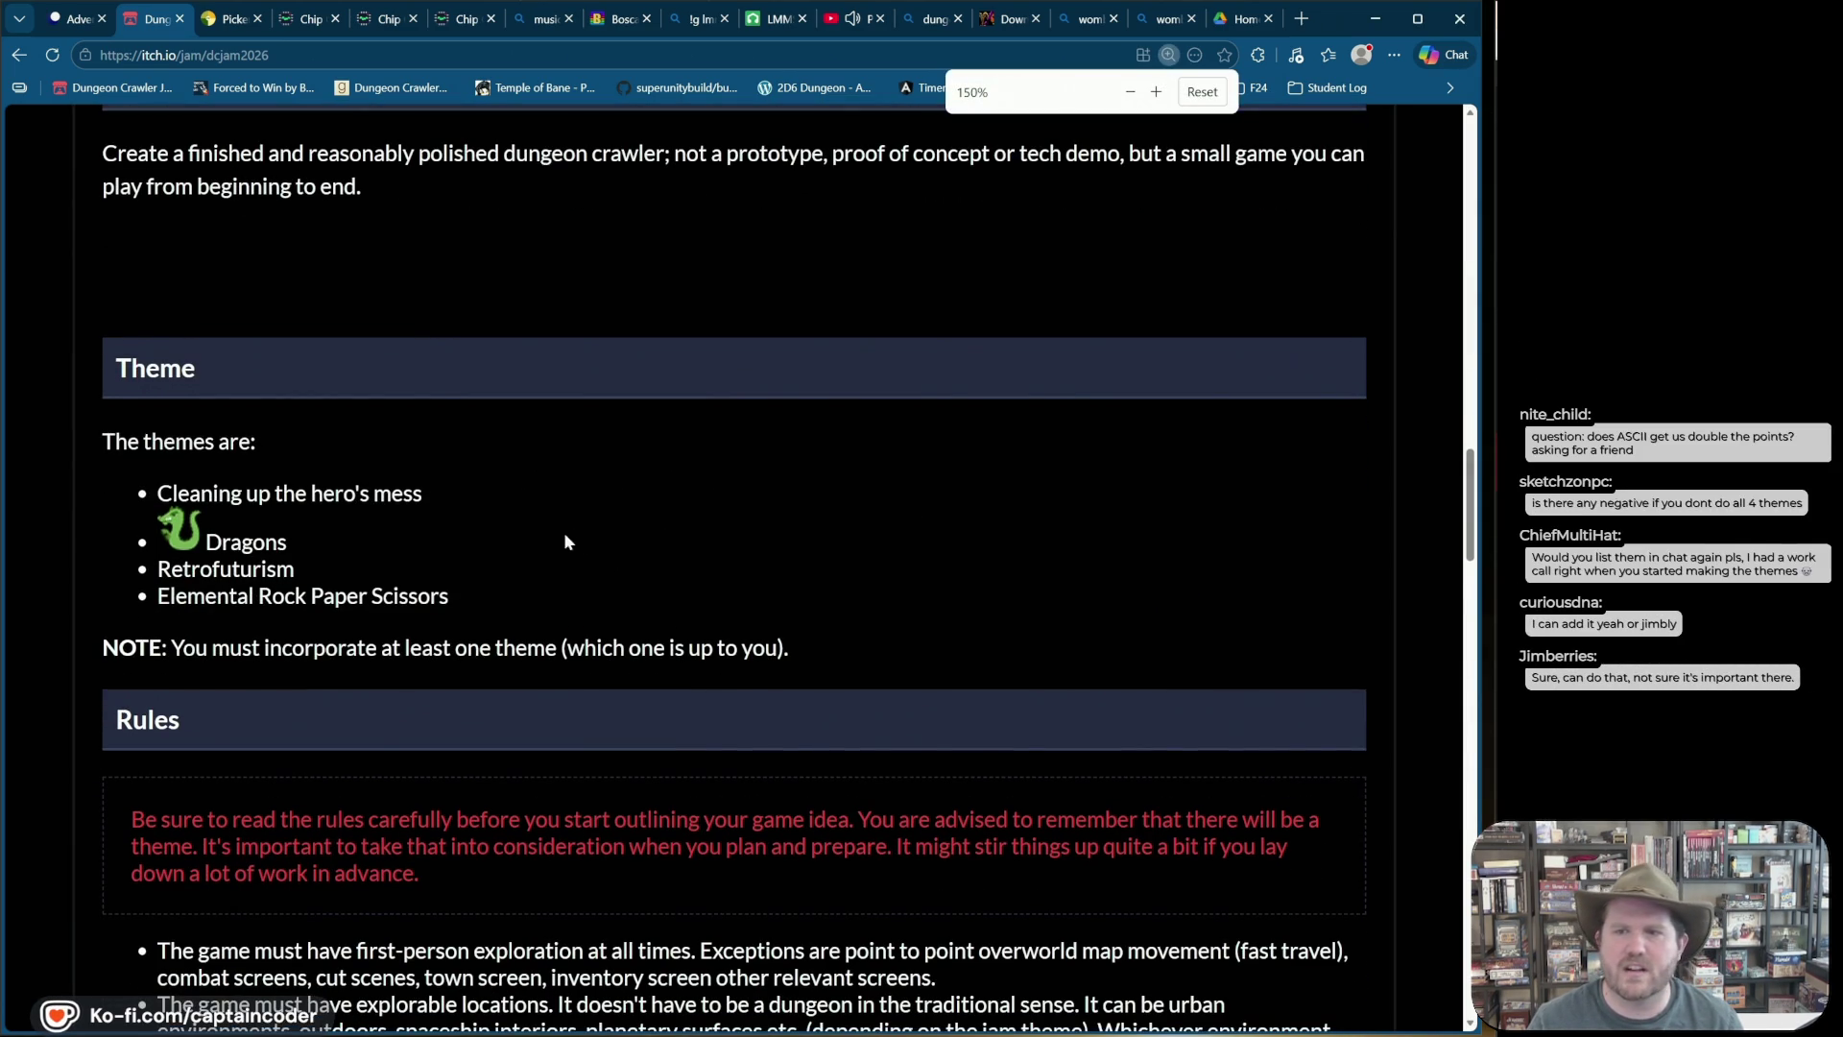
mouse_move(484, 605)
mouse_down()
mouse_move(149, 520)
mouse_move(198, 487)
mouse_up()
key(alt+Tab)
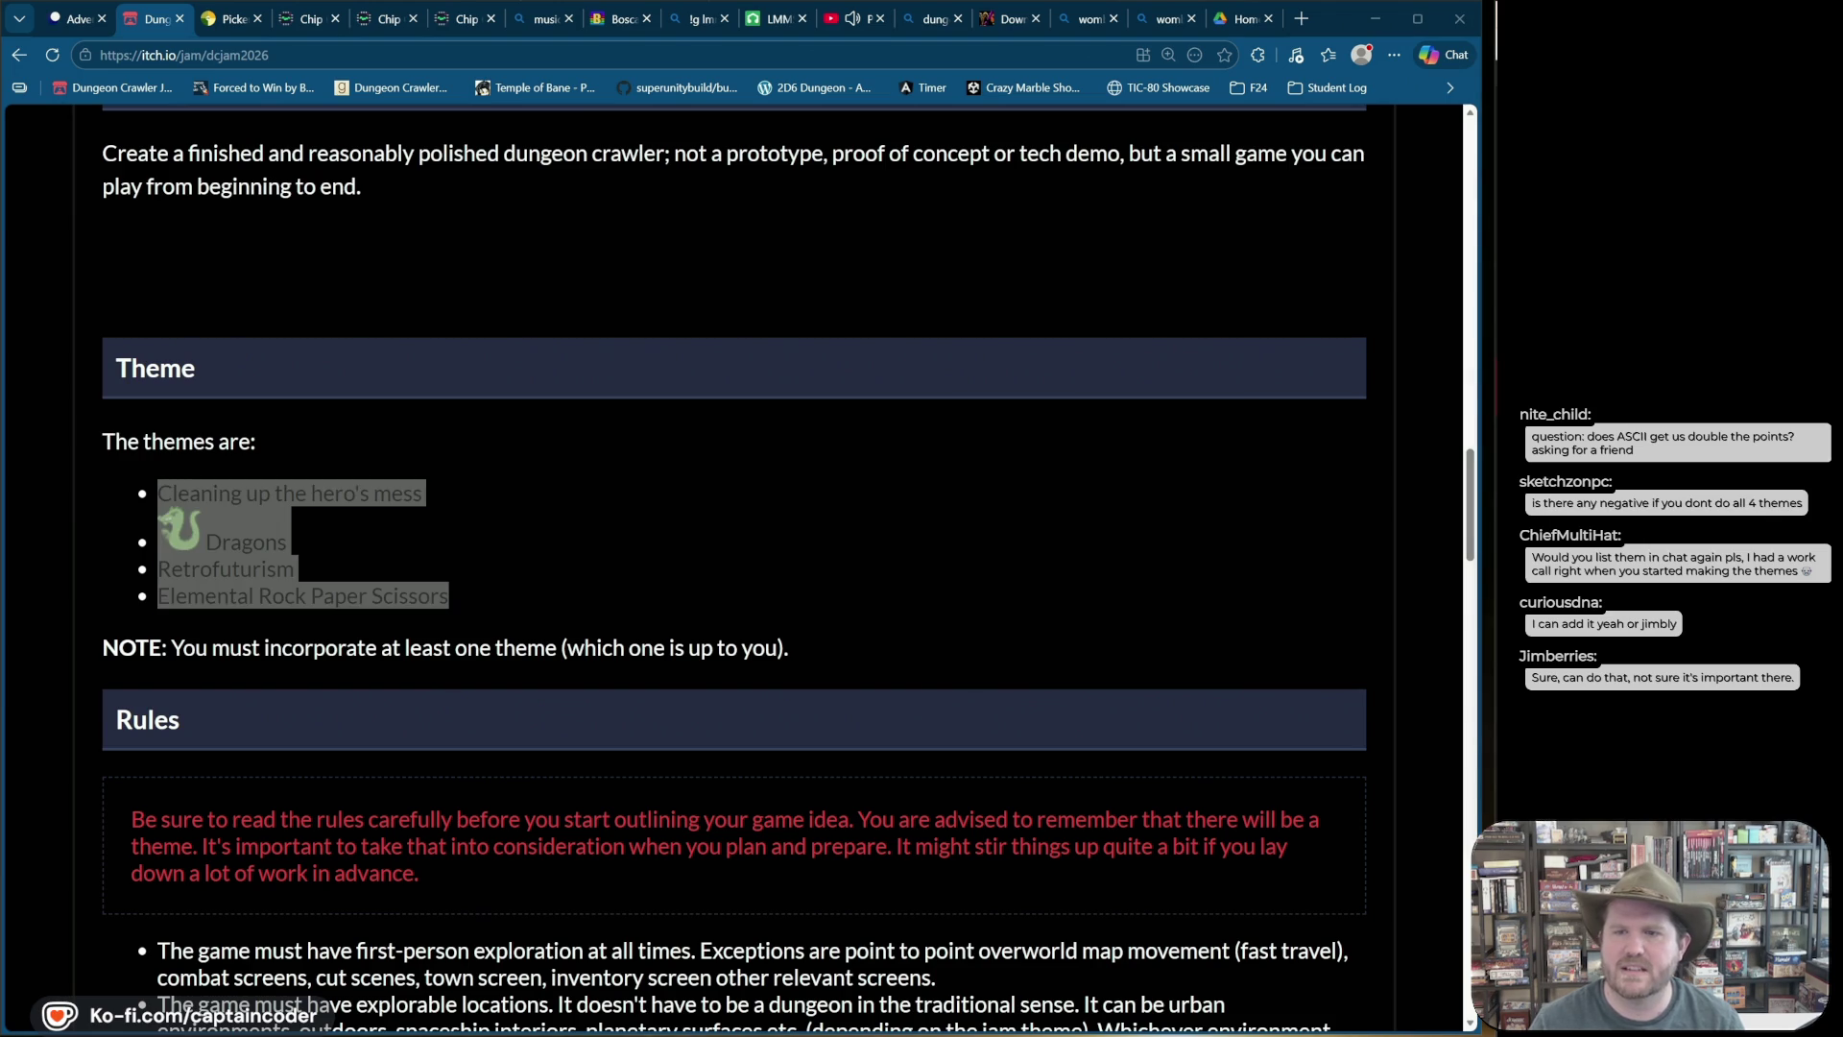
click(909, 656)
key(alt+Tab)
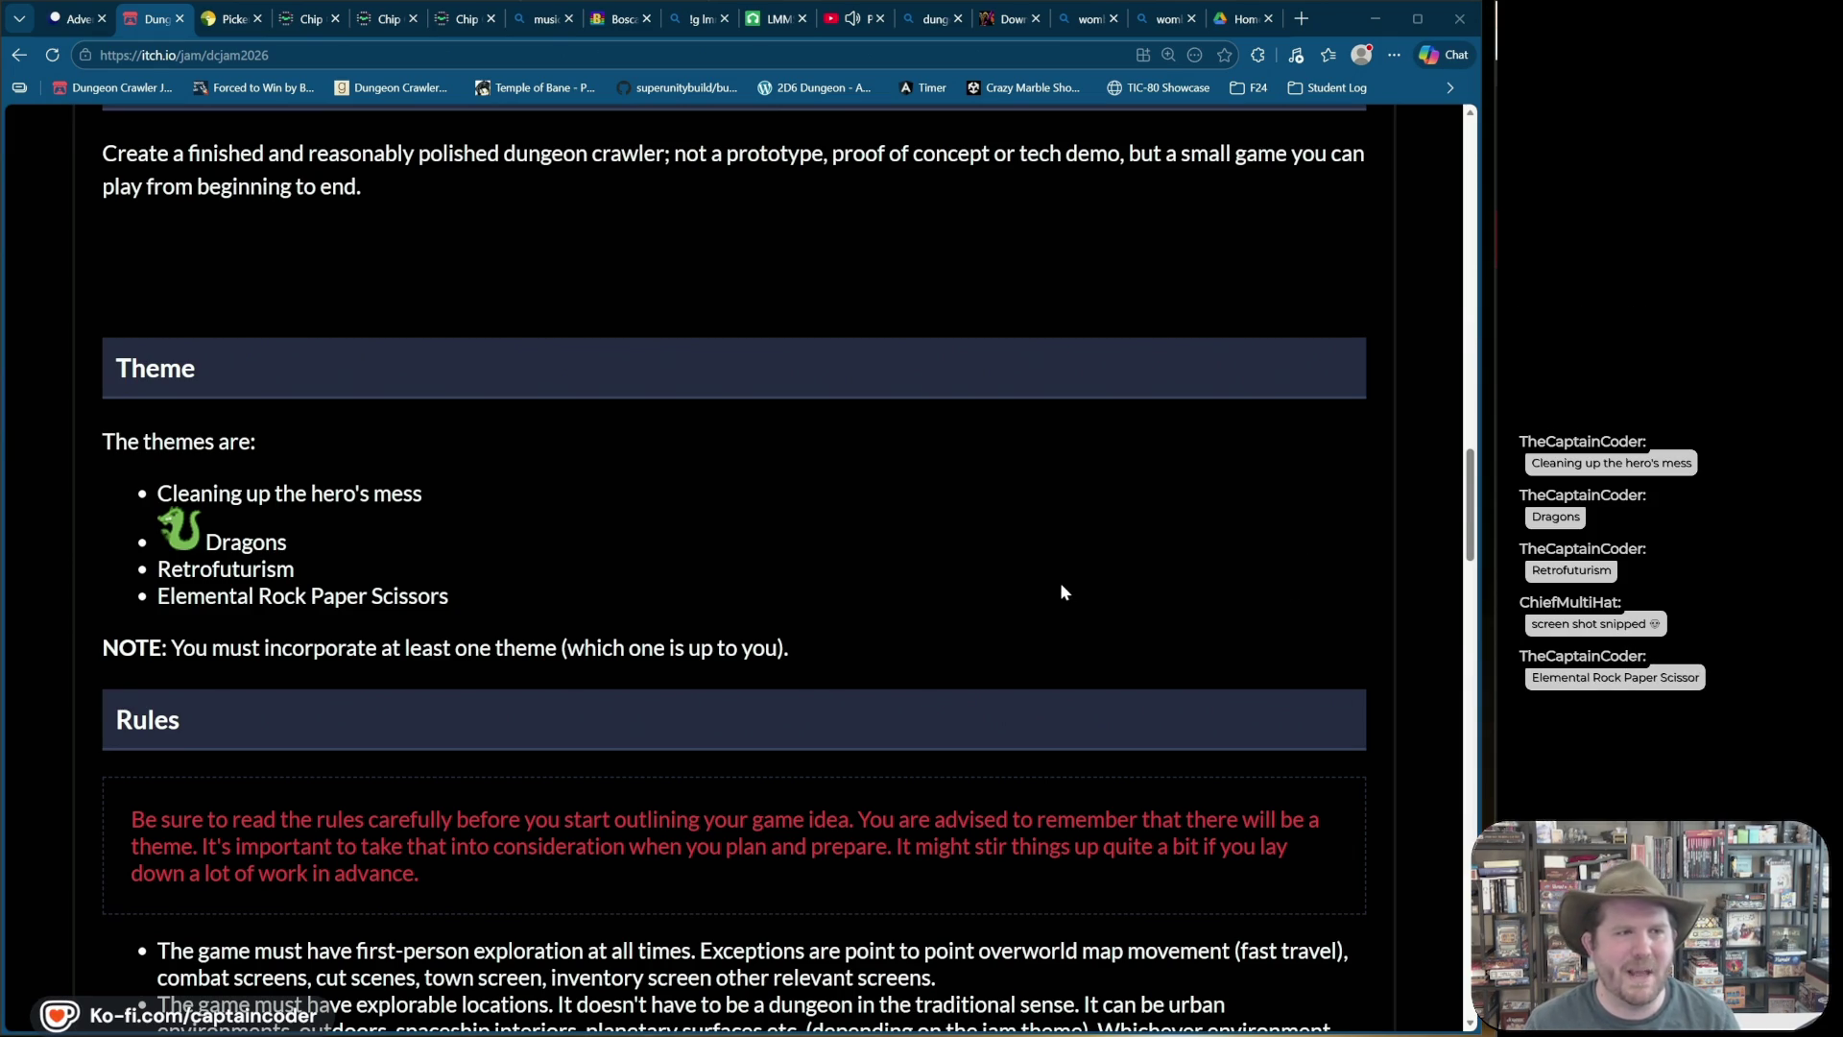
key(ctrl+plus)
key(ctrl+plus)
key(ctrl+plus)
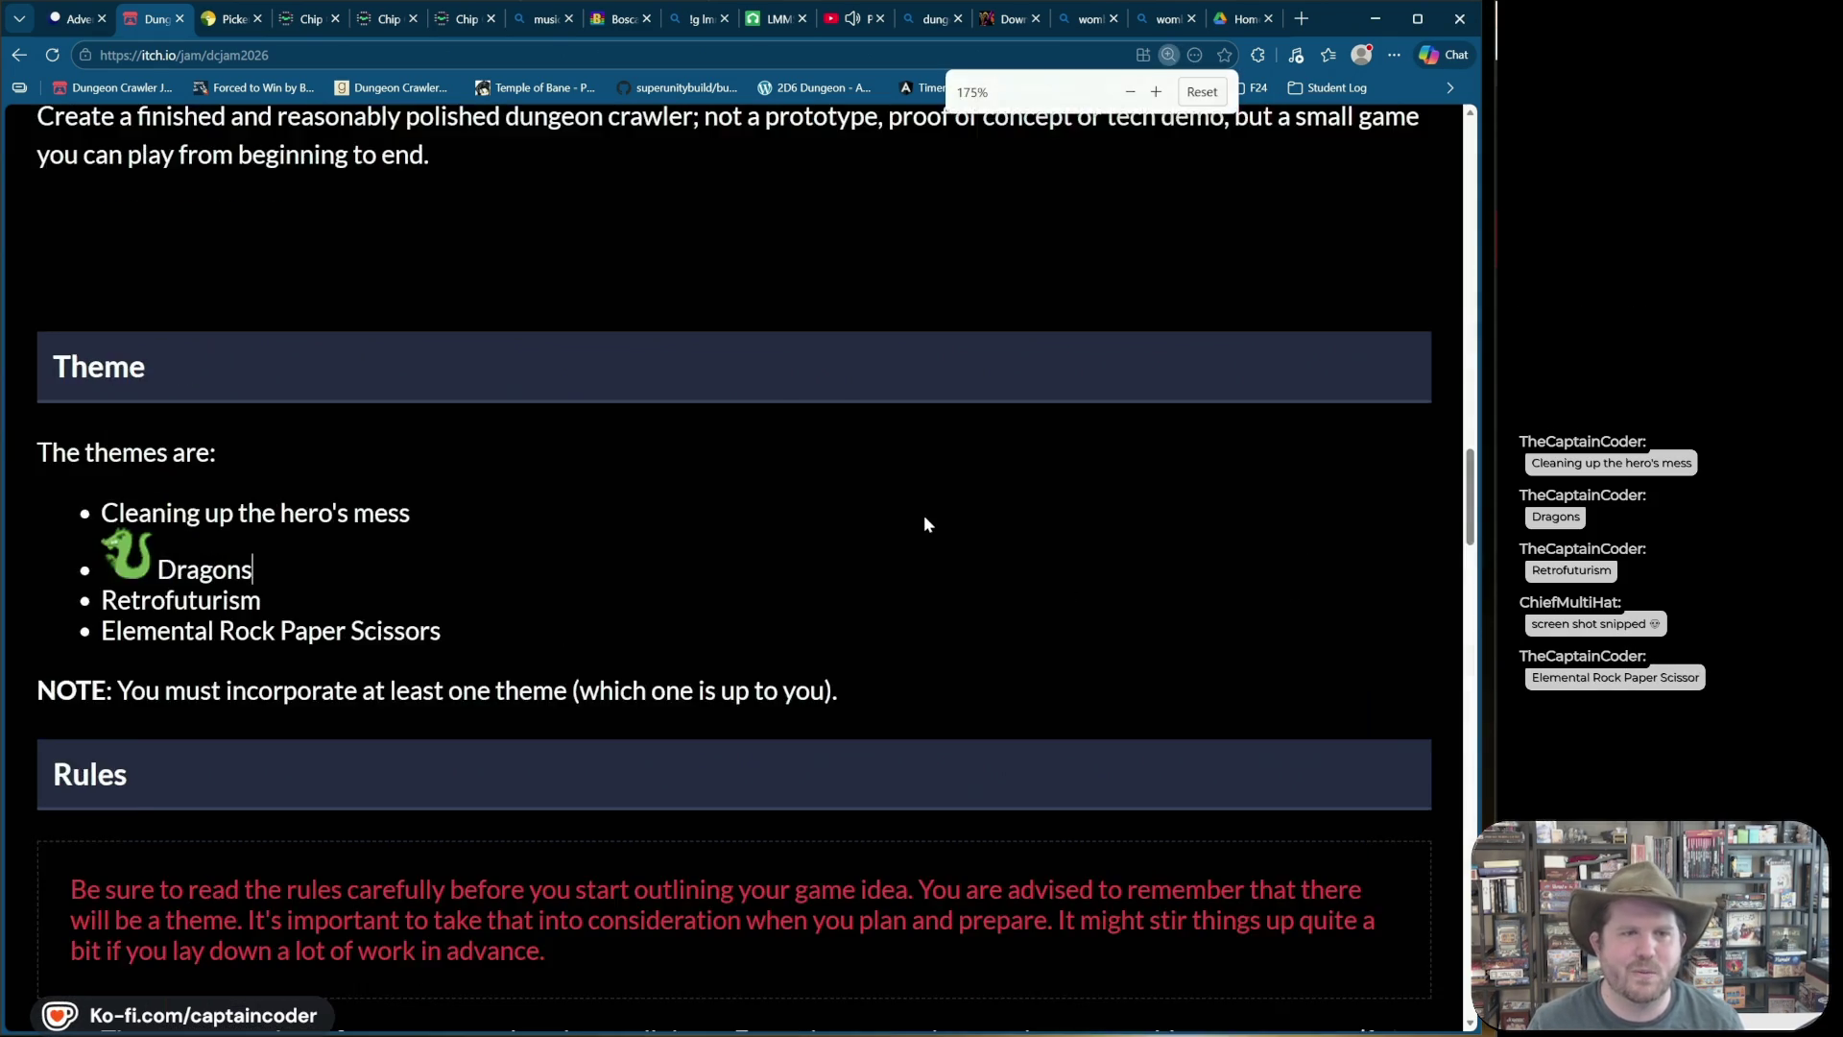
Step: Zoom in once more and scroll until the four themes fill the view above Rules
key(ctrl+plus)
key(ctrl+plus)
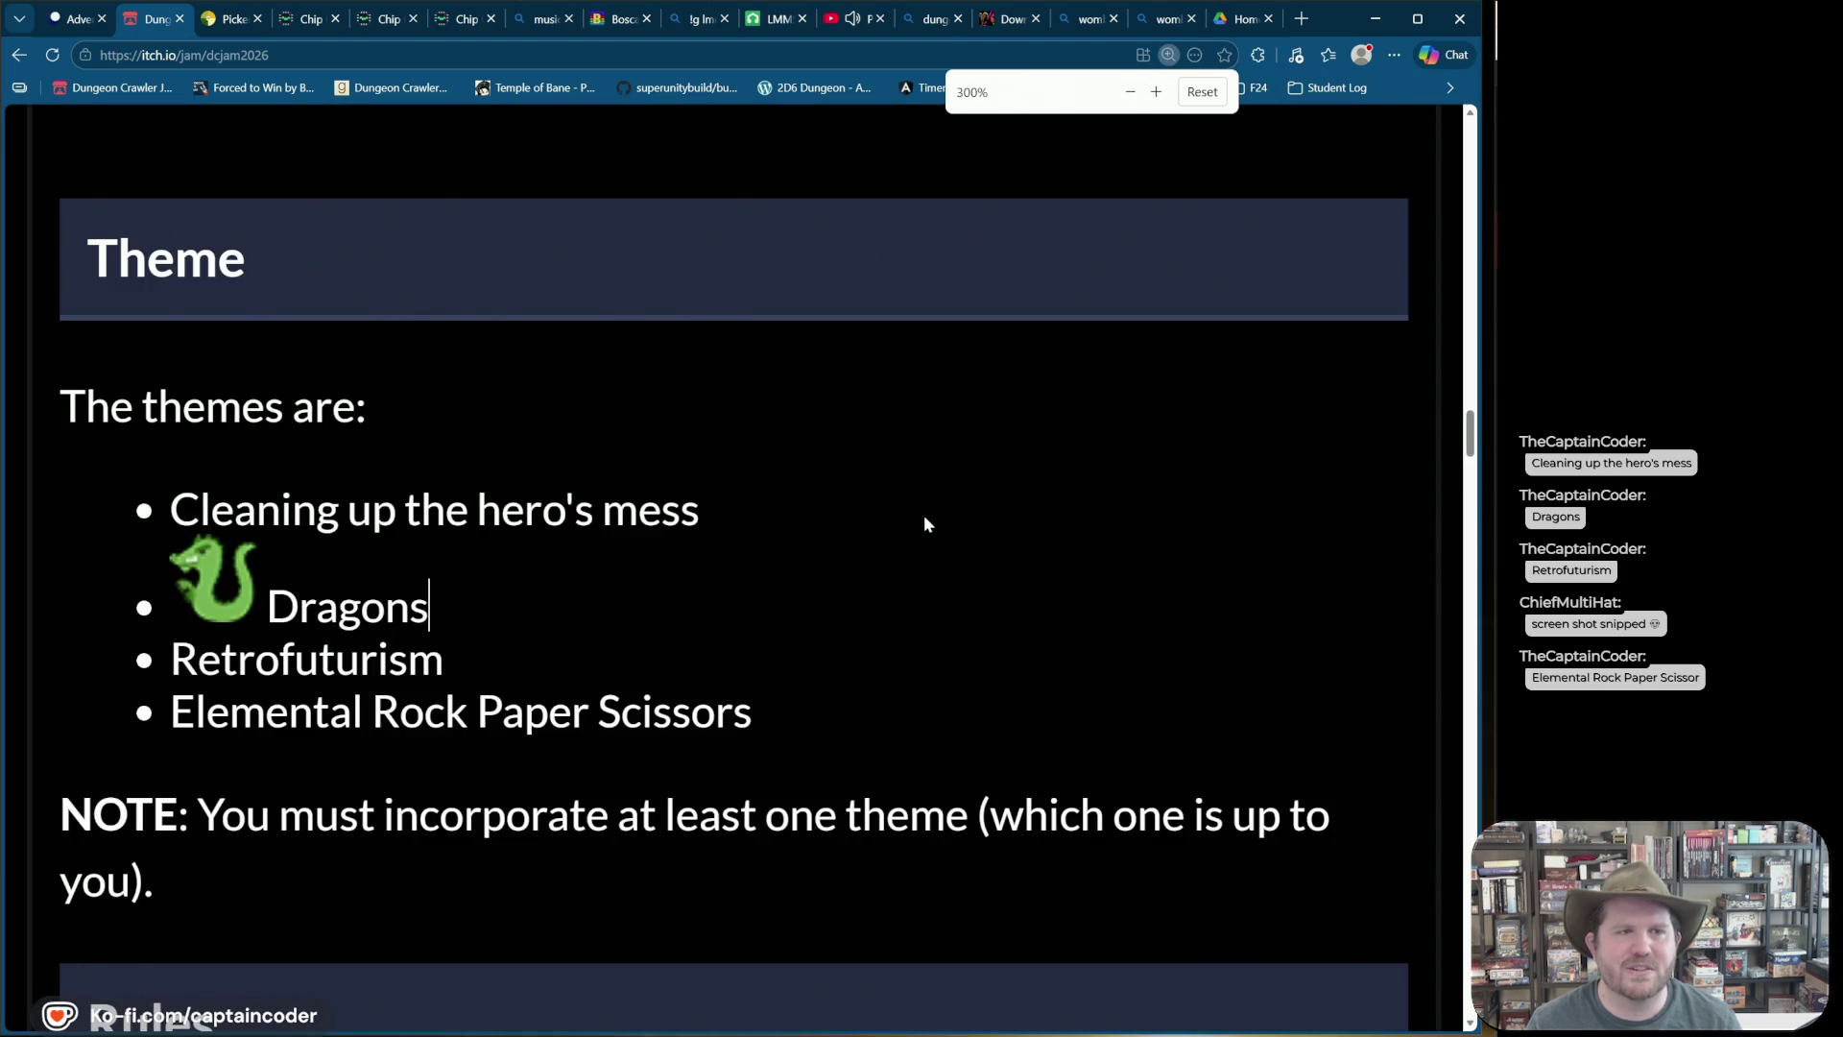
scroll(931, 552, down, 3)
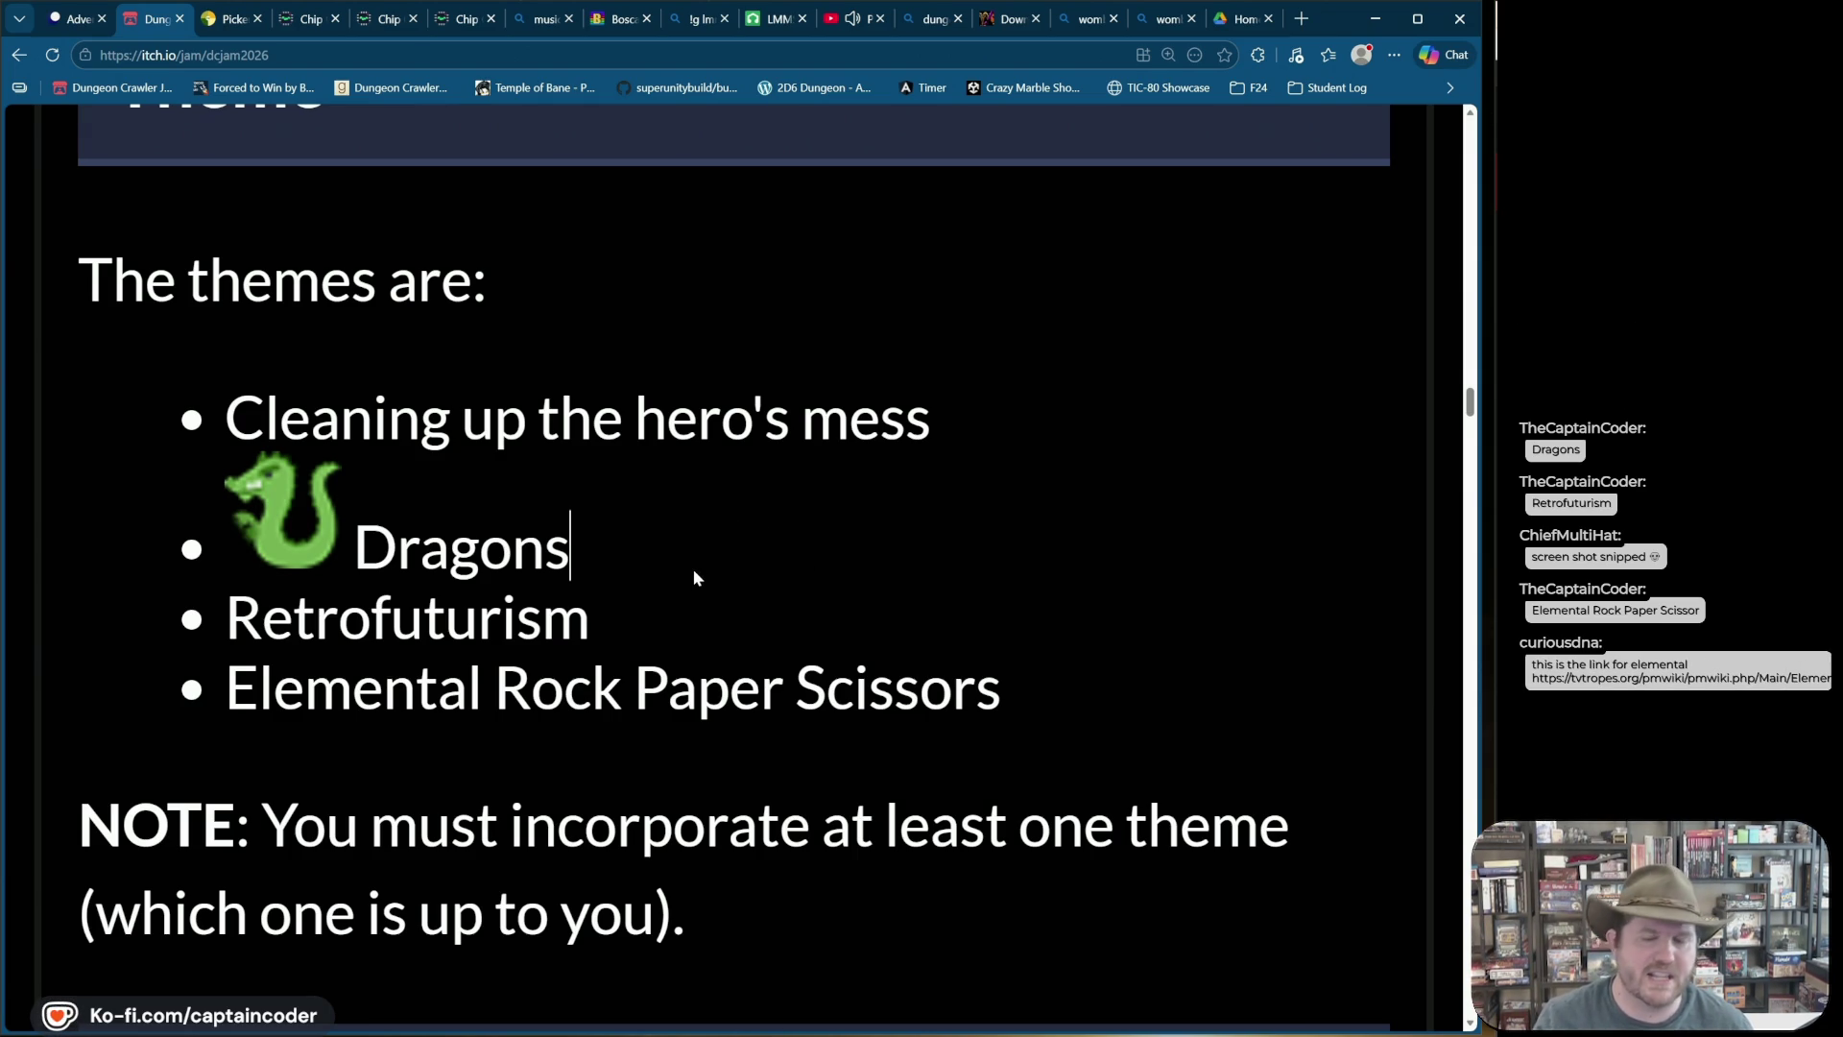
scroll(693, 568, down, 5)
ctrl+scroll(693, 568, down, 2)
ctrl+scroll(703, 758, up, 2)
scroll(703, 768, down, 2)
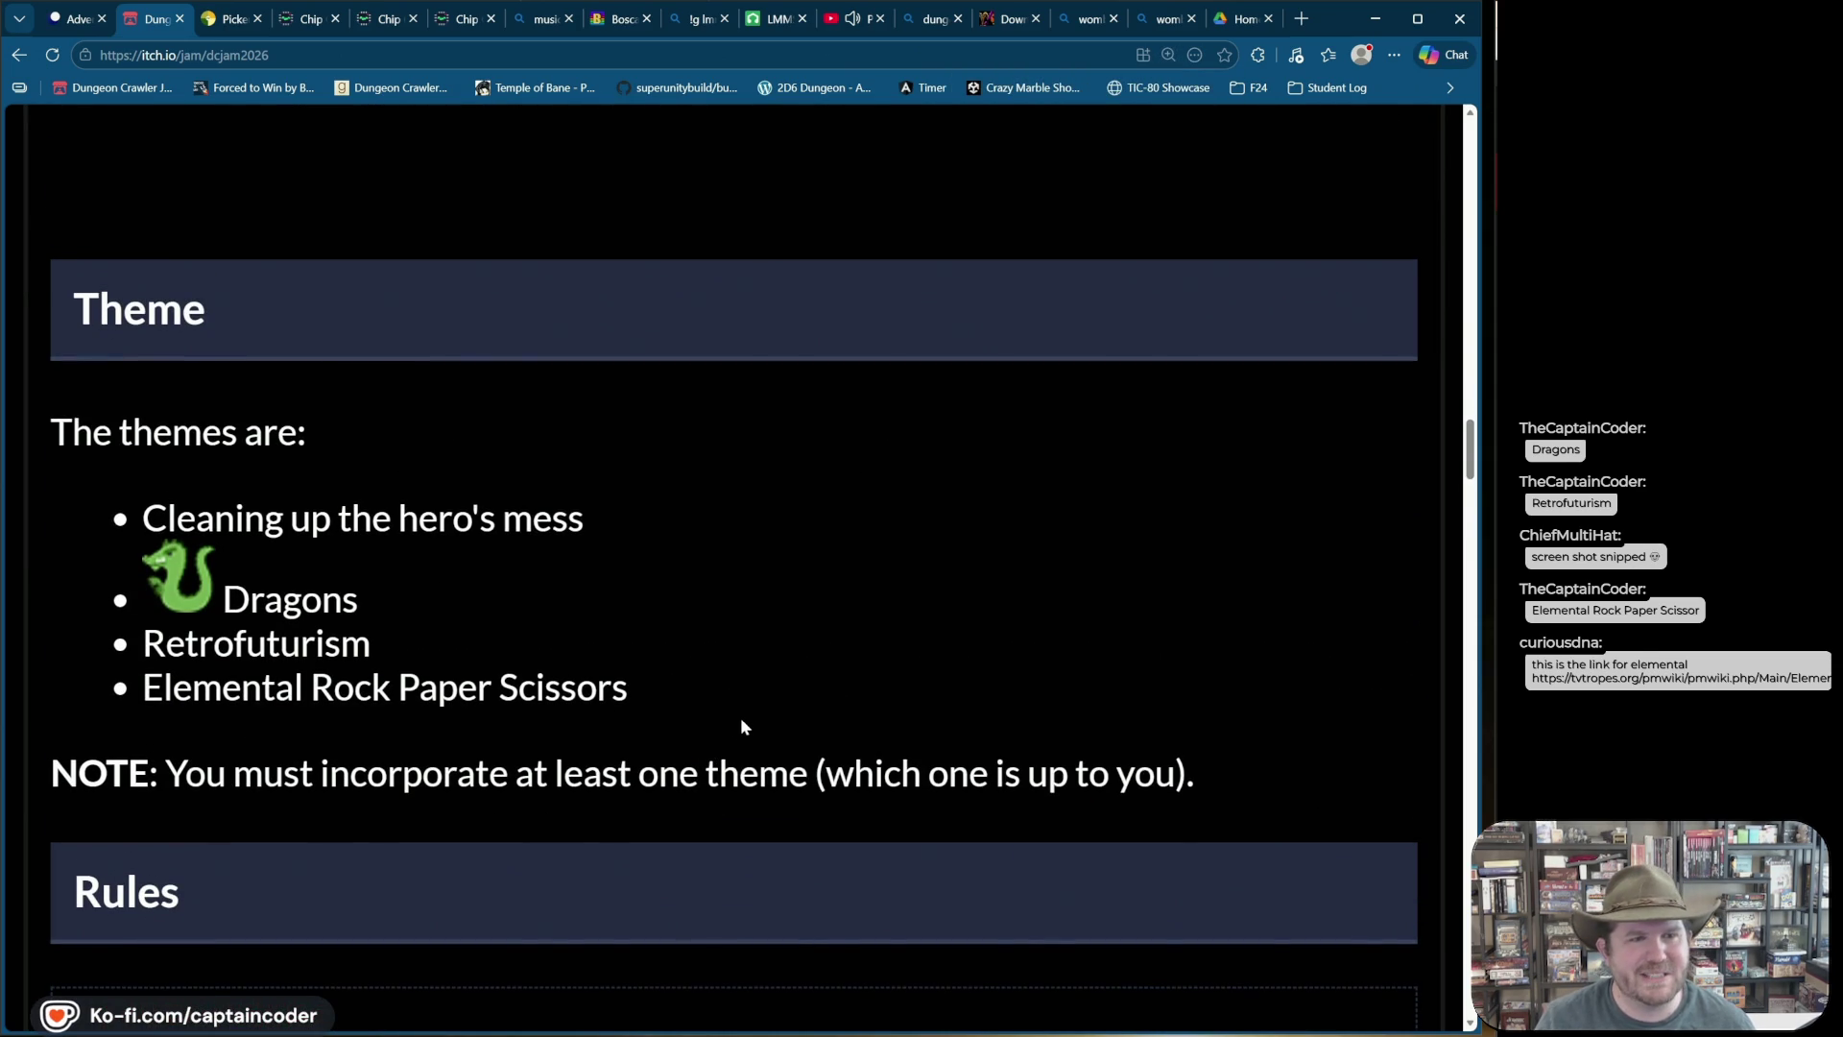